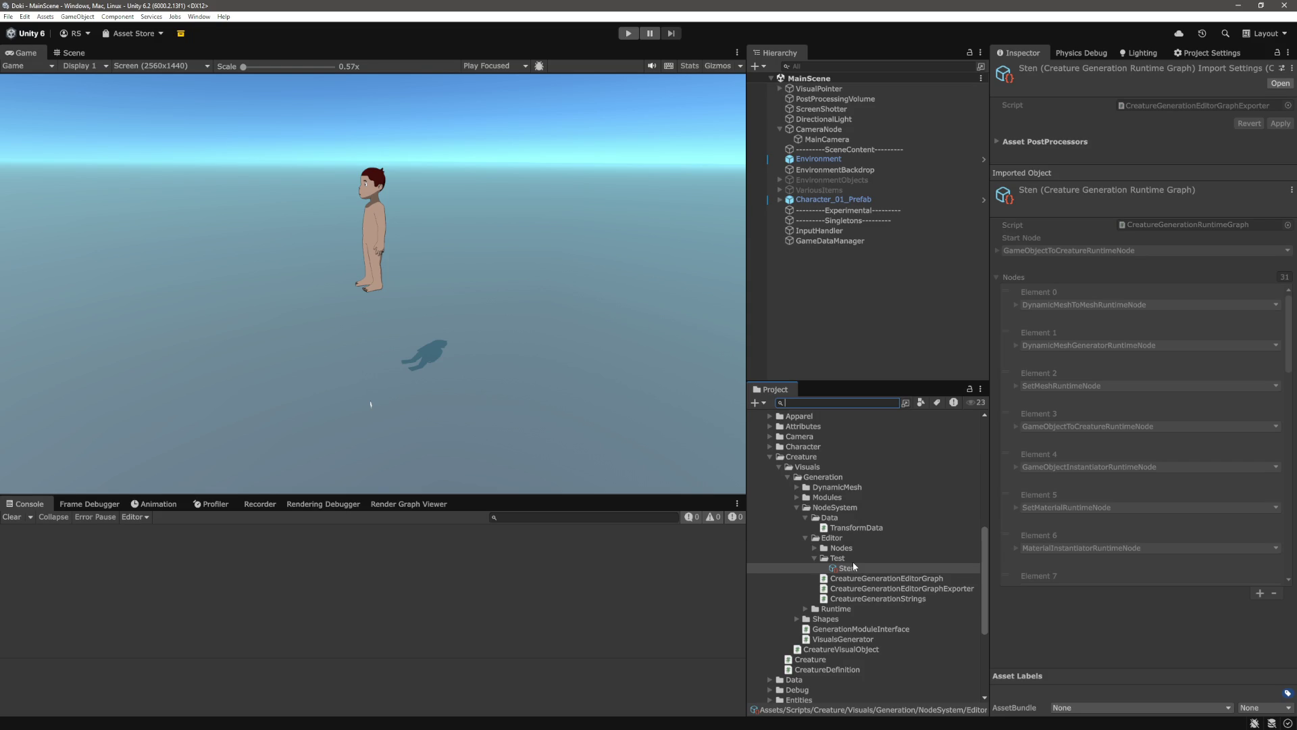
# Open the Sten asset from NodeSystem/Editor/Test in its graph editor
pyautogui.scroll(5, 879, 564)
pyautogui.scroll(-8, 895, 566)
pyautogui.click(850, 515)
pyautogui.doubleClick(846, 514)
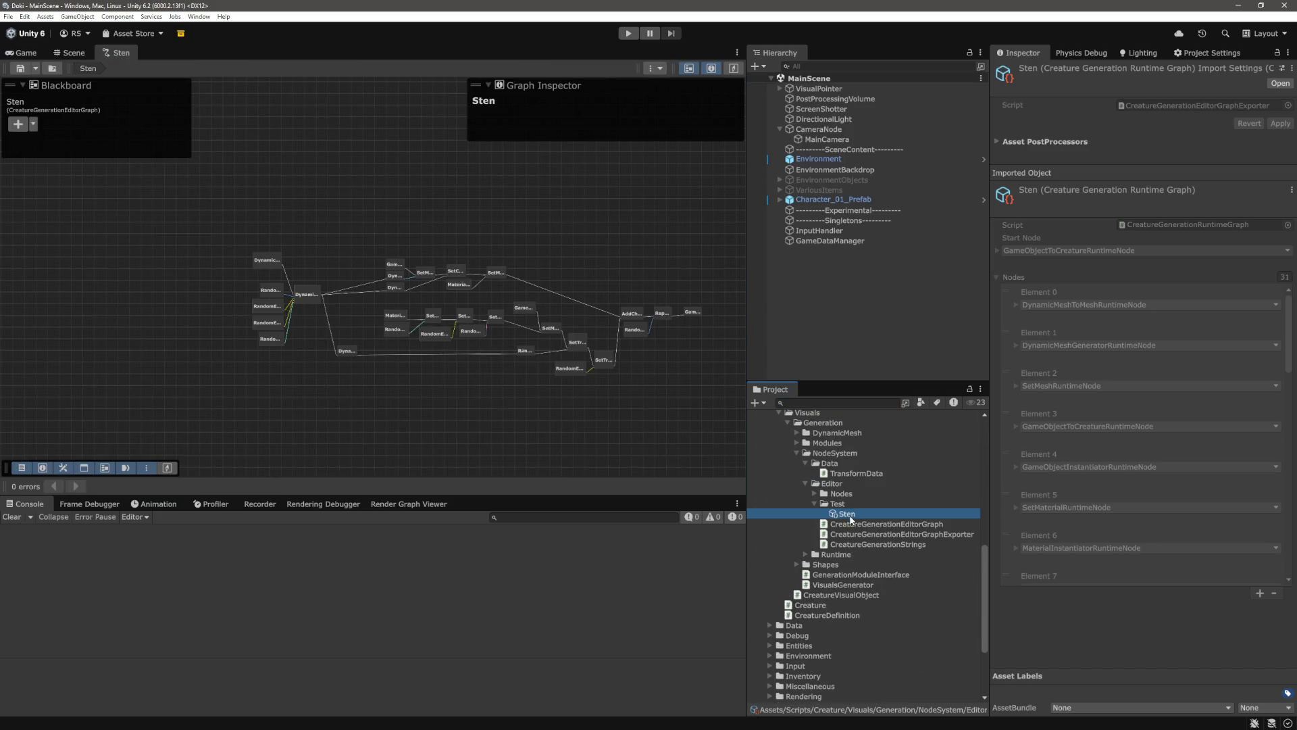
# Pan and zoom around the Sten graph to inspect its AddChild, Repeat and Random nodes
pyautogui.scroll(5, 541, 406)
pyautogui.scroll(5, 514, 399)
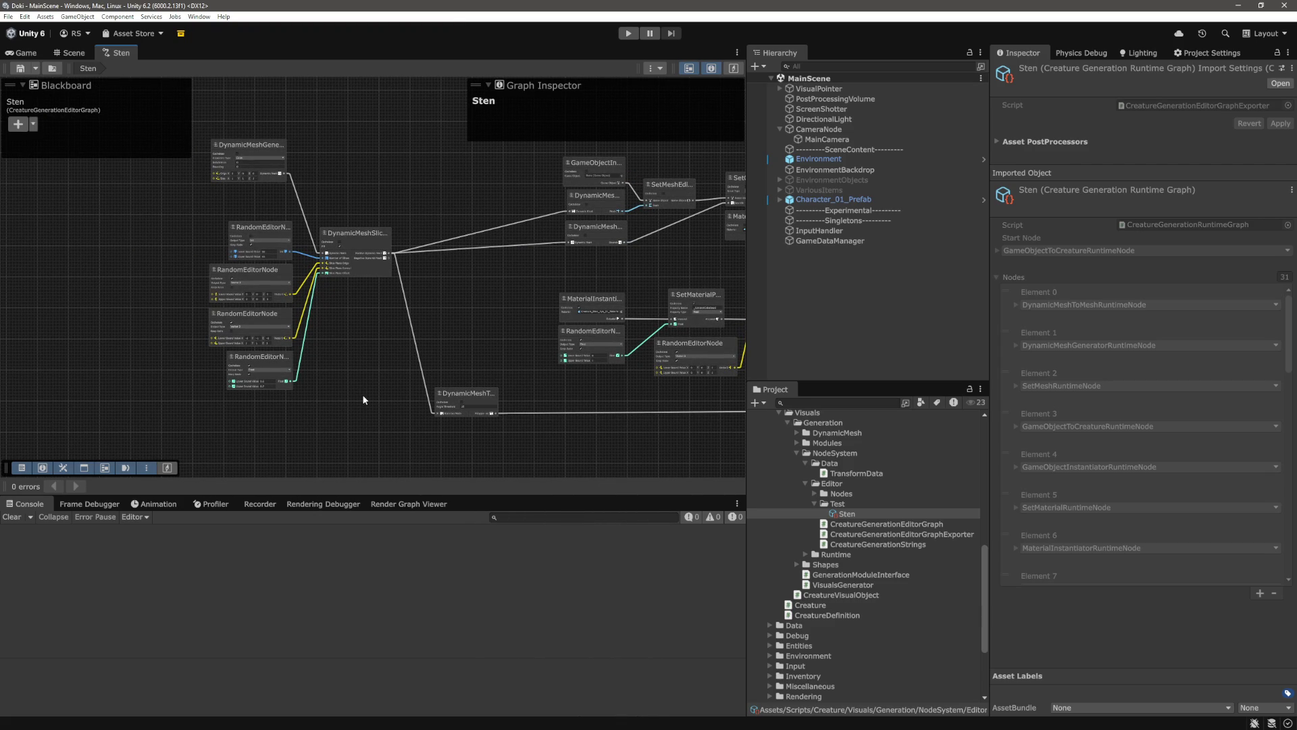
pyautogui.scroll(3, 365, 392)
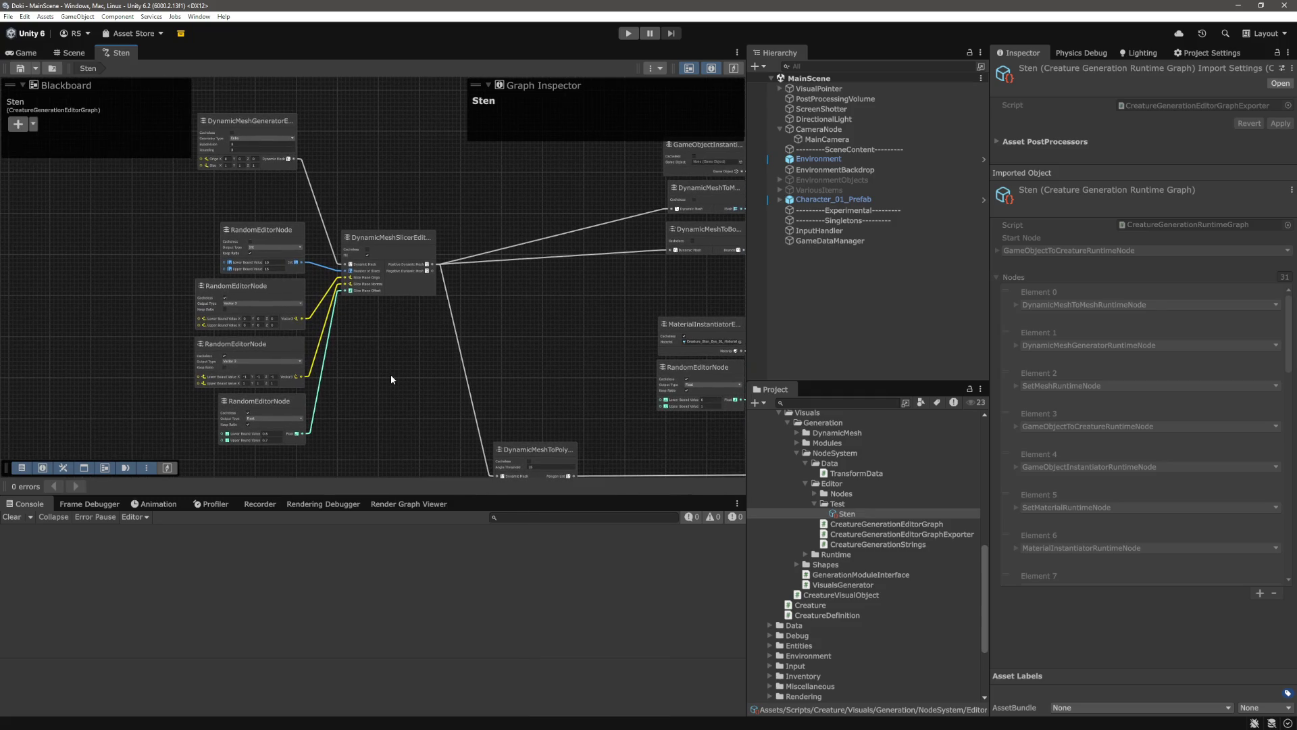
pyautogui.scroll(-5, 391, 374)
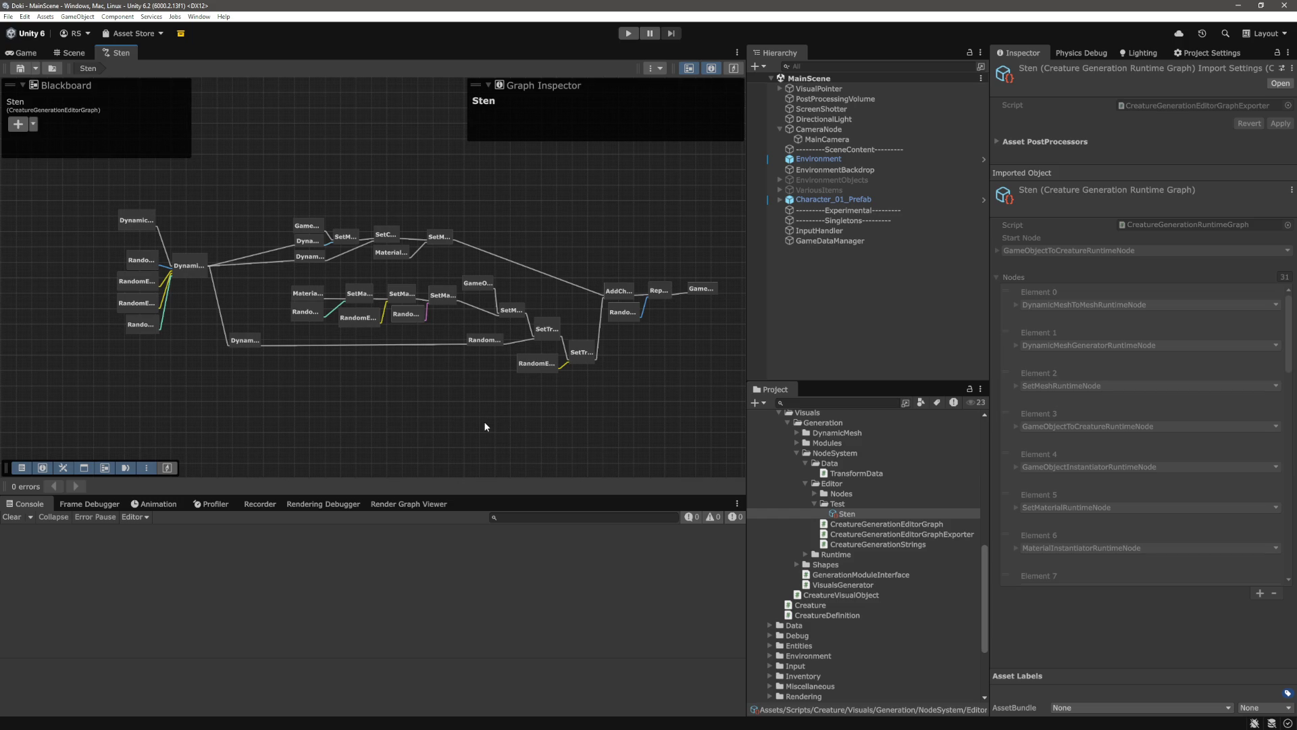
pyautogui.scroll(2, 590, 419)
pyautogui.moveTo(649, 363)
pyautogui.mouseDown()
pyautogui.moveTo(516, 386)
pyautogui.moveTo(565, 331)
pyautogui.mouseUp()
pyautogui.scroll(5, 579, 301)
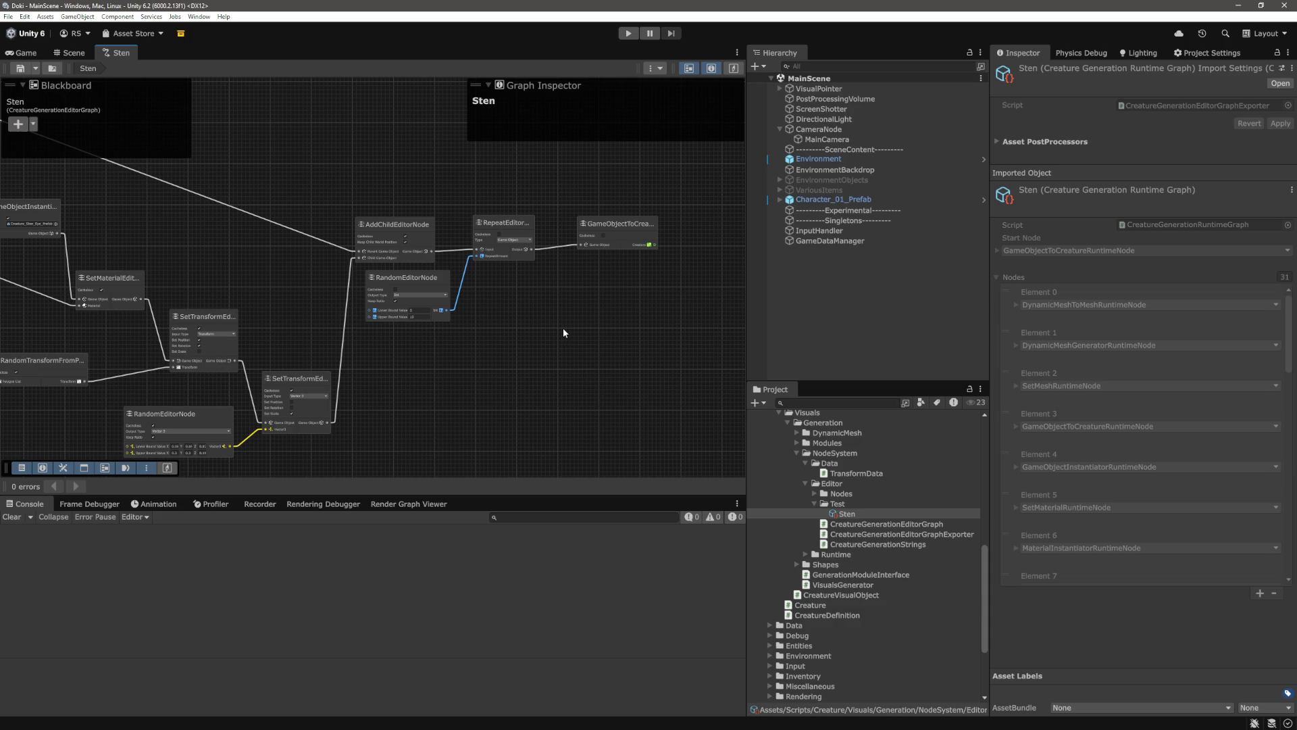
pyautogui.scroll(4, 565, 333)
pyautogui.moveTo(460, 371)
pyautogui.mouseDown()
pyautogui.moveTo(283, 298)
pyautogui.moveTo(481, 332)
pyautogui.moveTo(576, 366)
pyautogui.moveTo(473, 378)
pyautogui.moveTo(608, 365)
pyautogui.moveTo(494, 410)
pyautogui.mouseUp()
pyautogui.scroll(-2, 576, 365)
pyautogui.scroll(-2, 493, 410)
pyautogui.moveTo(504, 345)
pyautogui.mouseDown()
pyautogui.moveTo(514, 364)
pyautogui.moveTo(481, 362)
pyautogui.moveTo(523, 368)
pyautogui.moveTo(325, 367)
pyautogui.mouseUp()
pyautogui.scroll(-2, 522, 368)
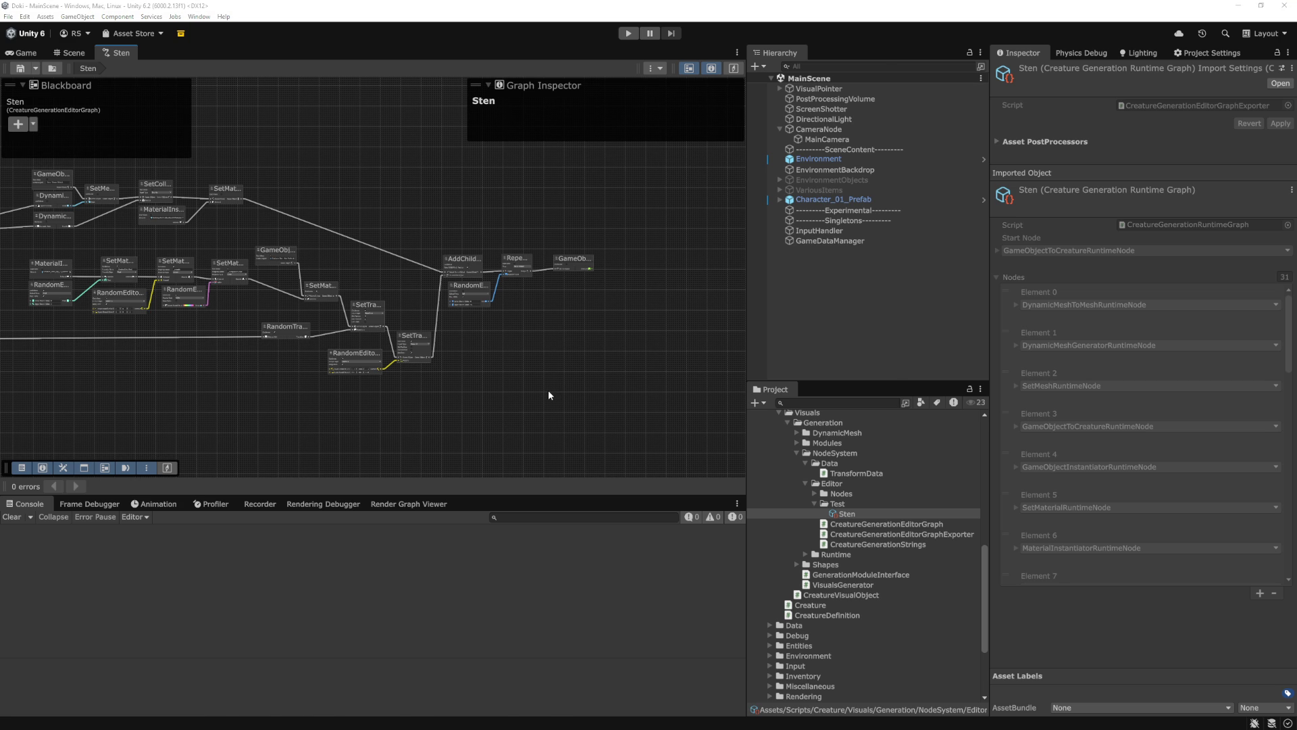
pyautogui.scroll(-5, 548, 391)
pyautogui.scroll(5, 671, 432)
pyautogui.scroll(2, 671, 439)
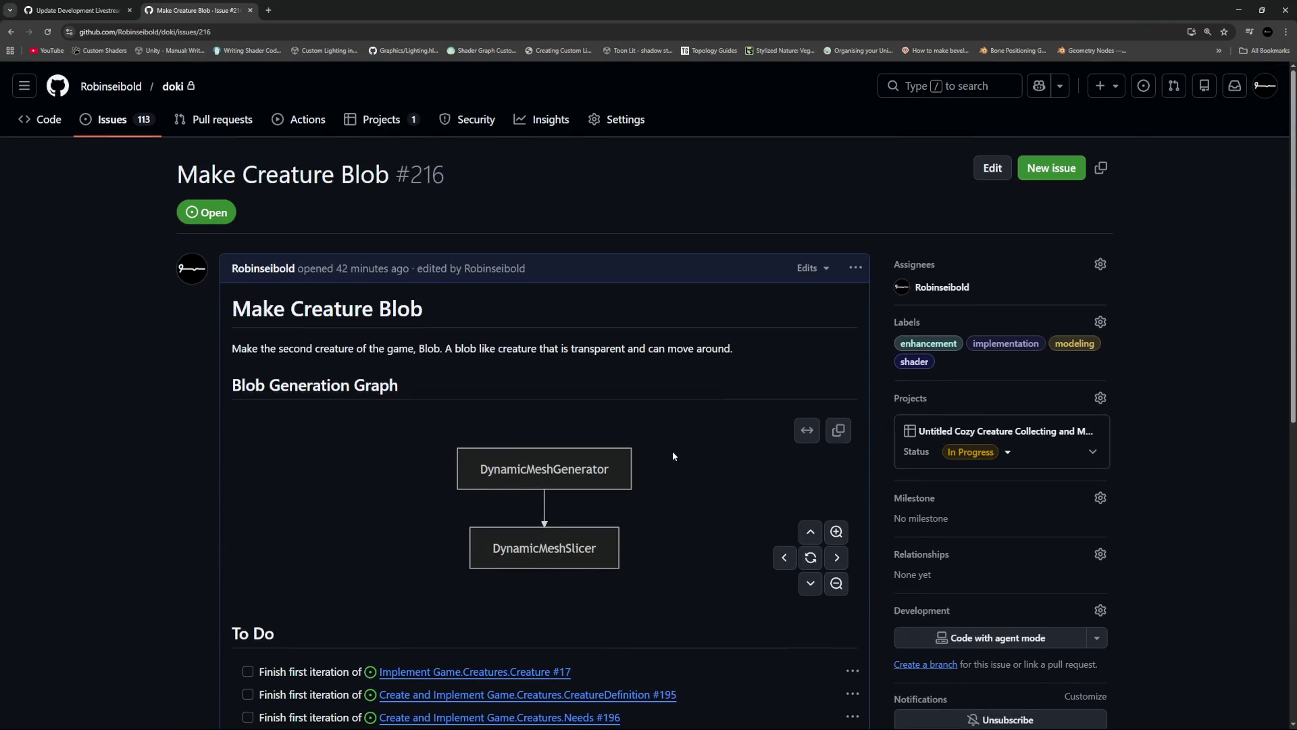
pyautogui.scroll(-2, 652, 424)
pyautogui.scroll(2, 632, 399)
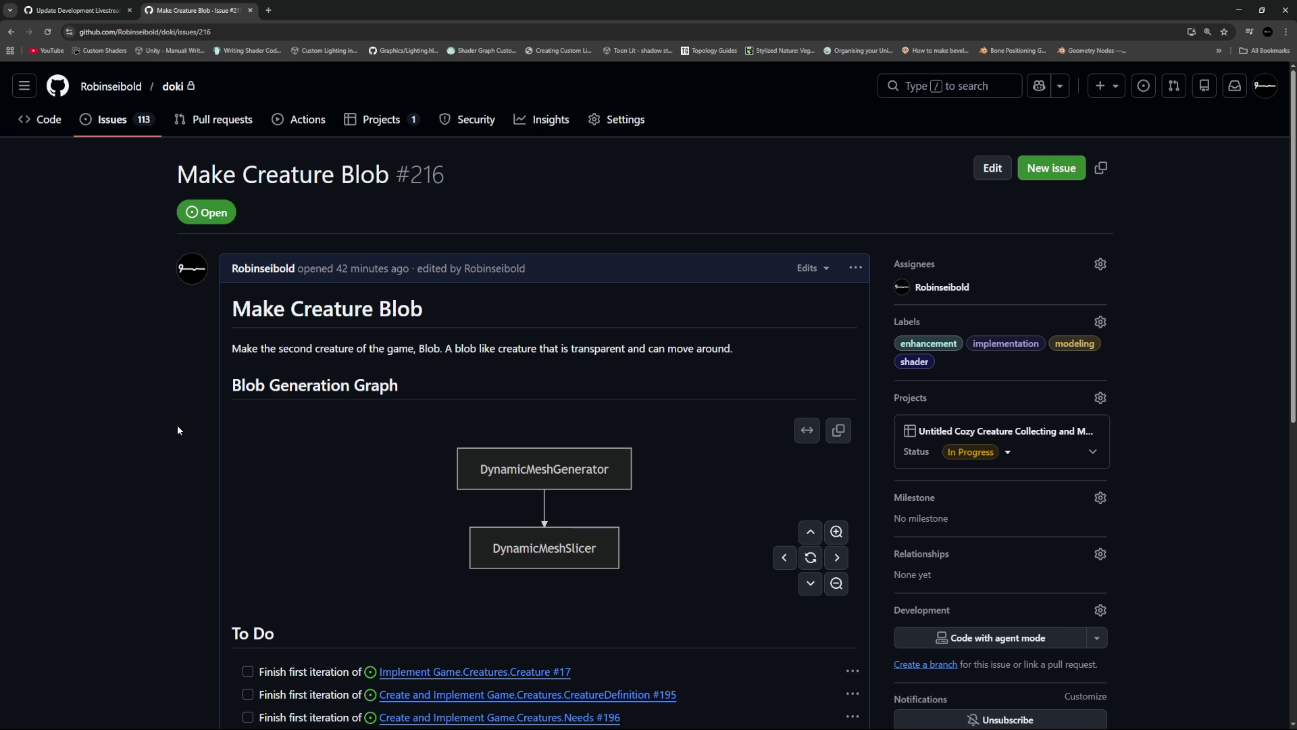
pyautogui.scroll(-3, 167, 403)
pyautogui.scroll(3, 167, 403)
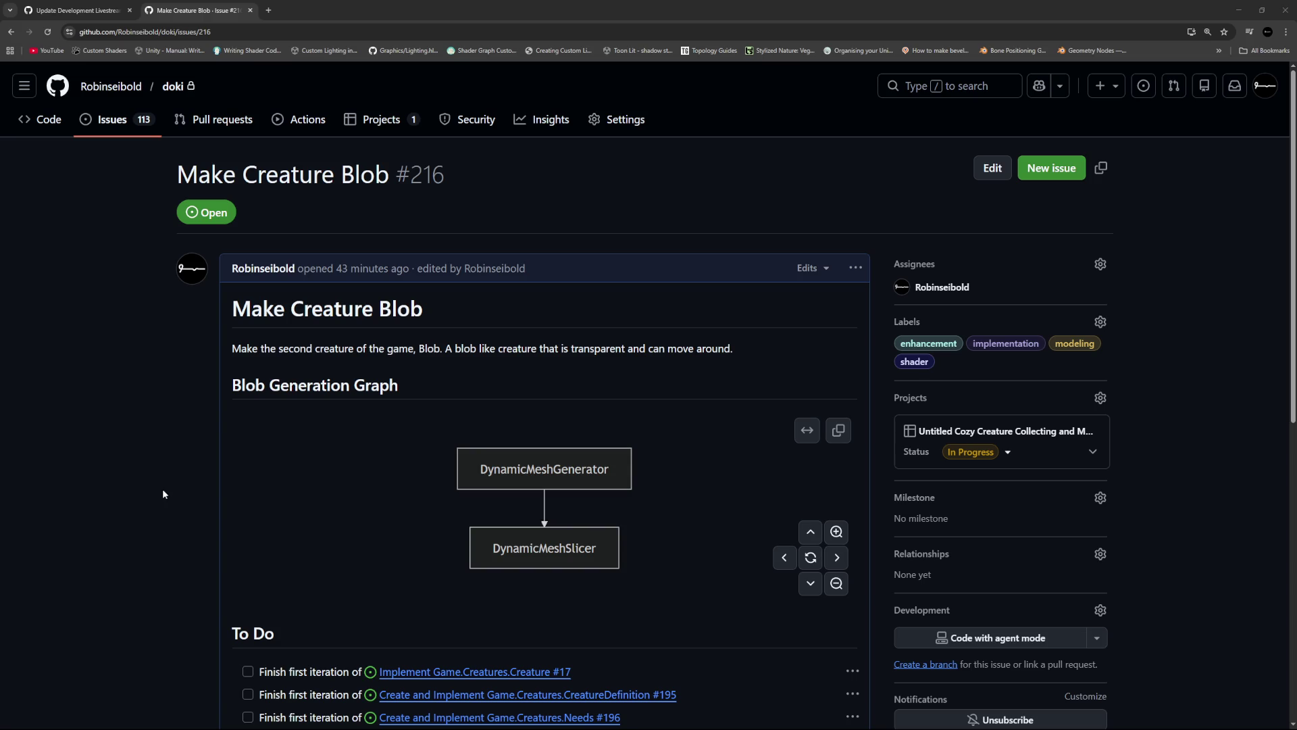
pyautogui.scroll(-5, 149, 483)
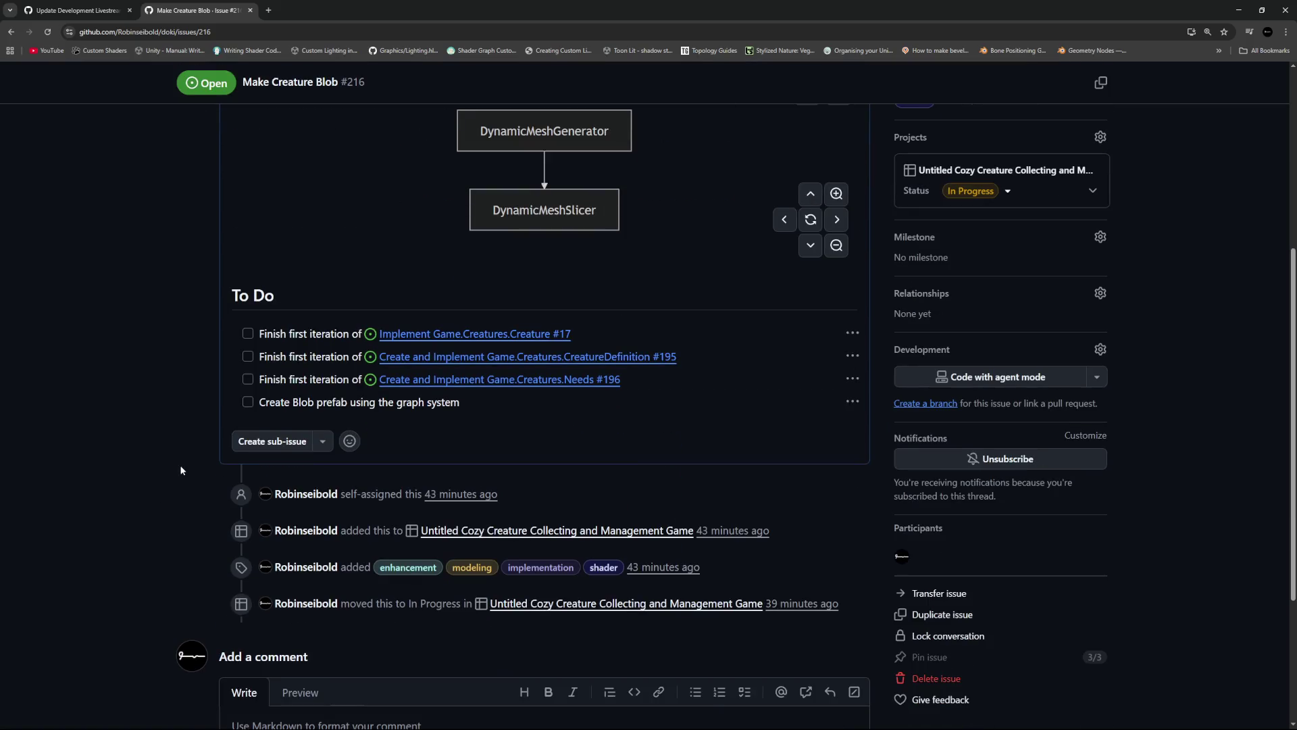
pyautogui.scroll(3, 194, 475)
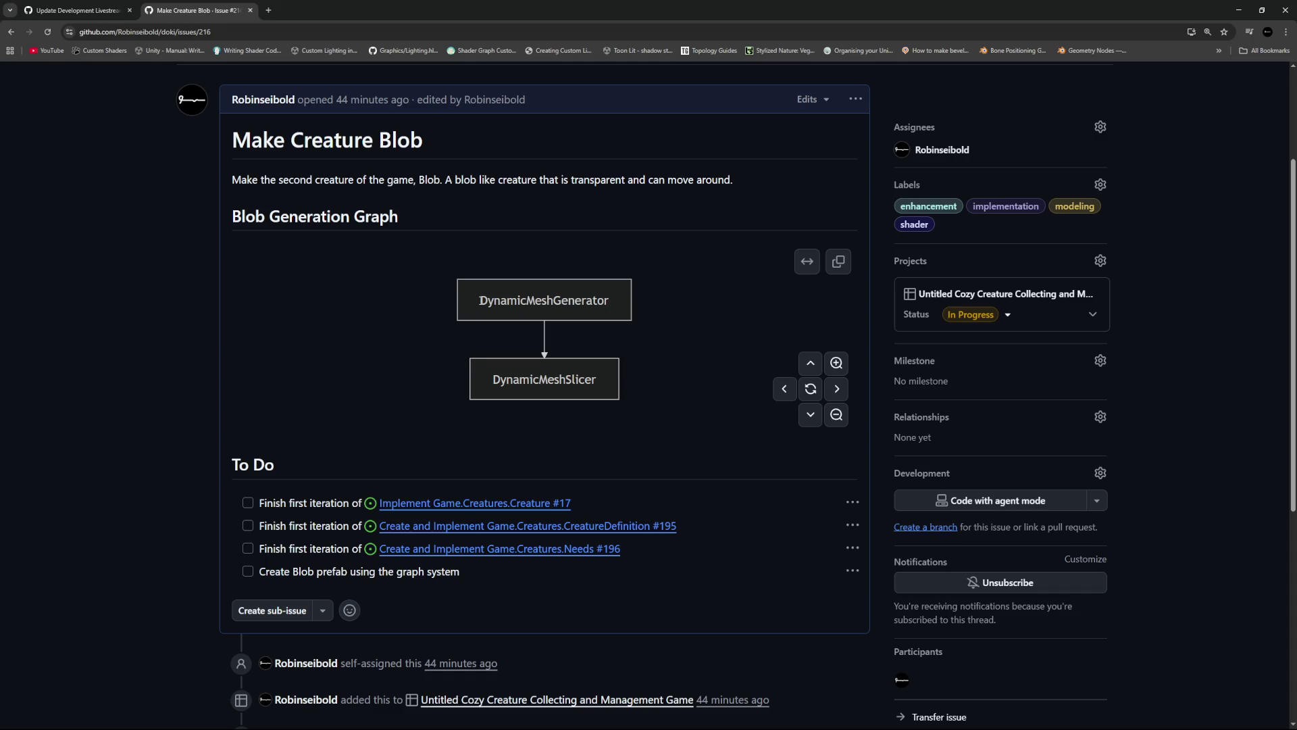
pyautogui.moveTo(485, 299); pyautogui.dragTo(646, 392)
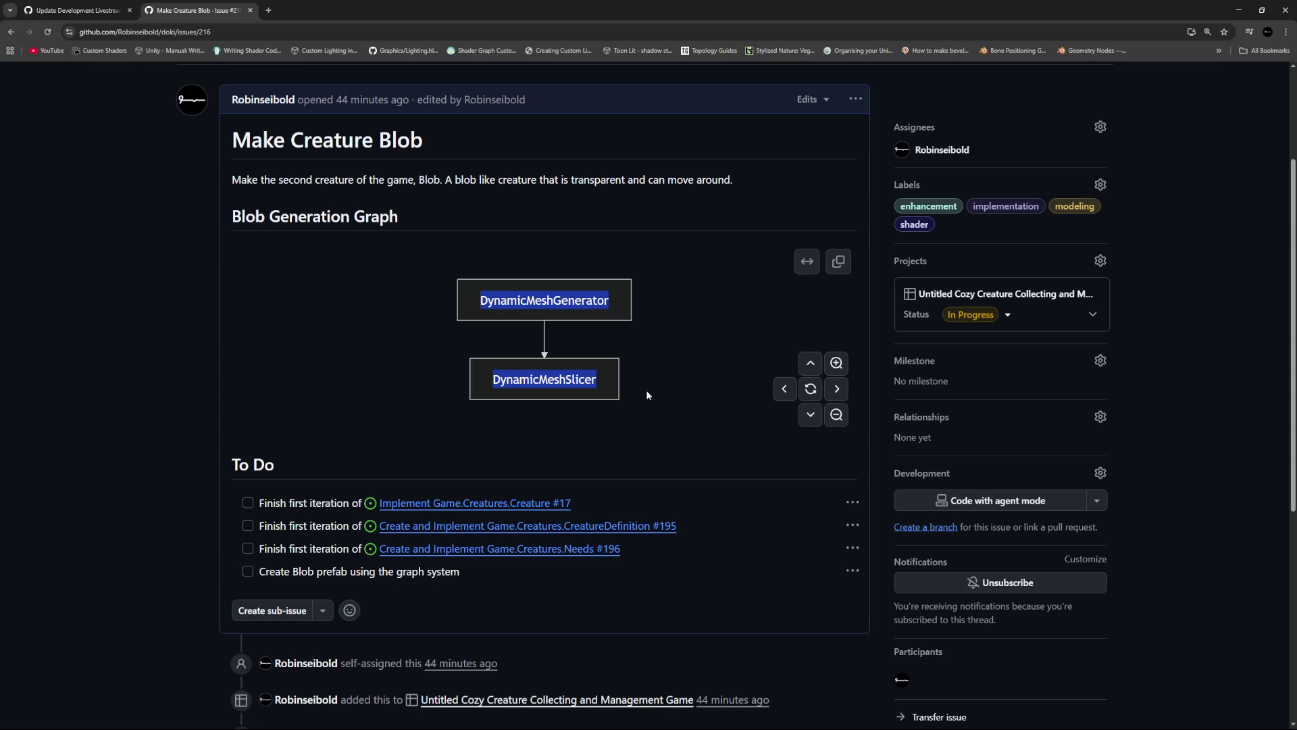
# Read through the Make Creature Blob issue's To Do checklist, then return to Unity
pyautogui.click(646, 395)
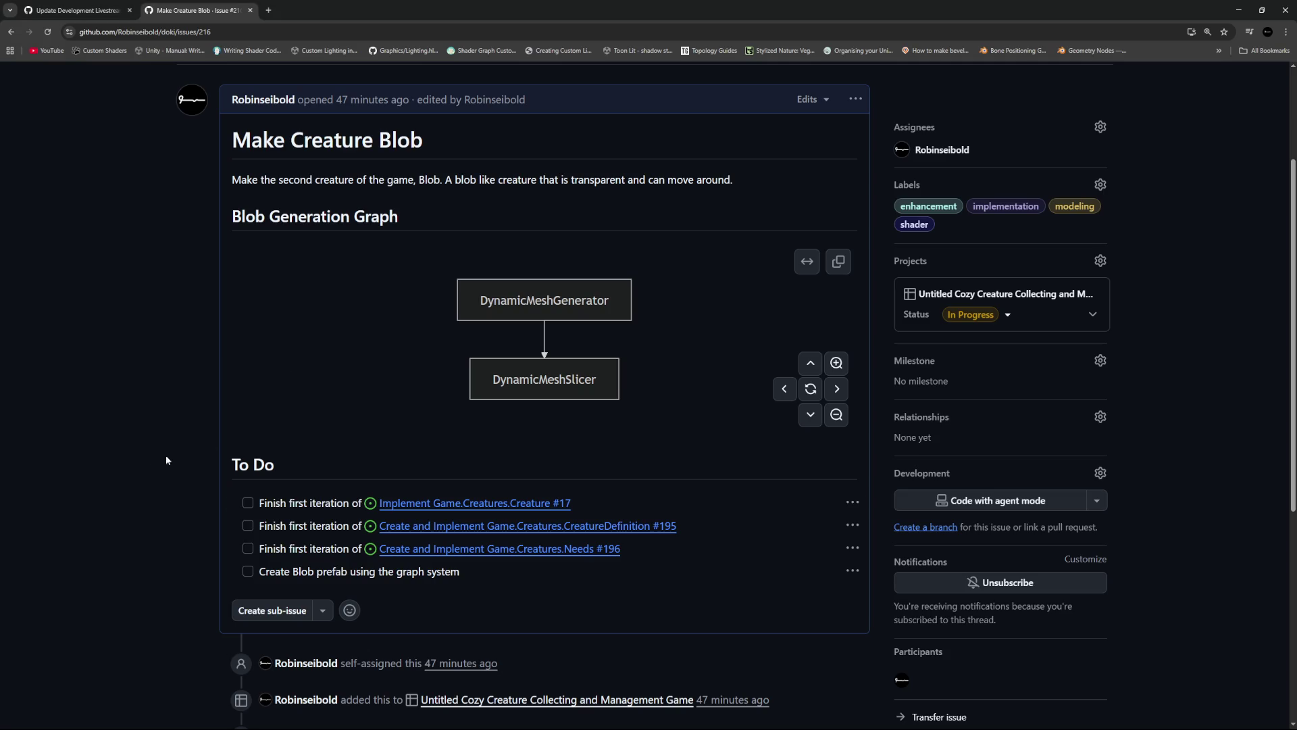
pyautogui.moveTo(472, 571); pyautogui.dragTo(261, 573)
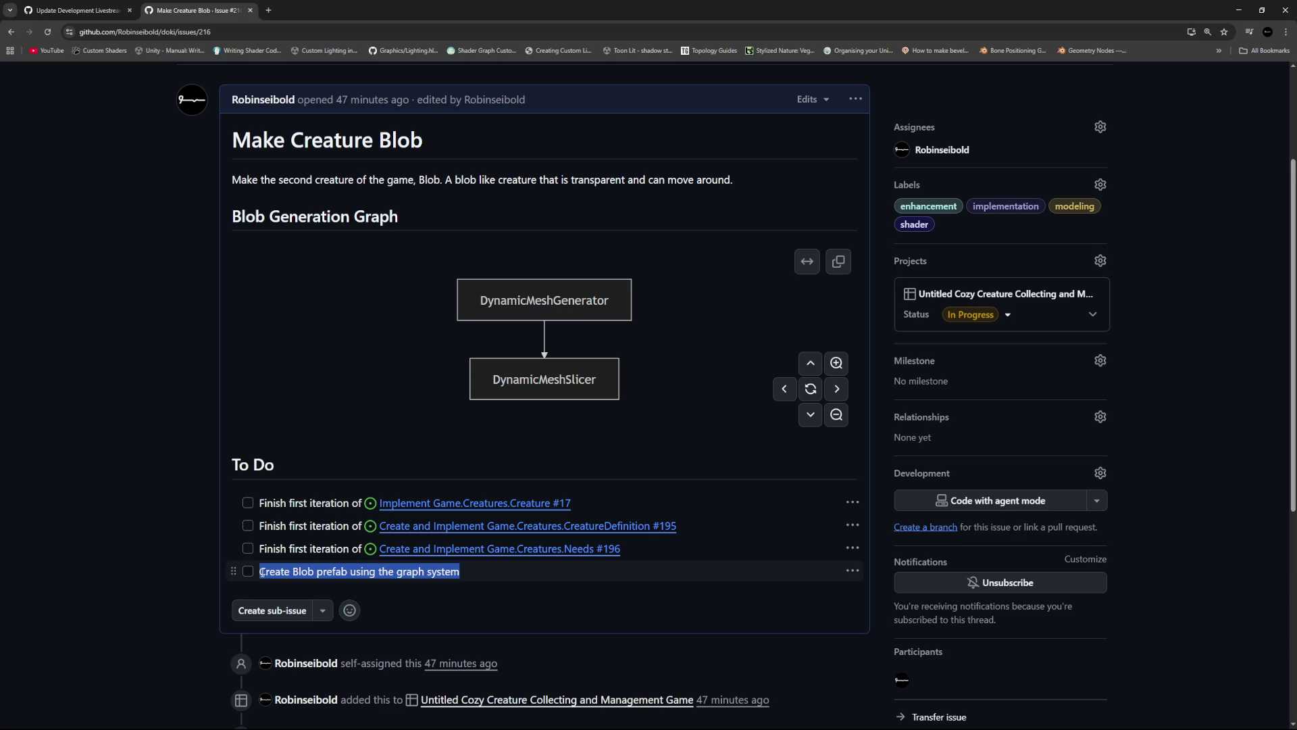
pyautogui.click(247, 593)
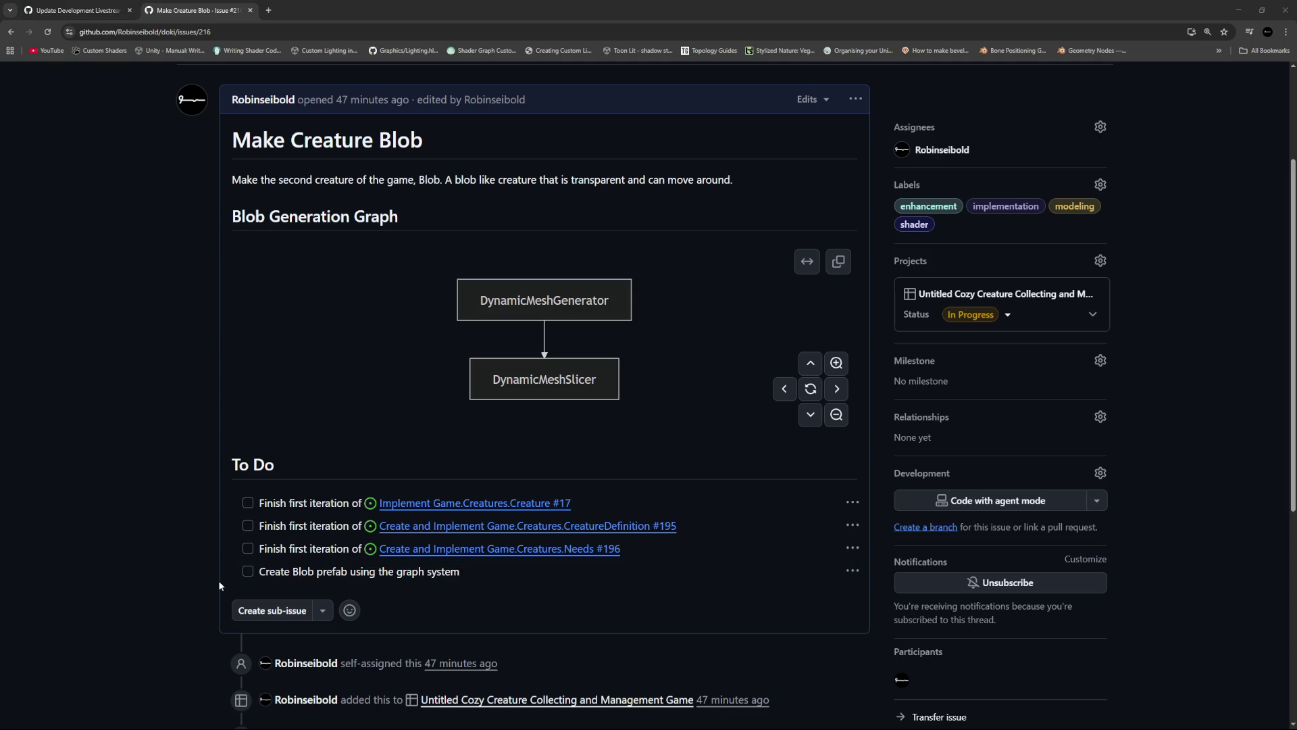
pyautogui.hotkey('alt', 'Tab')
pyautogui.scroll(-1, 838, 539)
# Deselect the Sten asset and open ExperimentScene from the Scenes folder
pyautogui.scroll(3, 838, 539)
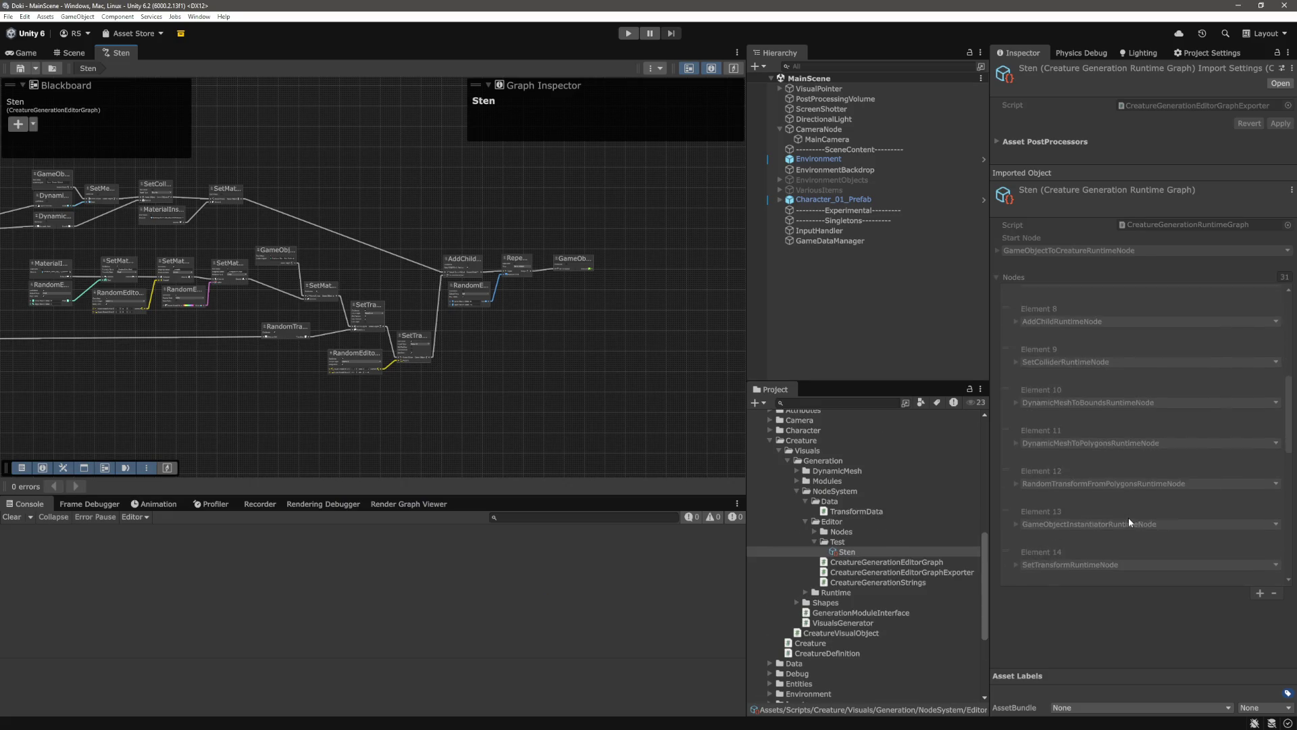
pyautogui.scroll(3, 866, 533)
pyautogui.click(849, 284)
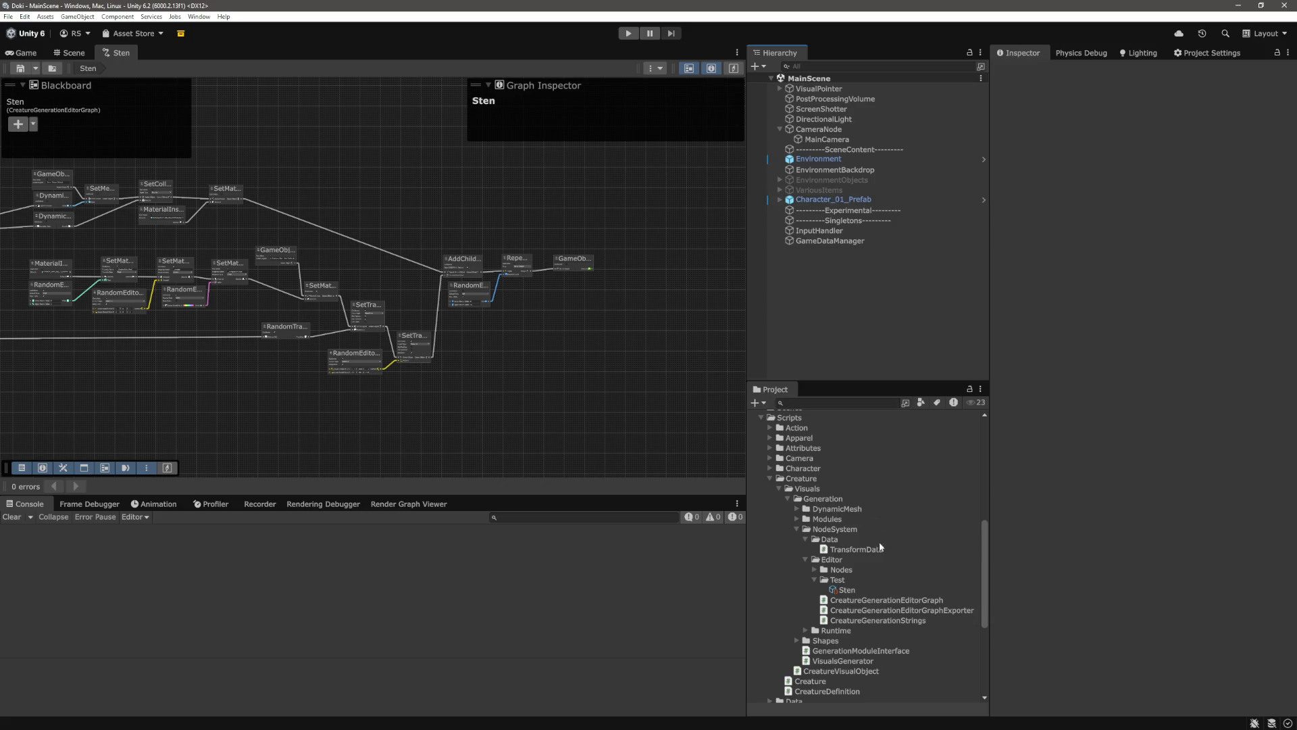
pyautogui.scroll(10, 899, 582)
pyautogui.scroll(-10, 899, 581)
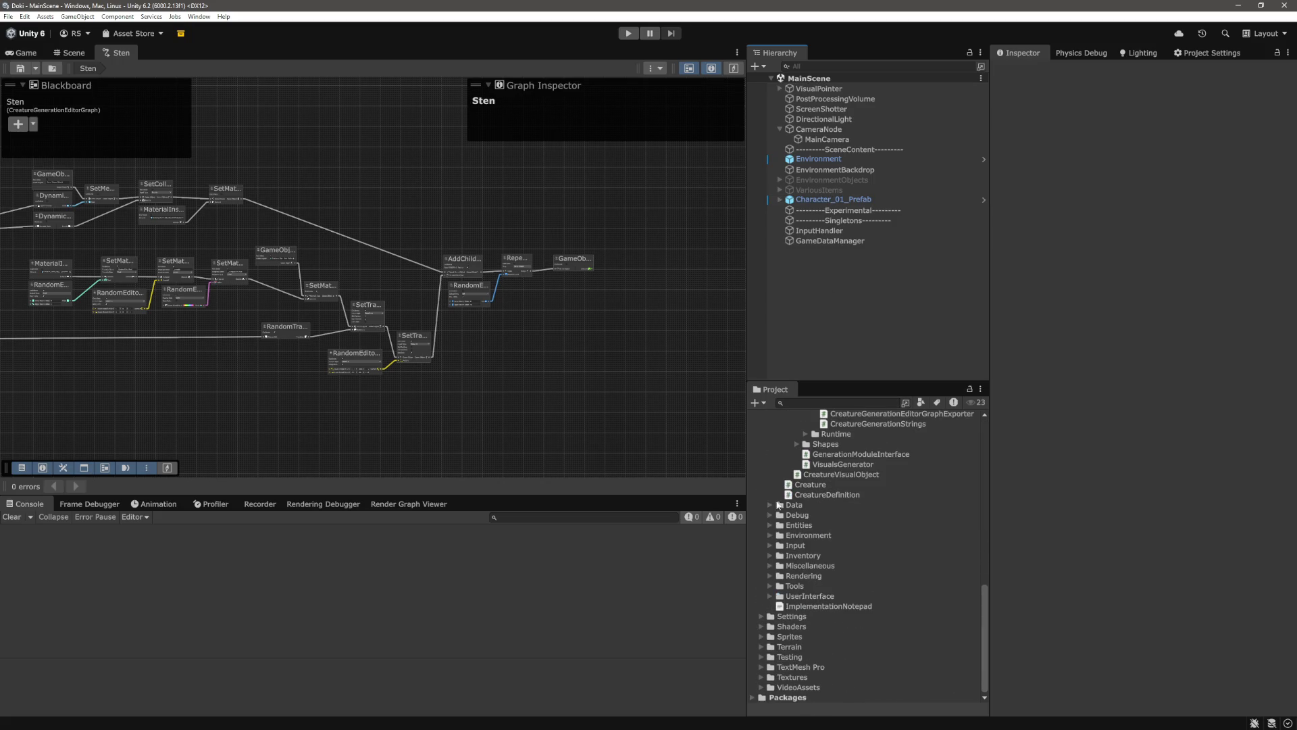
pyautogui.scroll(5, 769, 578)
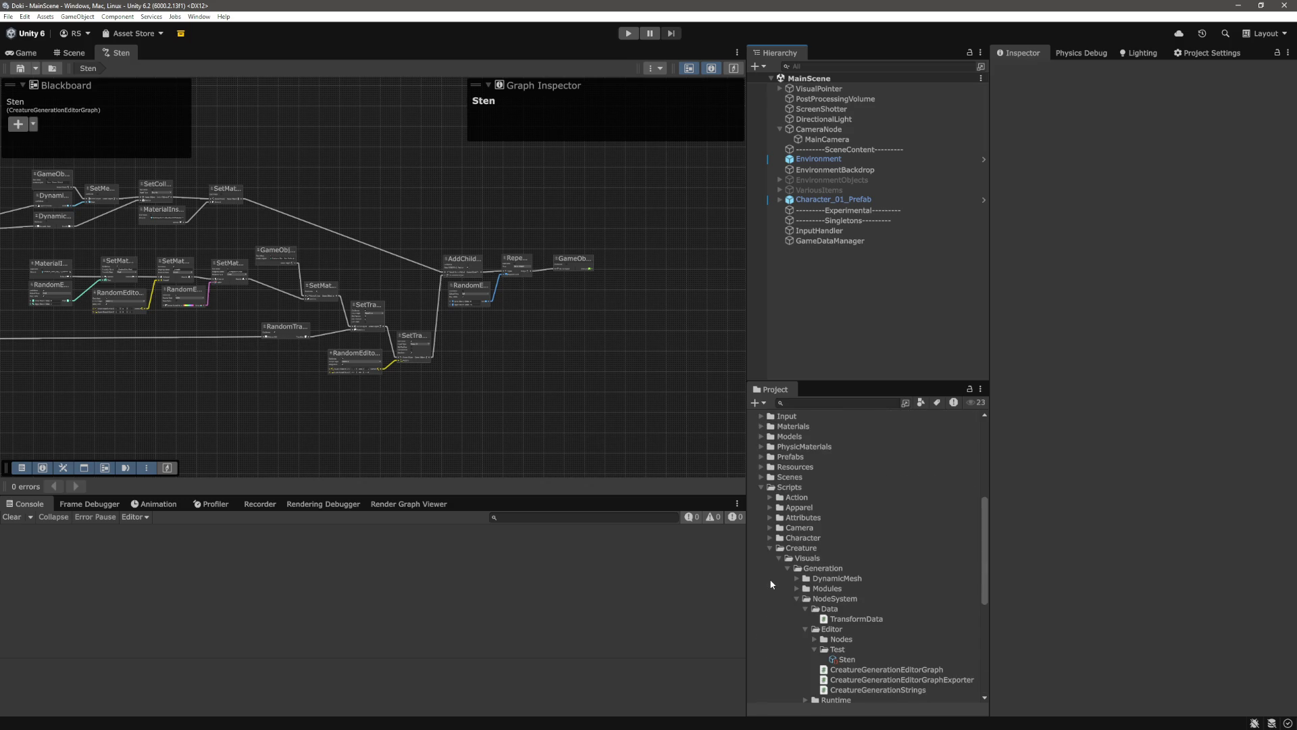
pyautogui.click(762, 477)
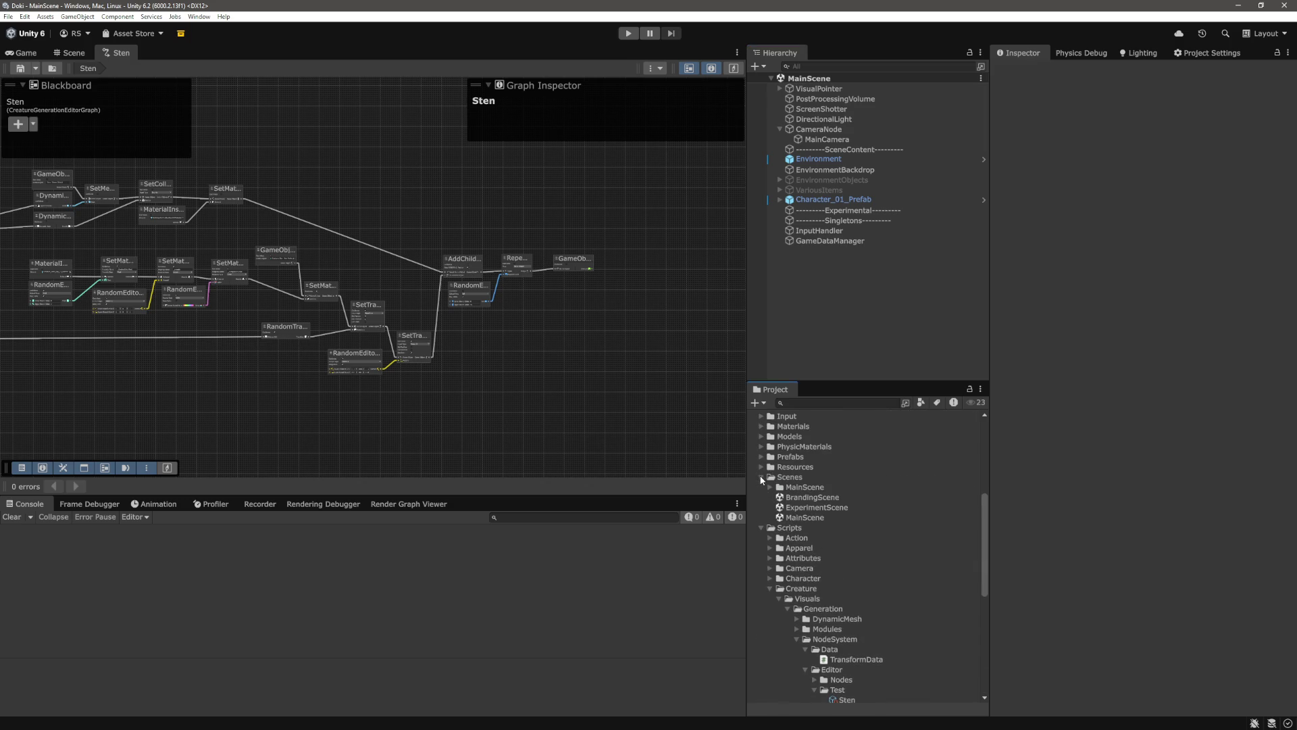
pyautogui.doubleClick(812, 507)
# Select NodeSystemTester and locate the Sten graph assigned to its Graph field
pyautogui.click(829, 108)
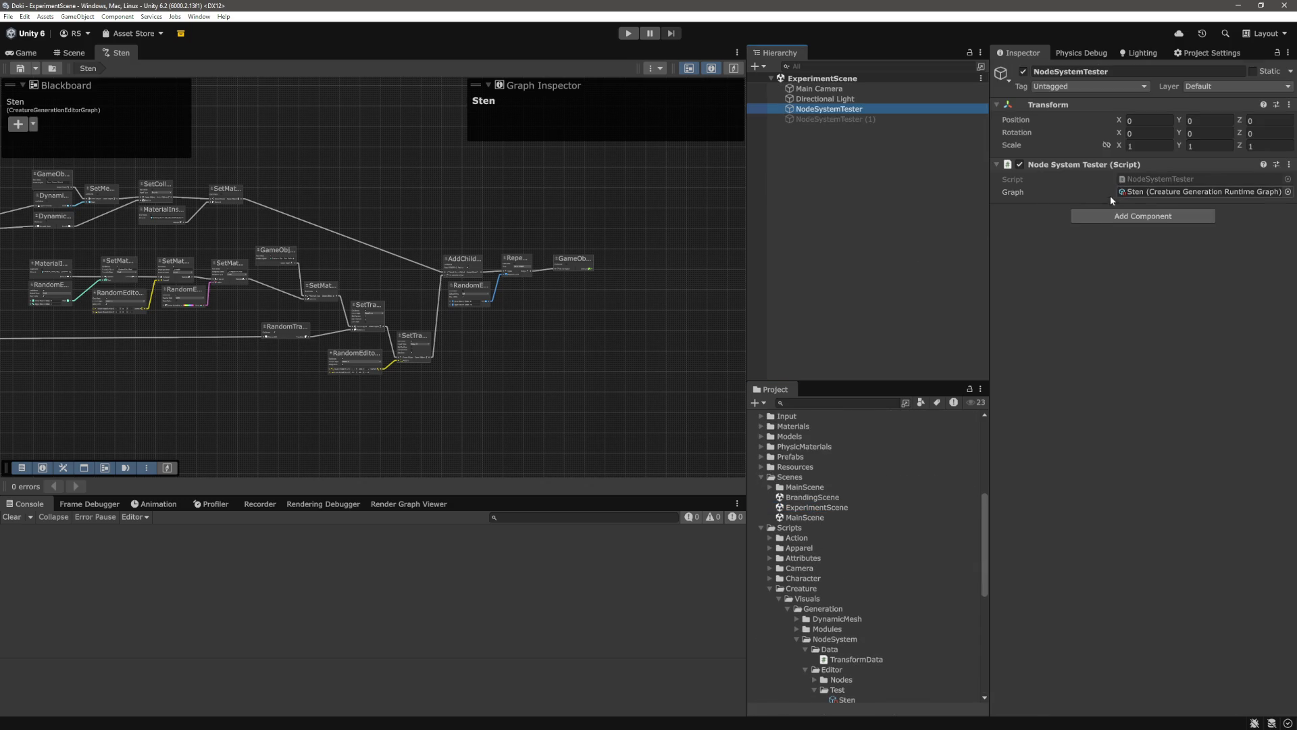
pyautogui.click(1157, 193)
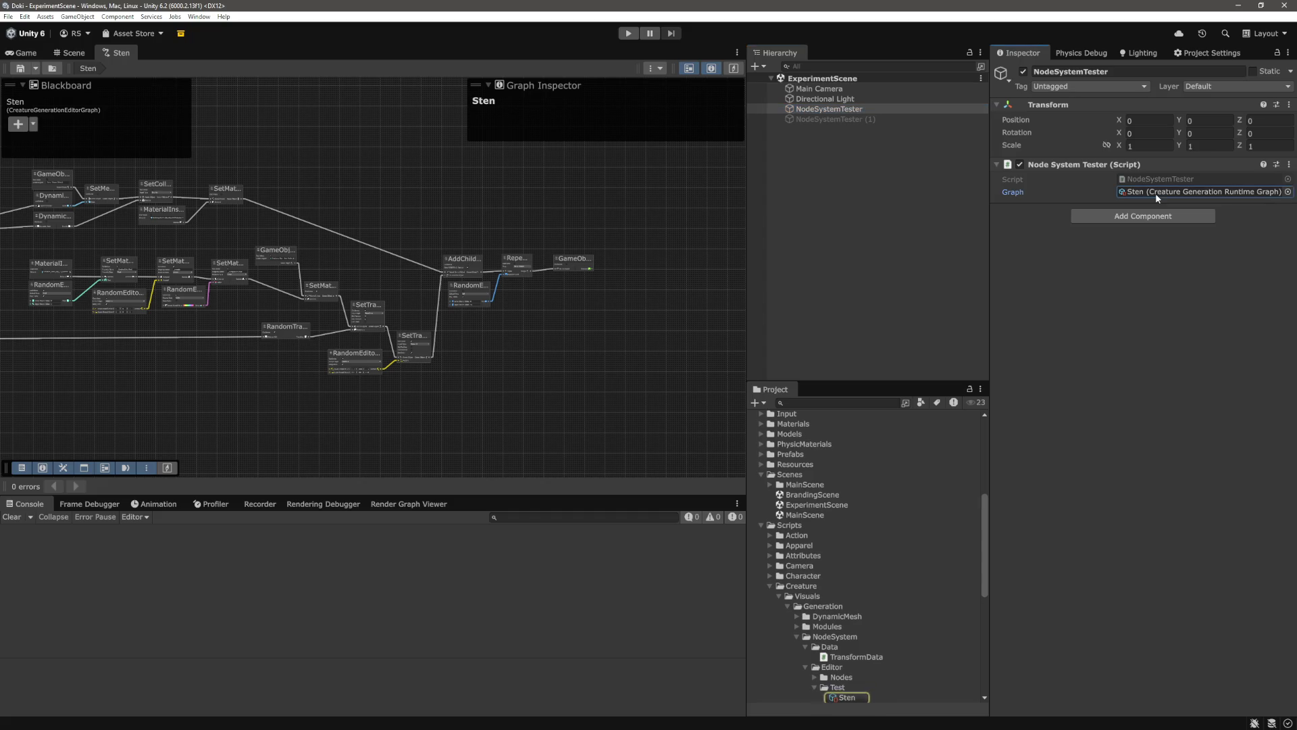
pyautogui.scroll(-4, 878, 500)
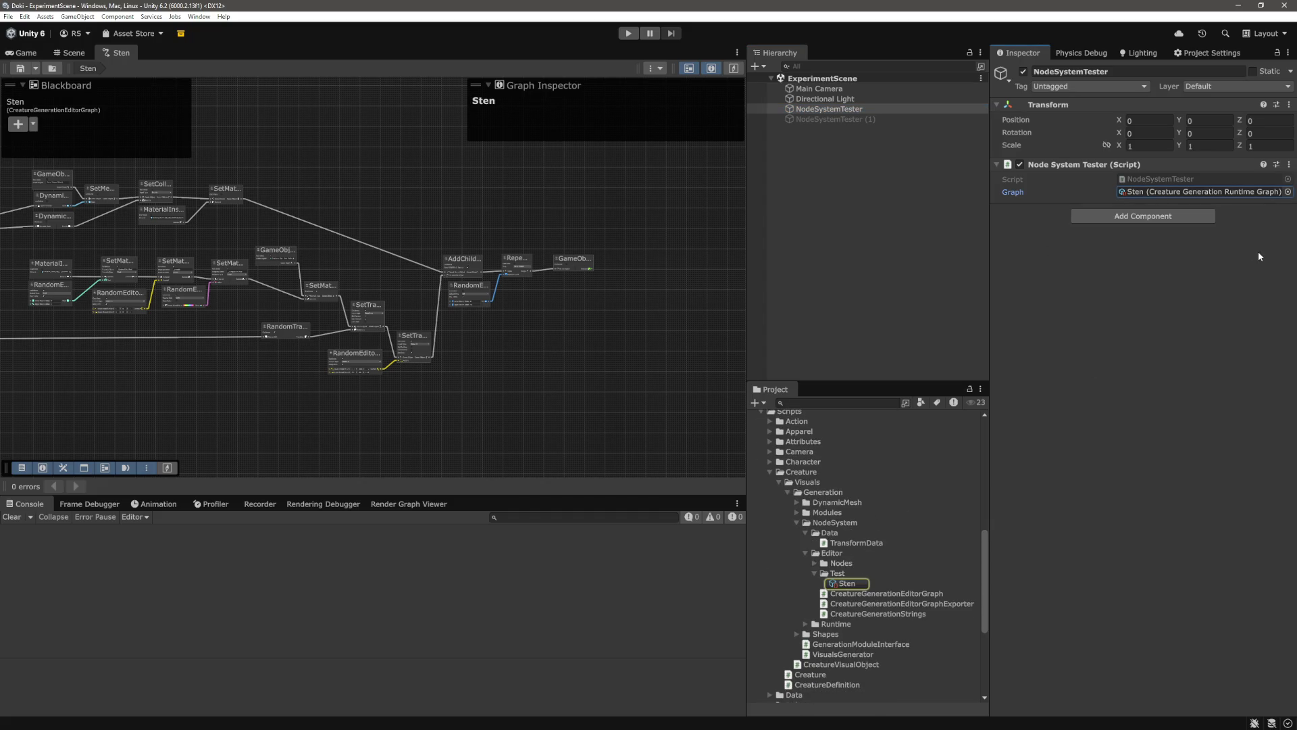
pyautogui.doubleClick(1289, 177)
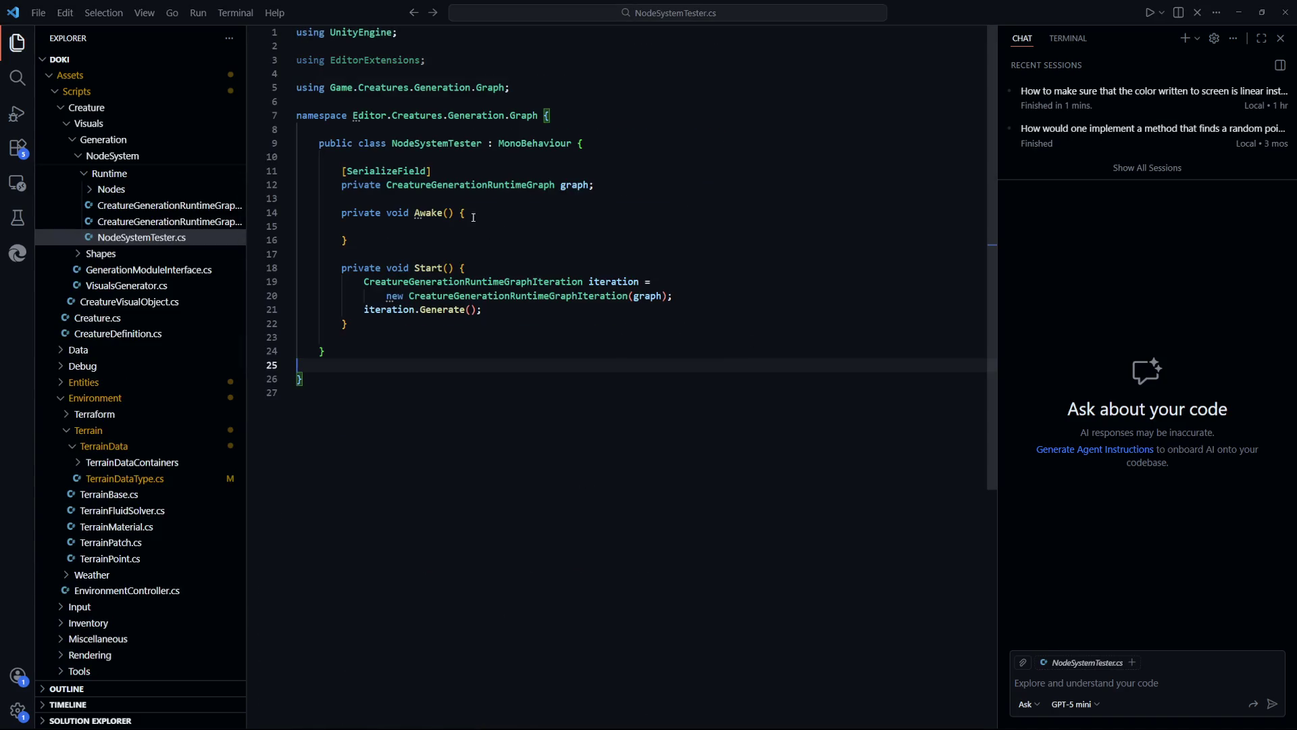
pyautogui.moveTo(526, 315); pyautogui.dragTo(365, 309)
pyautogui.moveTo(673, 295); pyautogui.dragTo(389, 281)
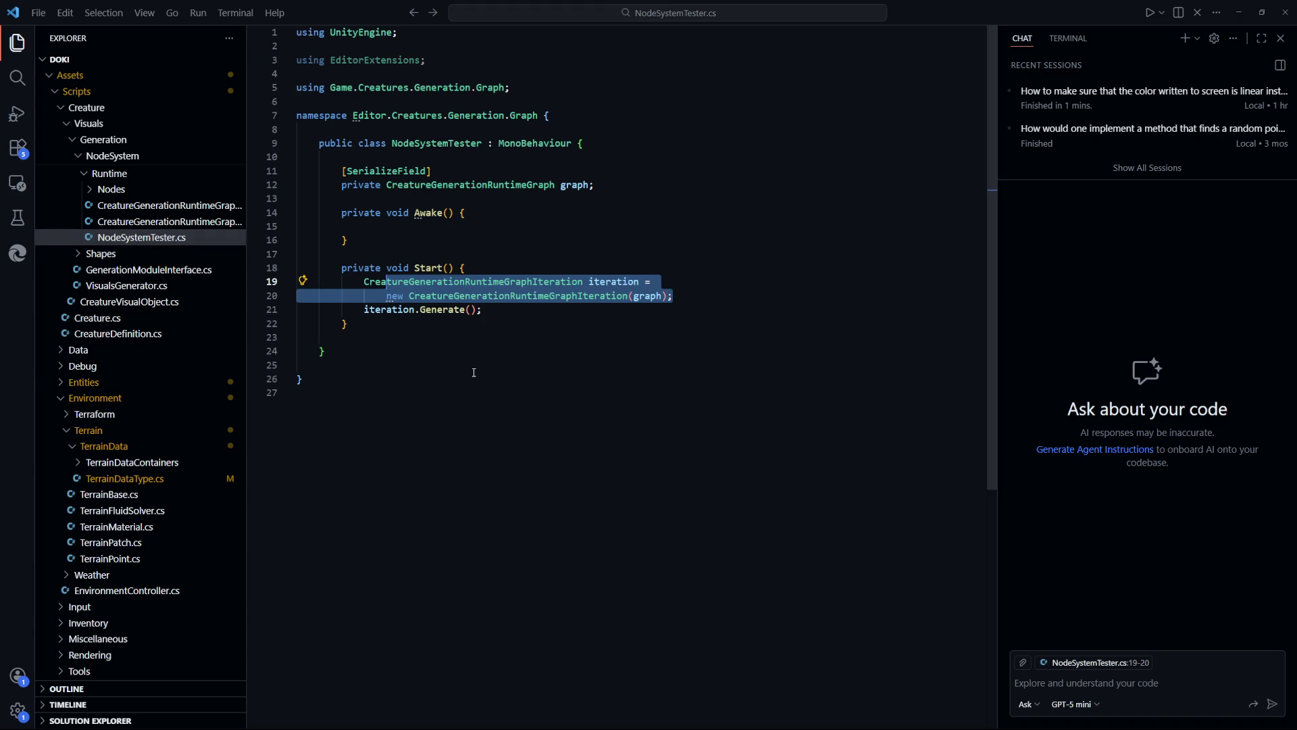
pyautogui.click(474, 372)
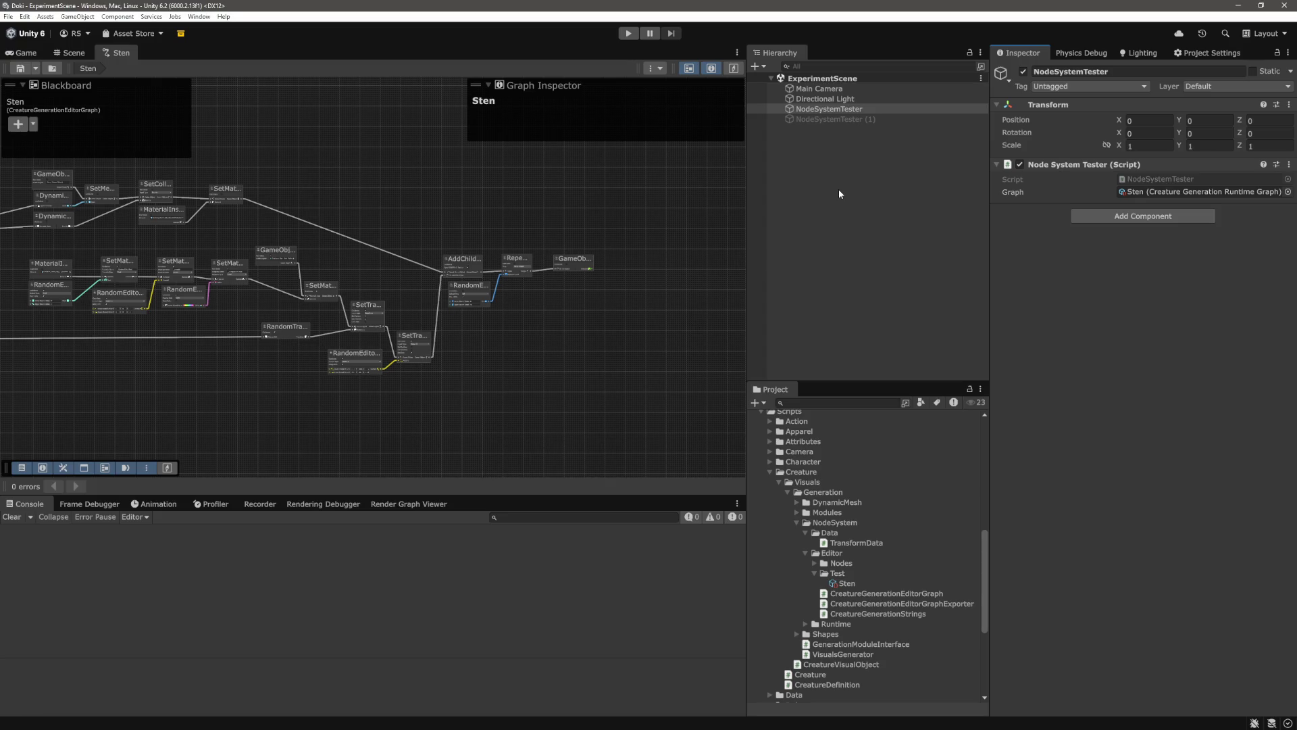
pyautogui.scroll(15, 868, 566)
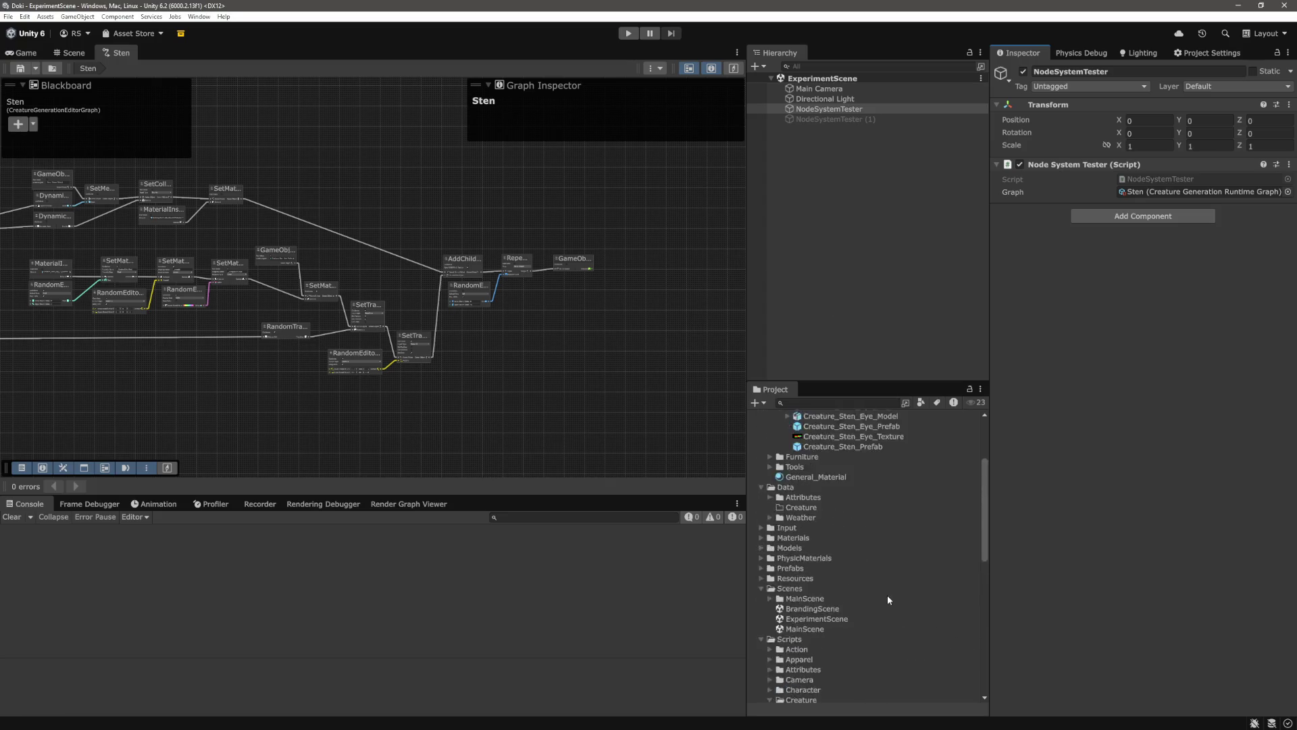
pyautogui.click(867, 508)
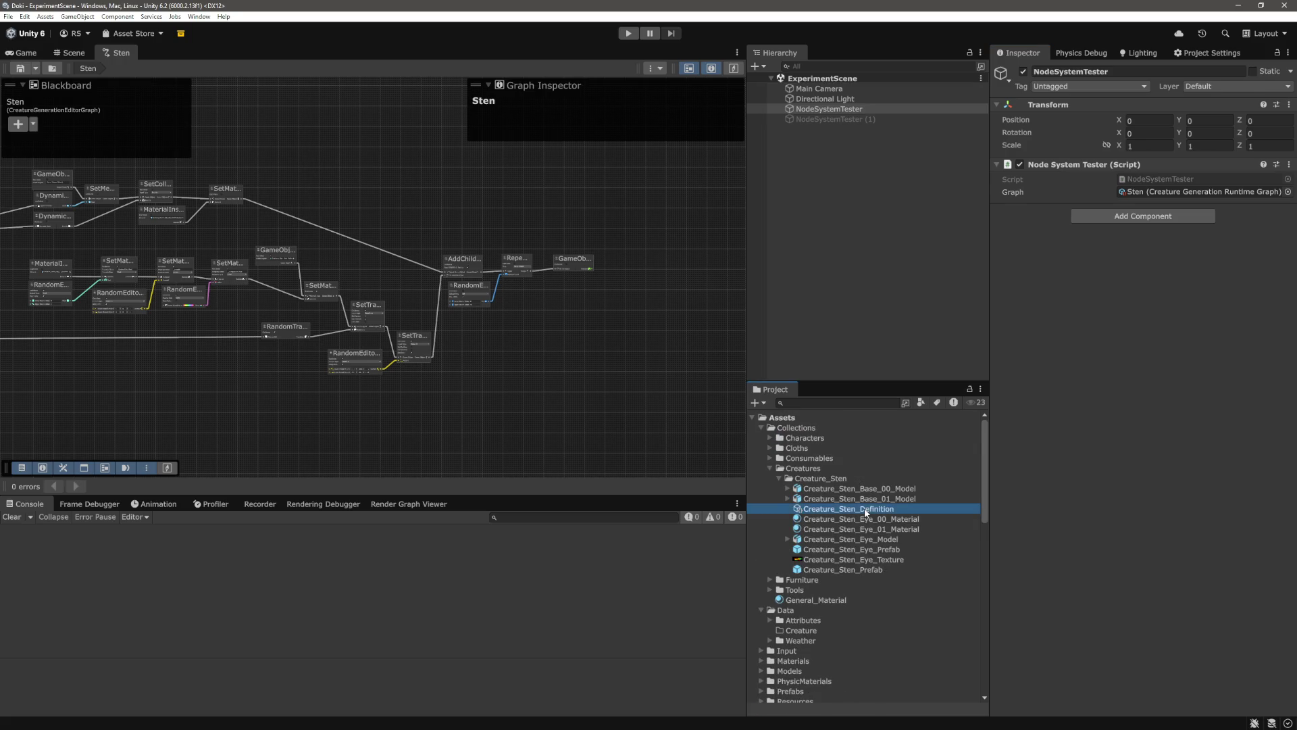
pyautogui.scroll(-5, 1095, 338)
pyautogui.scroll(1, 1091, 414)
pyautogui.scroll(5, 1089, 411)
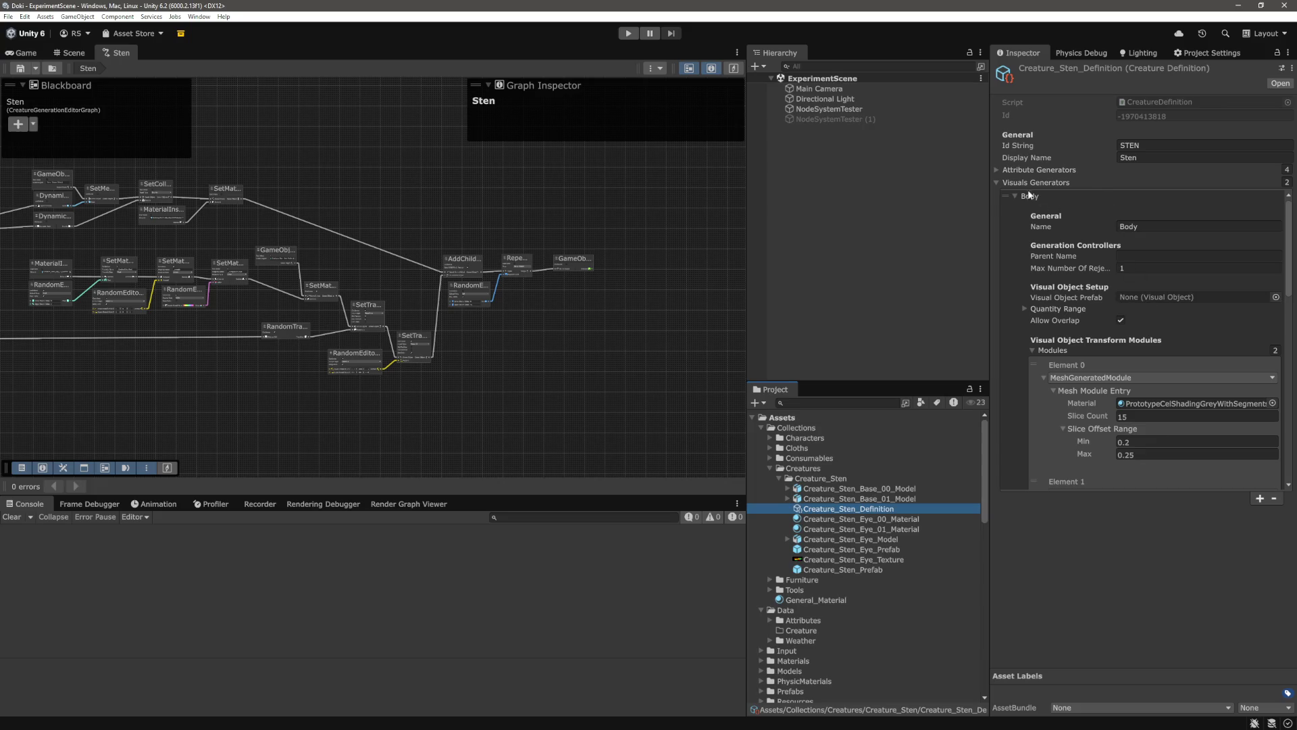
pyautogui.click(996, 182)
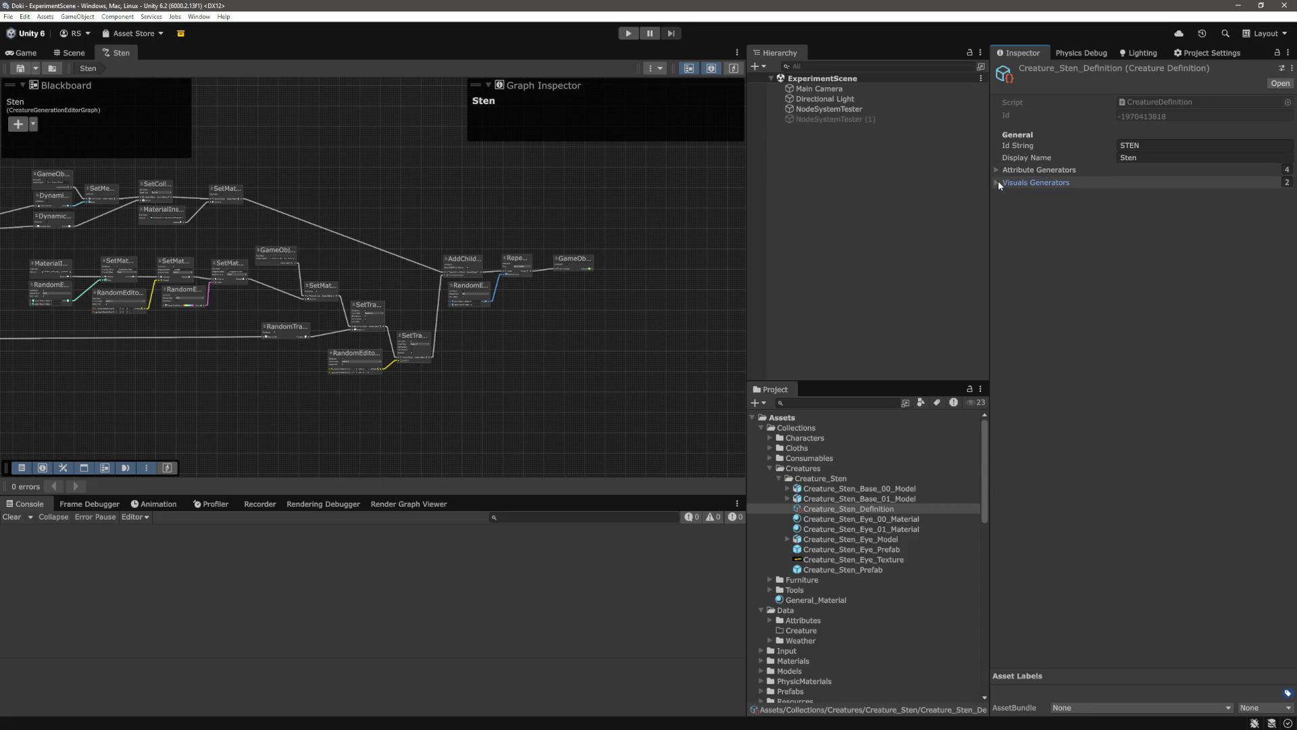
pyautogui.click(996, 169)
pyautogui.click(997, 169)
pyautogui.click(996, 180)
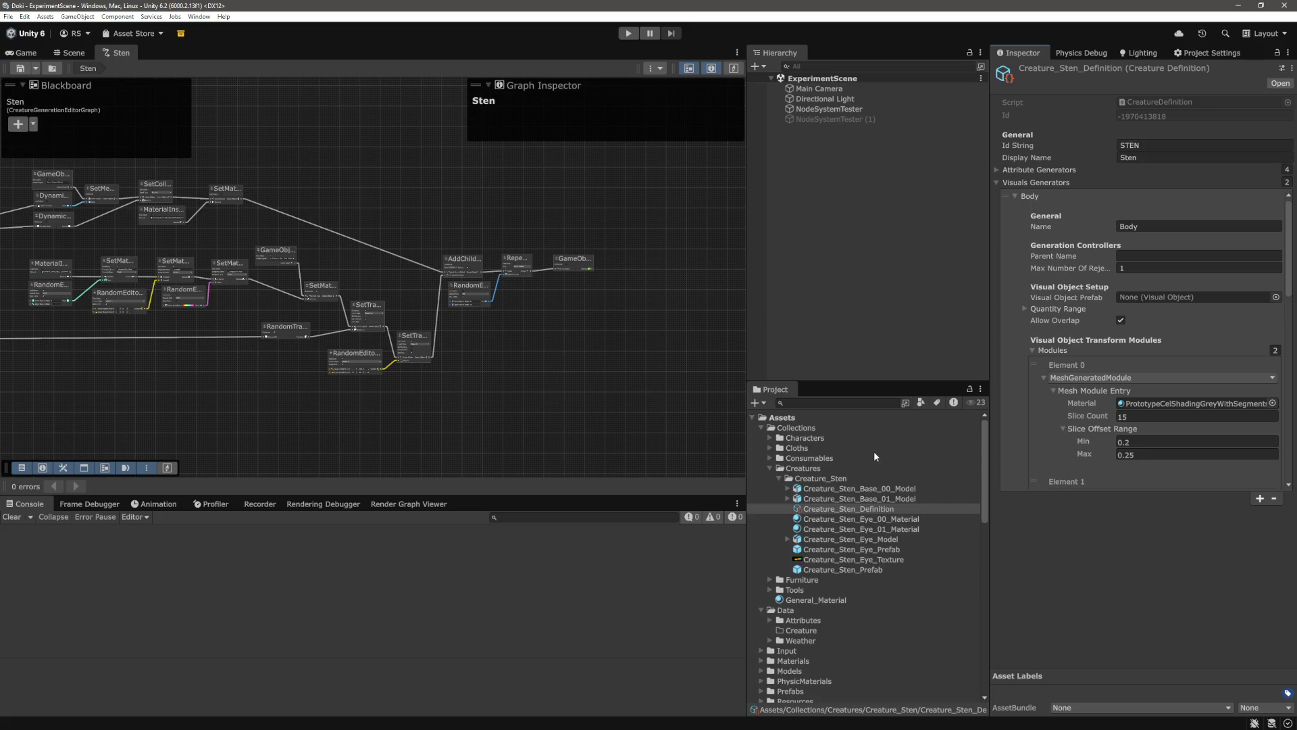
pyautogui.scroll(-15, 889, 545)
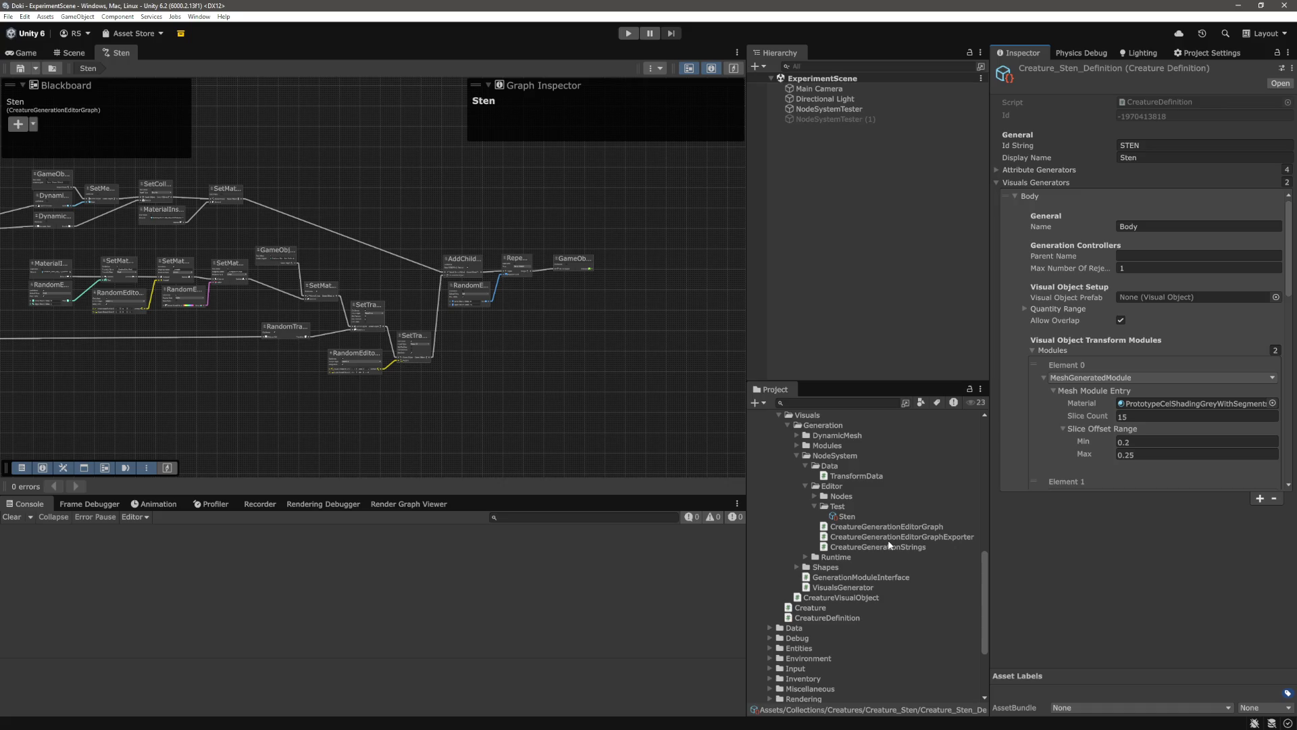
pyautogui.scroll(3, 889, 545)
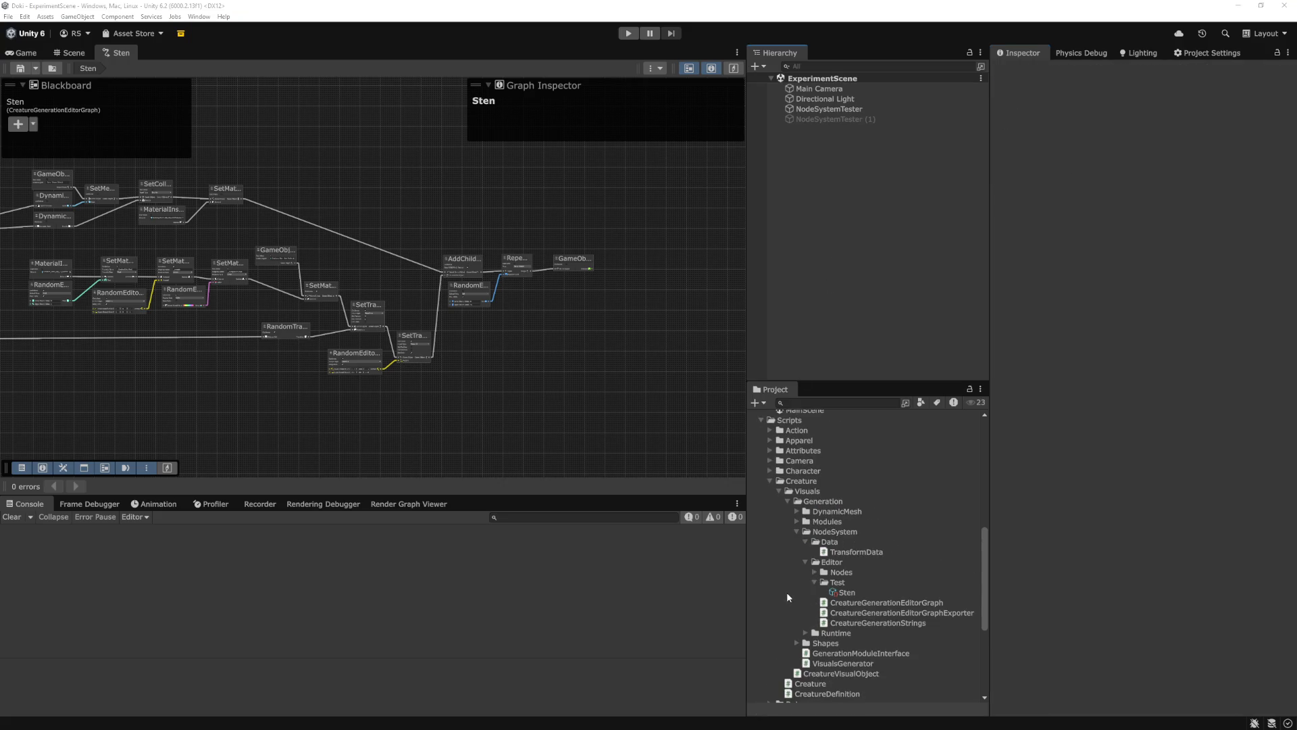
# Open Creature.cs in Visual Studio Code via quick-open search for 'creature'
pyautogui.hotkey('alt', 'Tab')
pyautogui.hotkey('ctrl', 'p')
pyautogui.write('creature')
pyautogui.press('Return')
# Examine the CreatureDefinition definition field and the visualObjects list declaration
pyautogui.click(581, 254)
pyautogui.moveTo(556, 185); pyautogui.dragTo(383, 184)
pyautogui.click(672, 216)
pyautogui.moveTo(672, 216); pyautogui.dragTo(343, 212)
pyautogui.click(446, 240)
pyautogui.moveTo(555, 184); pyautogui.dragTo(353, 186)
pyautogui.moveTo(617, 213); pyautogui.dragTo(417, 214)
pyautogui.click(574, 240)
pyautogui.doubleClick(531, 213)
pyautogui.click(472, 254)
# Select and review the PlaceVisualObject method, then go back to Unity
pyautogui.scroll(-5, 647, 479)
pyautogui.scroll(-5, 646, 479)
pyautogui.moveTo(301, 305)
pyautogui.mouseDown()
pyautogui.moveTo(448, 321)
pyautogui.moveTo(470, 441)
pyautogui.mouseUp()
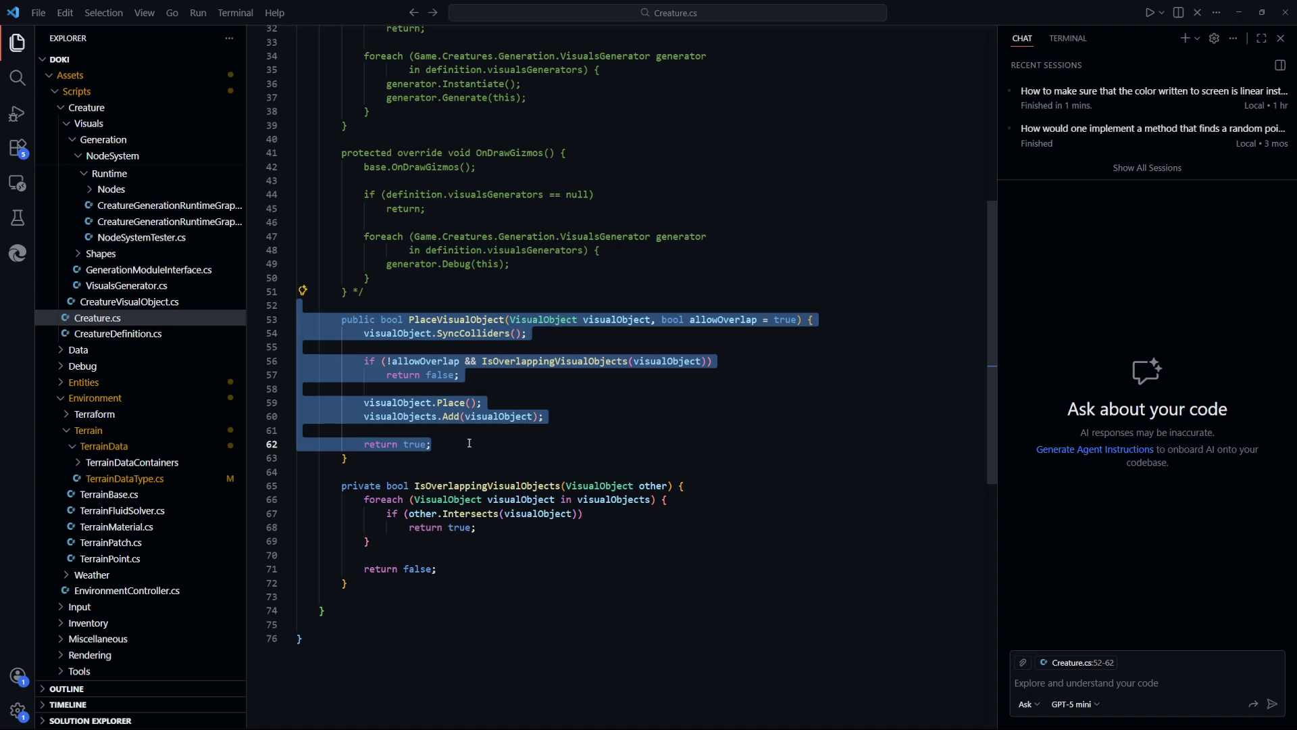
pyautogui.press('Left')
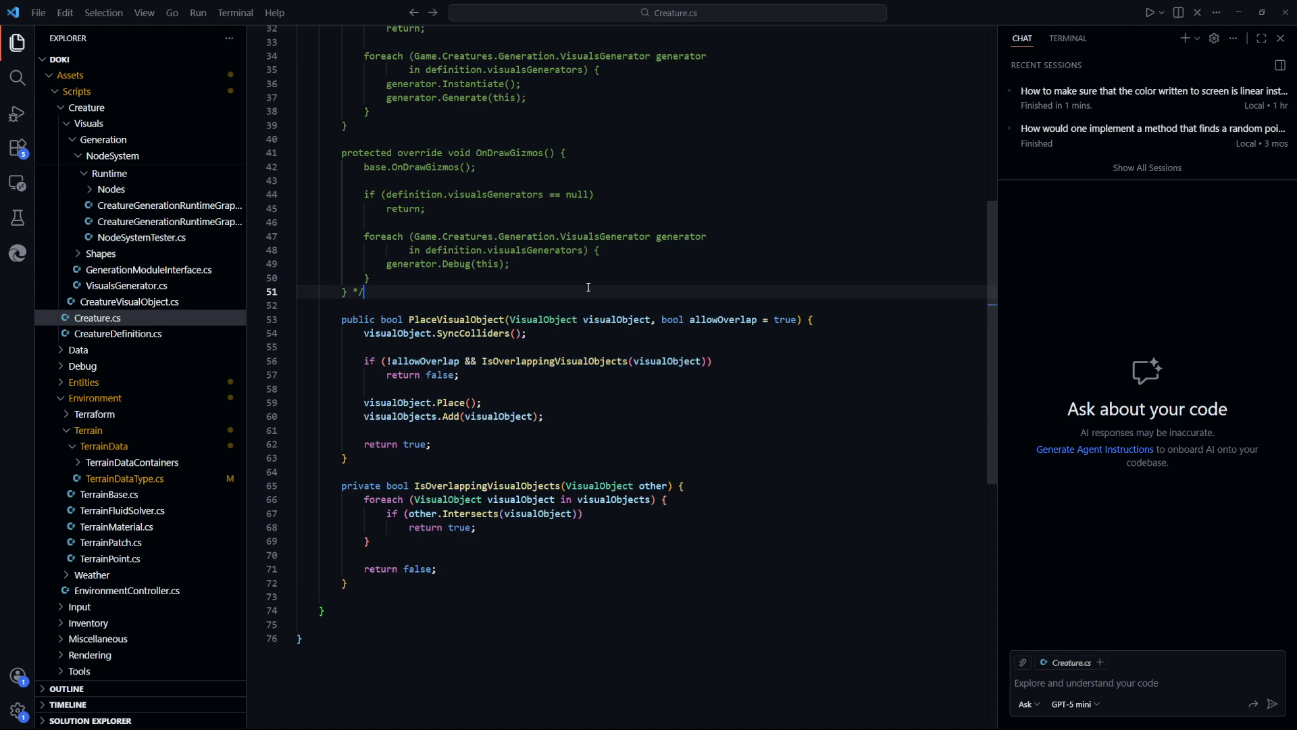
pyautogui.moveTo(589, 365)
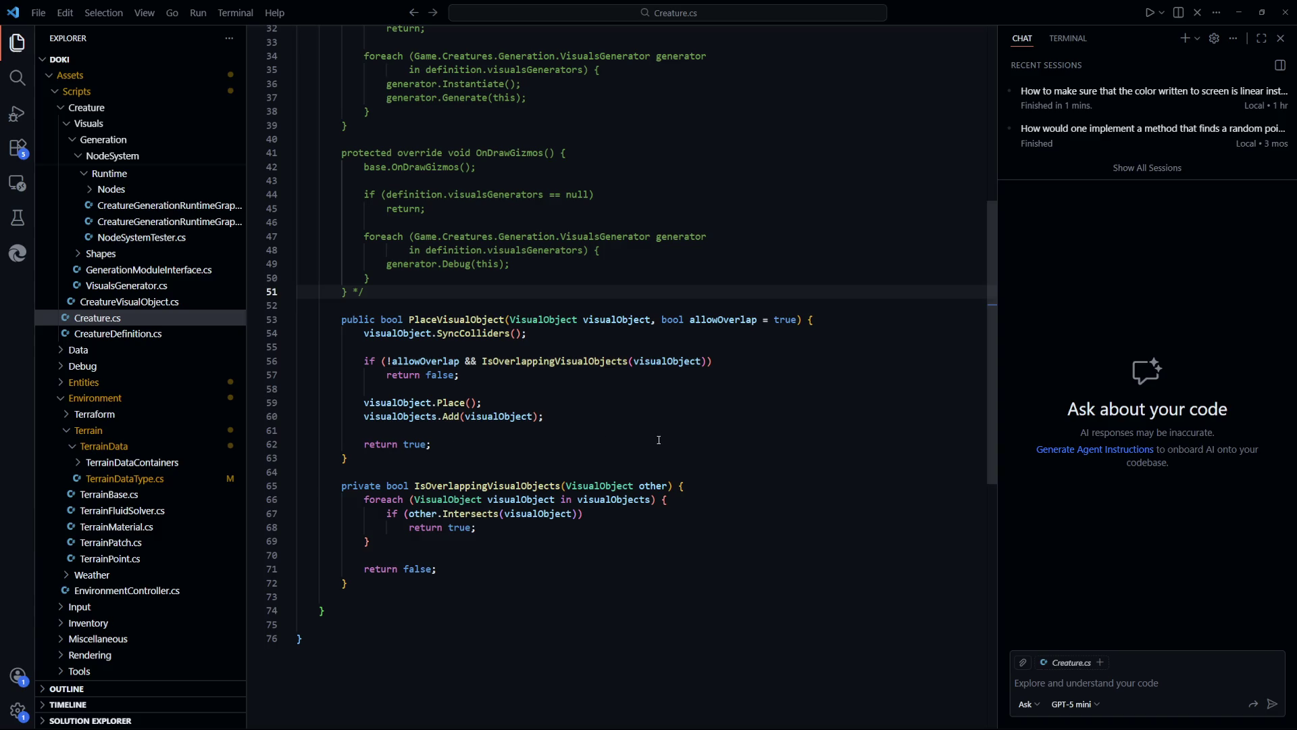
pyautogui.click(695, 436)
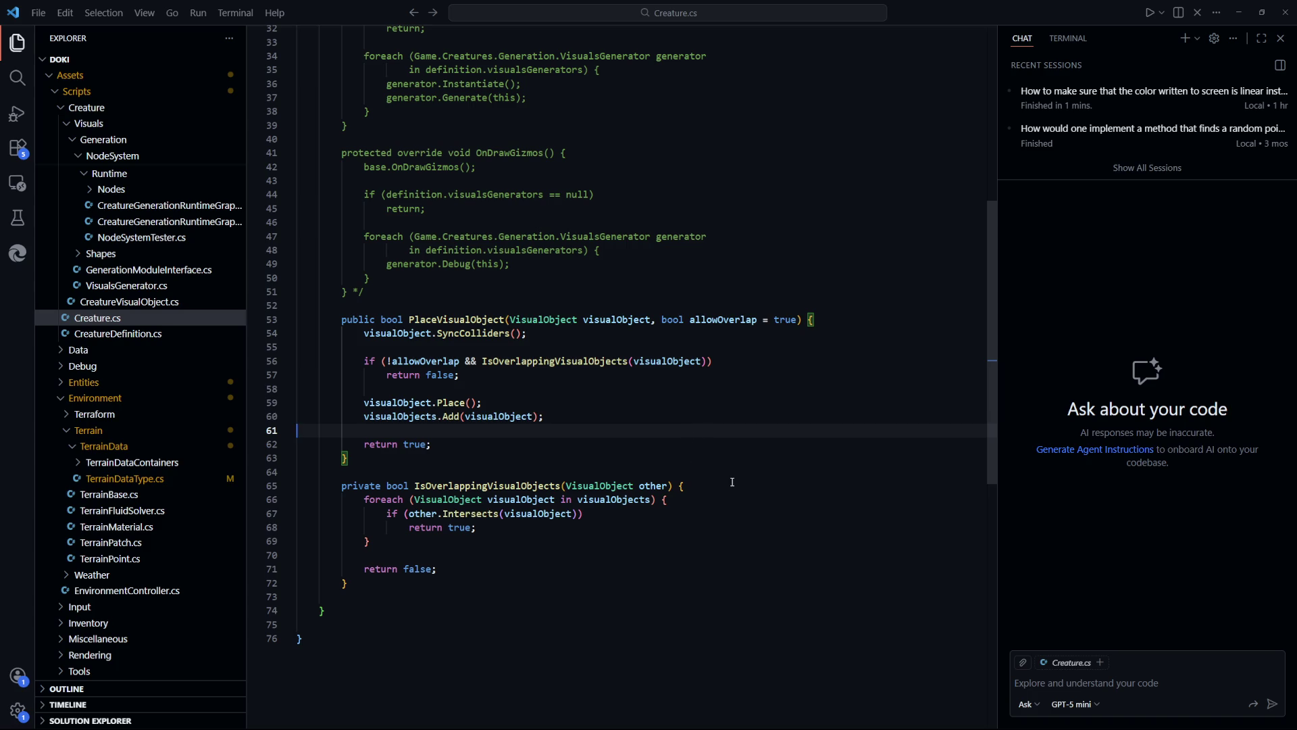
pyautogui.hotkey('alt', 'Tab')
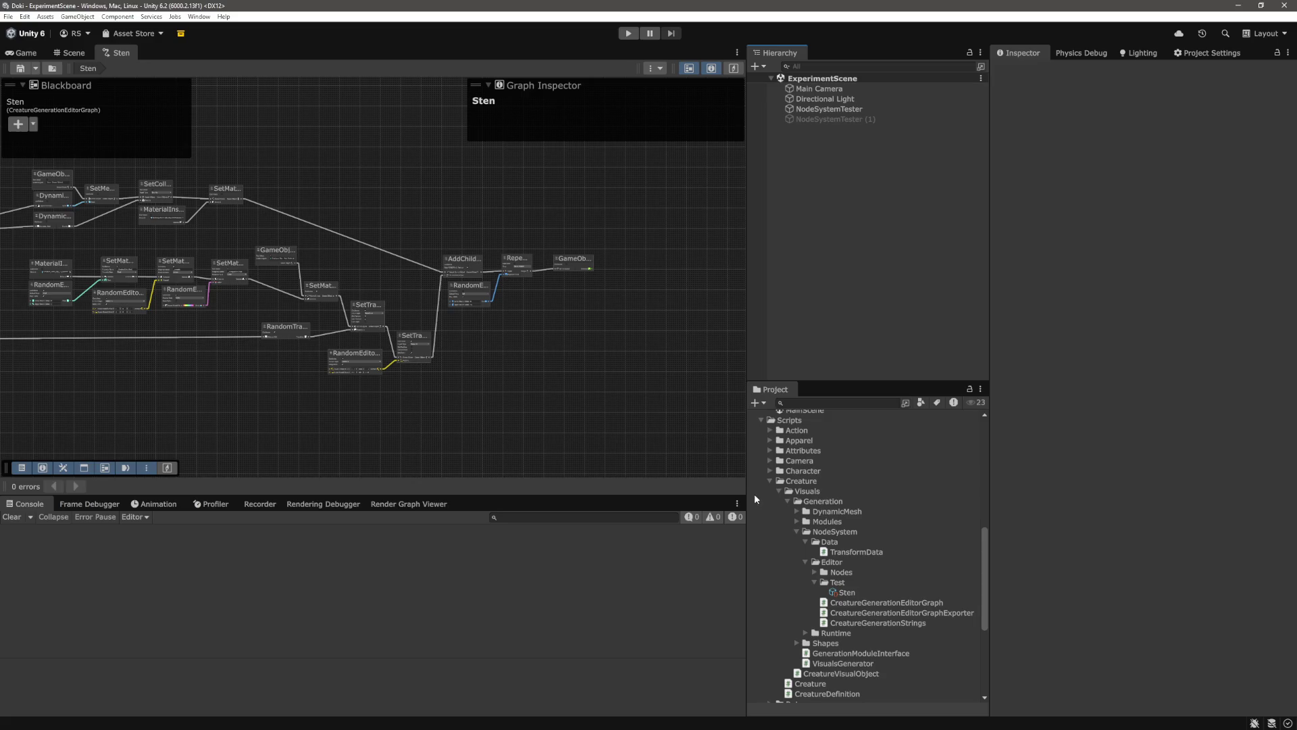
# Expand Modules and Mesh folders and preview the GenerationModuleMeshGenerated script
pyautogui.scroll(-3, 886, 557)
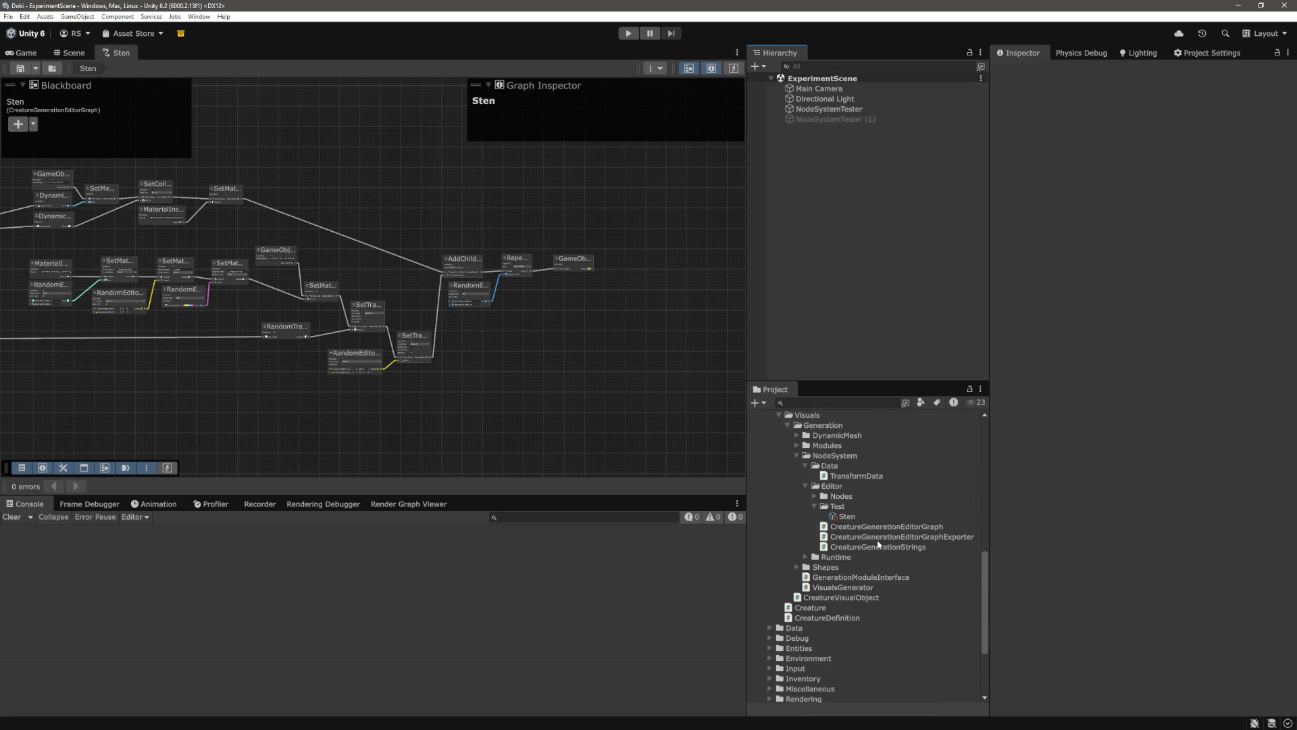
pyautogui.scroll(2, 871, 475)
pyautogui.scroll(-2, 889, 526)
pyautogui.scroll(2, 889, 527)
pyautogui.scroll(-2, 843, 503)
pyautogui.click(797, 445)
pyautogui.click(806, 455)
pyautogui.click(878, 476)
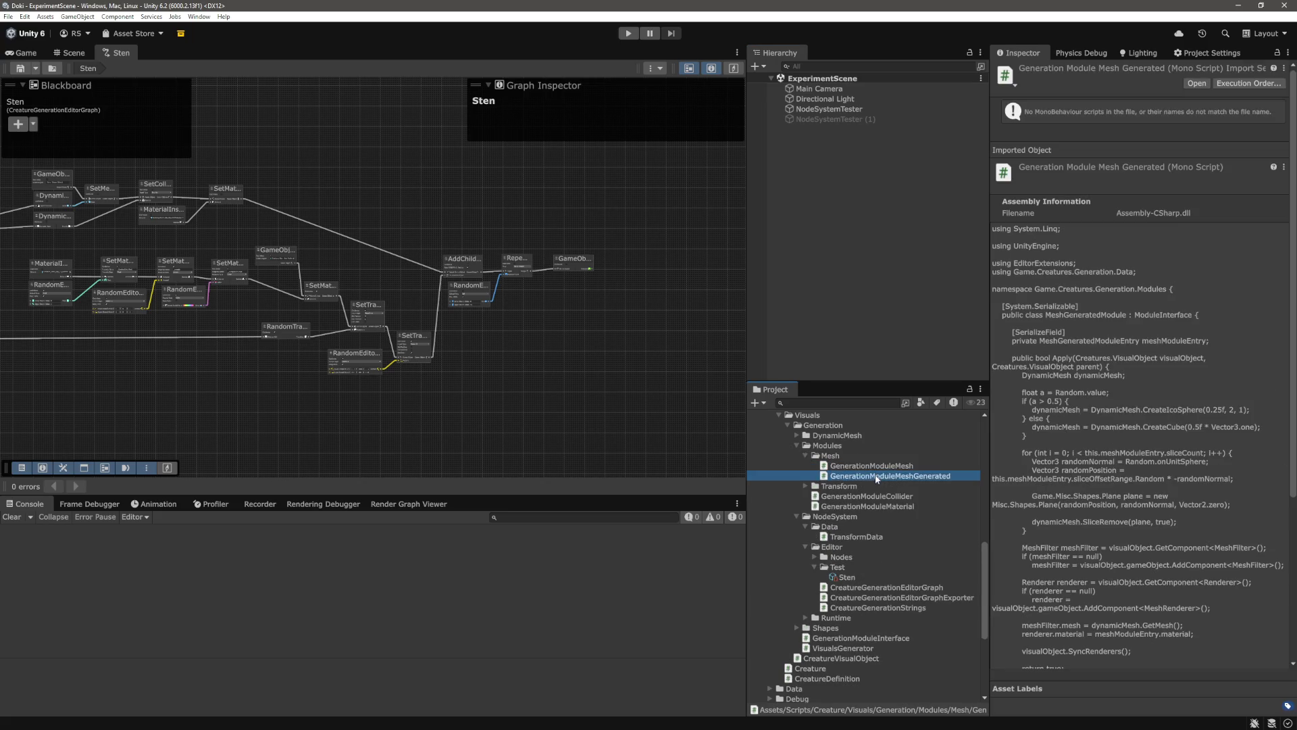
# Preview the Transform scripts: Position, Rotation, Scale, Collider and Material
pyautogui.doubleClick(839, 486)
pyautogui.click(857, 496)
pyautogui.click(869, 506)
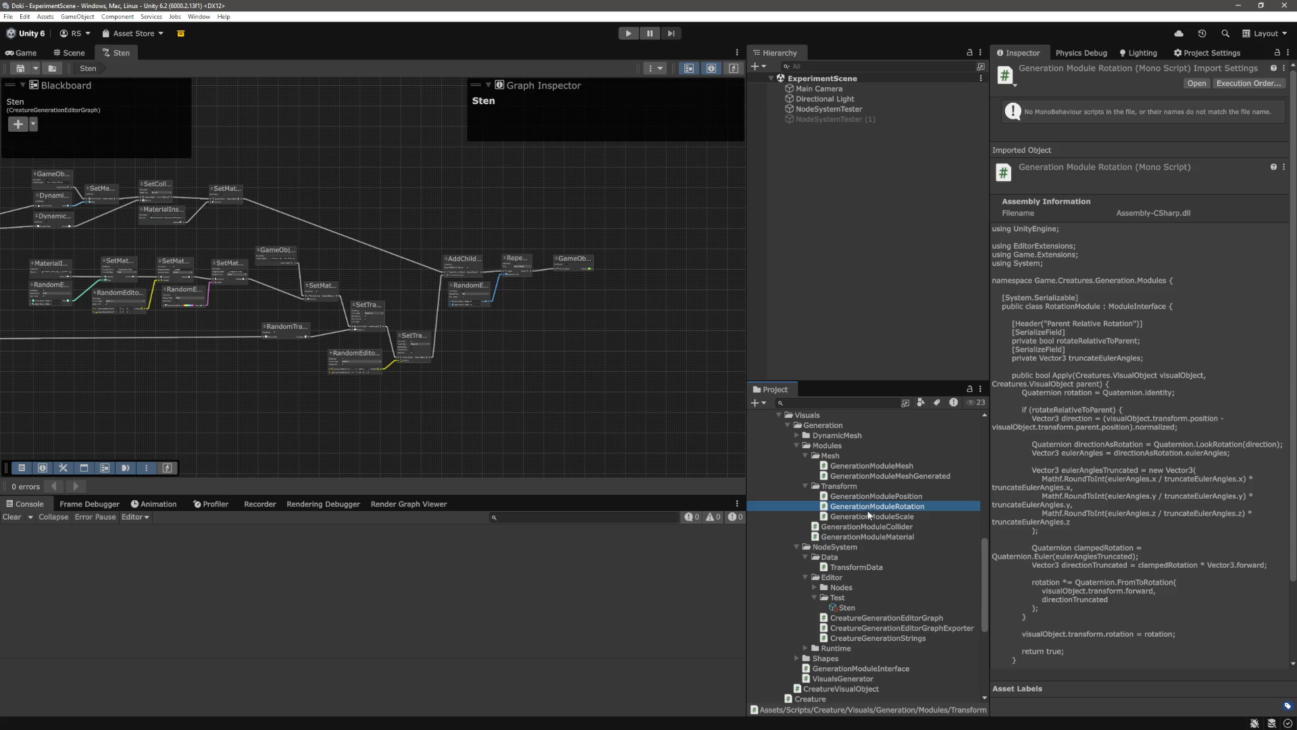
pyautogui.click(870, 516)
pyautogui.click(869, 526)
pyautogui.click(869, 536)
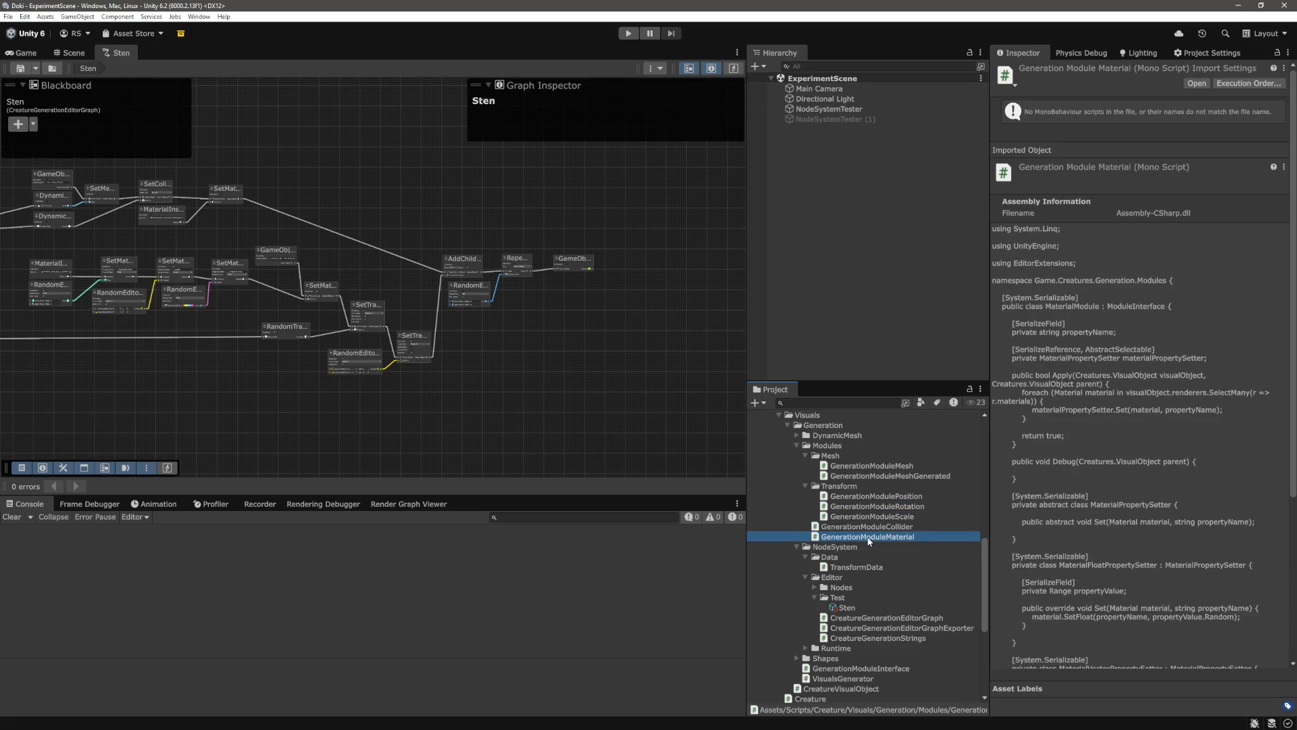
# Collapse the module folders and bring up the Modules folder's context menu
pyautogui.click(805, 486)
pyautogui.click(806, 455)
pyautogui.click(798, 445)
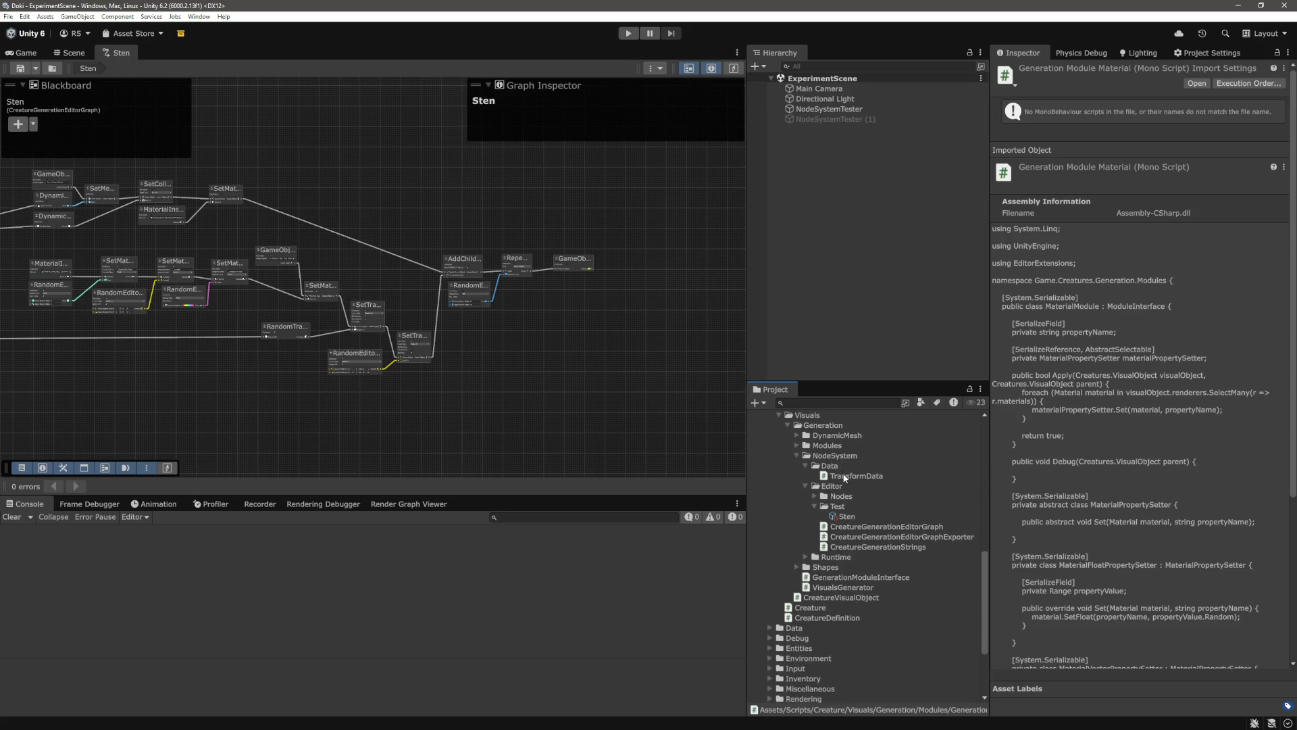
pyautogui.rightClick(845, 483)
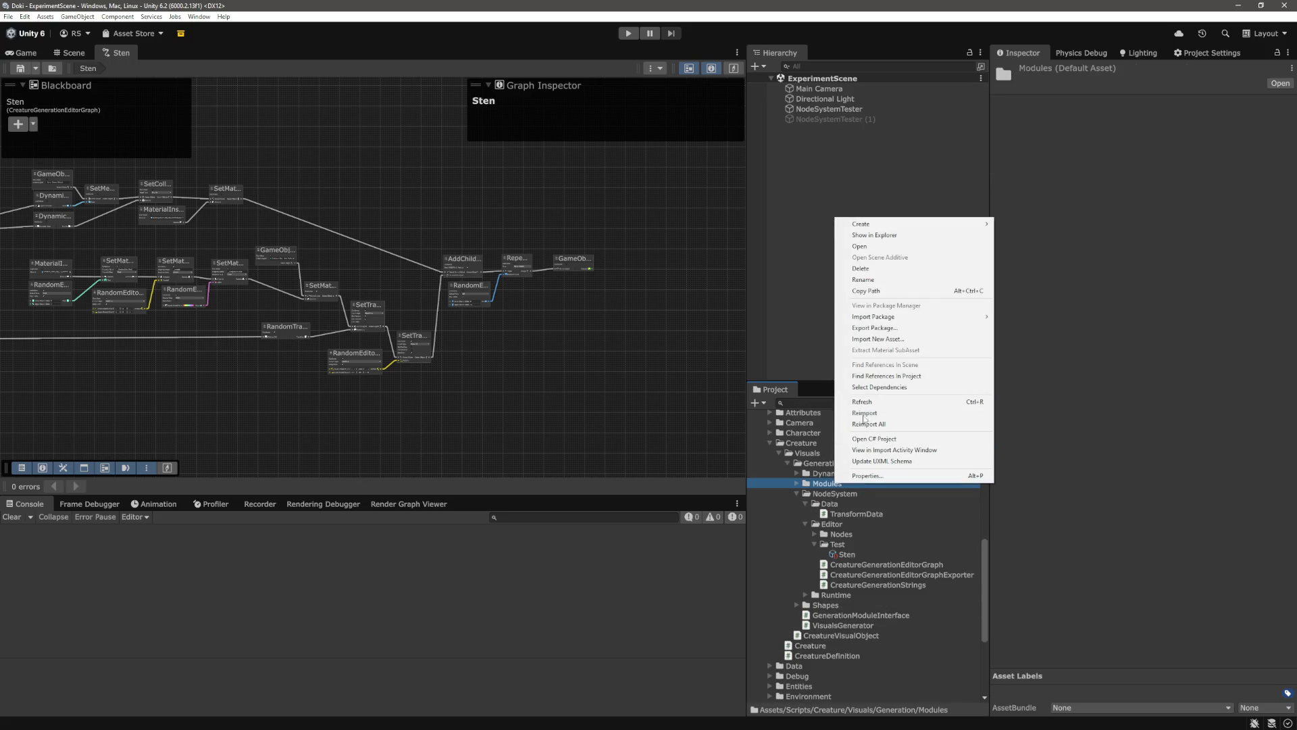
# Delete the Modules folder, then review GenerationModuleInterface's two method declarations
pyautogui.click(862, 269)
pyautogui.click(673, 388)
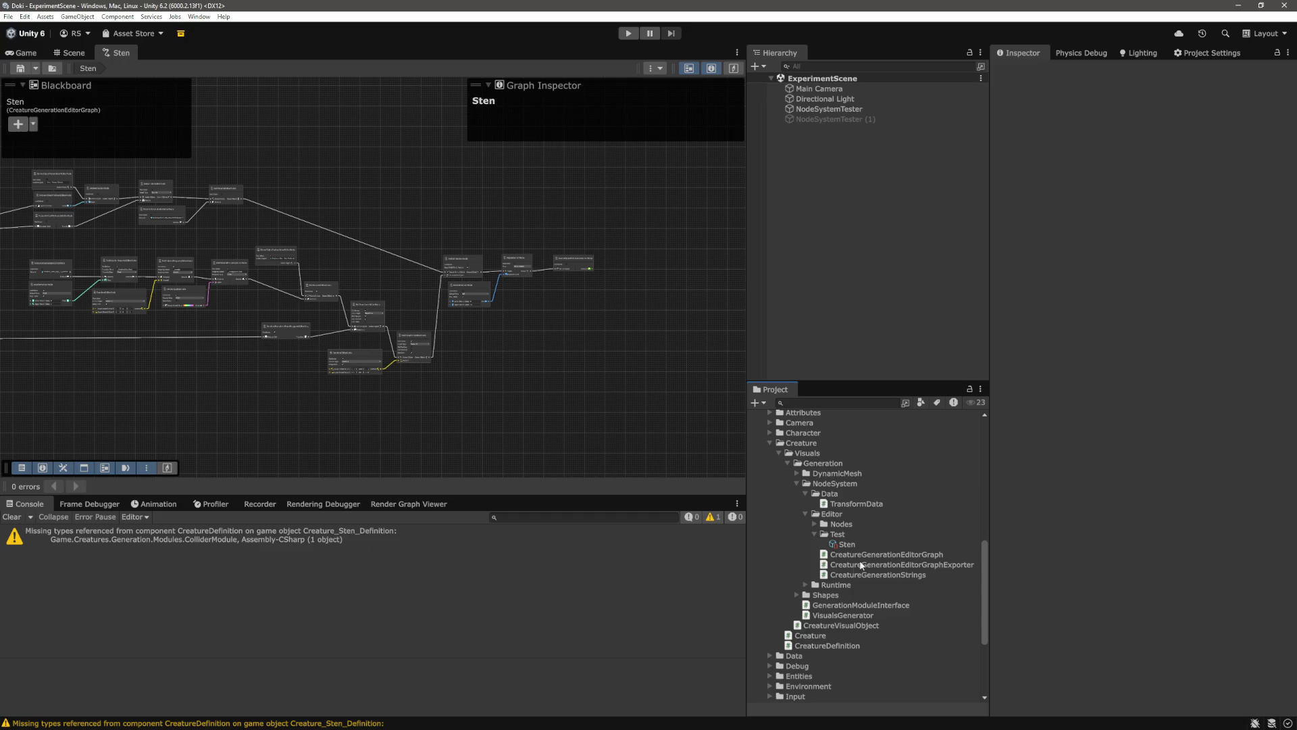
pyautogui.click(871, 606)
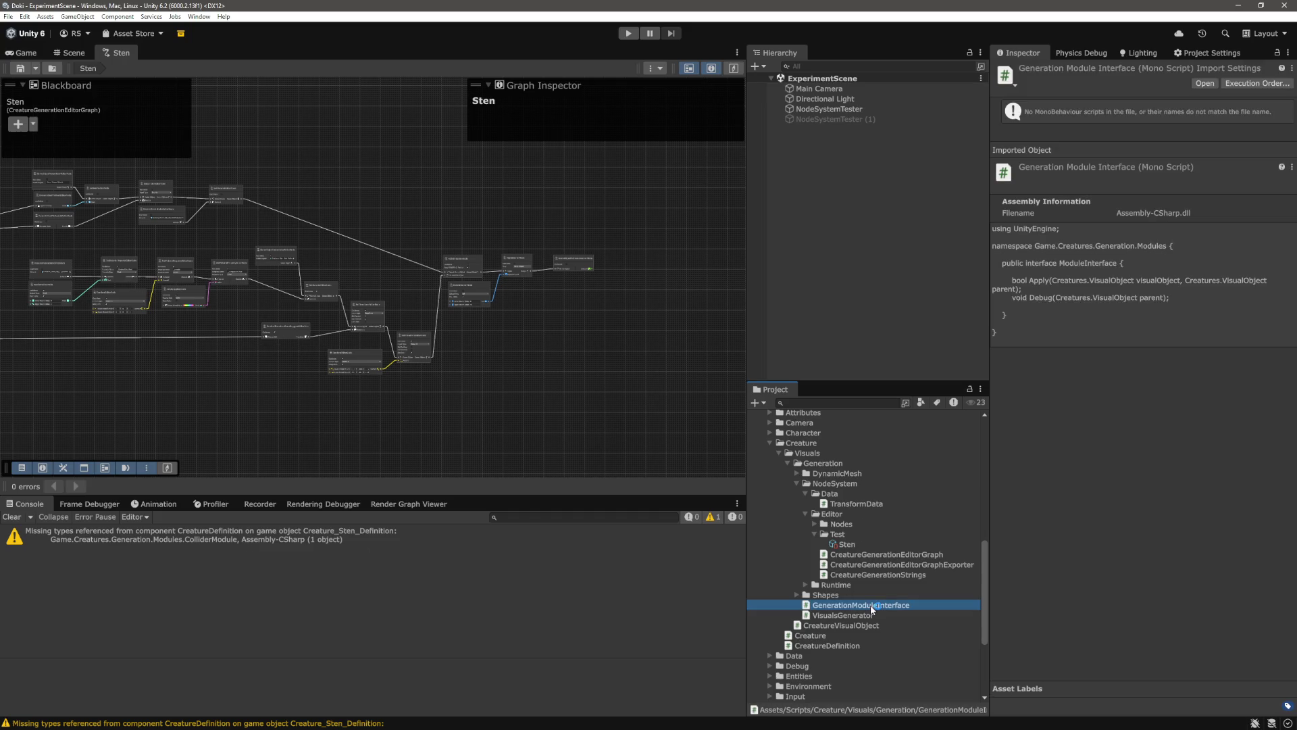
pyautogui.doubleClick(872, 606)
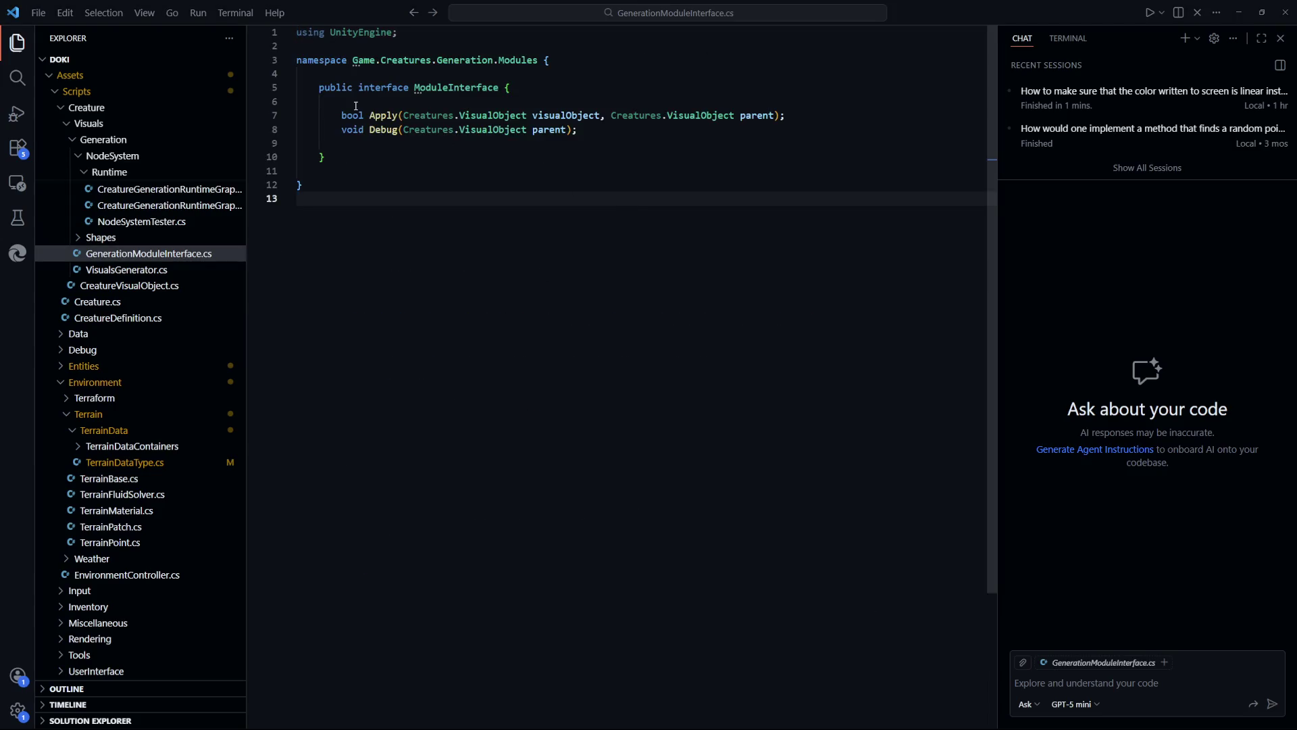
pyautogui.moveTo(356, 106); pyautogui.dragTo(371, 130)
pyautogui.click(524, 197)
pyautogui.hotkey('alt', 'Tab')
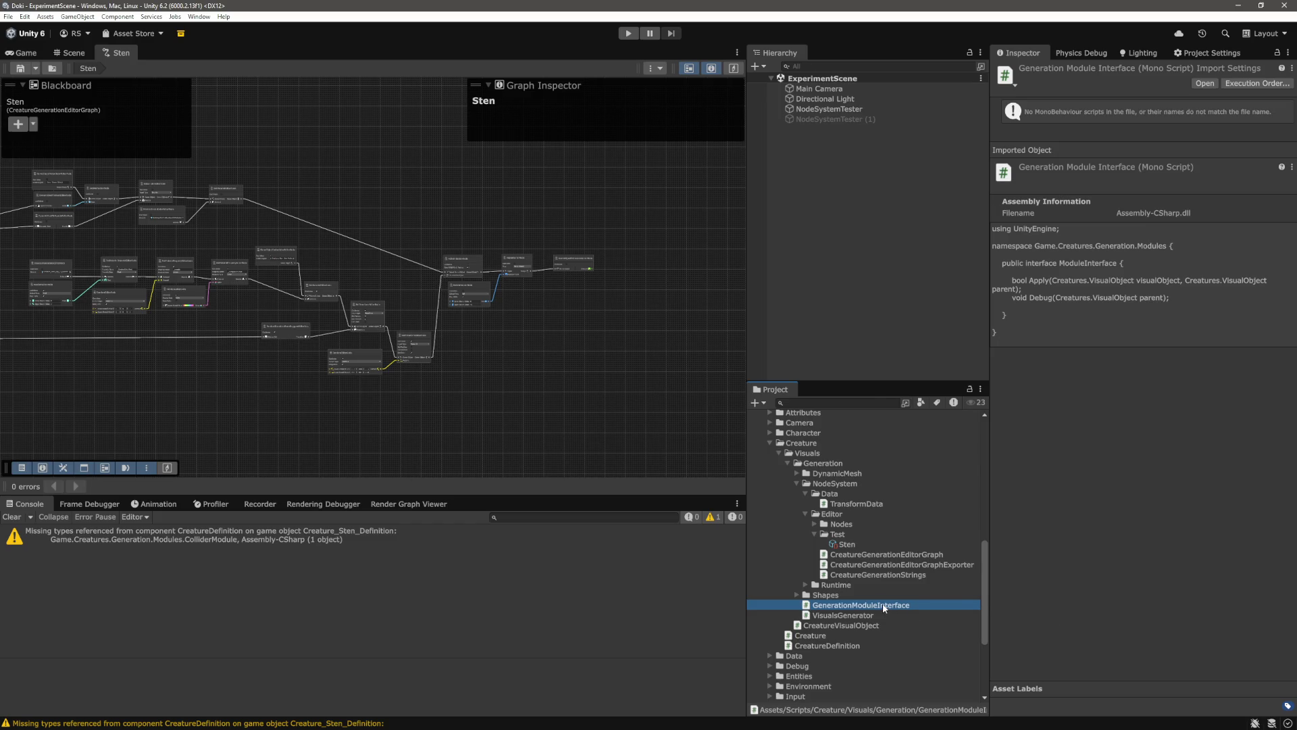
# Delete the GenerationModuleInterface script and confirm
pyautogui.rightClick(884, 605)
pyautogui.click(928, 391)
pyautogui.press('Return')
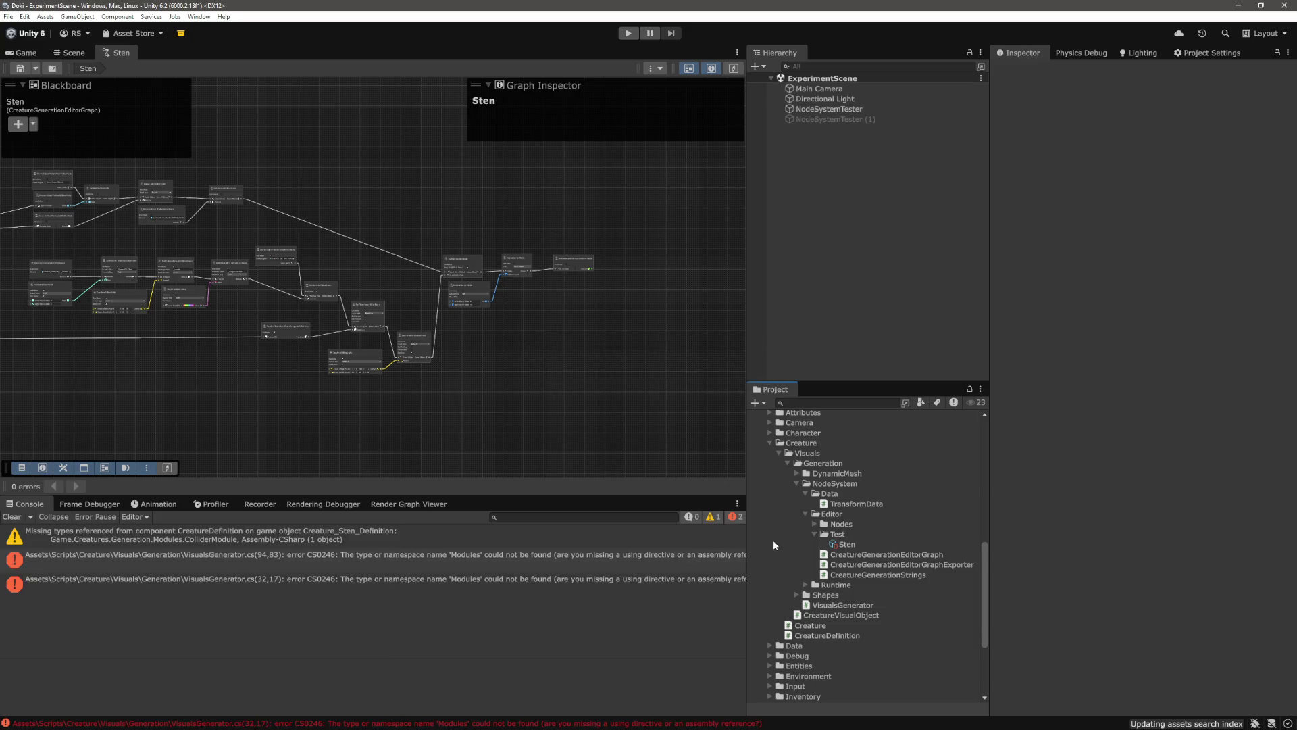
# Open the missing Modules error and scroll through VisualsGenerator.cs
pyautogui.doubleClick(458, 584)
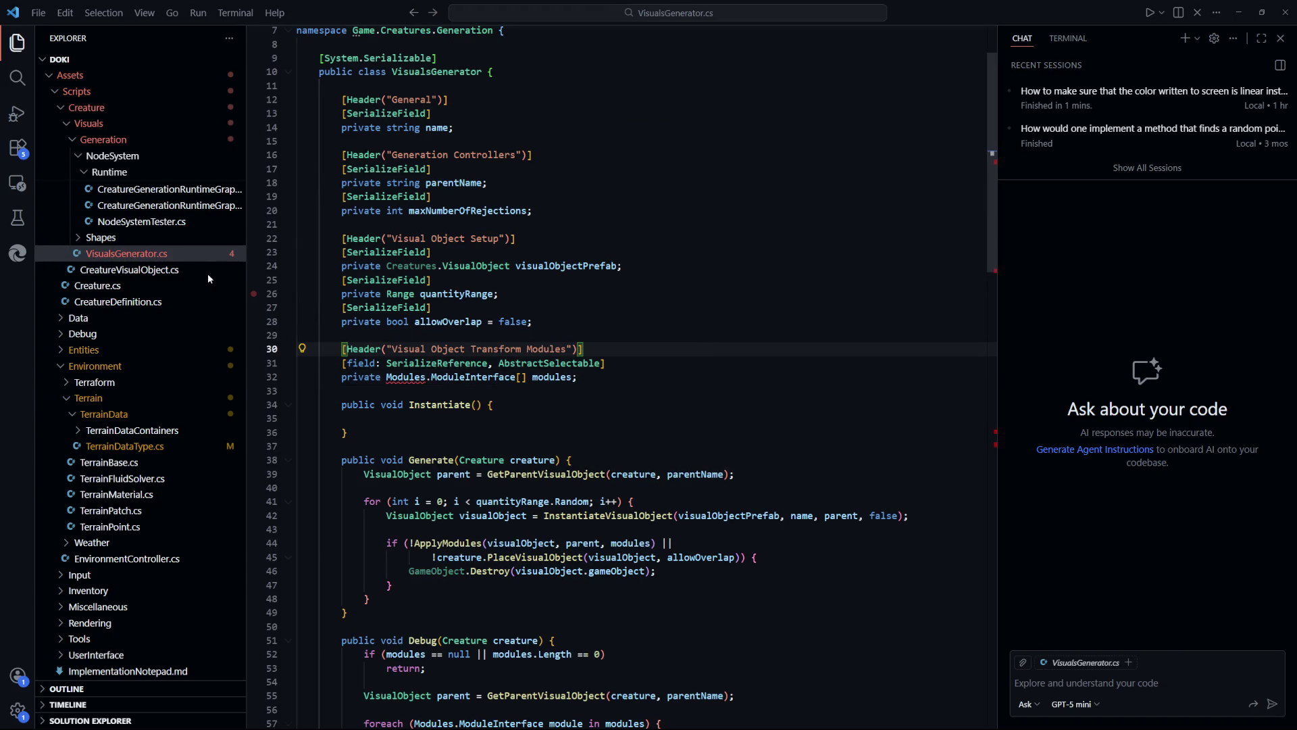
pyautogui.click(700, 446)
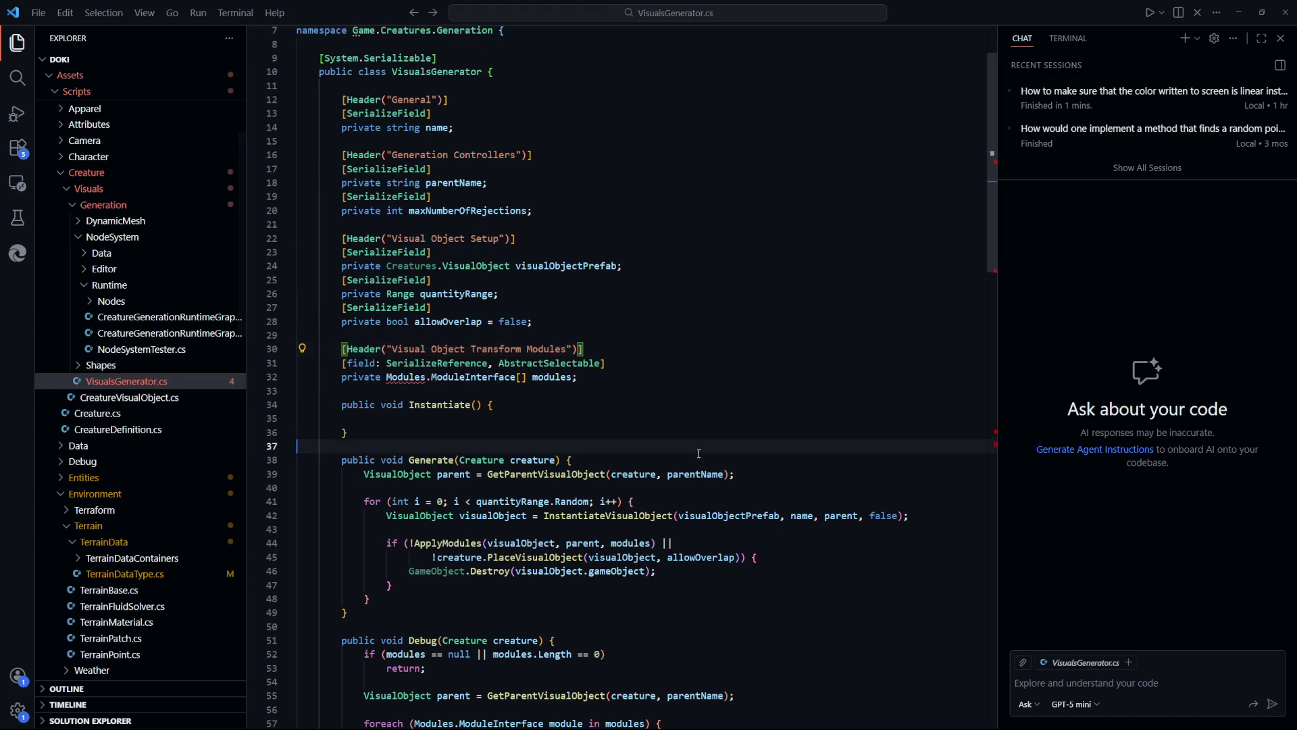
pyautogui.scroll(2, 700, 453)
pyautogui.scroll(-4, 700, 453)
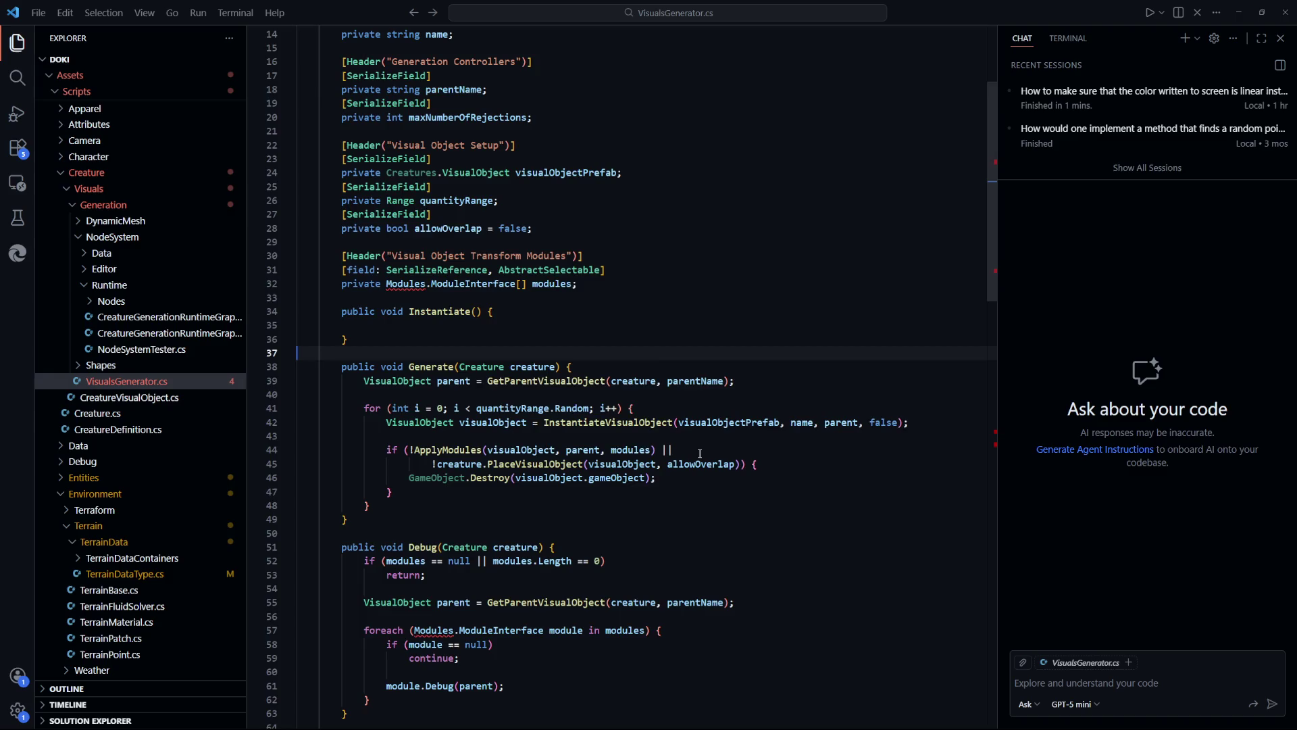
pyautogui.scroll(-1, 700, 453)
pyautogui.scroll(-7, 700, 453)
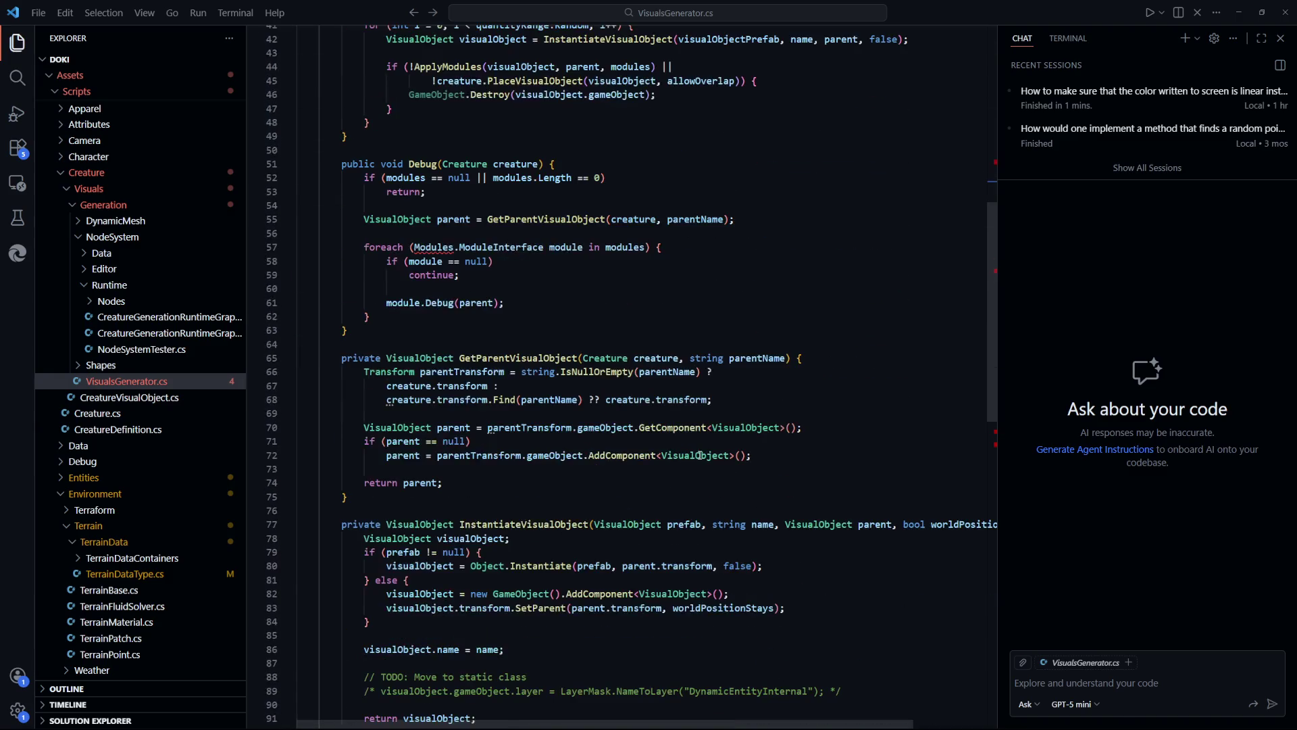
pyautogui.scroll(12, 700, 455)
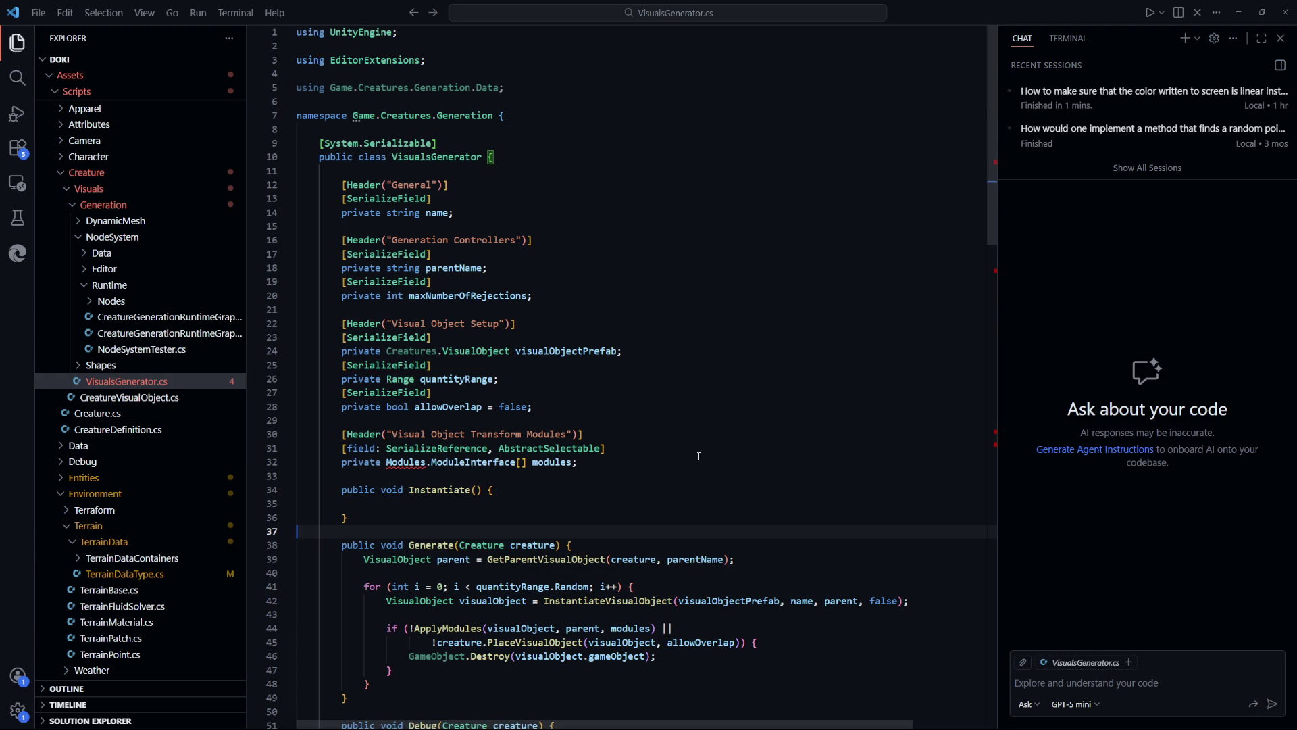
pyautogui.scroll(-19, 699, 456)
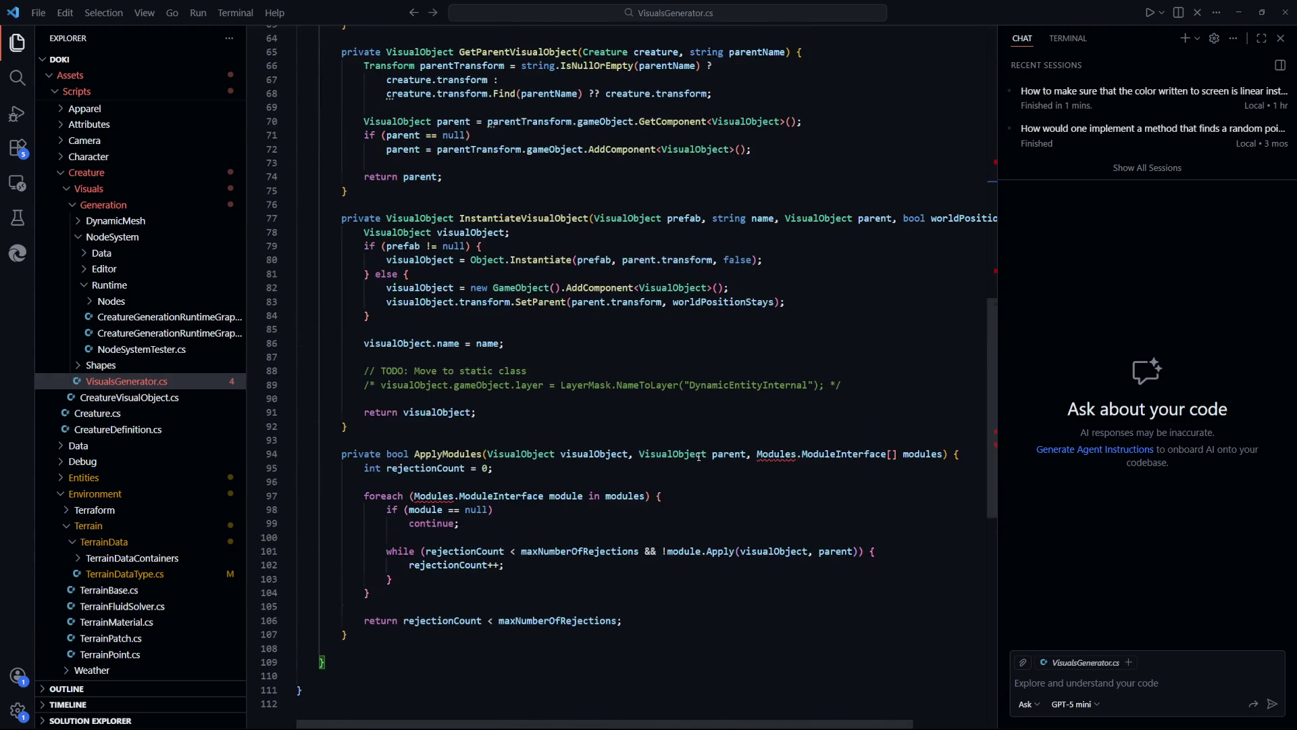
pyautogui.scroll(-3, 699, 458)
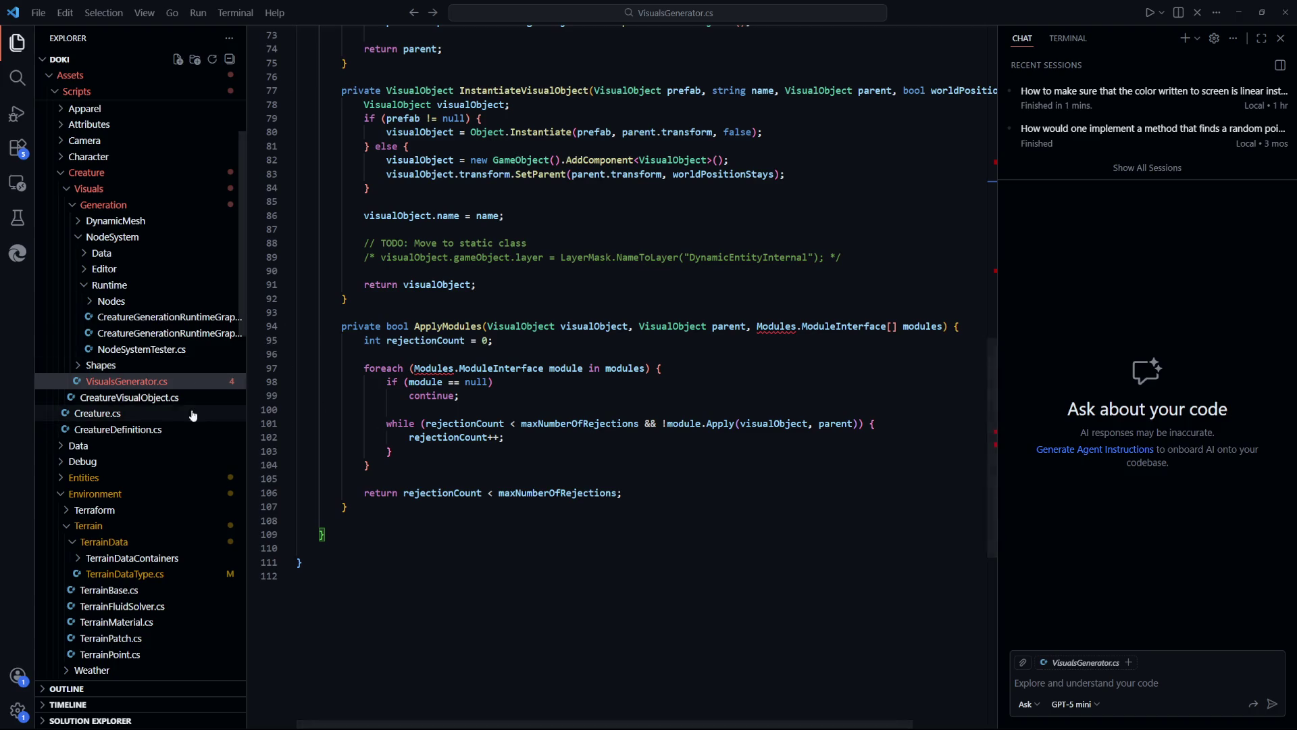
# Open CreatureGenerationRuntimeGraph.cs from the file tree, then return to Unity
pyautogui.click(166, 325)
pyautogui.click(166, 323)
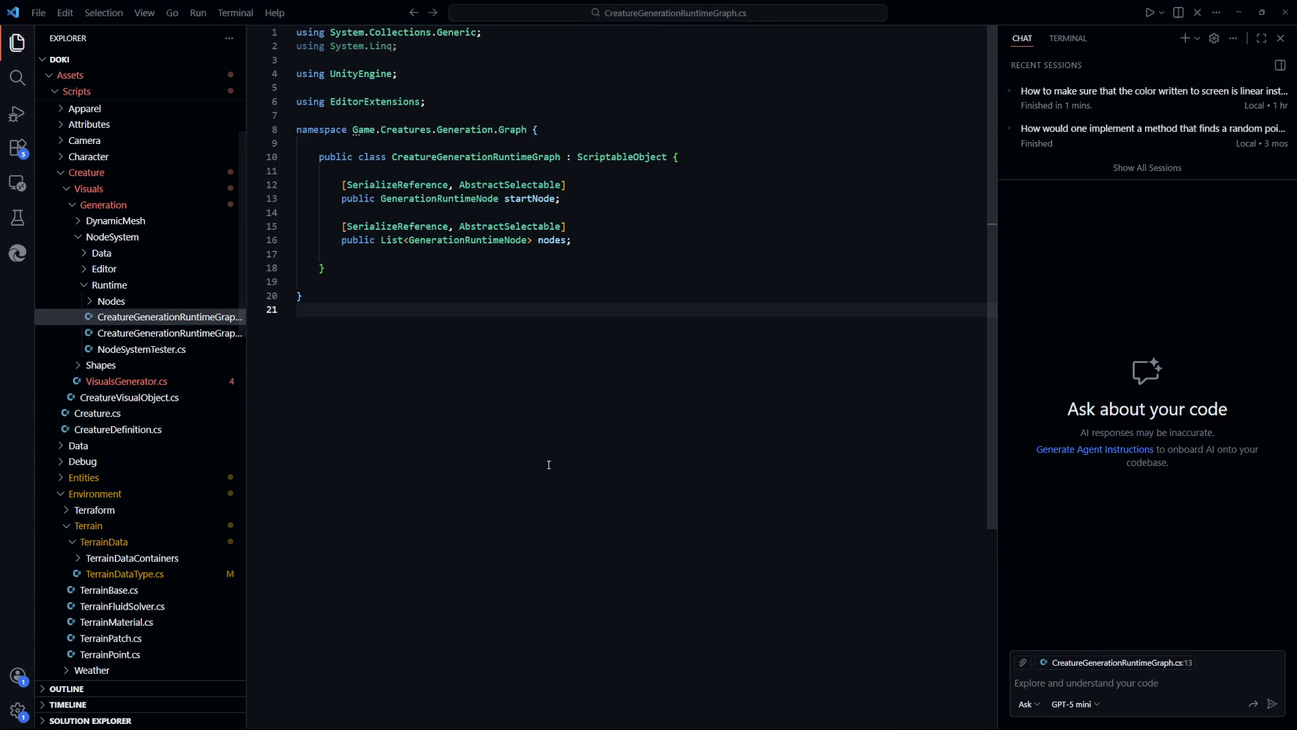
pyautogui.hotkey('alt', 'Tab')
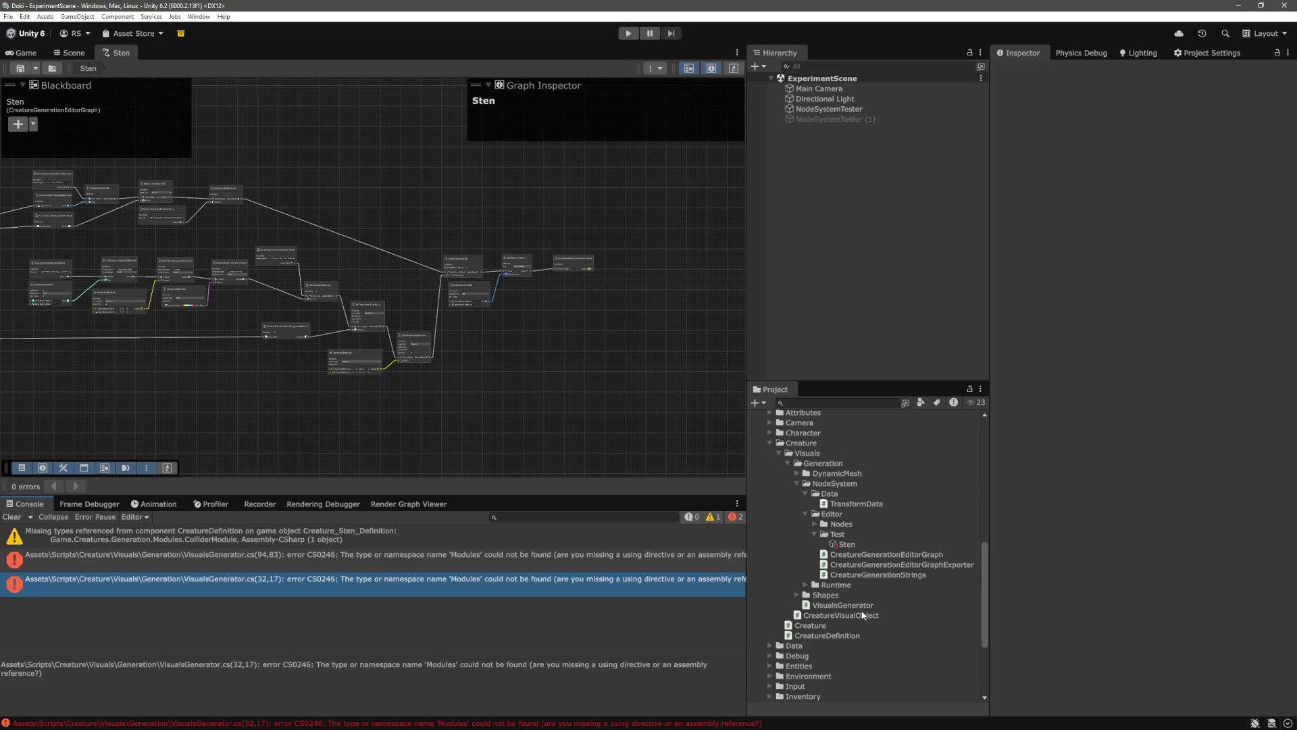
# Delete the VisualsGenerator script from the Project window and confirm
pyautogui.rightClick(834, 604)
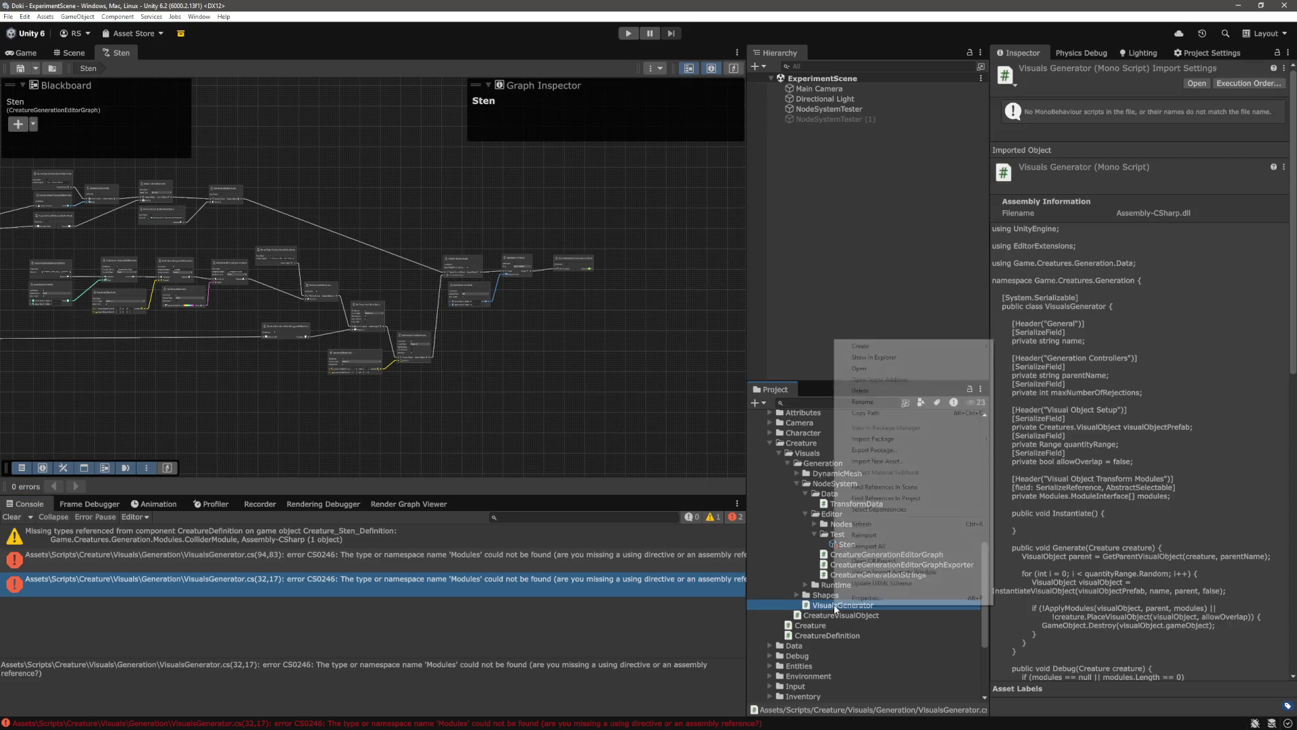
pyautogui.click(884, 393)
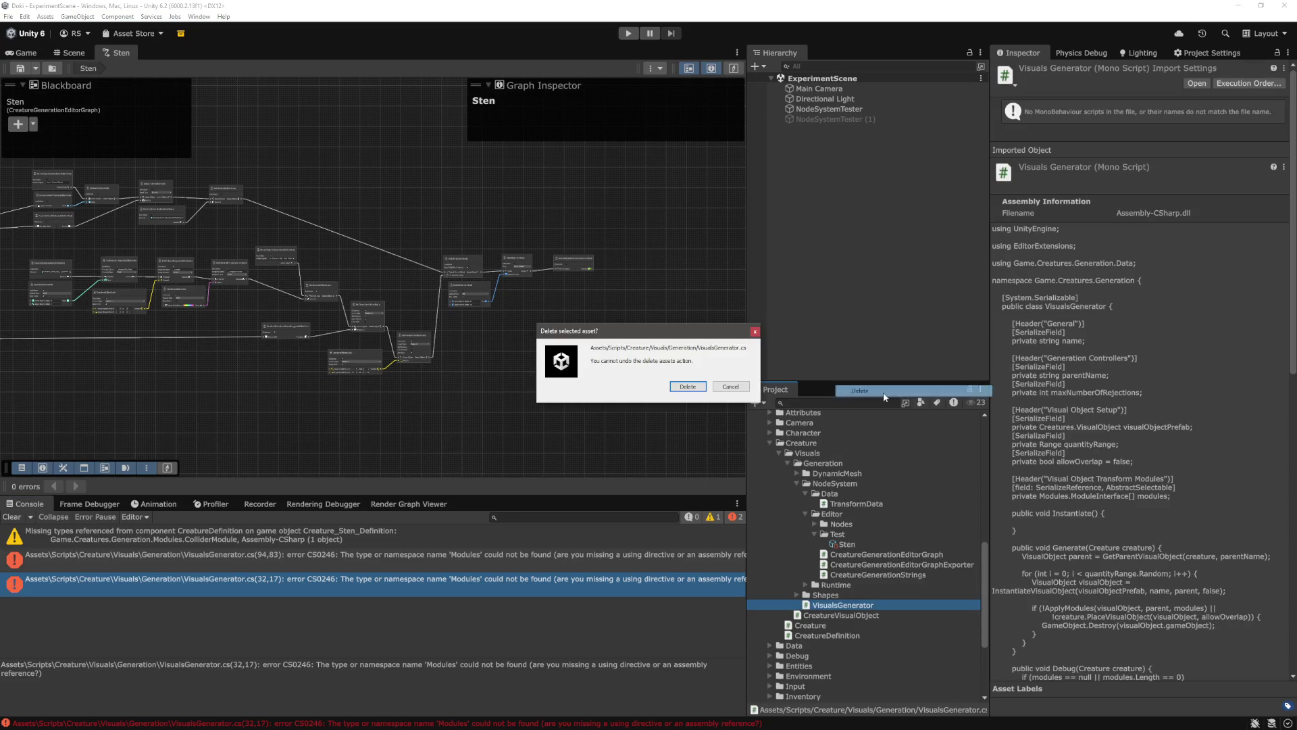
pyautogui.click(688, 386)
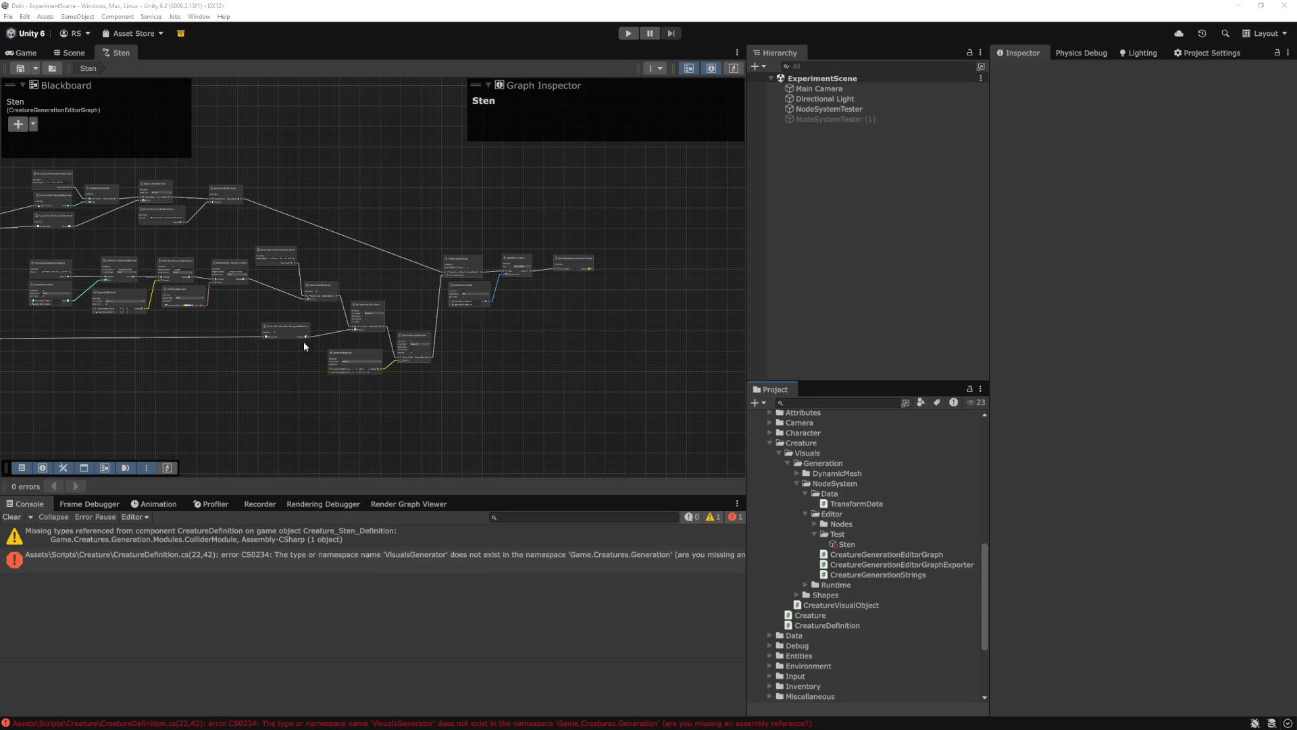
# Bring up the full CreatureDefinition compile error in the Console
pyautogui.click(768, 357)
pyautogui.moveTo(443, 462); pyautogui.dragTo(544, 444)
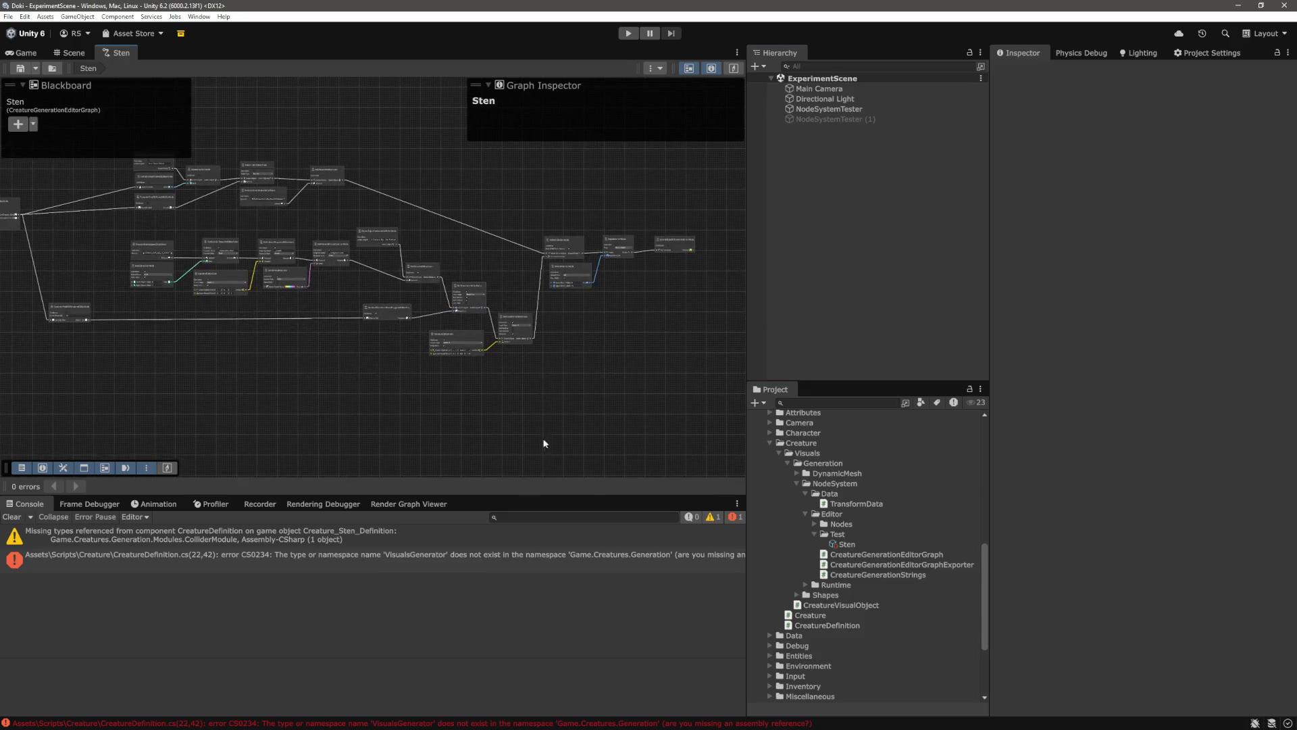
pyautogui.click(433, 564)
# Delete the visualsGenerators field lines from CreatureDefinition.cs and save
pyautogui.doubleClick(432, 562)
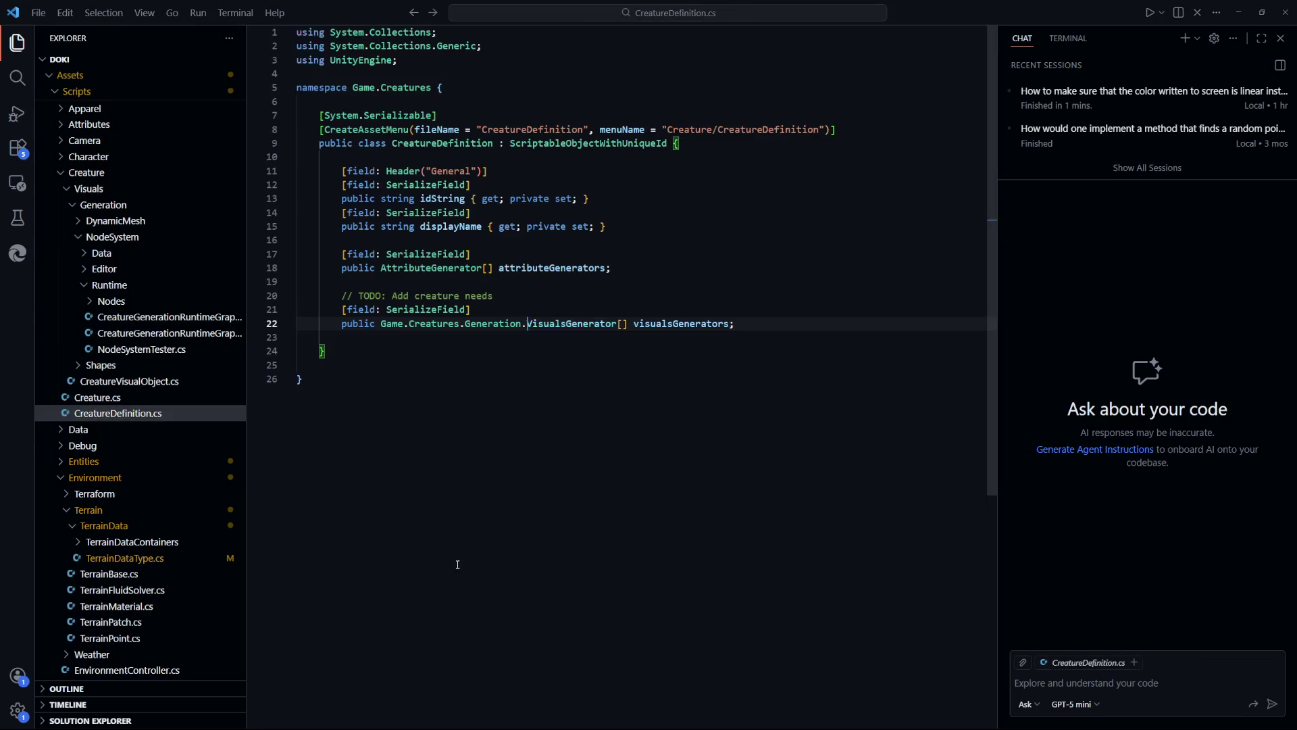
pyautogui.moveTo(763, 322); pyautogui.dragTo(776, 283)
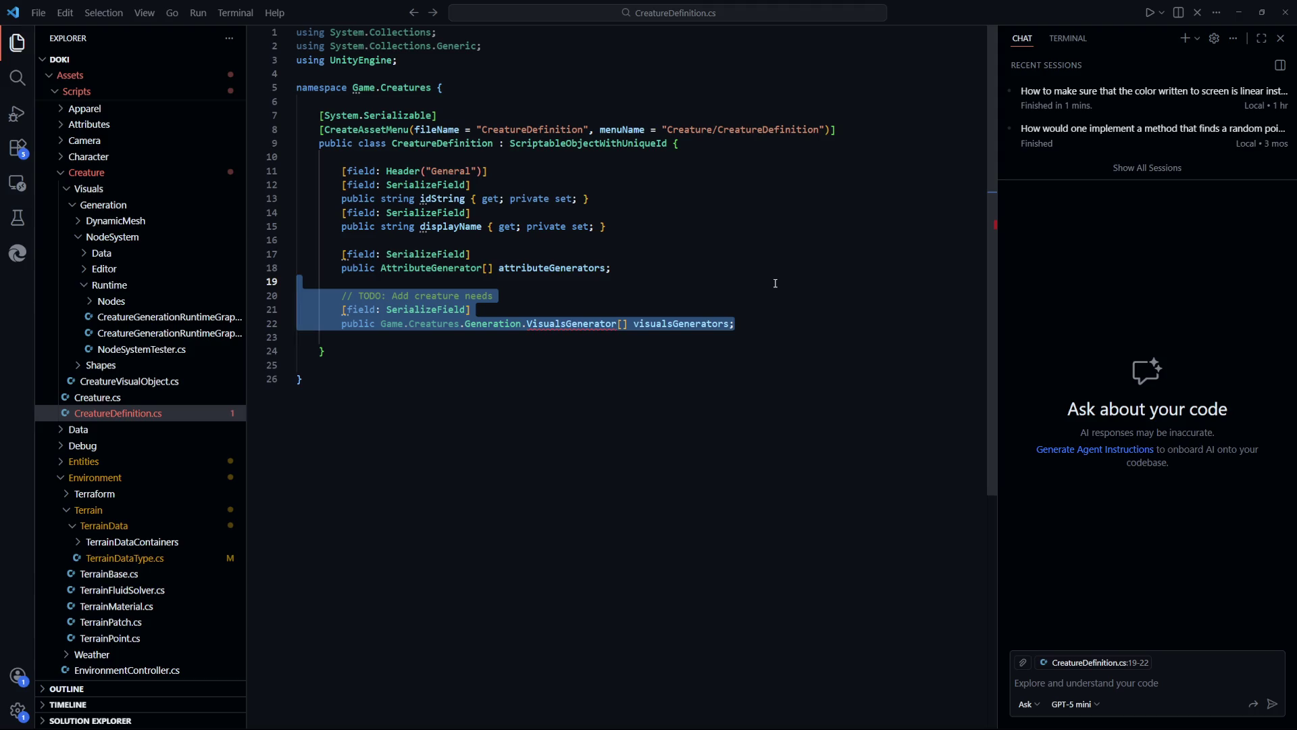
pyautogui.moveTo(776, 283); pyautogui.dragTo(294, 309)
pyautogui.press('Delete')
pyautogui.click(666, 395)
pyautogui.hotkey('ctrl', 's')
pyautogui.press('Up')
pyautogui.press('Up')
pyautogui.press('Up')
# Go back to Unity so the scripts recompile
pyautogui.click(591, 343)
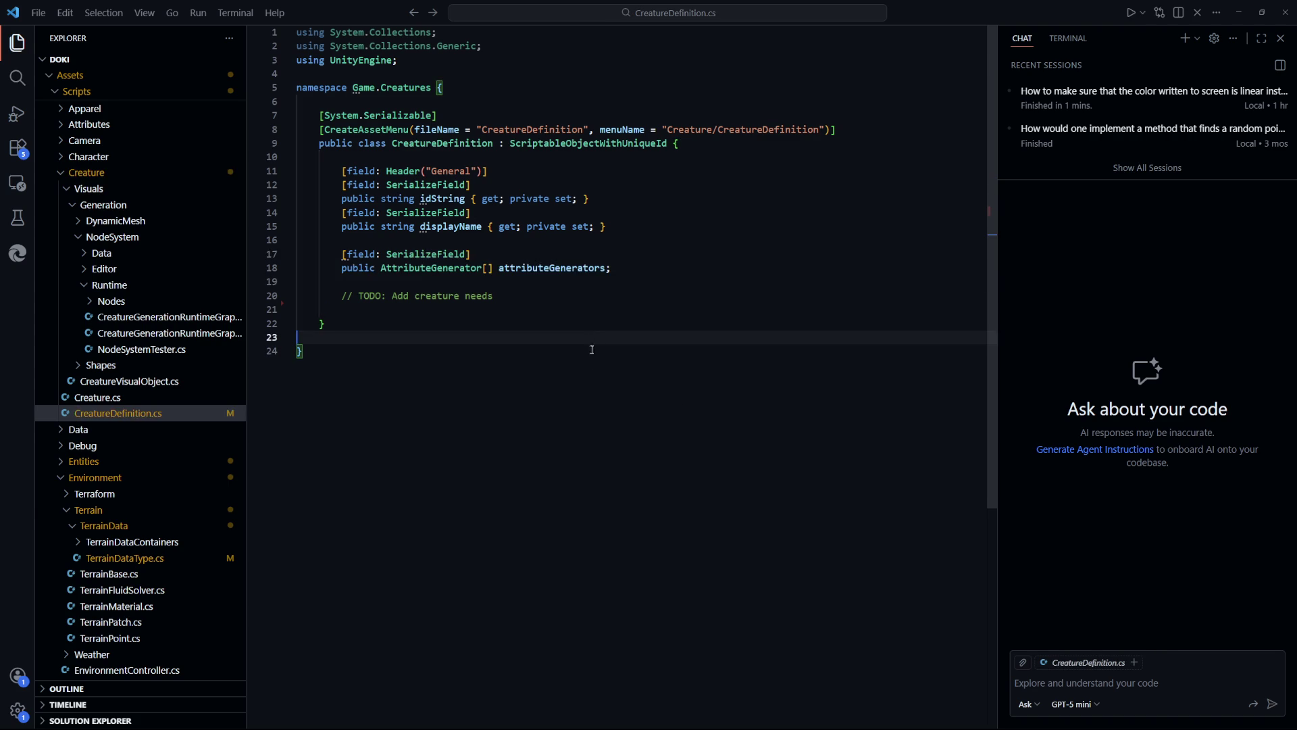
pyautogui.scroll(3, 170, 392)
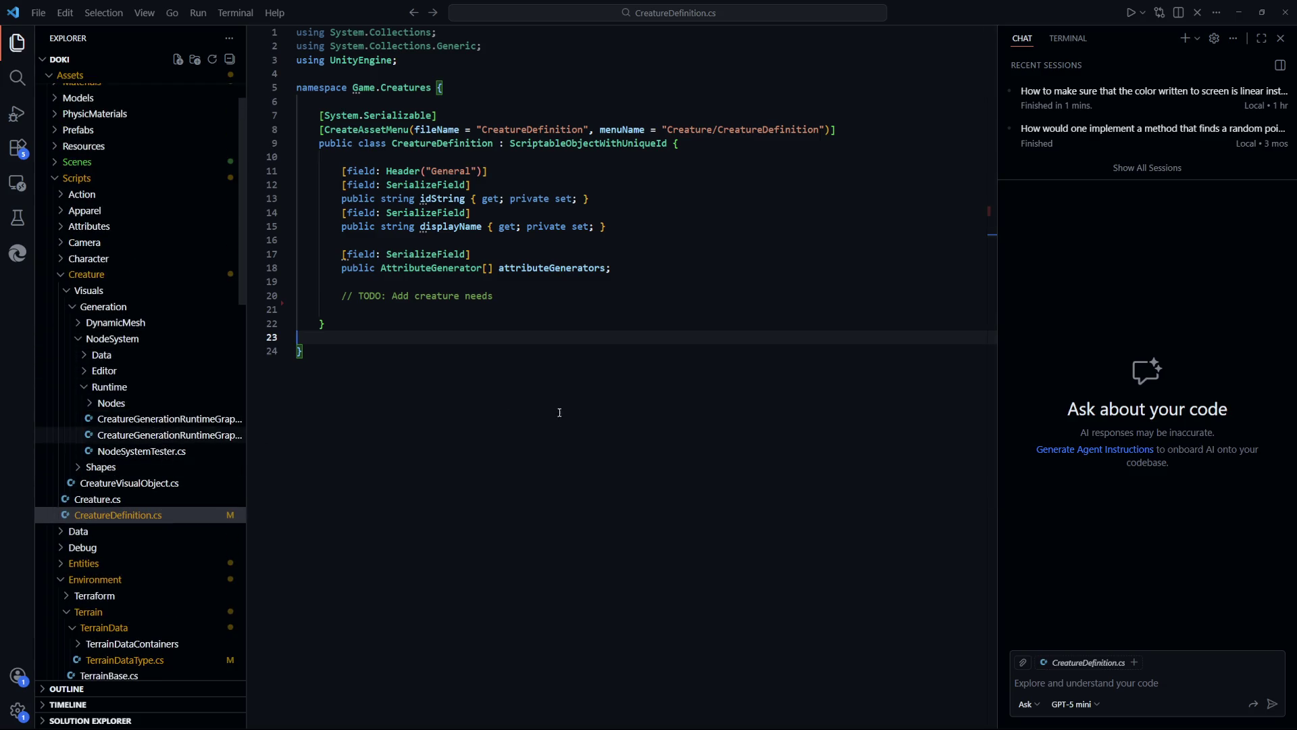
pyautogui.click(625, 513)
pyautogui.hotkey('alt', 'Tab')
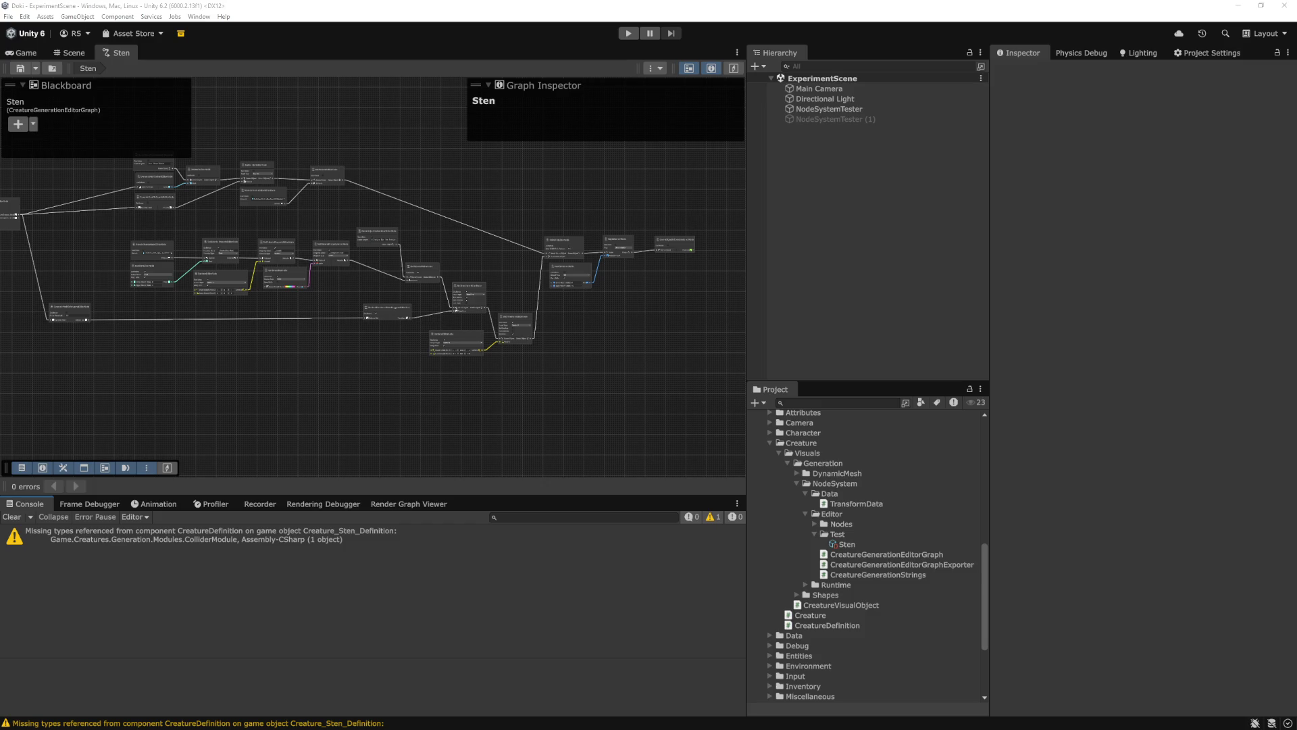
# Clear the leftover warning from Unity's Console after recompiling
pyautogui.click(363, 582)
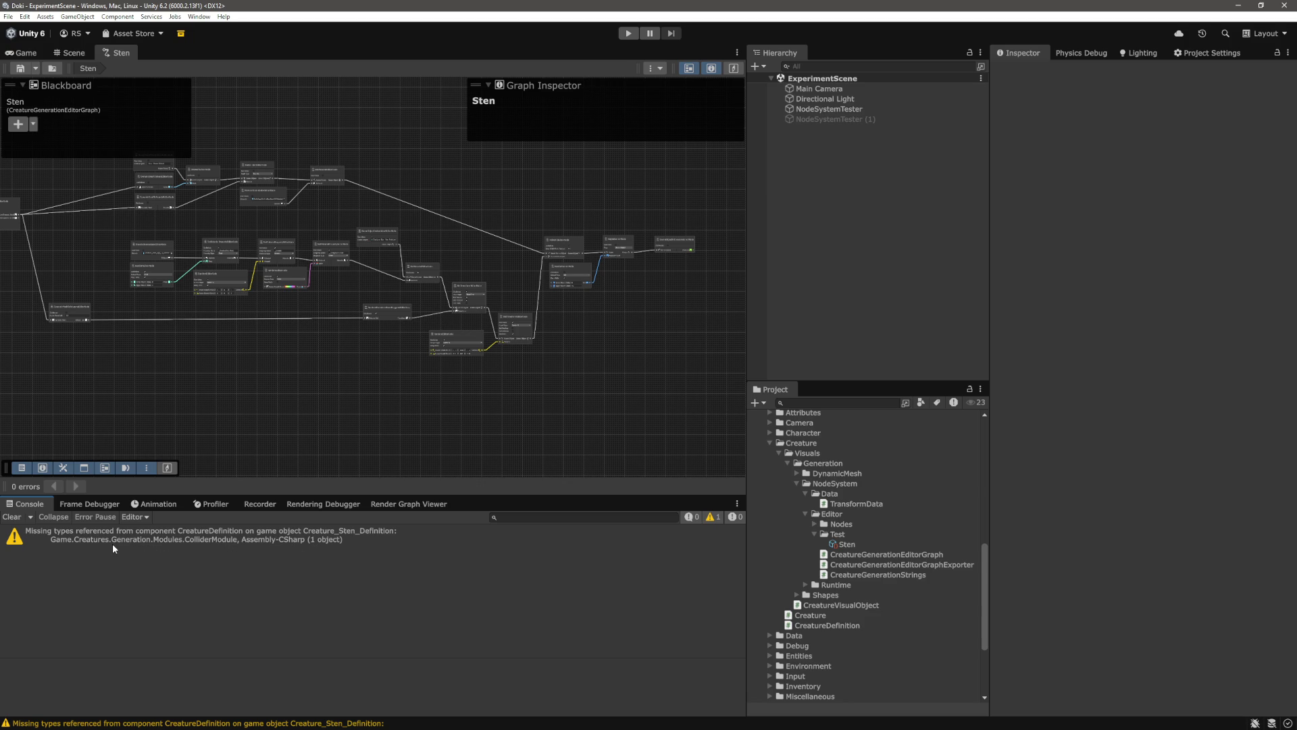
pyautogui.click(11, 516)
pyautogui.scroll(10, 913, 608)
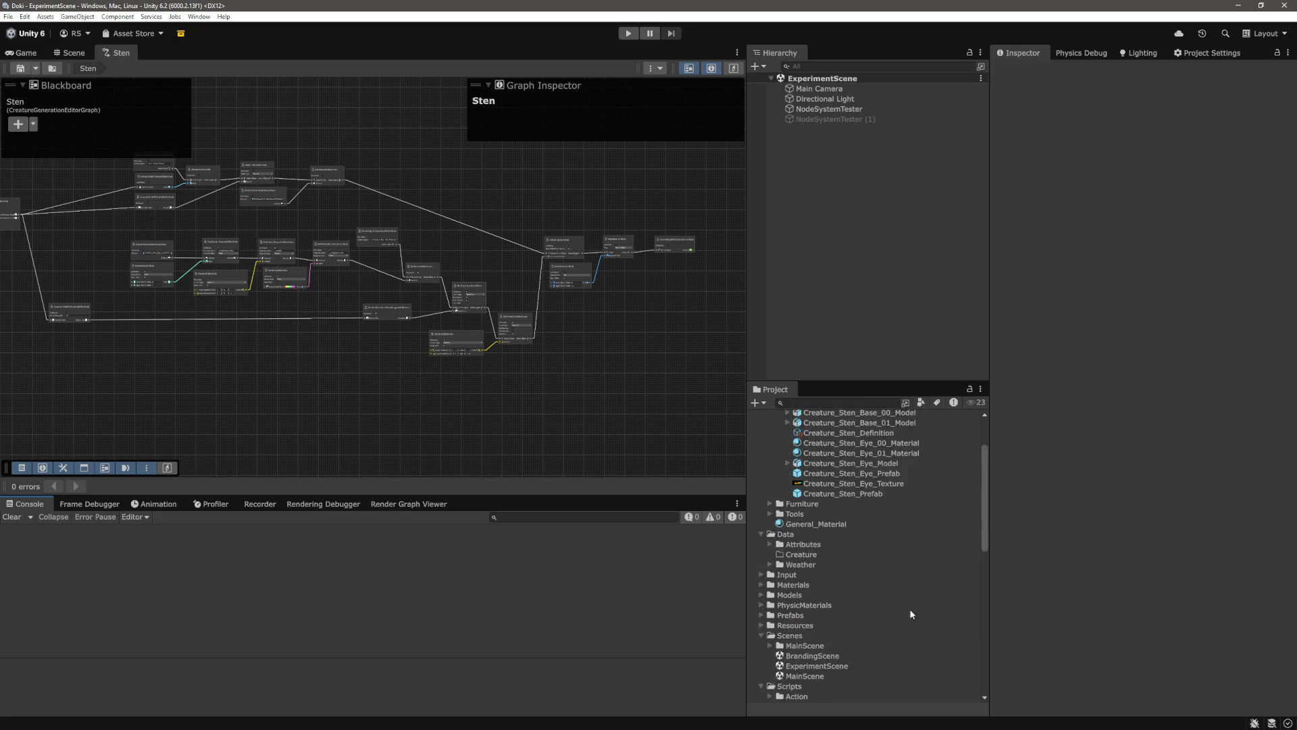
# Inspect Creature_Sten_Definition's properties with its Attribute Generators list expanded
pyautogui.click(892, 510)
pyautogui.click(1099, 278)
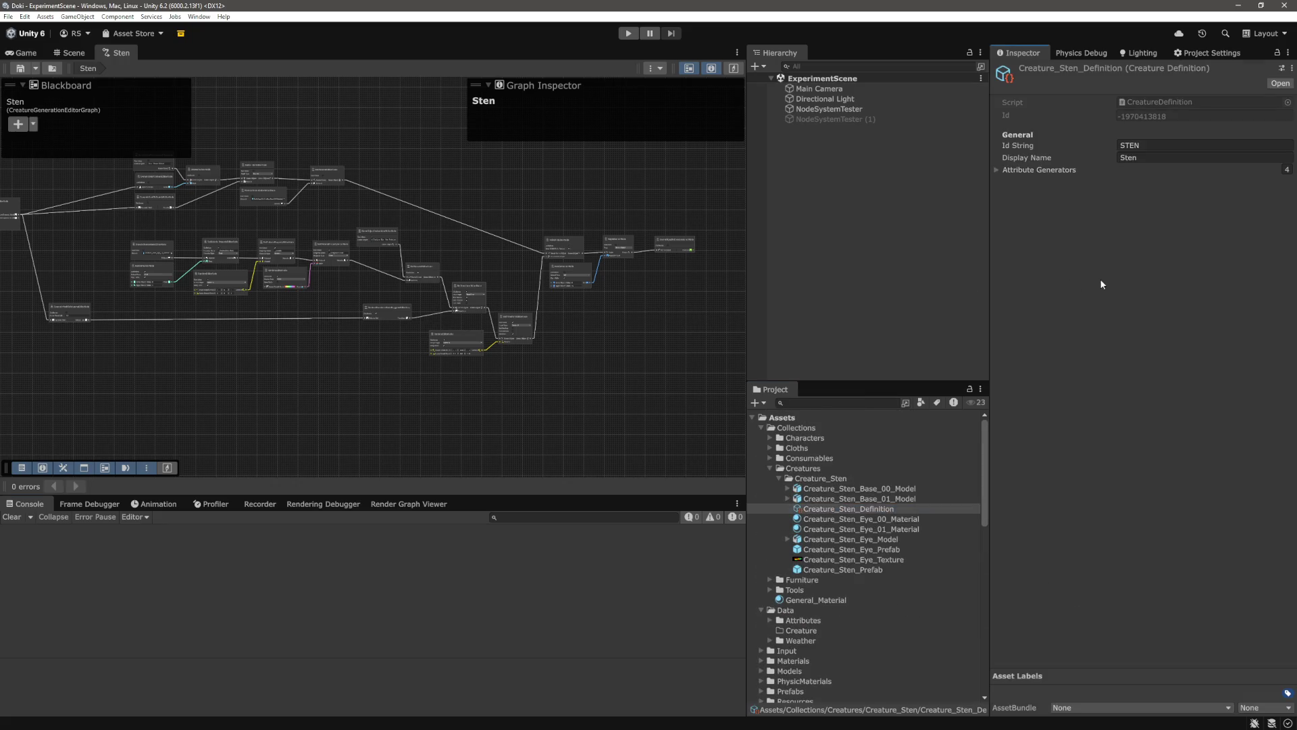
pyautogui.click(999, 169)
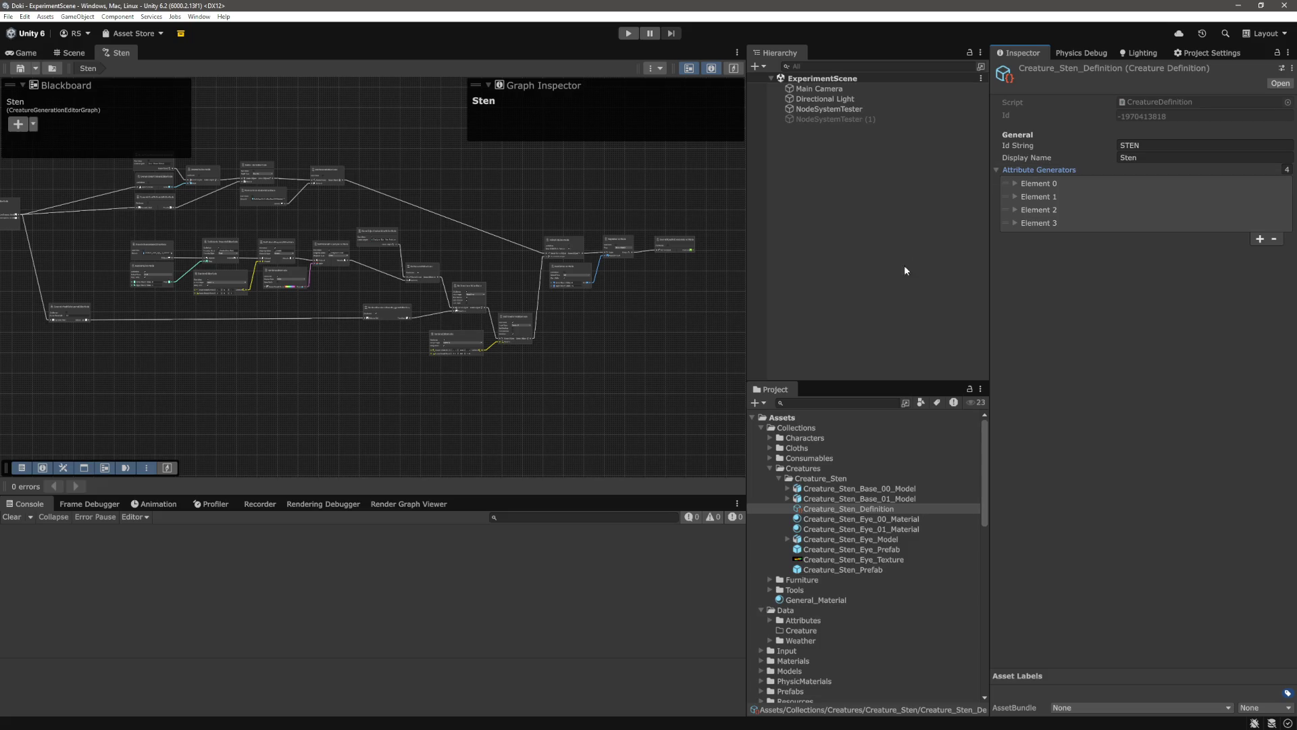
pyautogui.scroll(-10, 911, 493)
# Compare the Sten graph's 31-node runtime list with the definition asset, then box-select all graph nodes
pyautogui.click(848, 544)
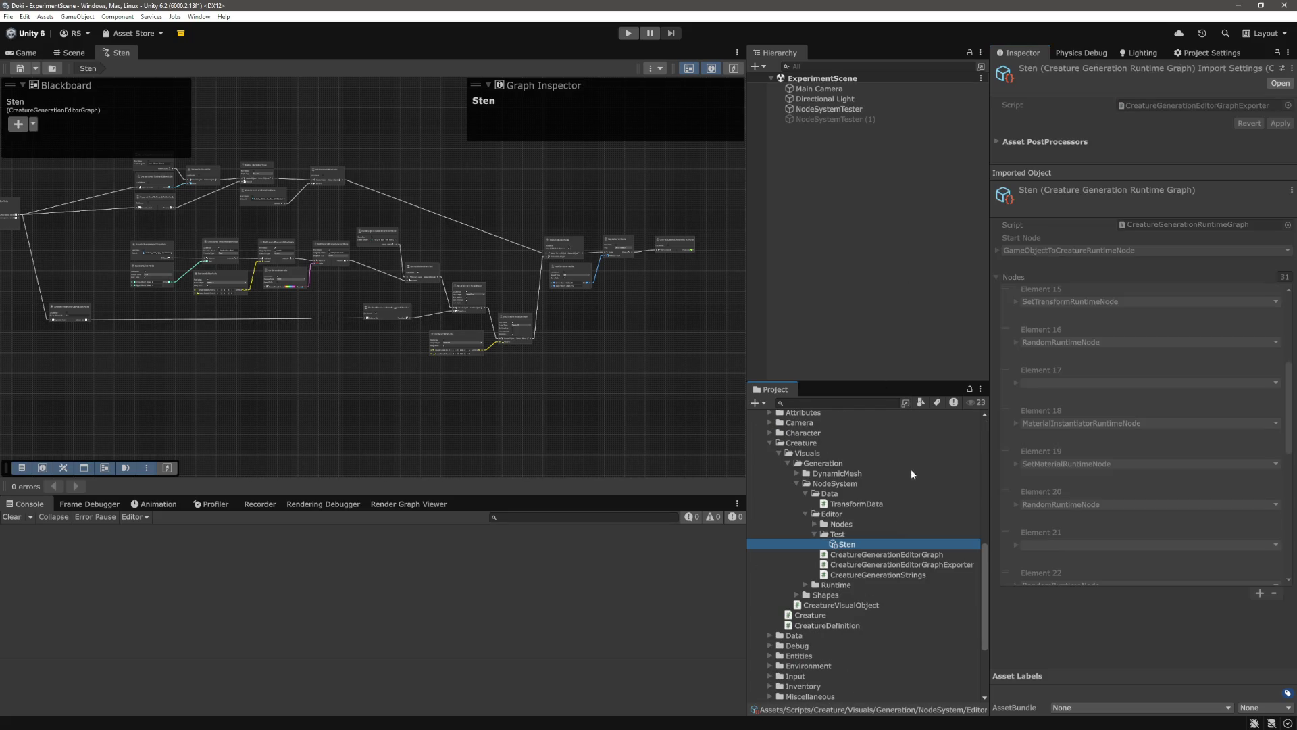
pyautogui.scroll(15, 898, 485)
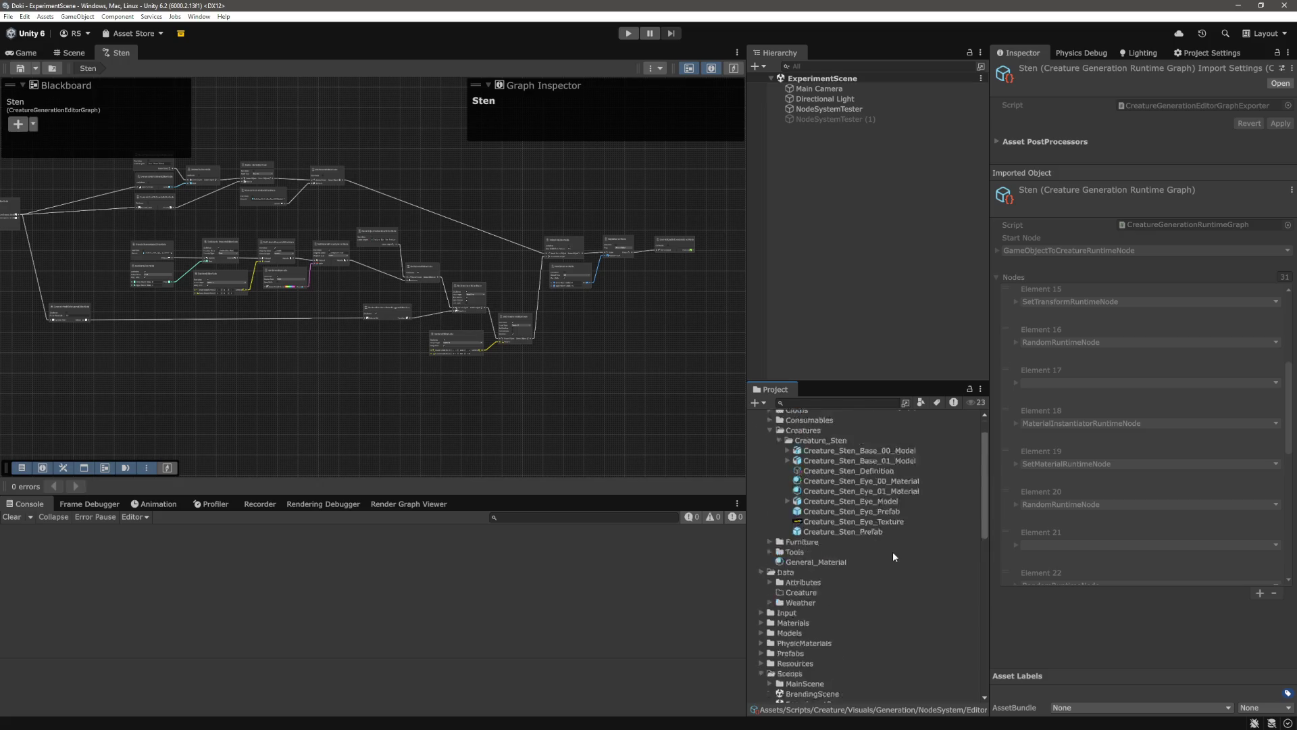
pyautogui.click(859, 512)
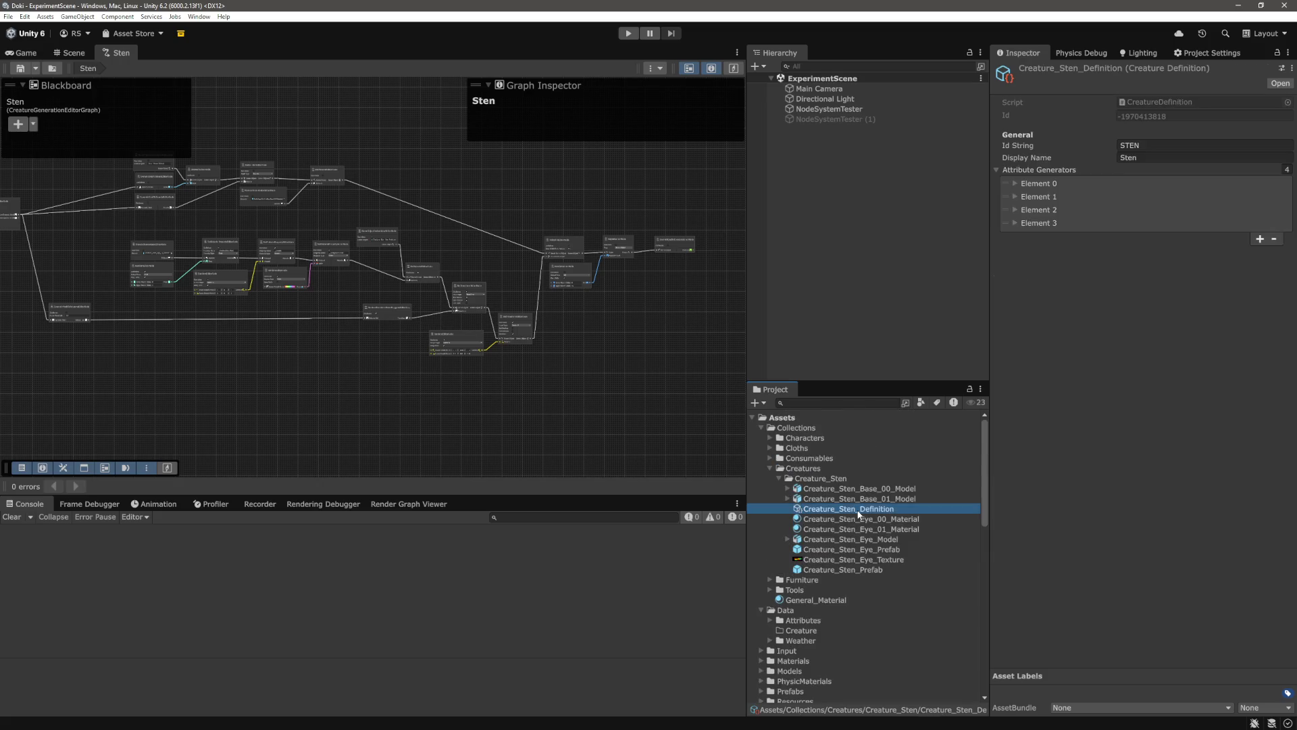
pyautogui.scroll(-15, 859, 513)
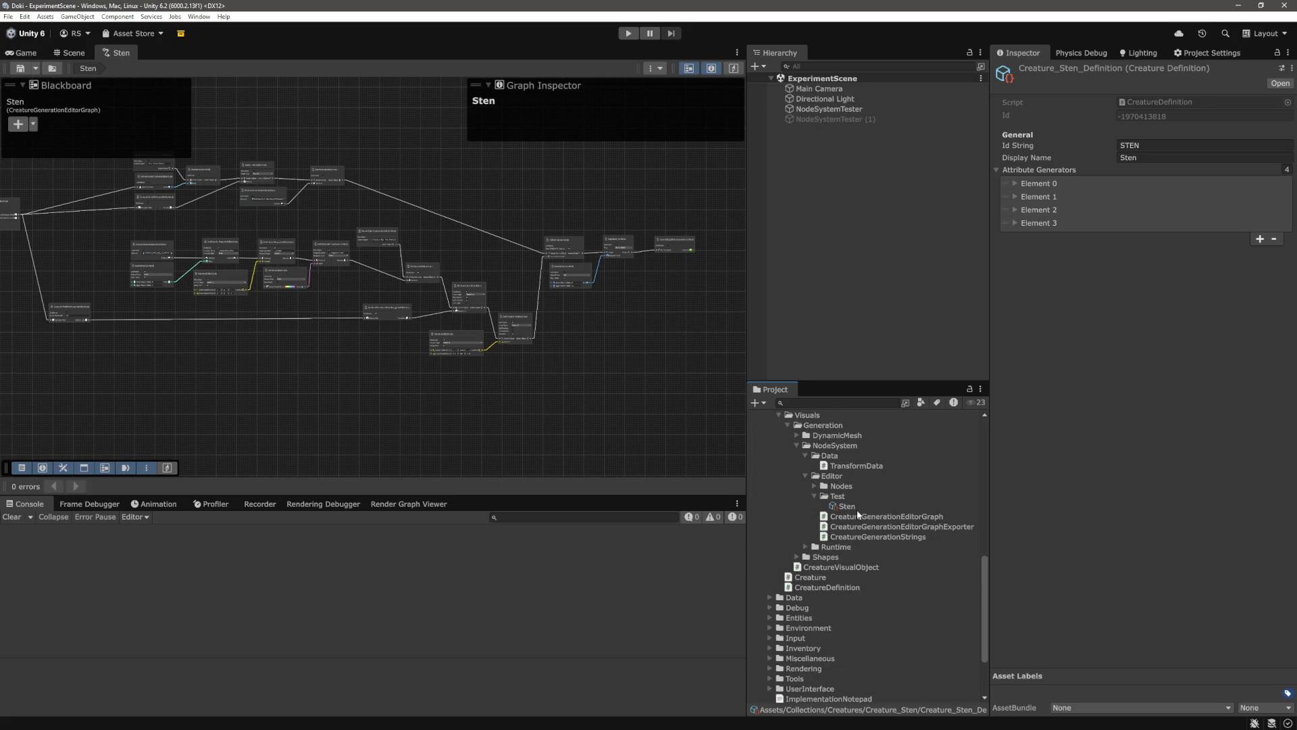
pyautogui.click(857, 509)
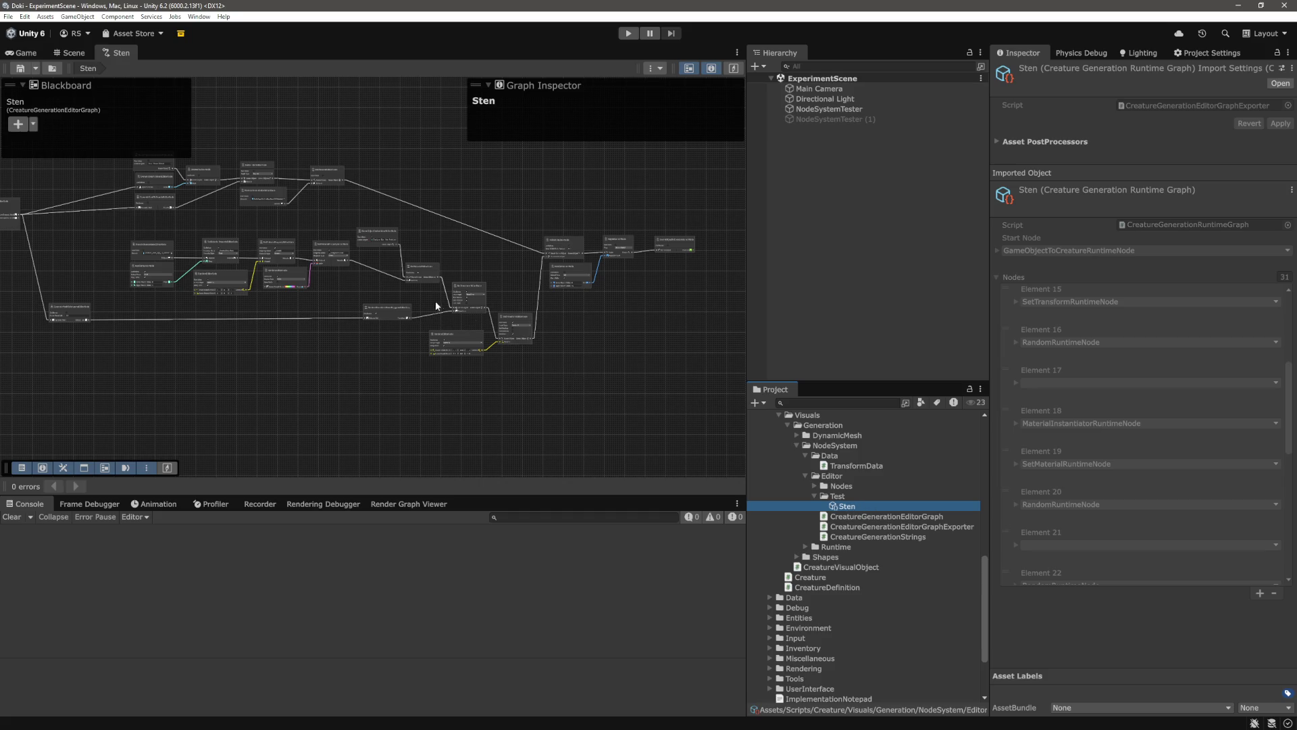
pyautogui.scroll(-10, 614, 250)
pyautogui.moveTo(658, 181); pyautogui.dragTo(195, 395)
pyautogui.scroll(7, 483, 334)
pyautogui.scroll(6, 906, 578)
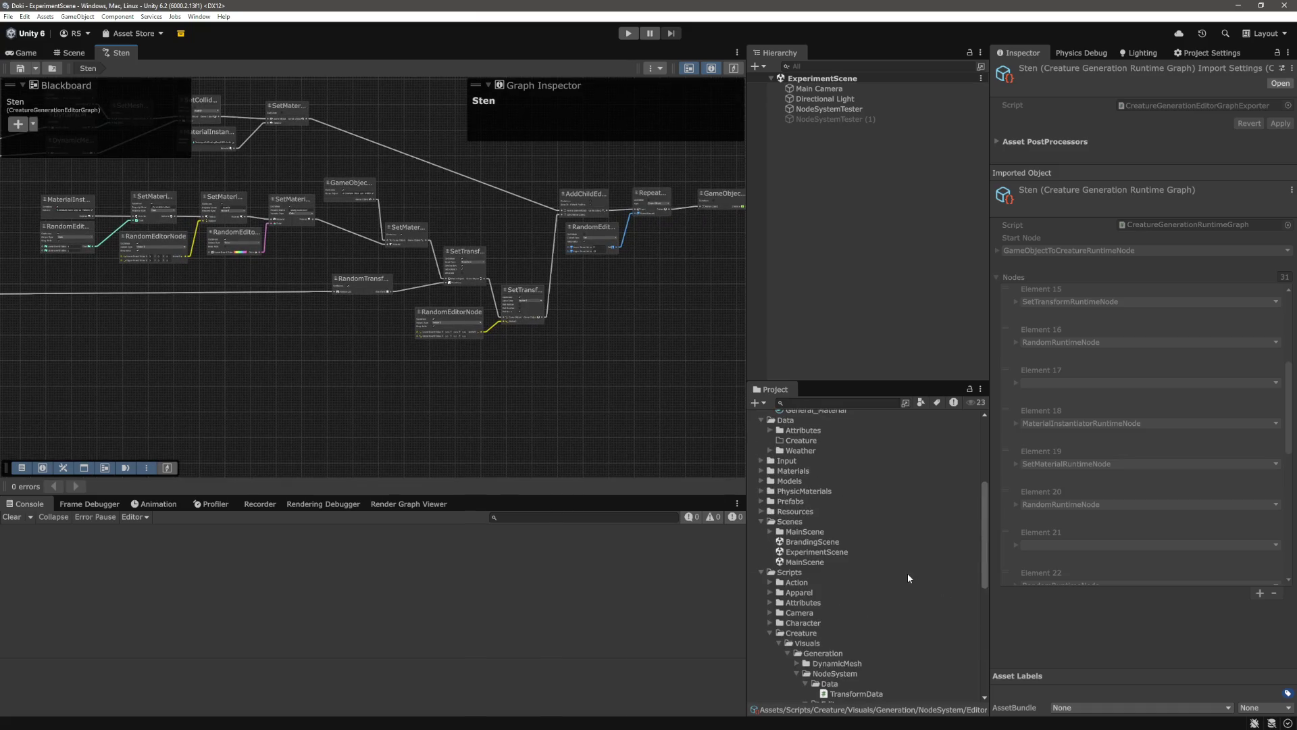
pyautogui.scroll(5, 907, 573)
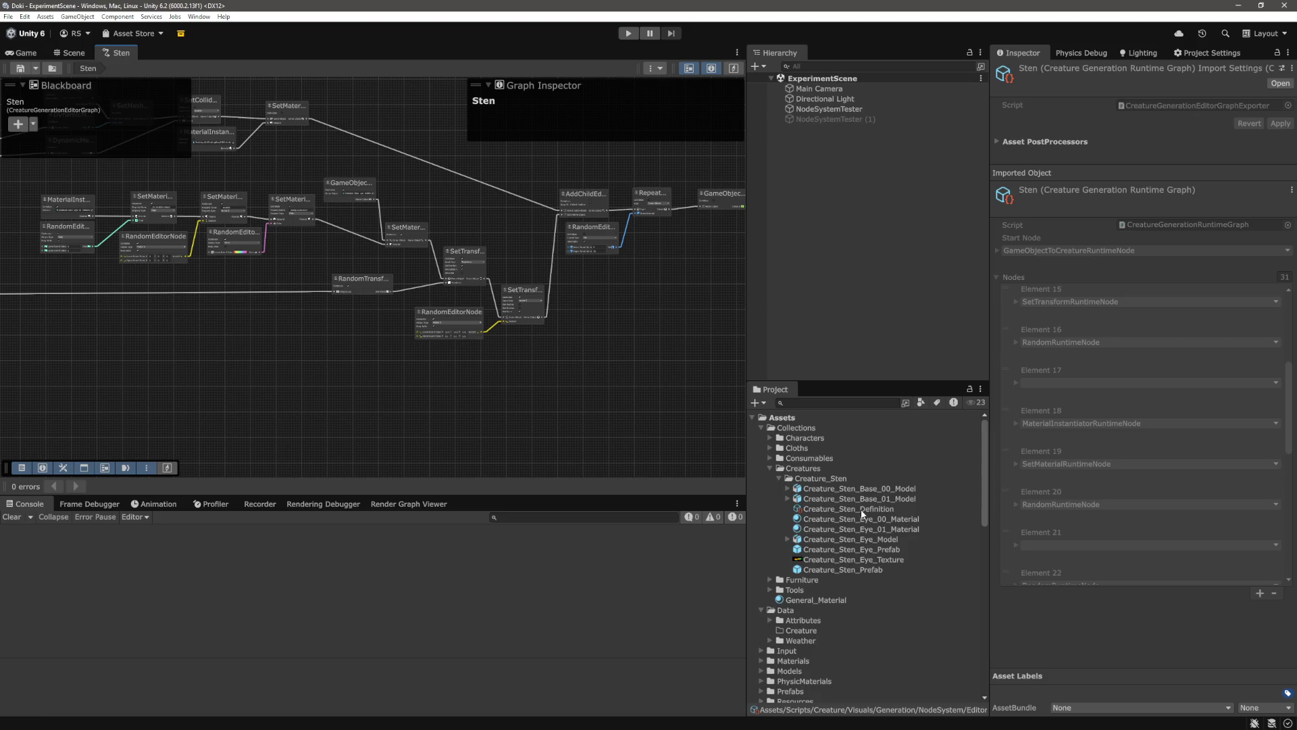
pyautogui.click(863, 510)
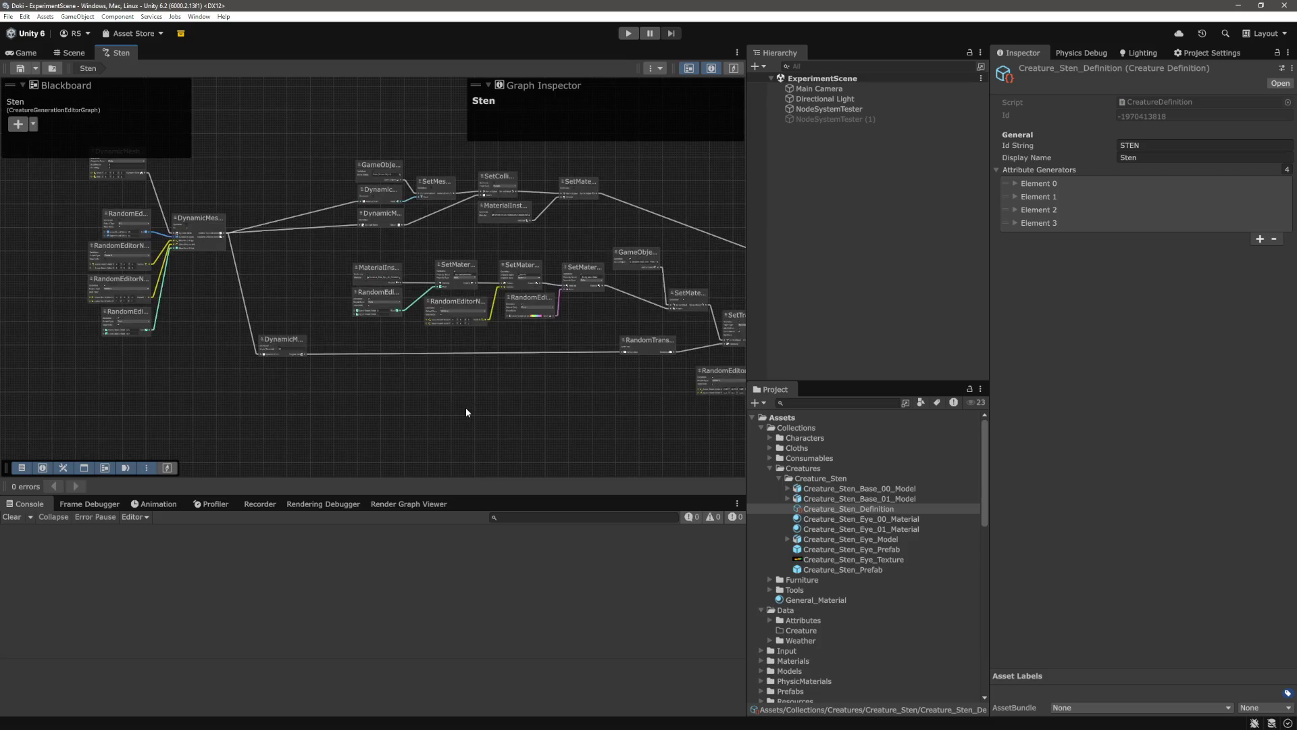
pyautogui.moveTo(344, 399); pyautogui.dragTo(573, 420)
pyautogui.scroll(5, 383, 328)
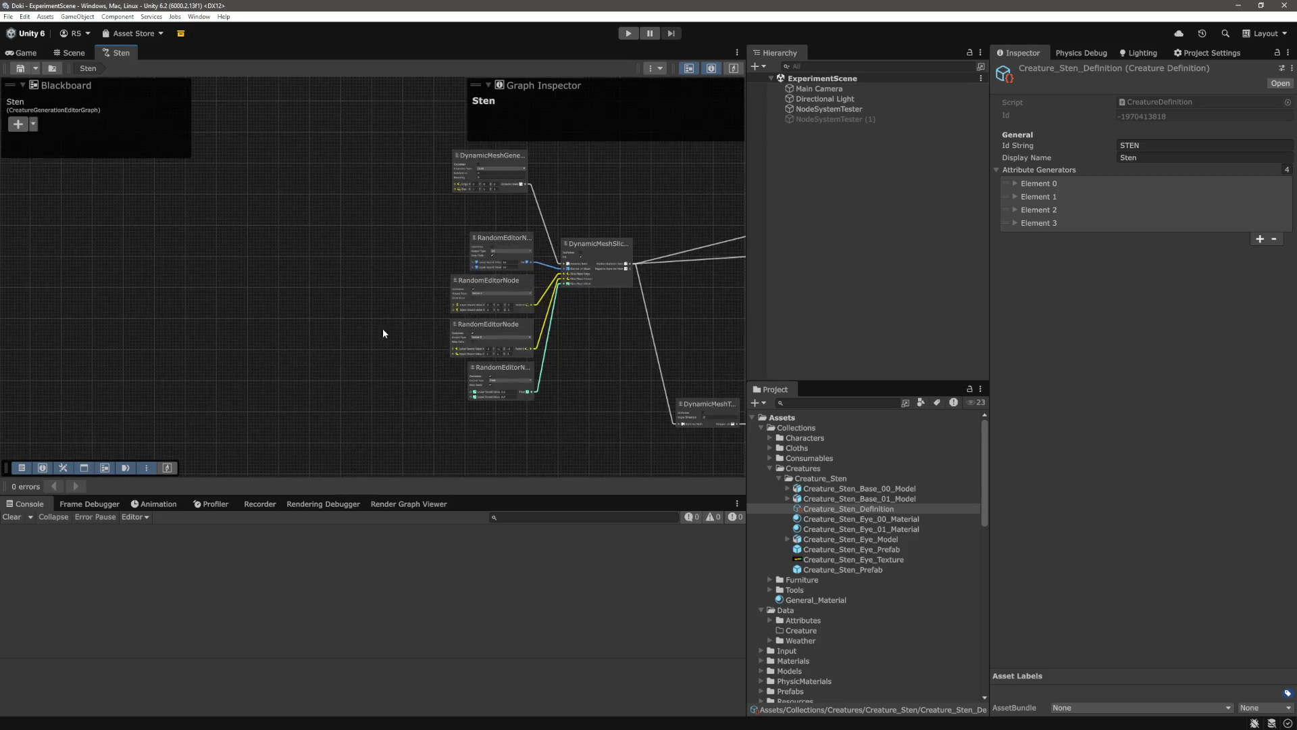
pyautogui.scroll(-5, 541, 261)
pyautogui.scroll(3, 539, 301)
pyautogui.scroll(2, 367, 272)
pyautogui.moveTo(368, 272)
pyautogui.mouseDown()
pyautogui.moveTo(574, 318)
pyautogui.moveTo(513, 296)
pyautogui.mouseUp()
pyautogui.scroll(2, 513, 296)
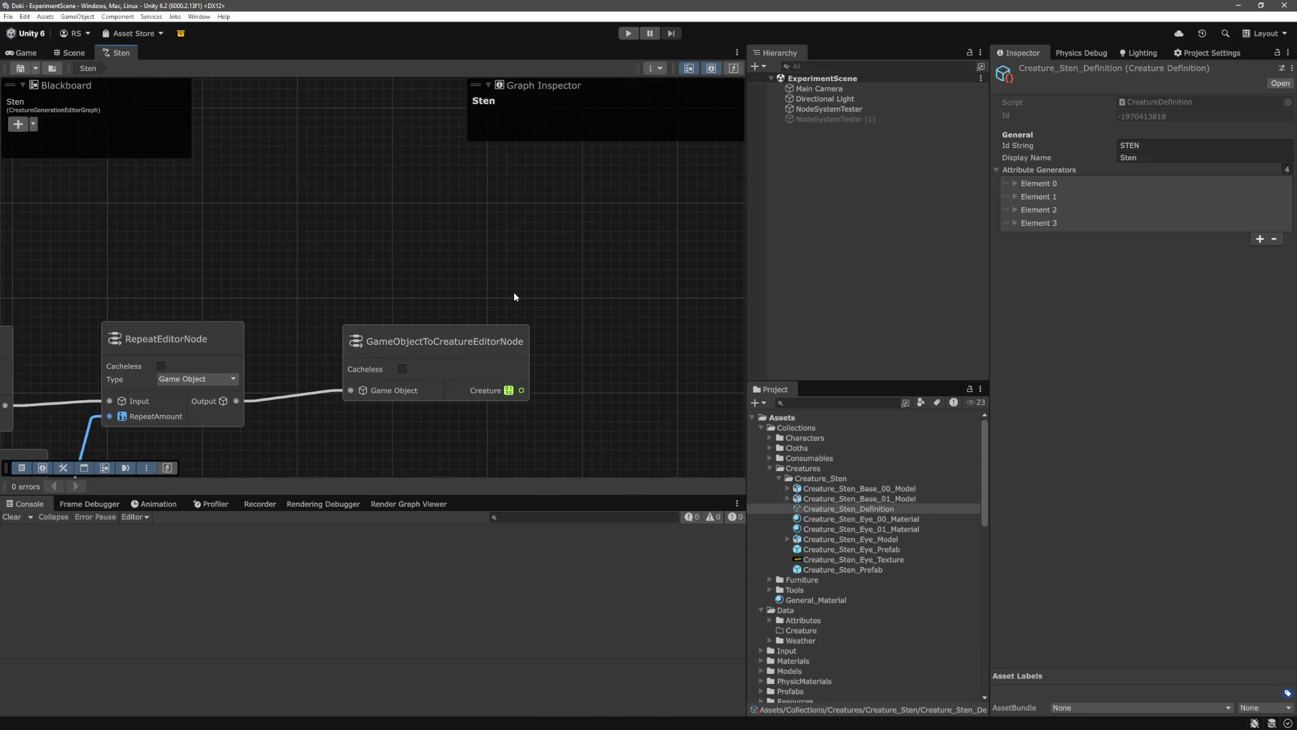
pyautogui.scroll(-5, 473, 292)
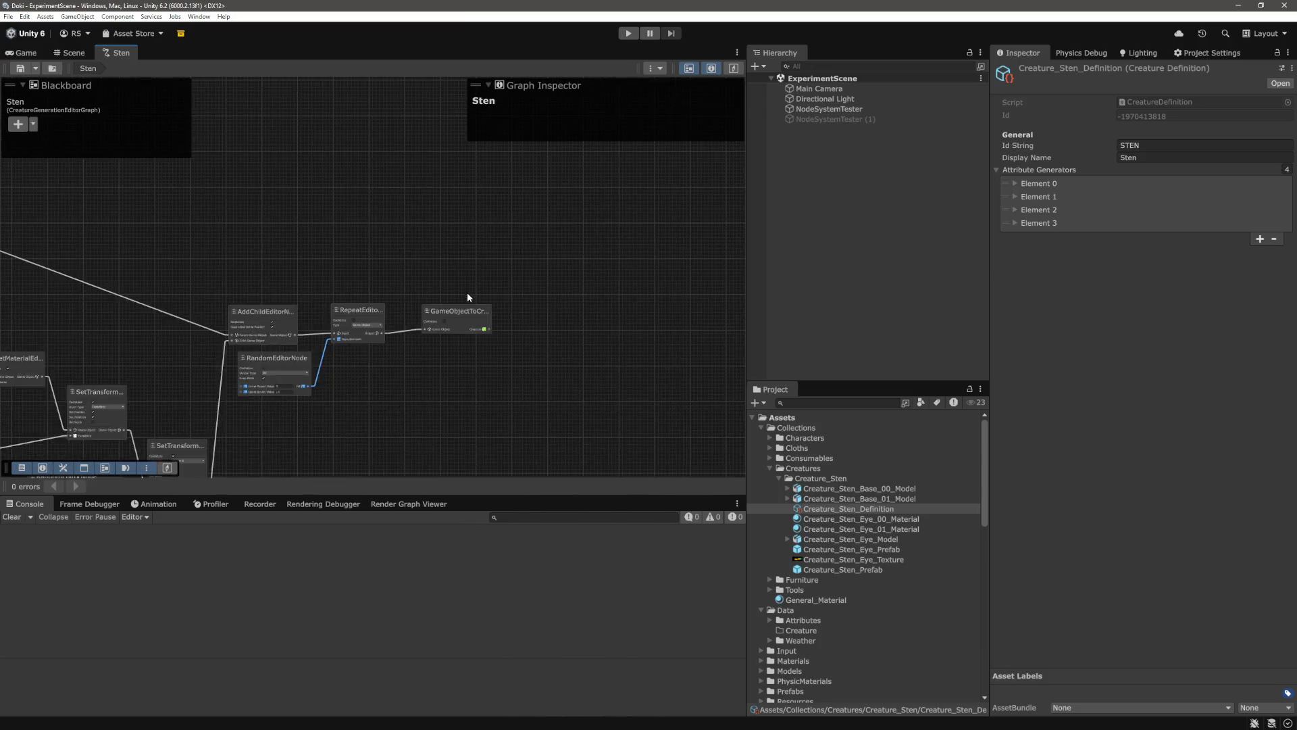
pyautogui.scroll(-3, 625, 278)
pyautogui.scroll(5, 475, 274)
pyautogui.moveTo(475, 274)
pyautogui.mouseDown()
pyautogui.moveTo(493, 271)
pyautogui.moveTo(473, 290)
pyautogui.mouseUp()
pyautogui.scroll(-6, 466, 289)
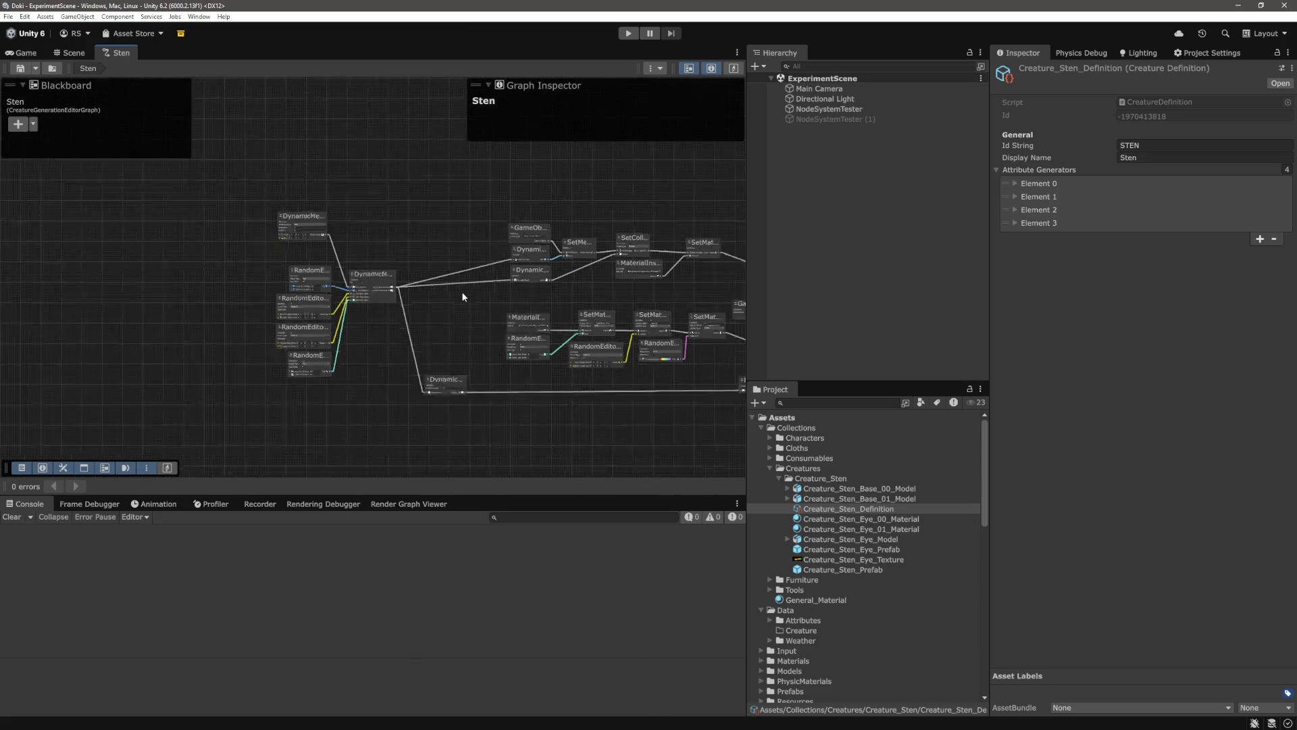
pyautogui.moveTo(685, 201)
pyautogui.mouseDown()
pyautogui.moveTo(431, 261)
pyautogui.moveTo(213, 348)
pyautogui.mouseUp()
pyautogui.click(452, 364)
pyautogui.scroll(6, 452, 365)
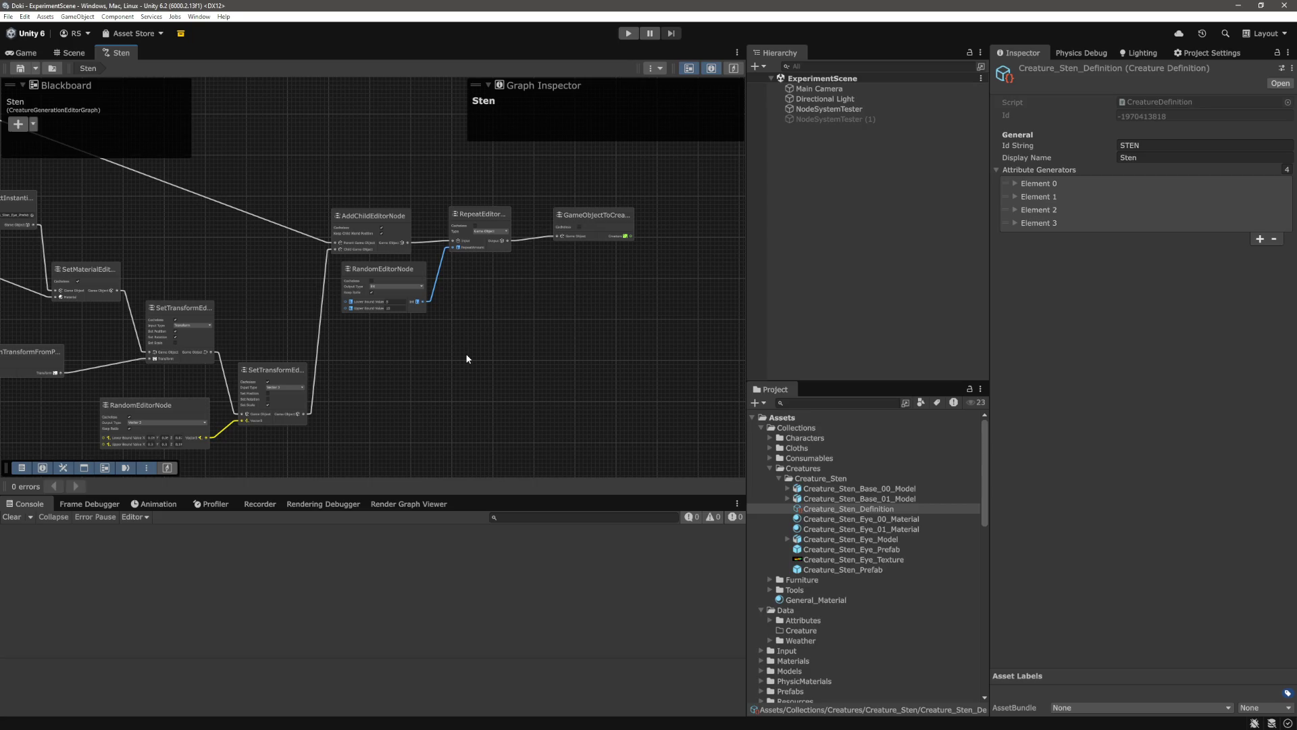
pyautogui.scroll(-6, 465, 358)
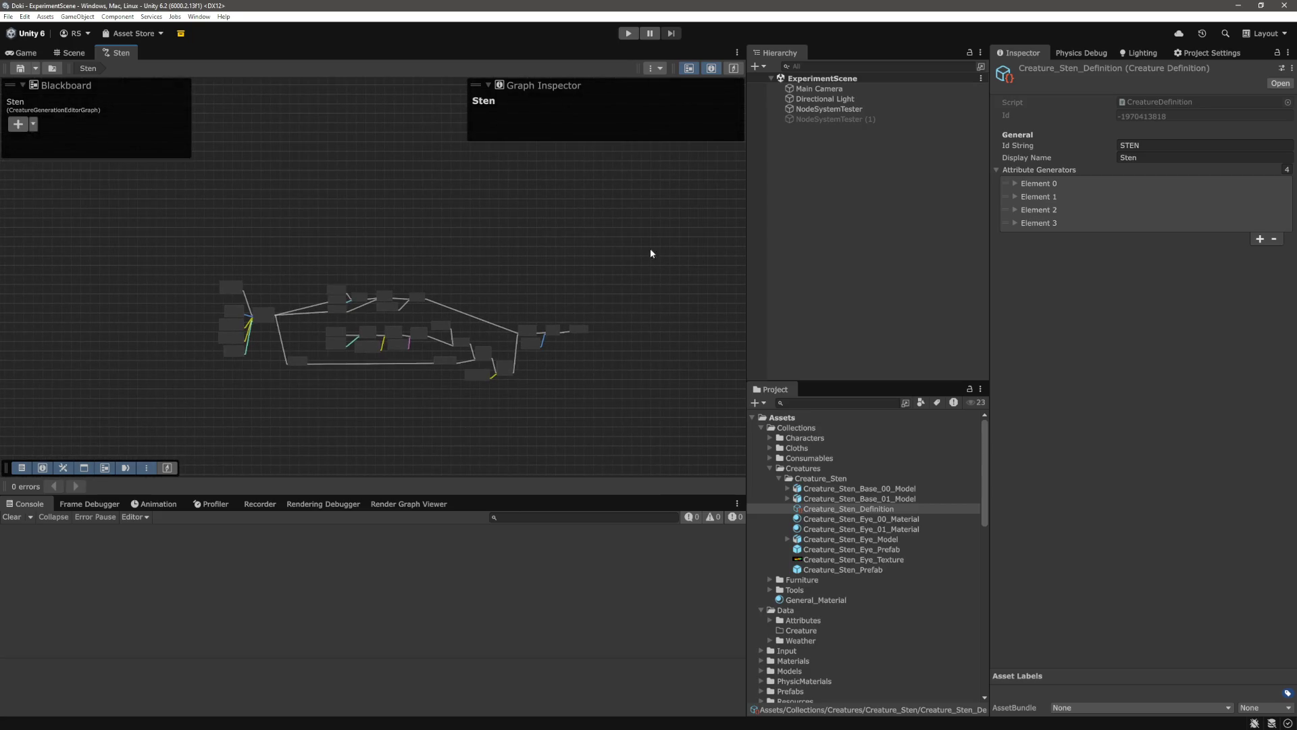
pyautogui.moveTo(606, 240); pyautogui.dragTo(188, 435)
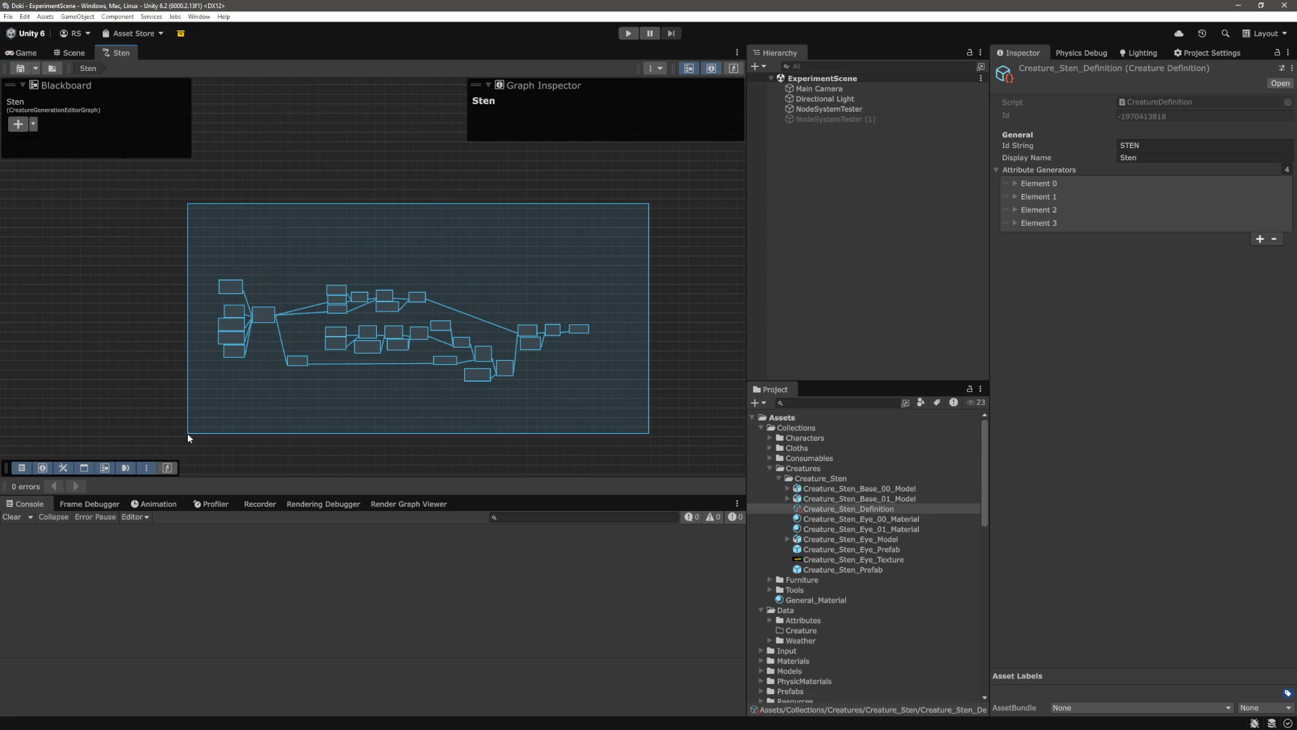
# Bring the GameObjectToCreatureEditorNode into view and drag it further to the right
pyautogui.moveTo(188, 433)
pyautogui.mouseDown()
pyautogui.moveTo(193, 412)
pyautogui.moveTo(189, 426)
pyautogui.mouseUp()
pyautogui.scroll(8, 533, 339)
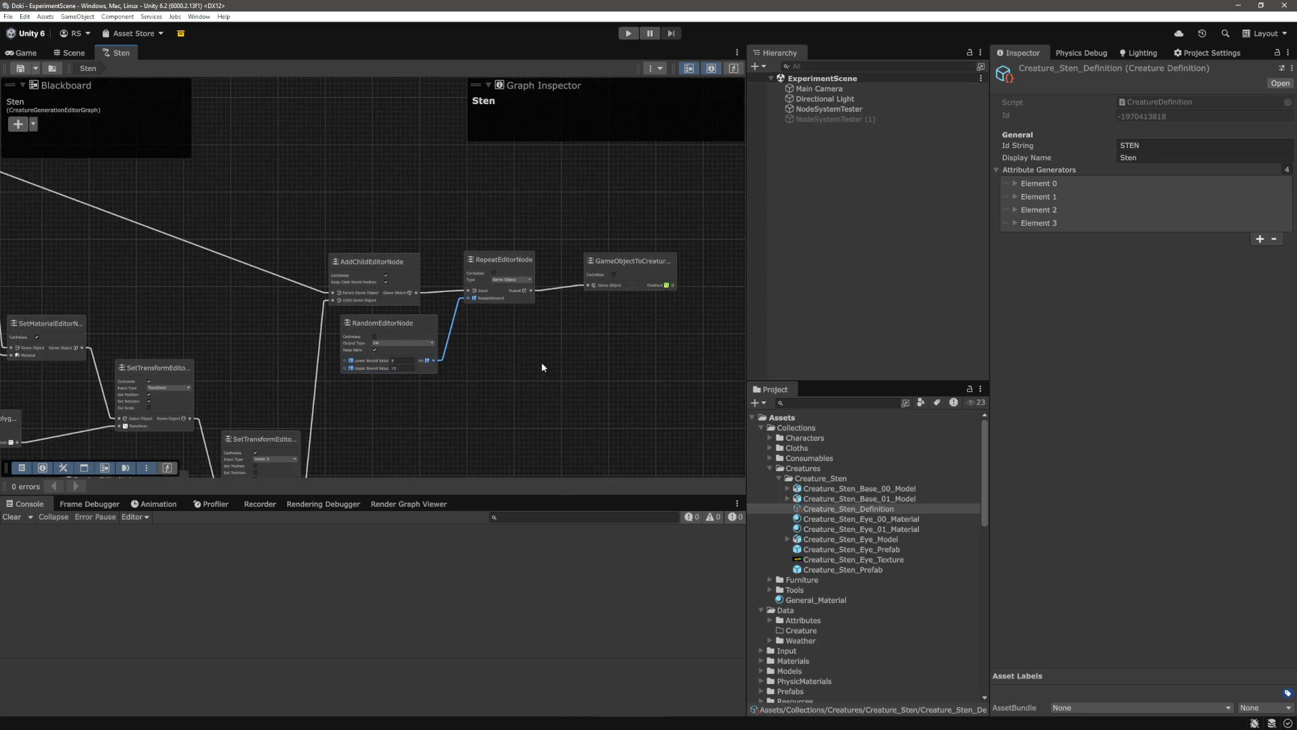
pyautogui.scroll(5, 541, 338)
pyautogui.moveTo(559, 307); pyautogui.dragTo(454, 355)
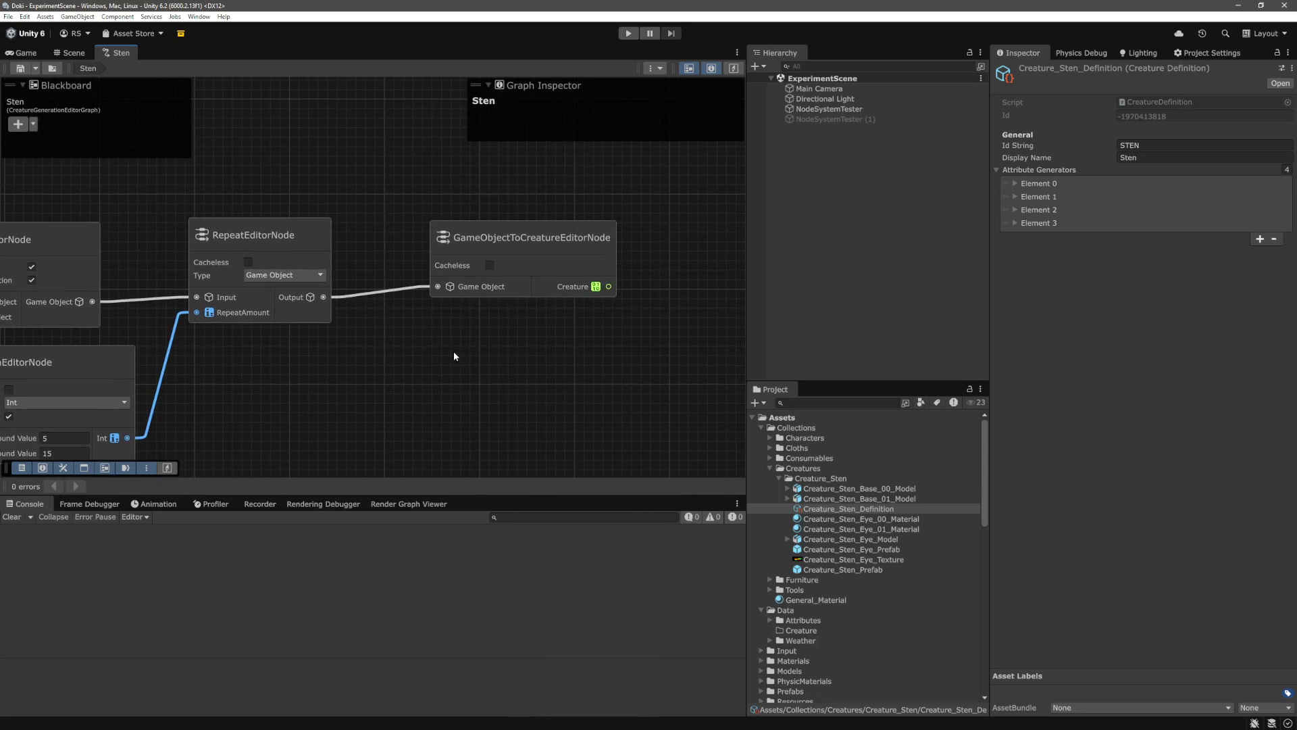
pyautogui.moveTo(588, 360); pyautogui.dragTo(462, 378)
pyautogui.moveTo(433, 254); pyautogui.dragTo(532, 266)
# Pan and zoom around the Sten graph to review the AddChild and Repeat nodes
pyautogui.scroll(-5, 487, 321)
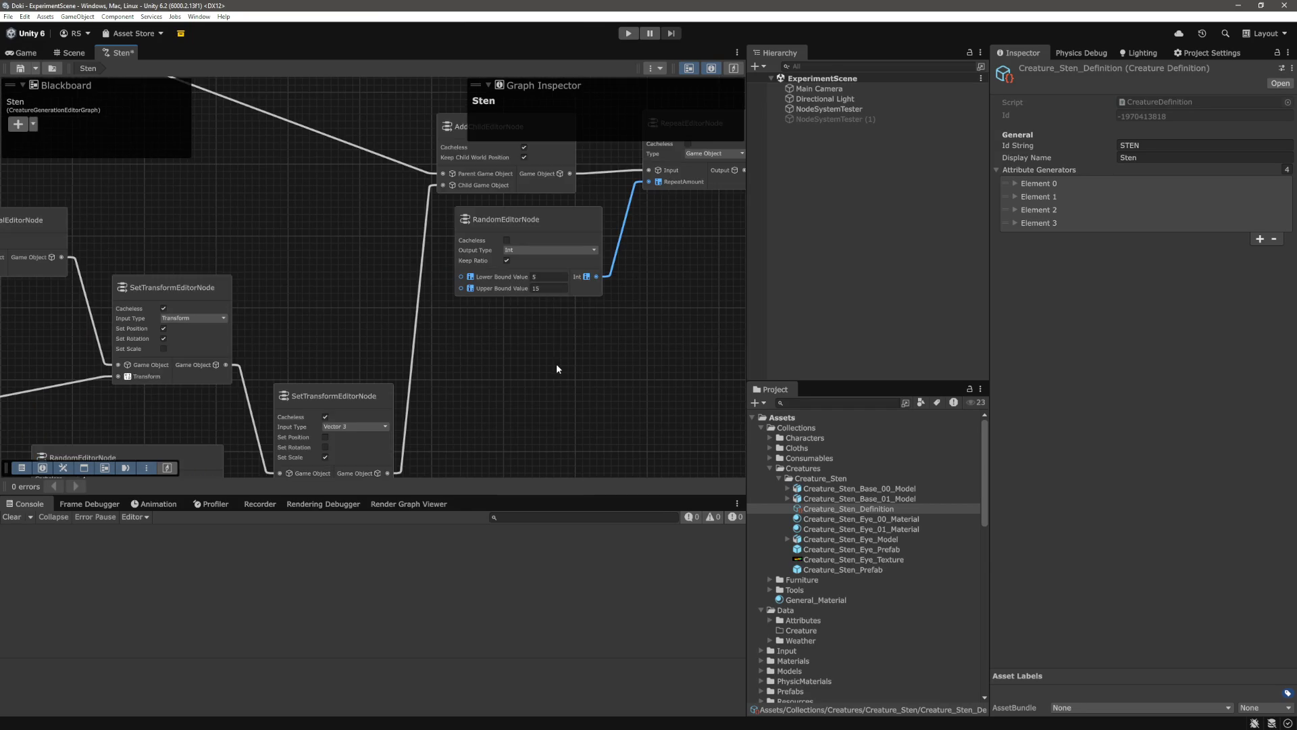
pyautogui.moveTo(552, 367); pyautogui.dragTo(637, 315)
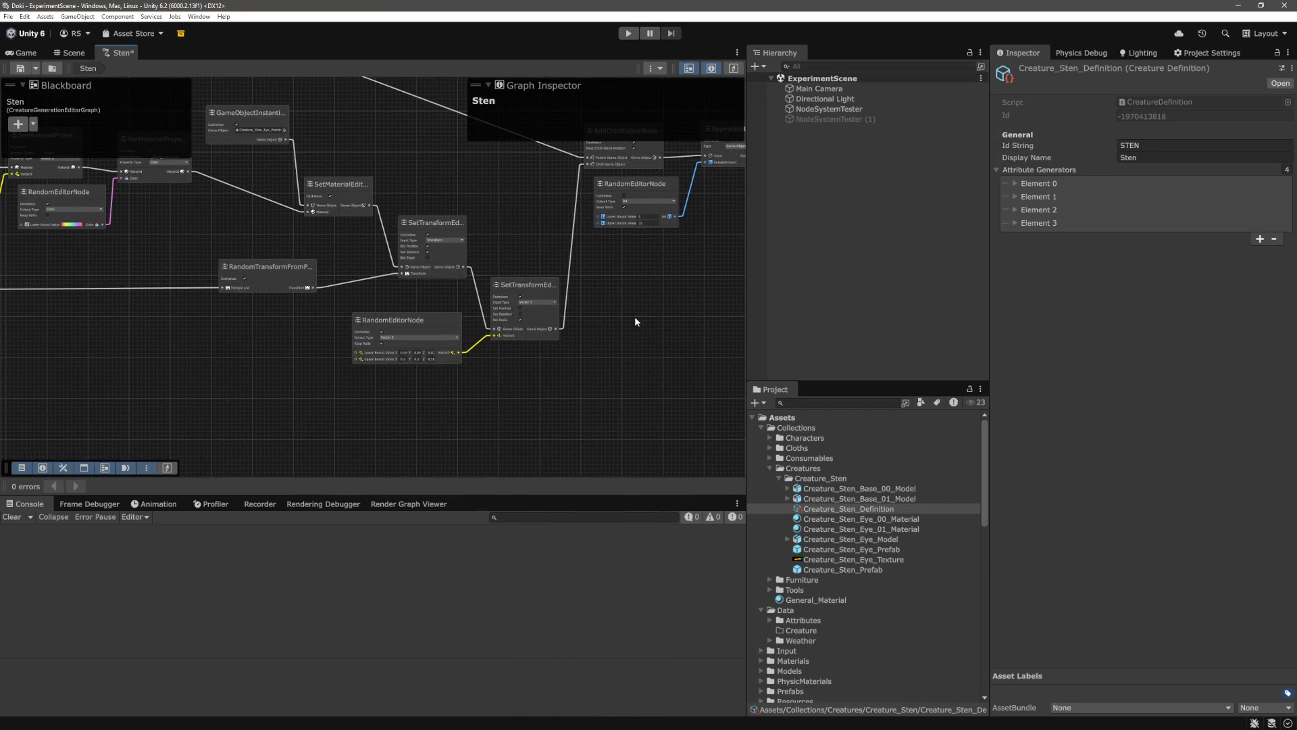
pyautogui.scroll(-4, 636, 320)
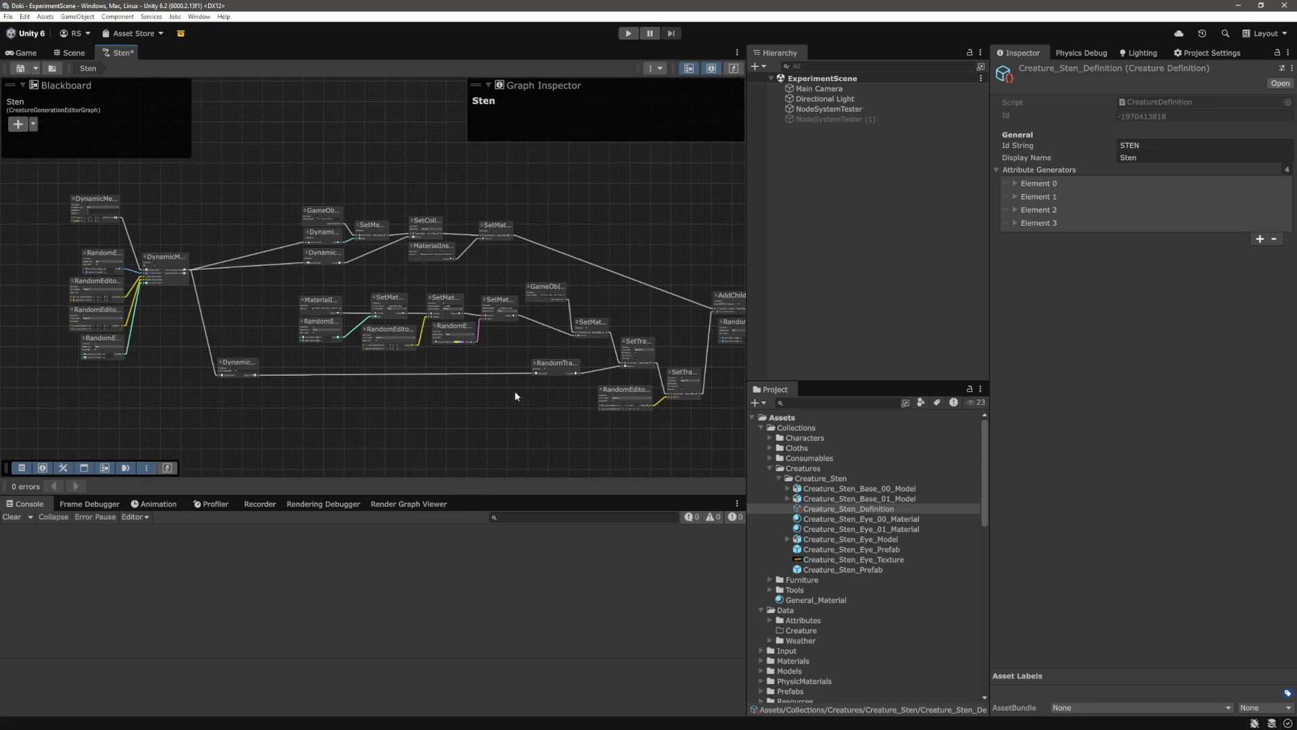
pyautogui.scroll(10, 458, 346)
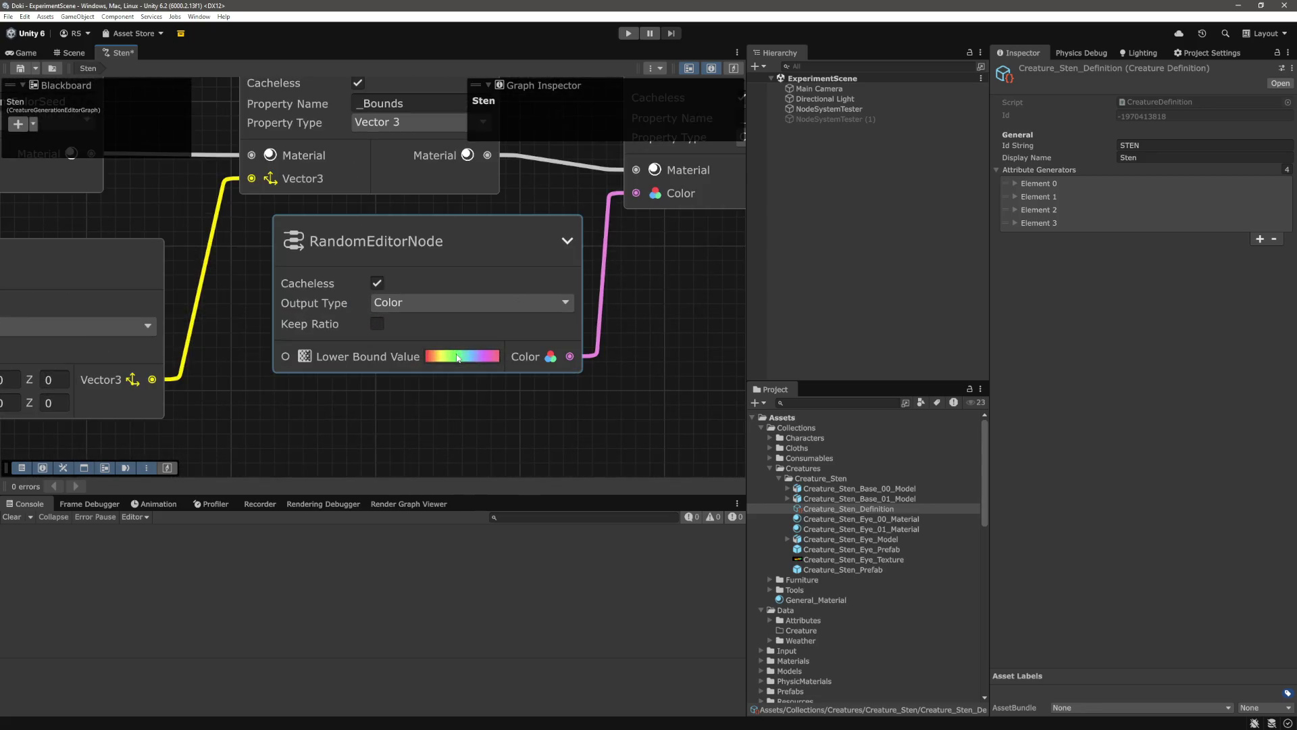
pyautogui.scroll(-8, 458, 356)
pyautogui.scroll(5, 515, 370)
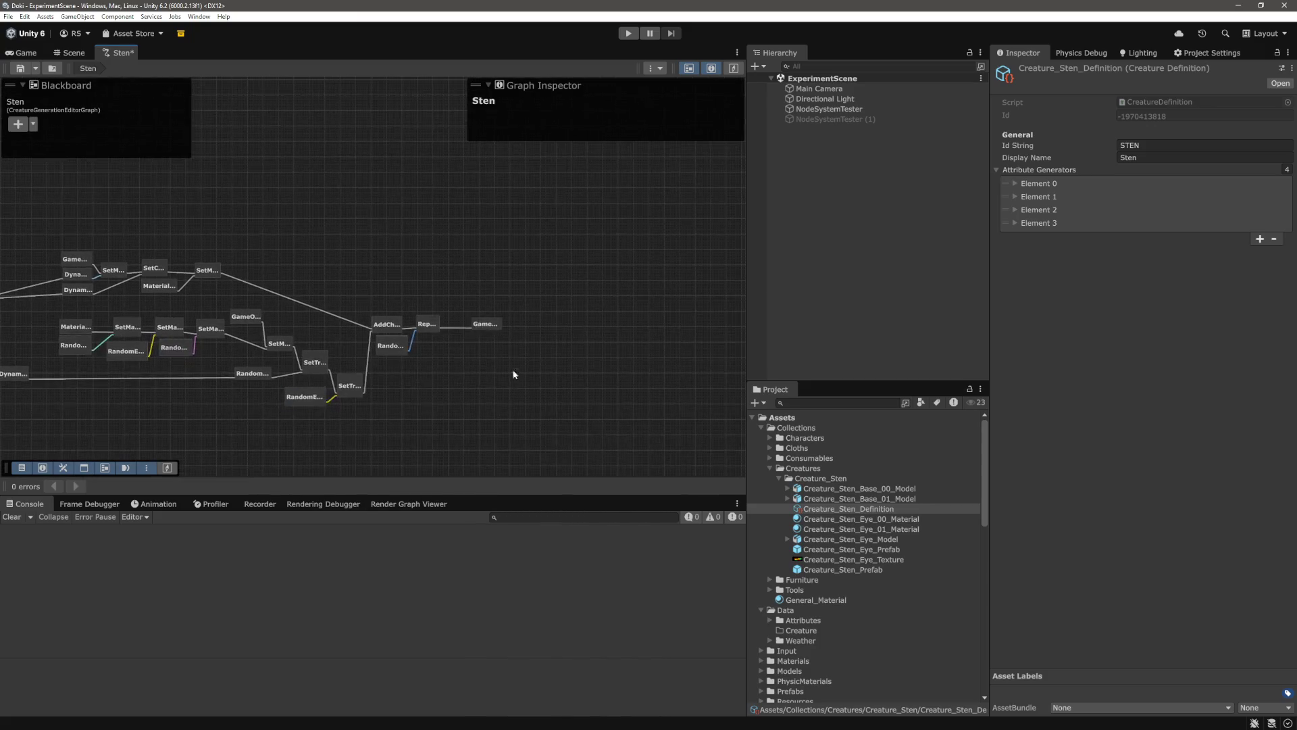
pyautogui.scroll(1, 467, 353)
pyautogui.scroll(-4, 466, 350)
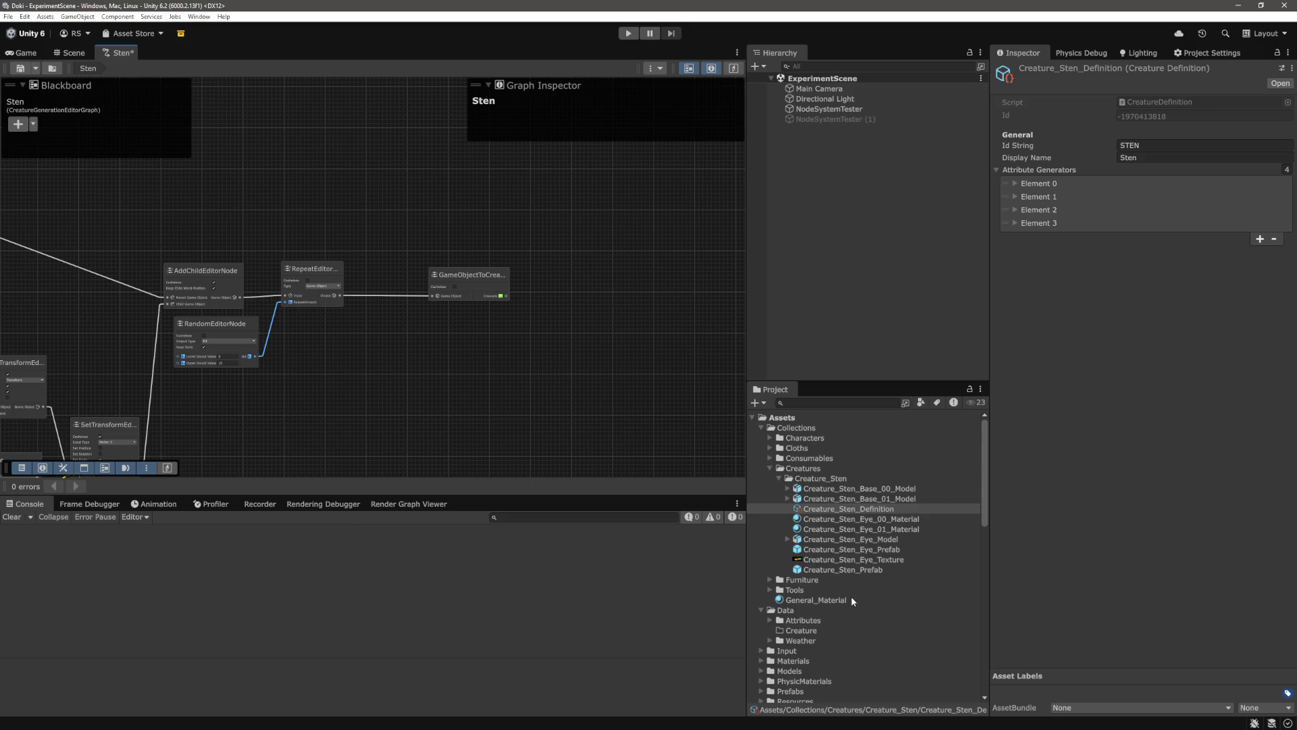
pyautogui.scroll(-10, 848, 550)
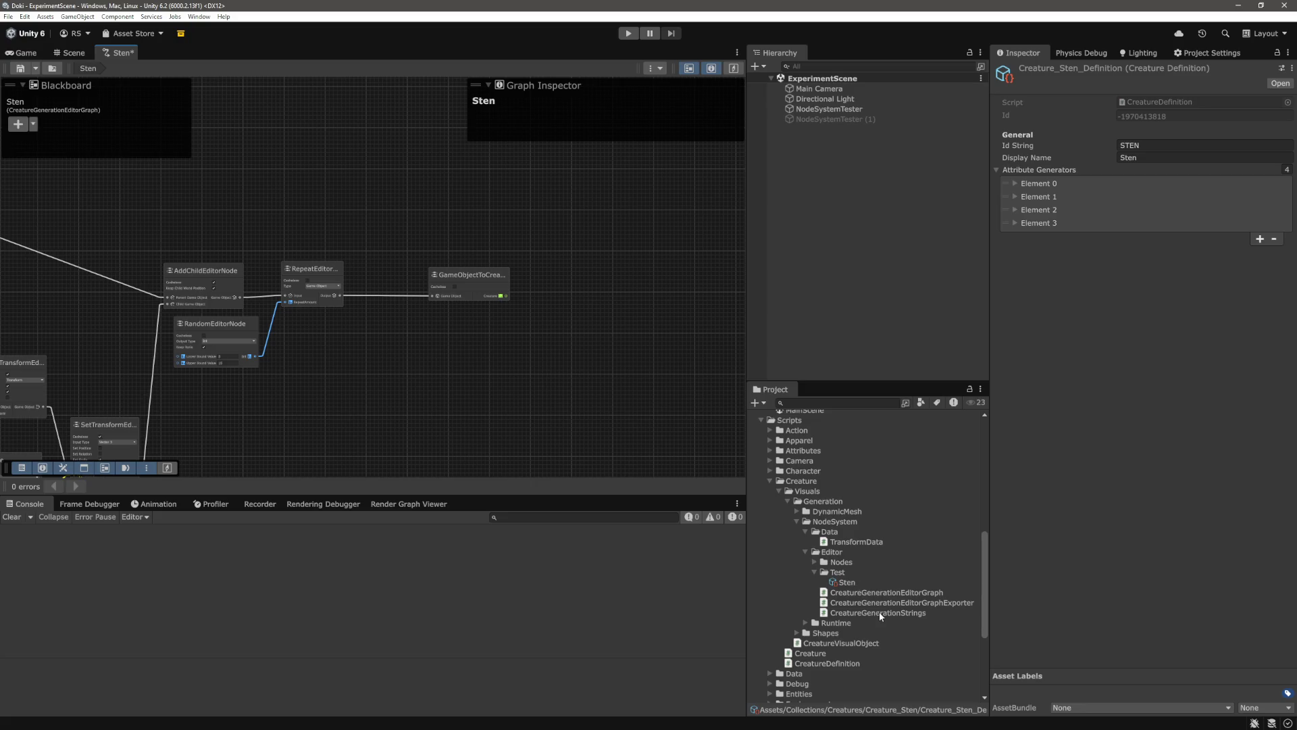
# Inspect the editor and runtime graph scripts, then the Sten asset's 31-node runtime graph
pyautogui.click(905, 594)
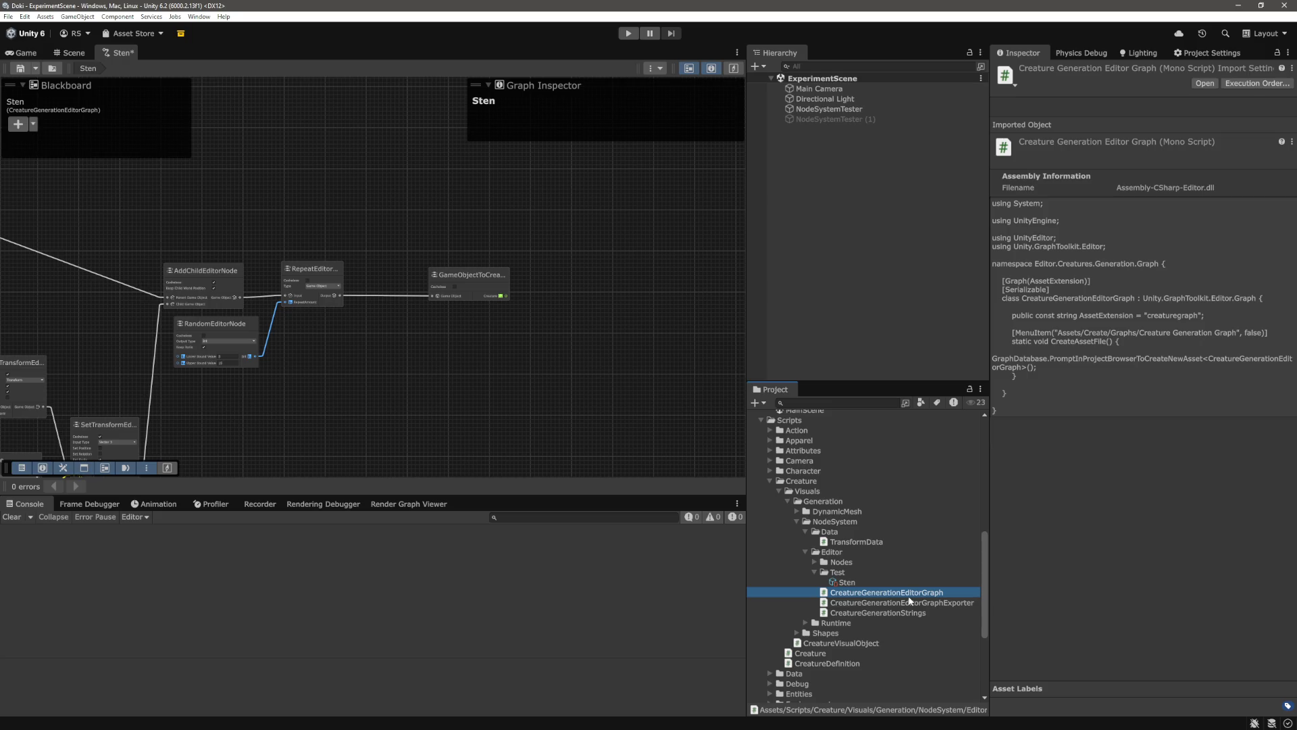
pyautogui.scroll(-2, 909, 598)
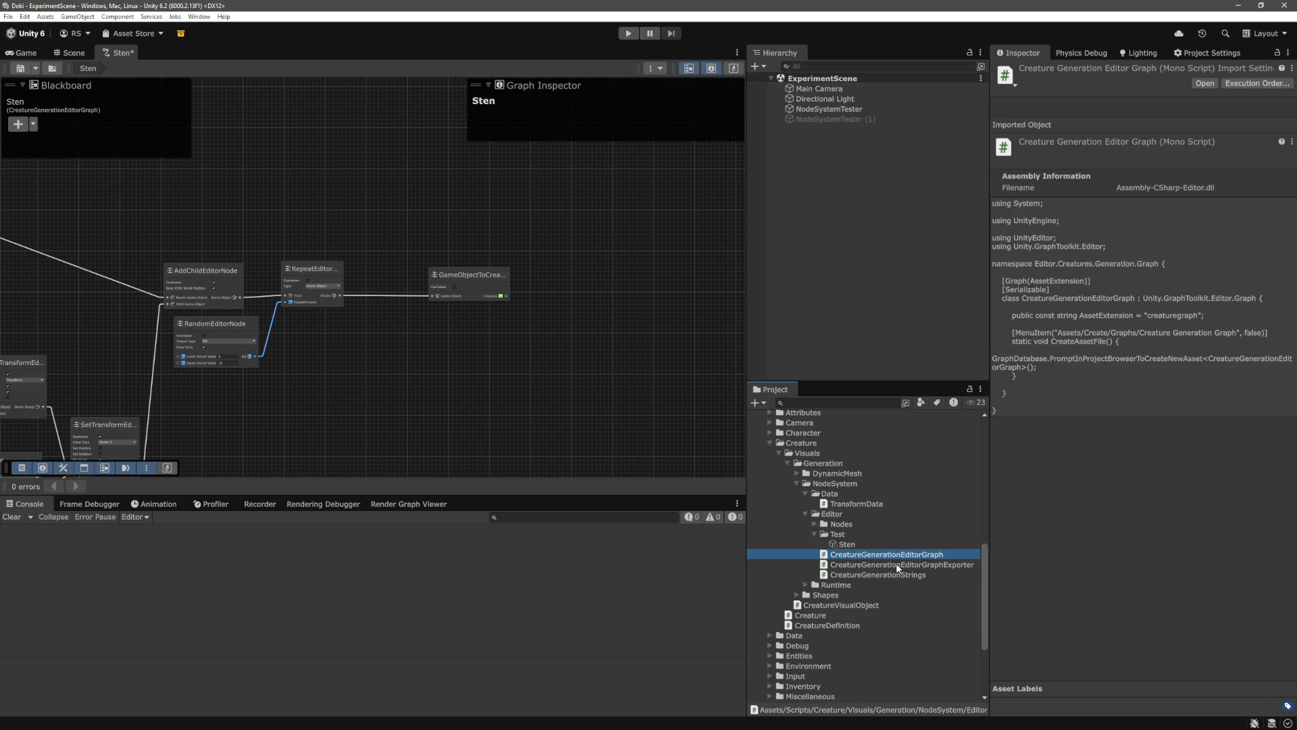
pyautogui.scroll(-3, 844, 586)
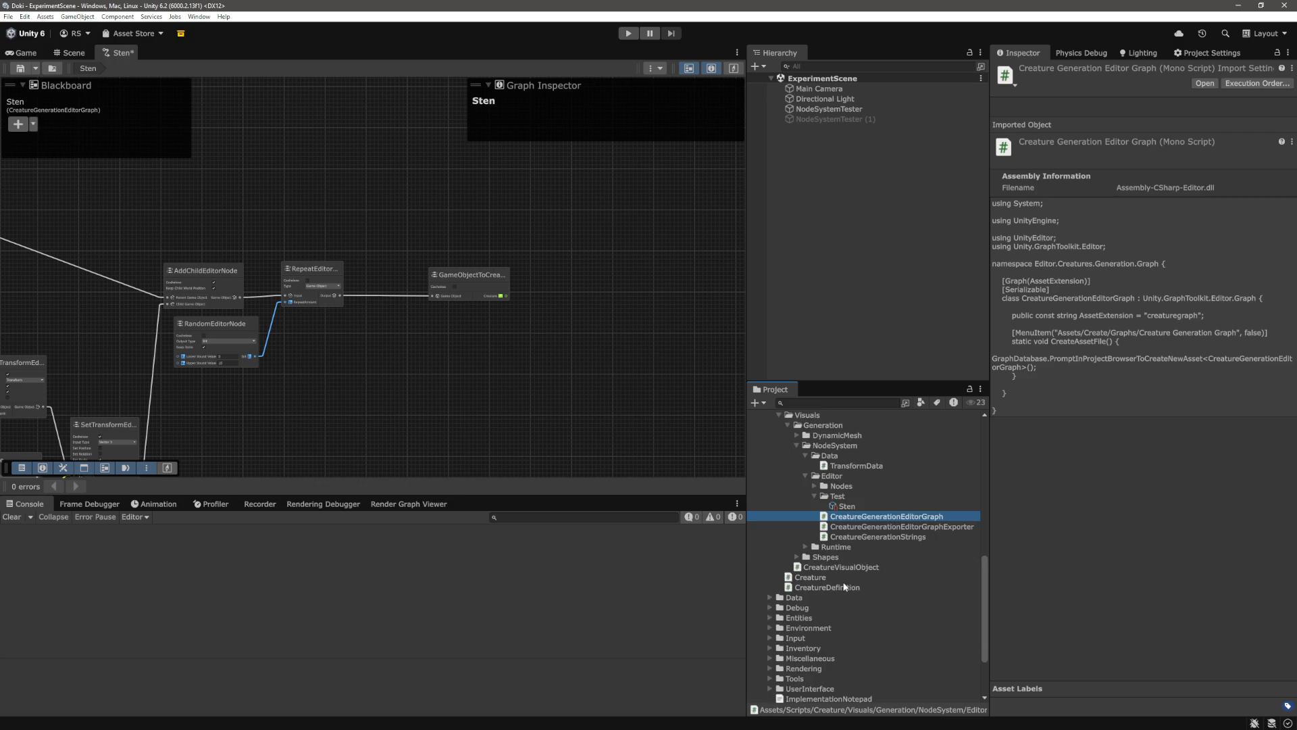
pyautogui.click(805, 547)
pyautogui.scroll(-3, 844, 540)
pyautogui.scroll(1, 875, 533)
pyautogui.click(892, 529)
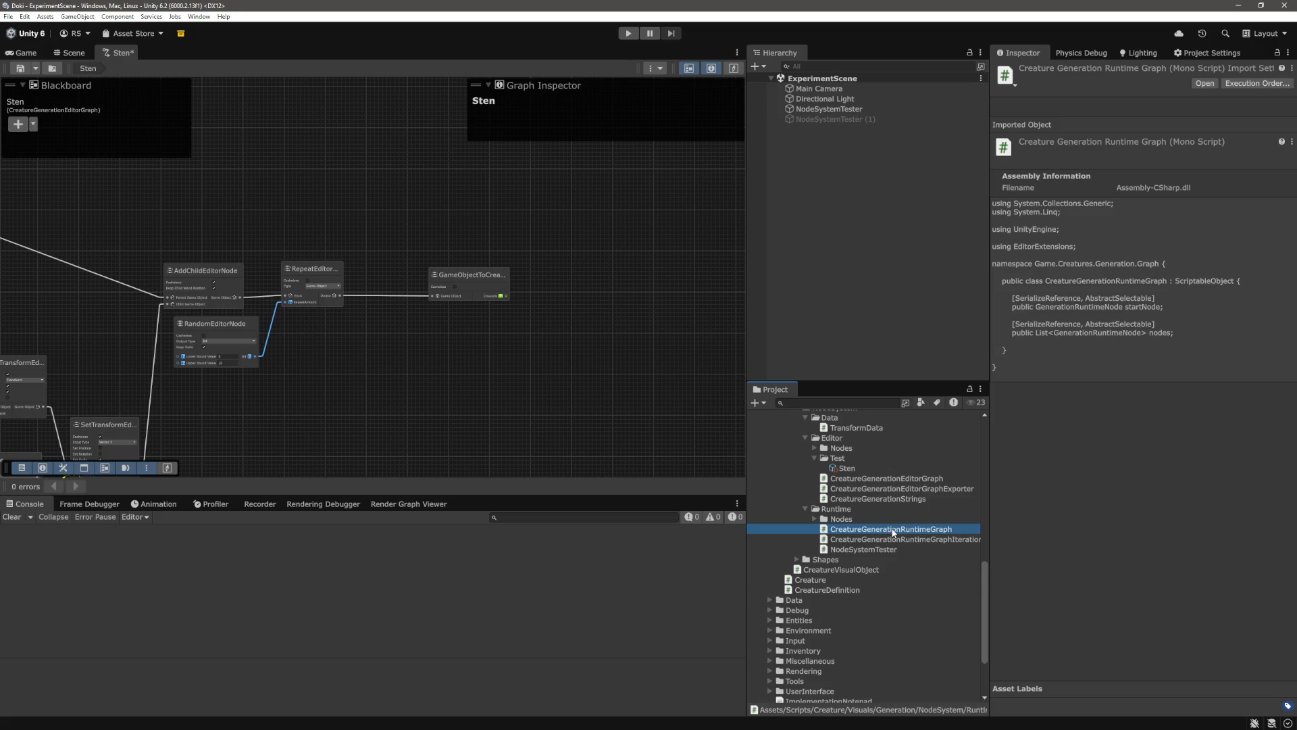
pyautogui.click(845, 469)
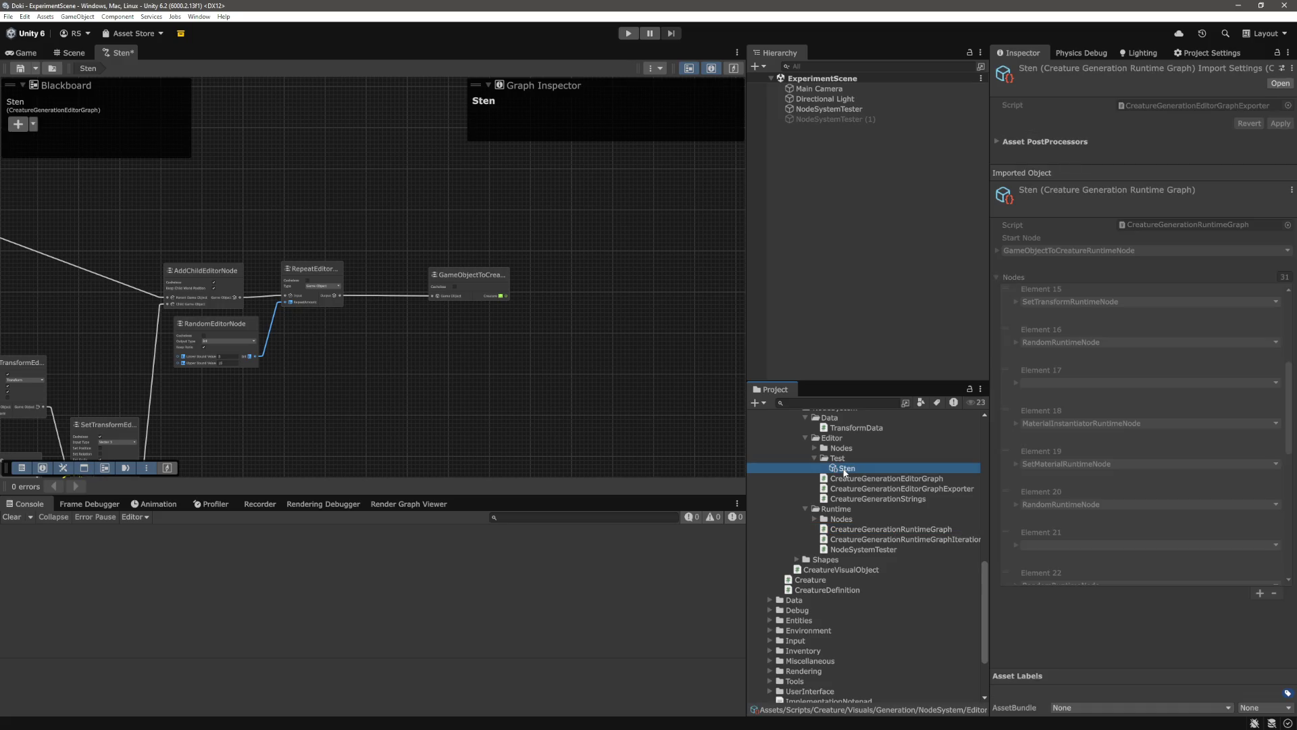
# In CreatureDefinition.cs, add a SerializeField attribute line after the attributeGenerators field
pyautogui.doubleClick(828, 590)
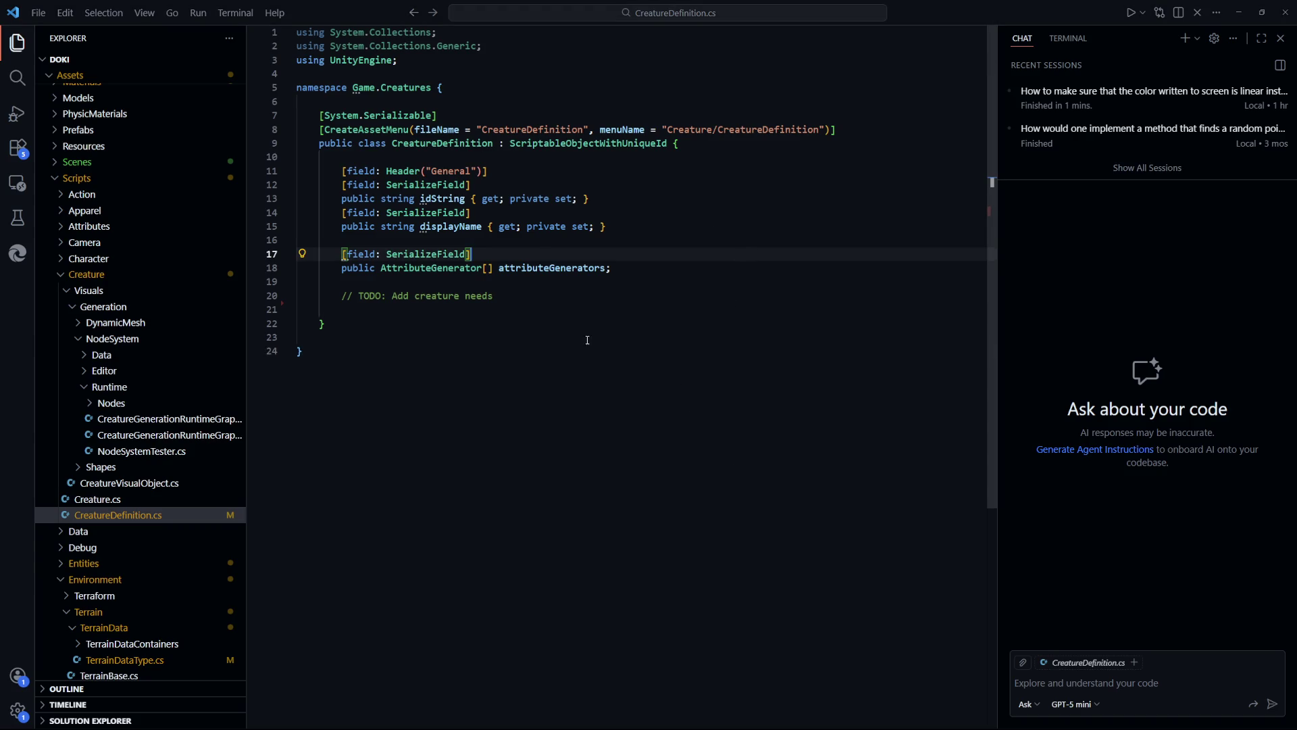
pyautogui.click(663, 266)
pyautogui.press('Return')
pyautogui.press('Return')
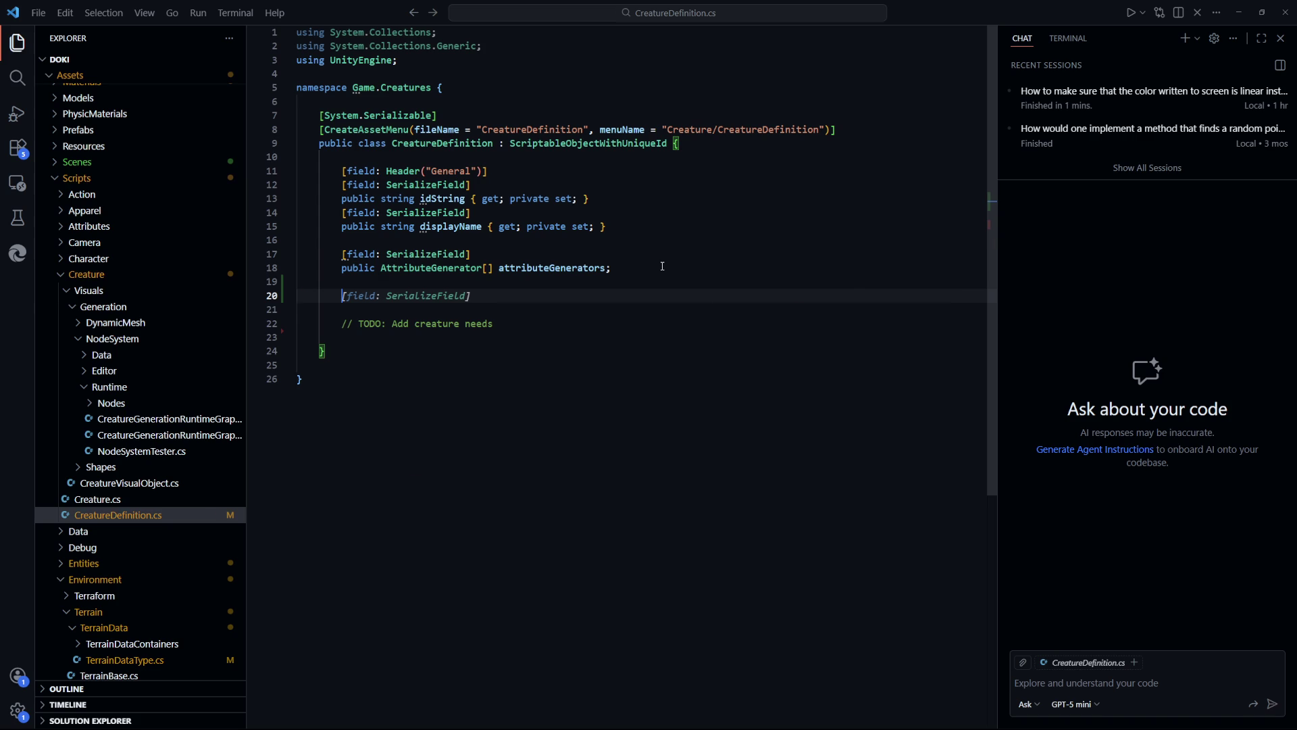
pyautogui.press('Tab')
pyautogui.press('Return')
pyautogui.write('pri')
pyautogui.press('BackSpace')
pyautogui.press('BackSpace')
pyautogui.press('BackSpace')
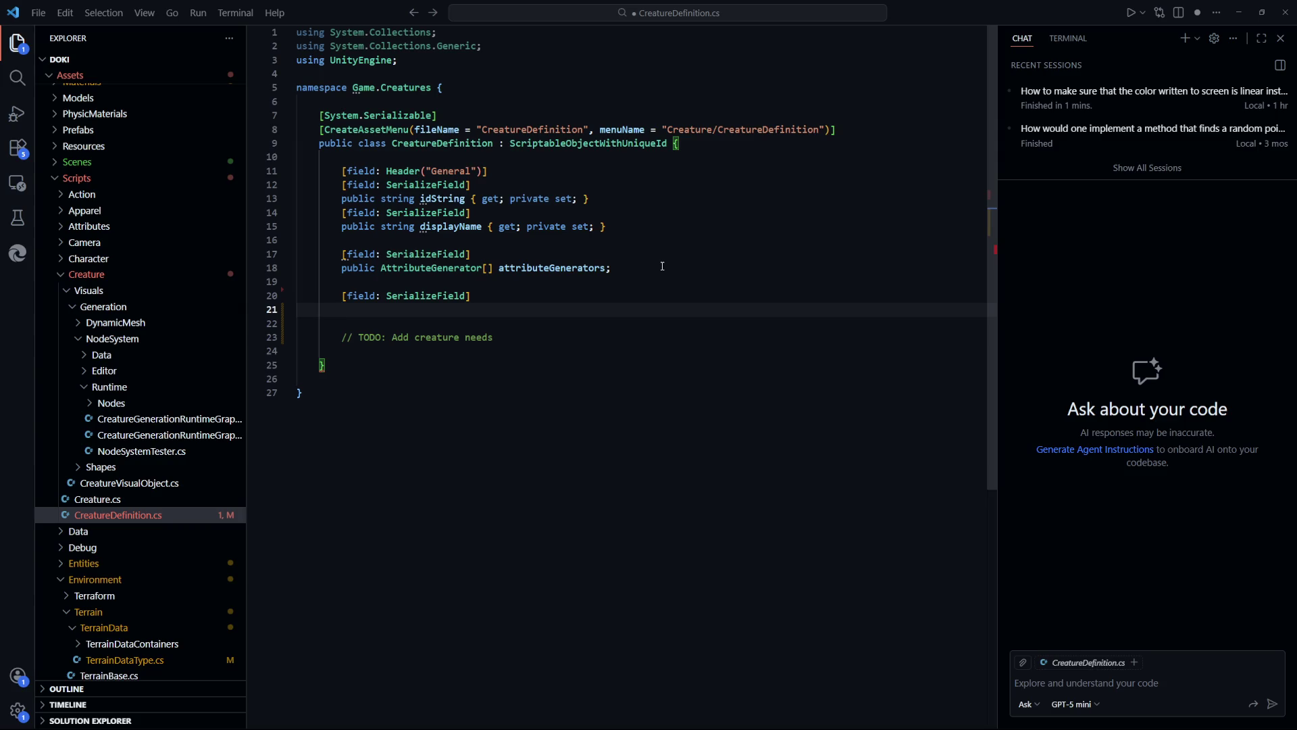
pyautogui.press('Up')
pyautogui.press('Up')
pyautogui.press('Up')
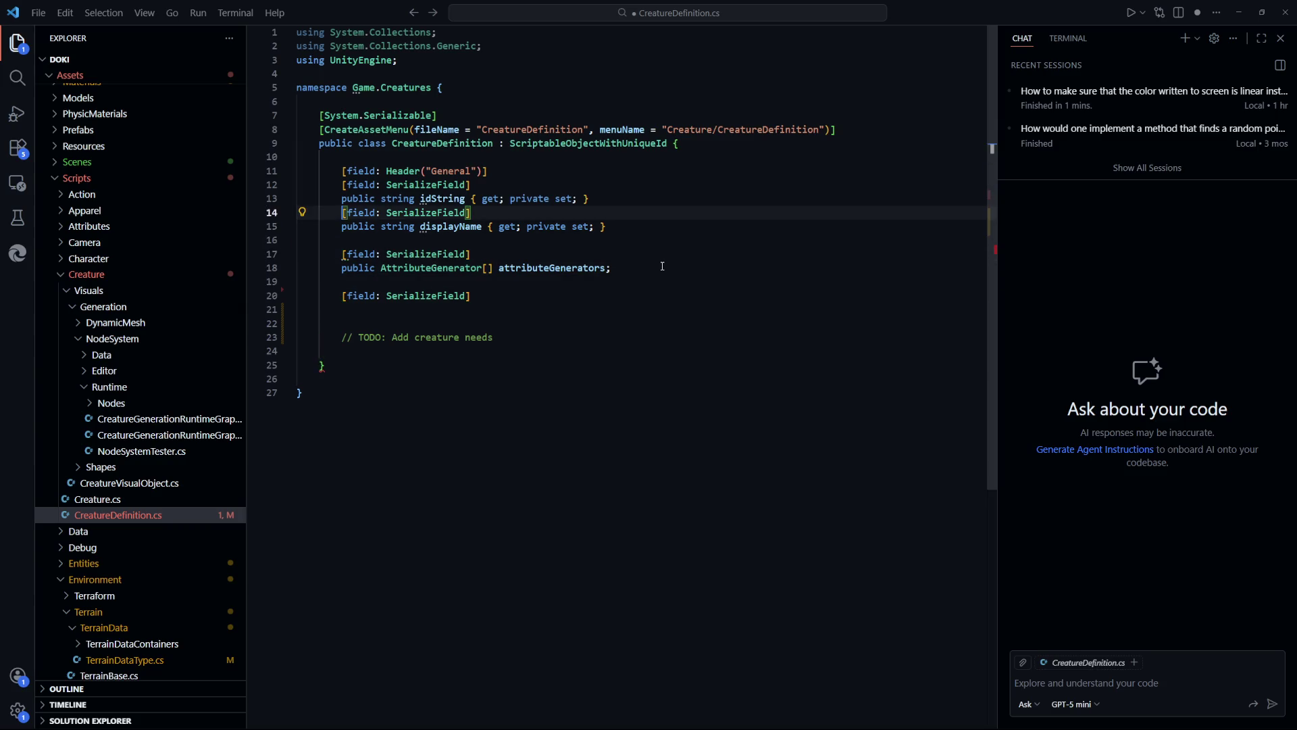
pyautogui.press('Down')
pyautogui.press('Down')
pyautogui.press('Down')
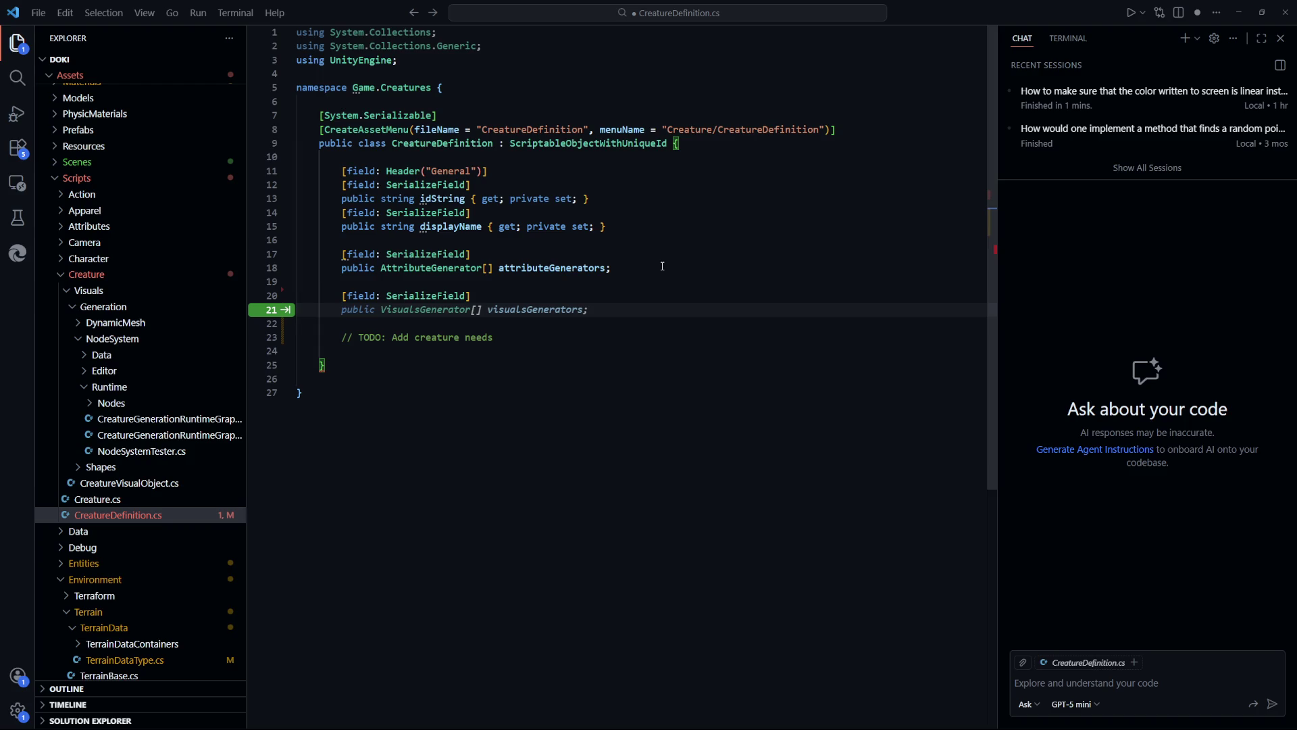
# Remove the suggested visualsGenerators declaration, leave a plain SerializeField attribute, and save
pyautogui.hotkey('shift', 'End')
pyautogui.press('BackSpace')
pyautogui.click(387, 295)
pyautogui.press('BackSpace')
pyautogui.press('BackSpace')
pyautogui.press('BackSpace')
pyautogui.hotkey('ctrl', 's')
# Start the new field on line 21 by typing 'private CreatueGener'
pyautogui.press('Return')
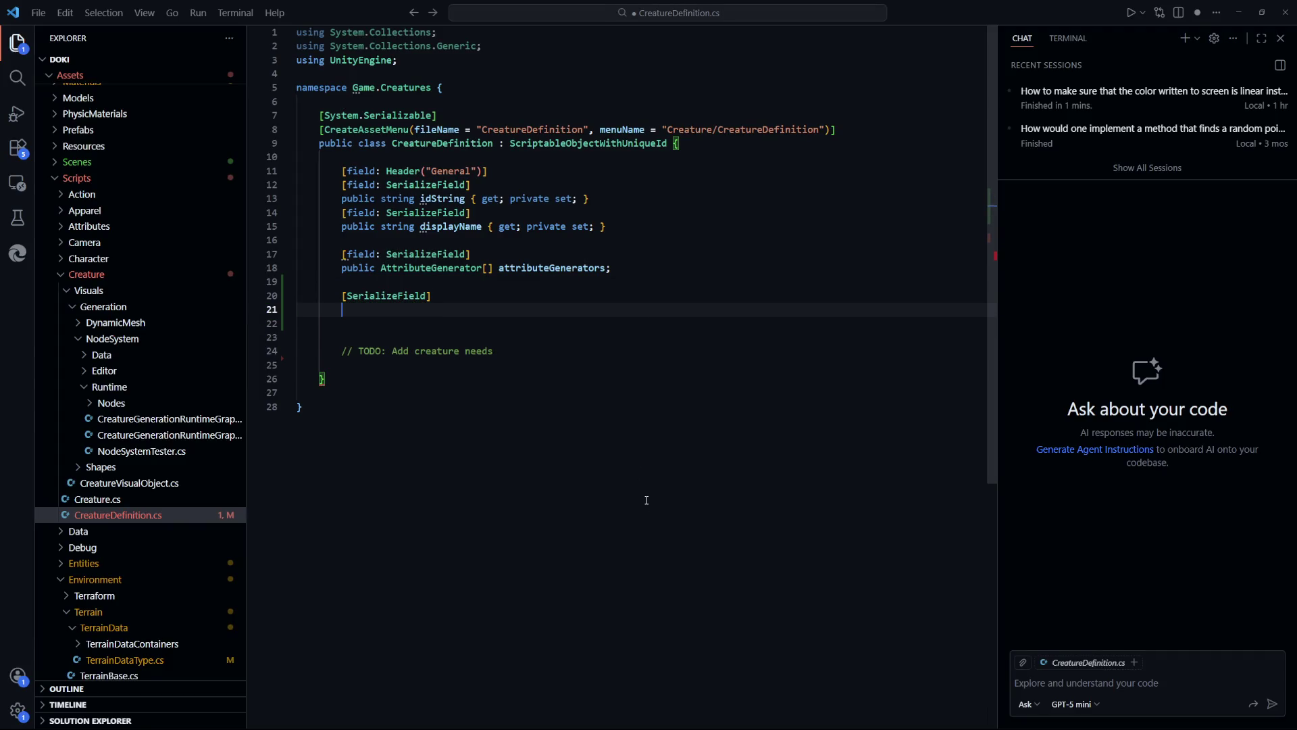
pyautogui.write('1')
pyautogui.press('Delete')
pyautogui.press('BackSpace')
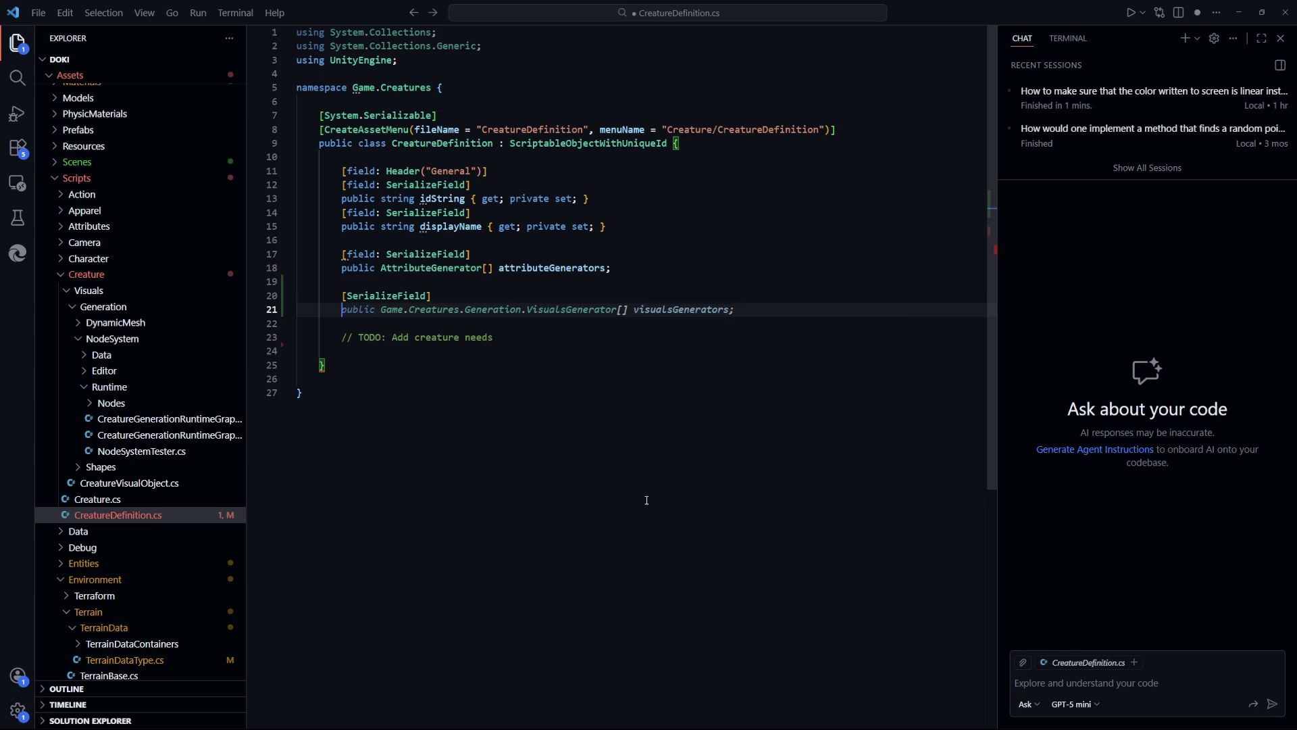
pyautogui.write('private ')
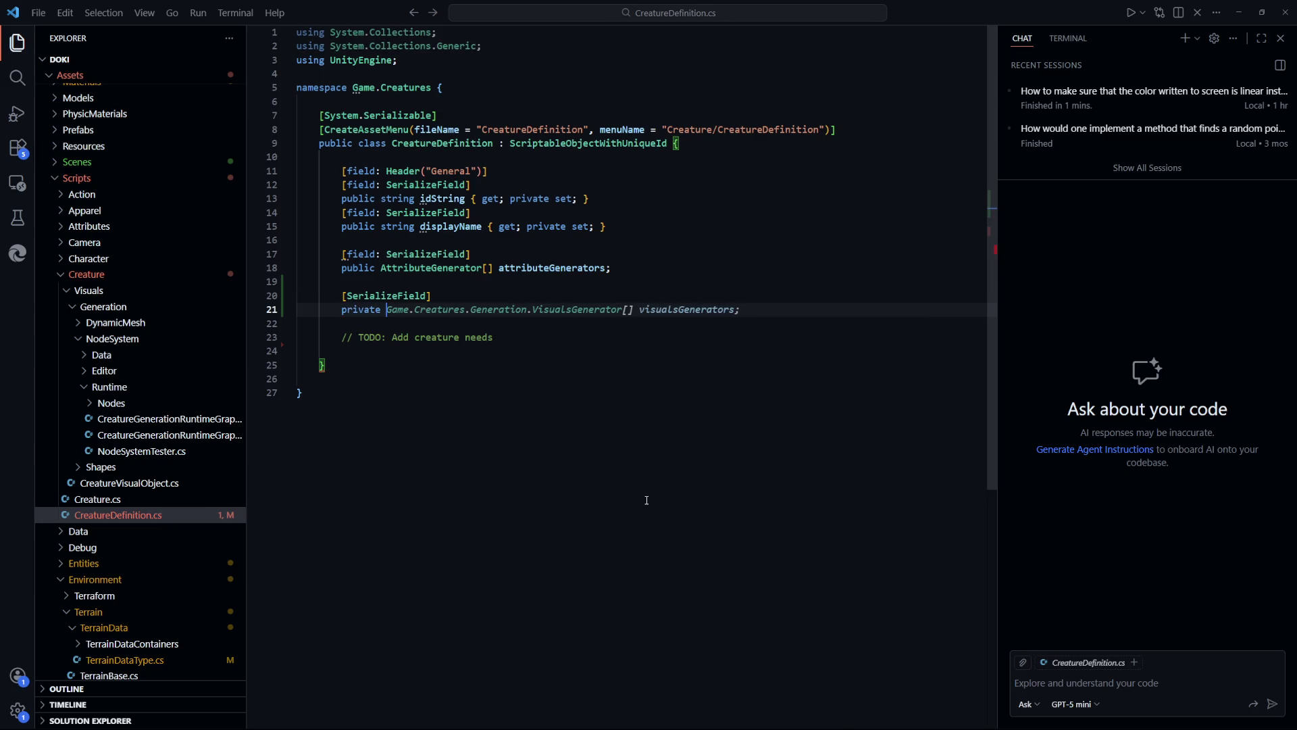
pyautogui.write('CreatueG')
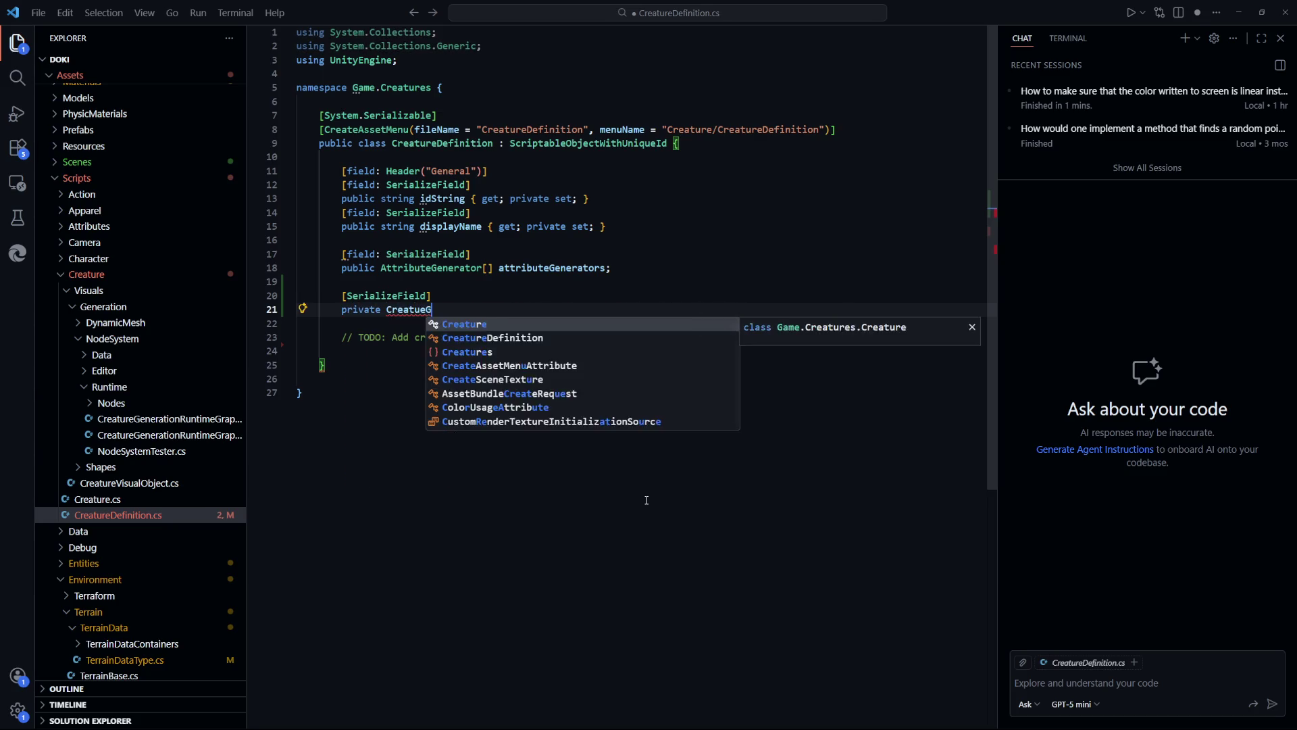
pyautogui.write('ener')
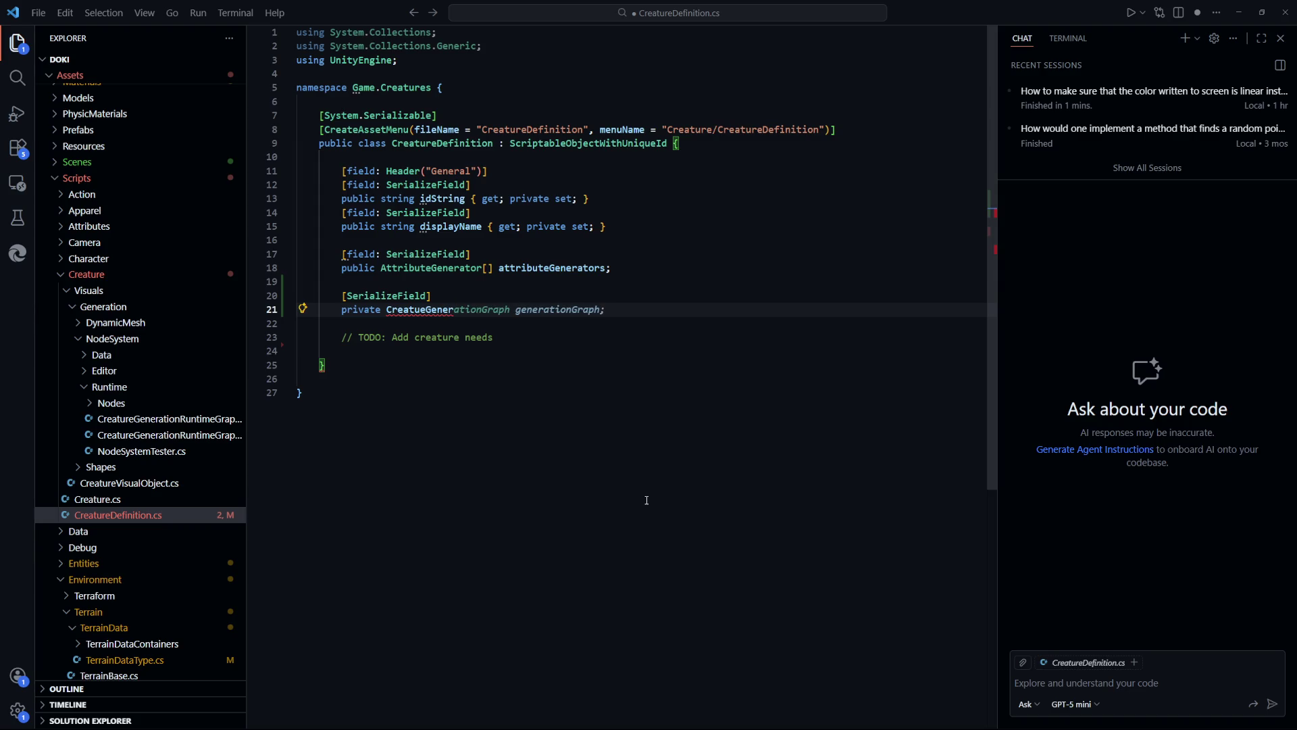
pyautogui.click(200, 434)
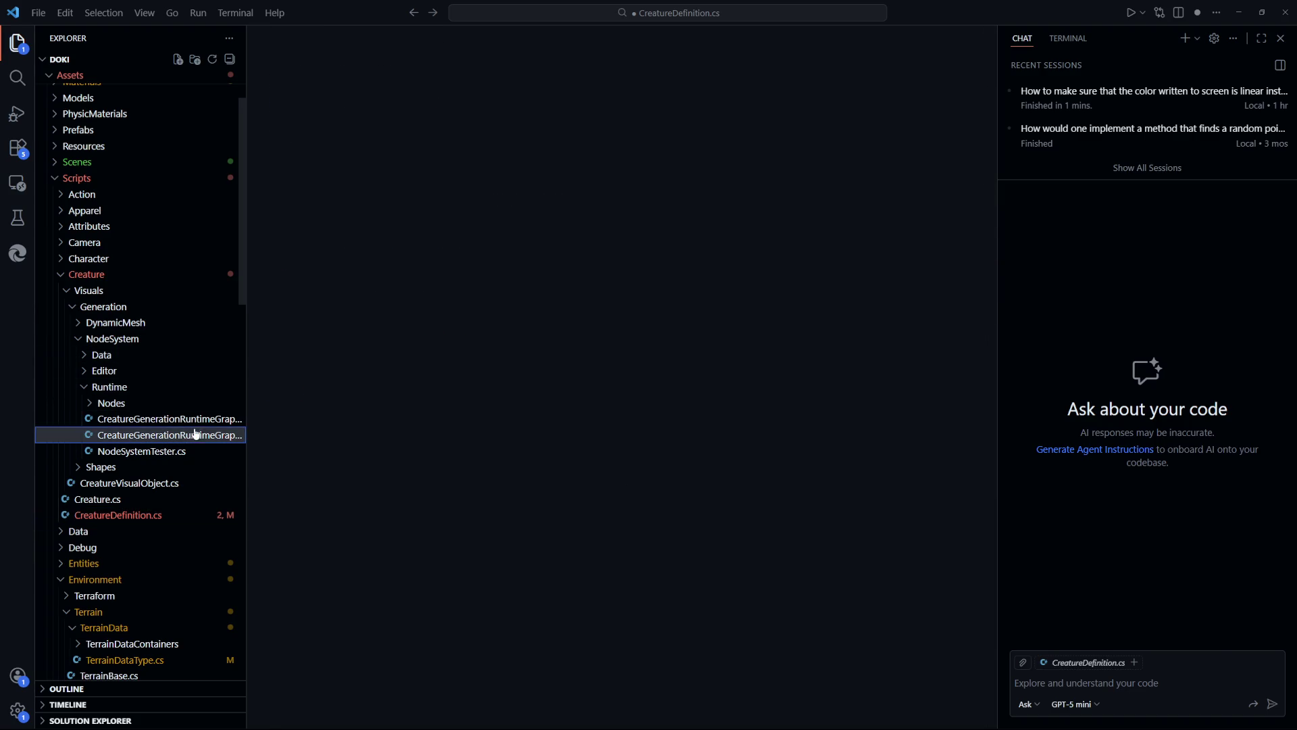
pyautogui.click(200, 419)
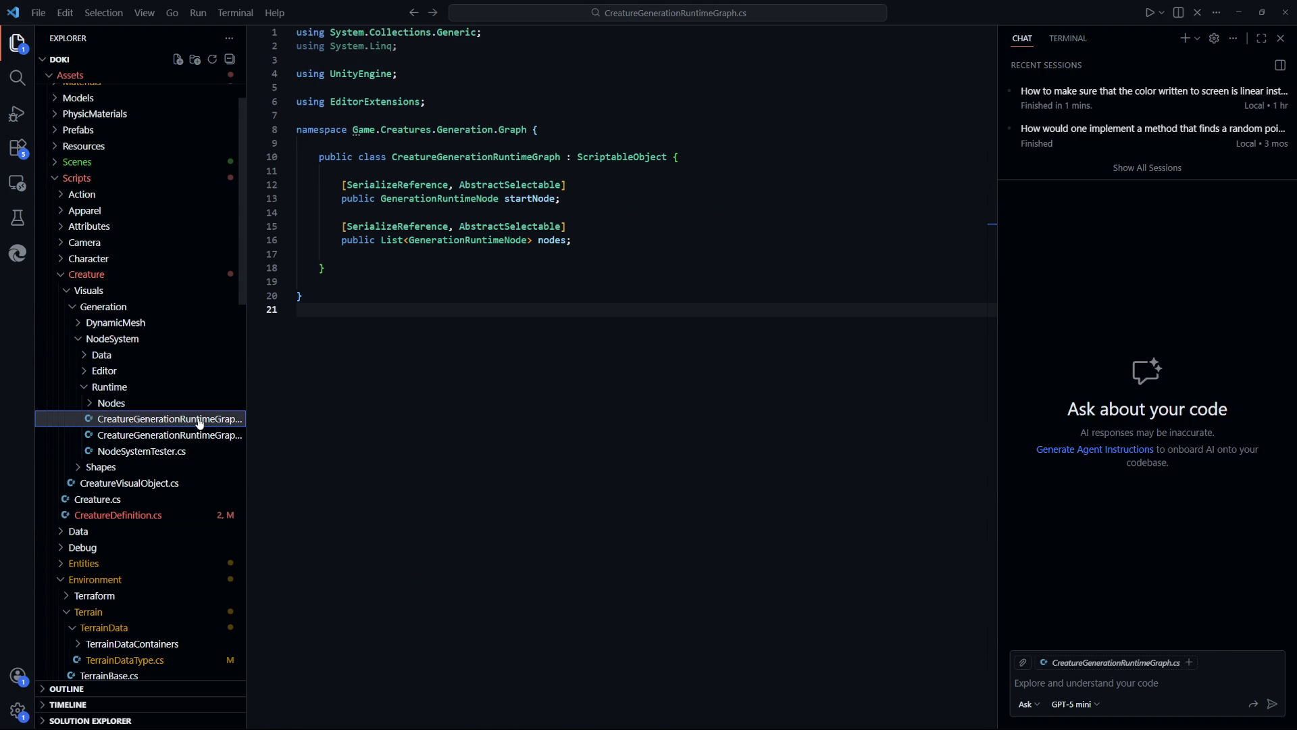
pyautogui.click(183, 435)
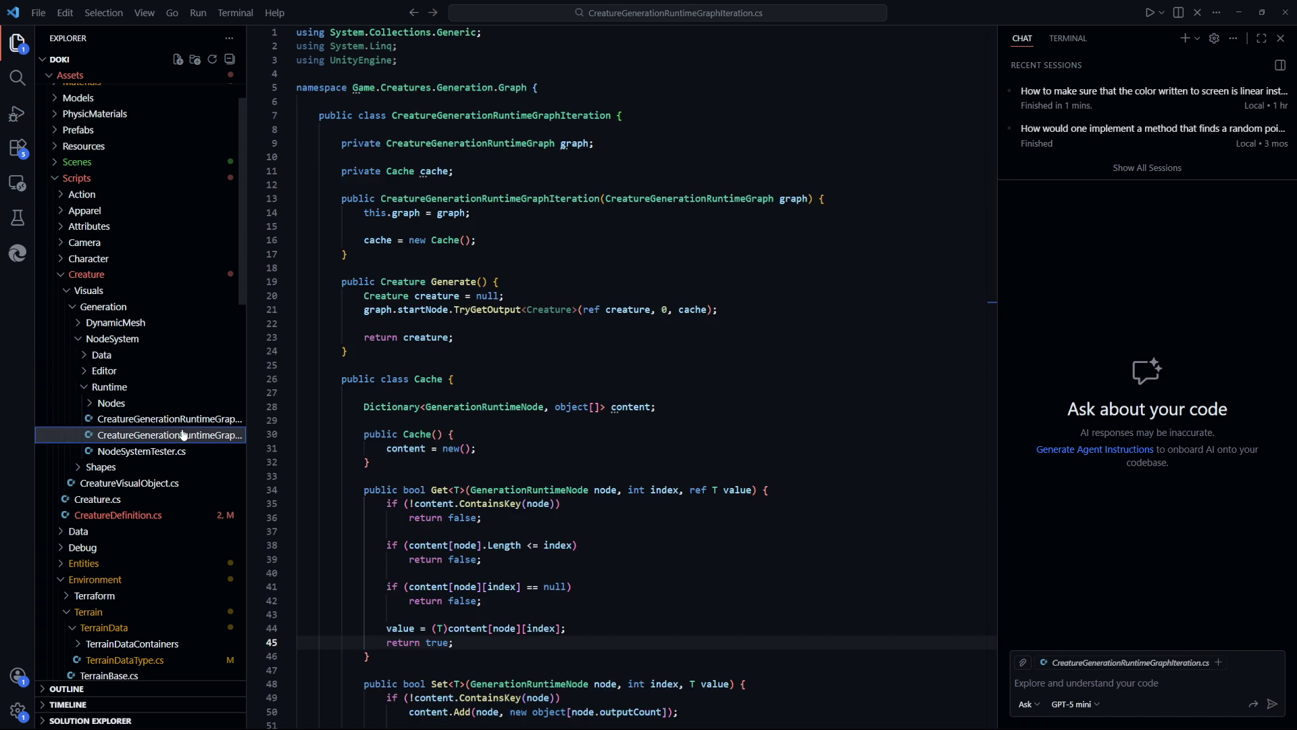
pyautogui.click(493, 267)
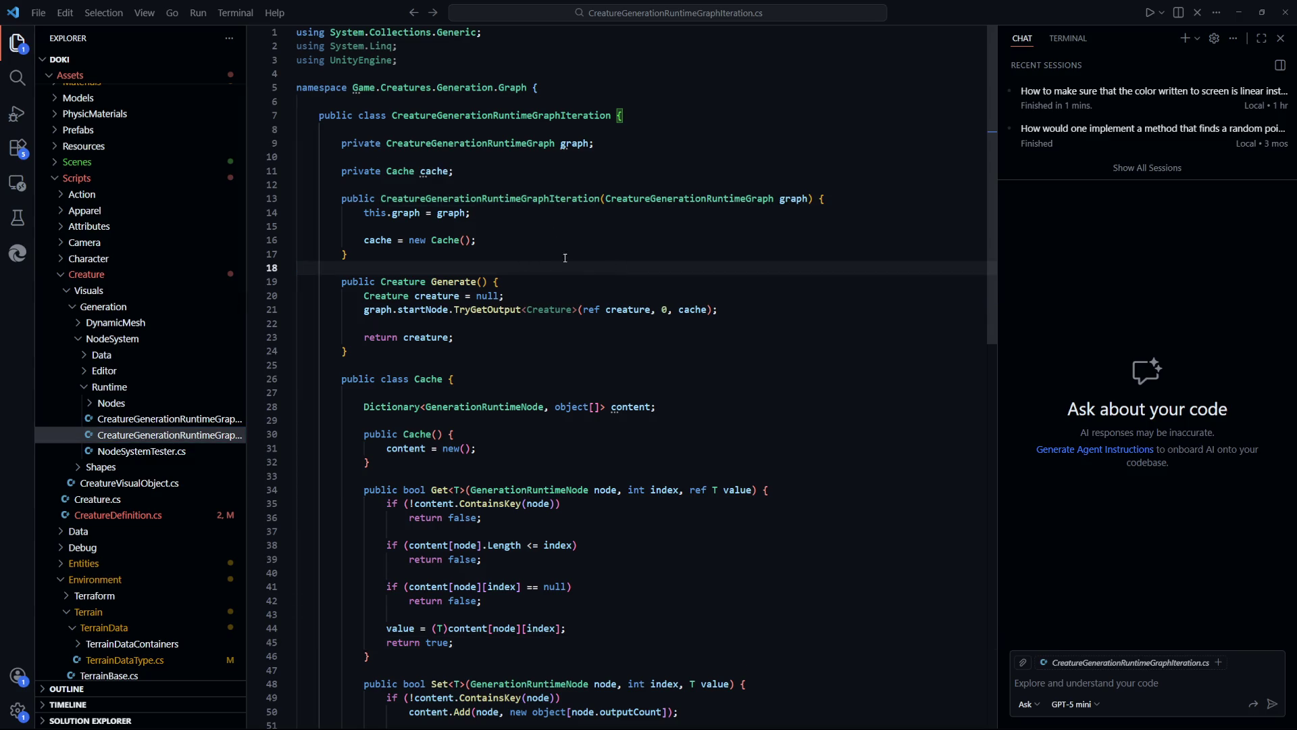
pyautogui.click(185, 420)
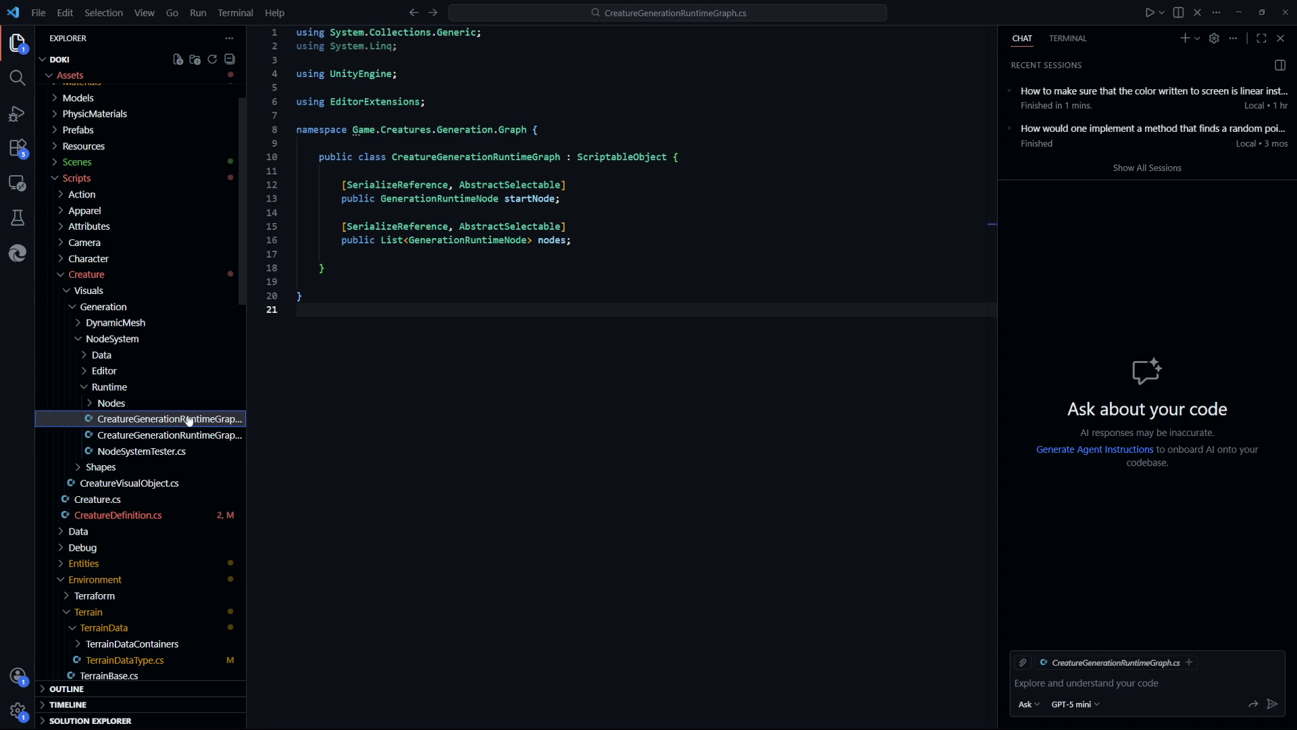
pyautogui.click(174, 517)
pyautogui.moveTo(727, 403); pyautogui.dragTo(324, 118)
pyautogui.click(692, 309)
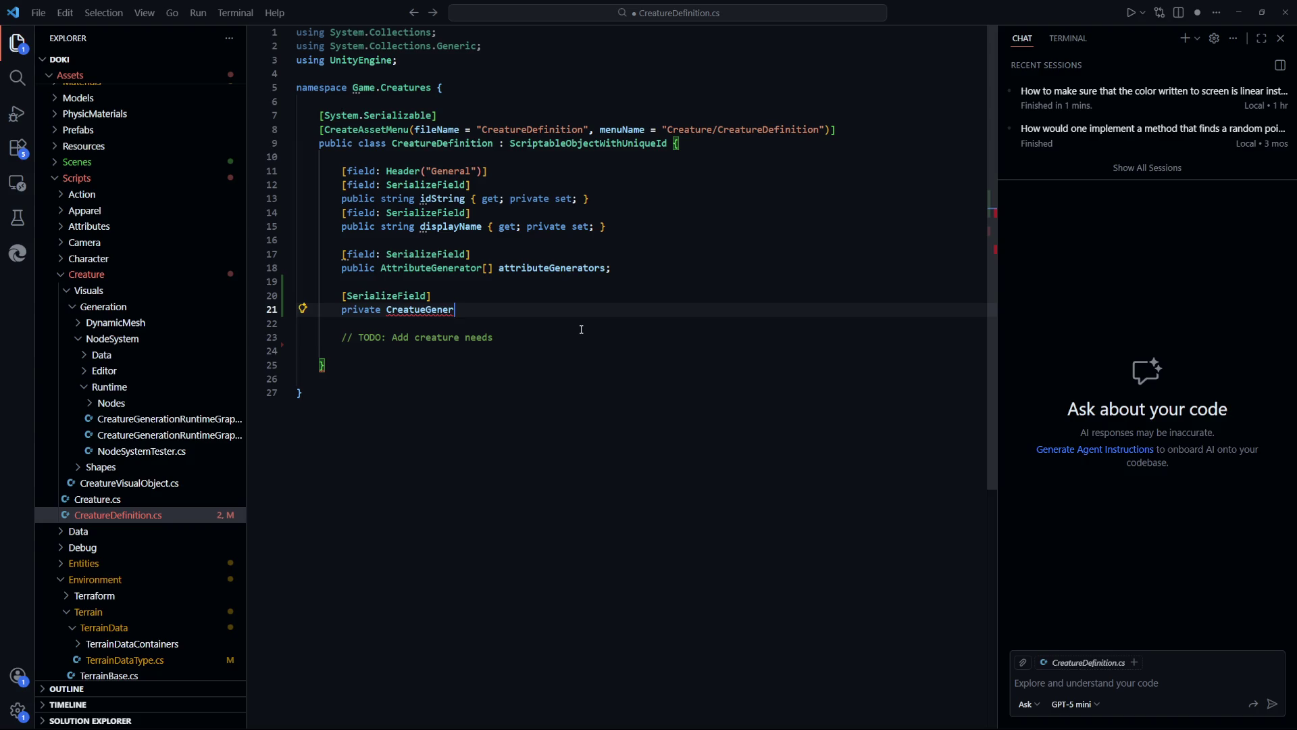
# Confirm CreatureGenerationRuntimeGraph lives in the Game.Creatures.Generation.Graph namespace
pyautogui.click(169, 419)
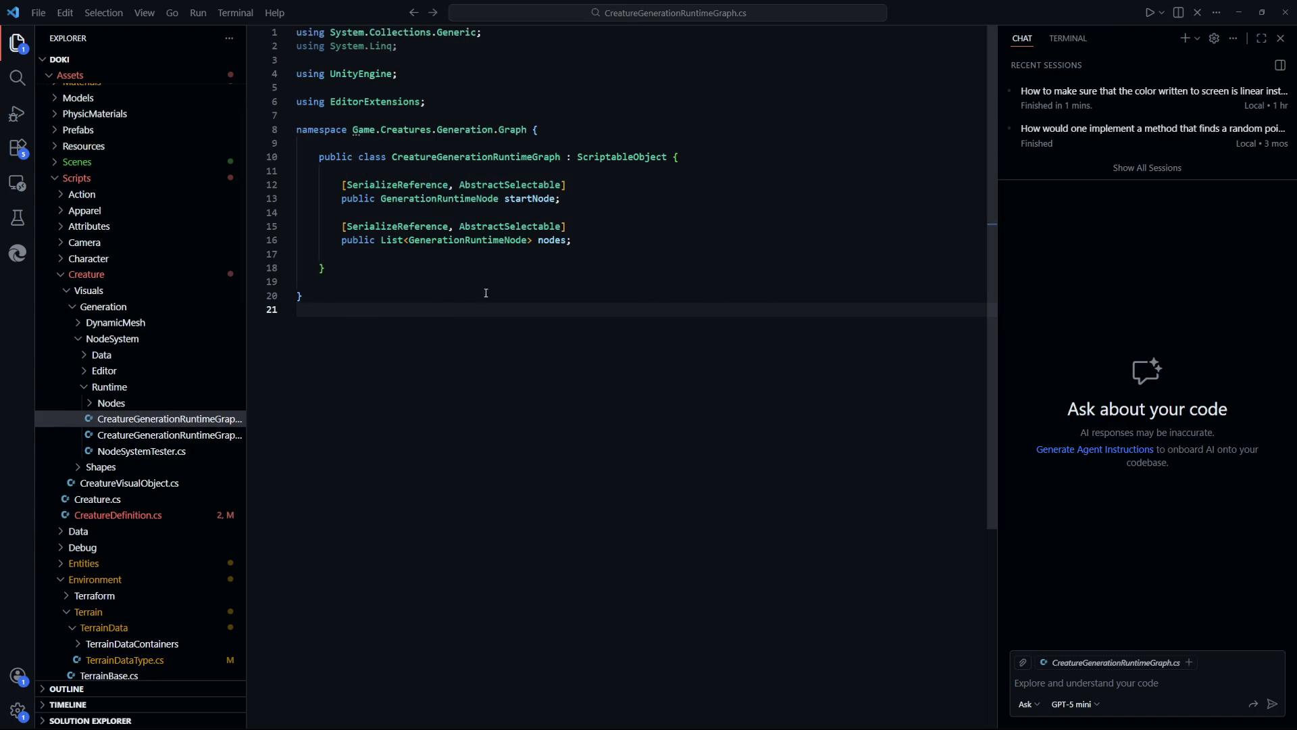
pyautogui.click(531, 130)
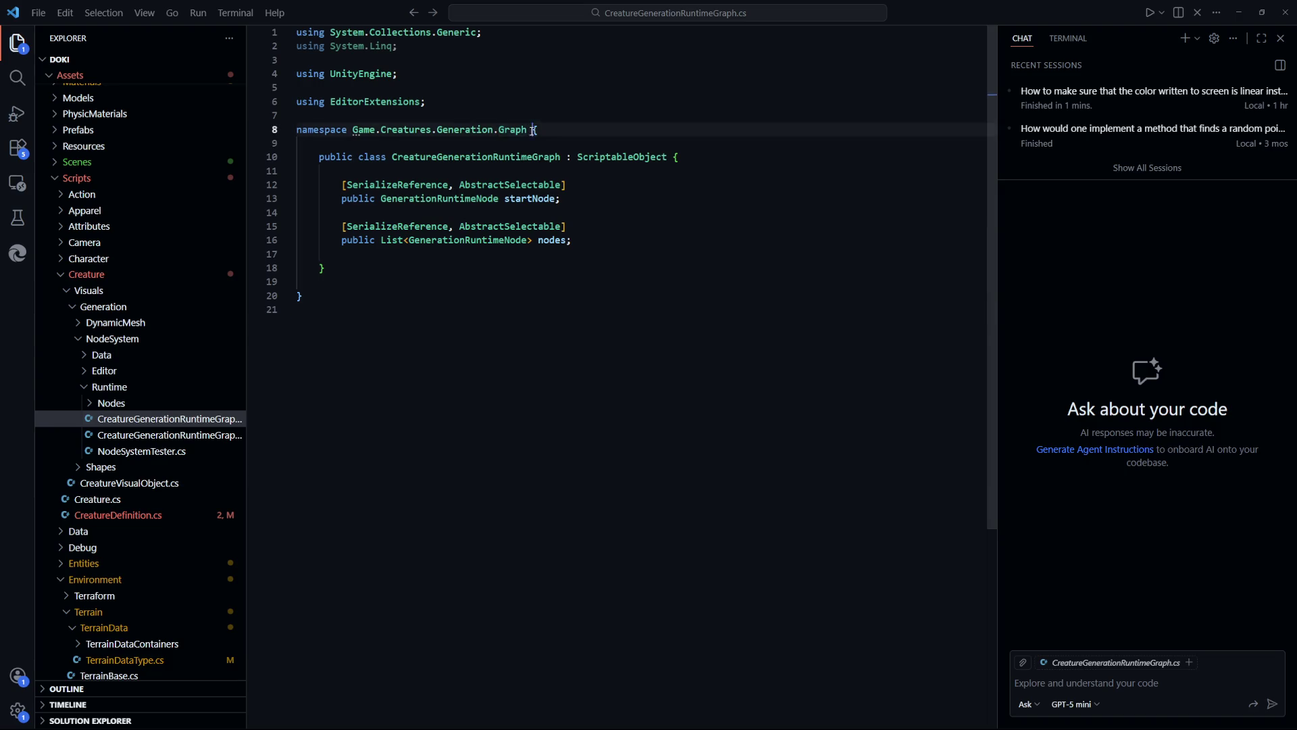
pyautogui.click(640, 367)
pyautogui.hotkey('ctrl', 'Tab')
# Add 'using Game.Creatures.Generation.Graph;' at the top of CreatureDefinition.cs
pyautogui.click(554, 71)
pyautogui.press('Return')
pyautogui.press('Return')
pyautogui.press('Up')
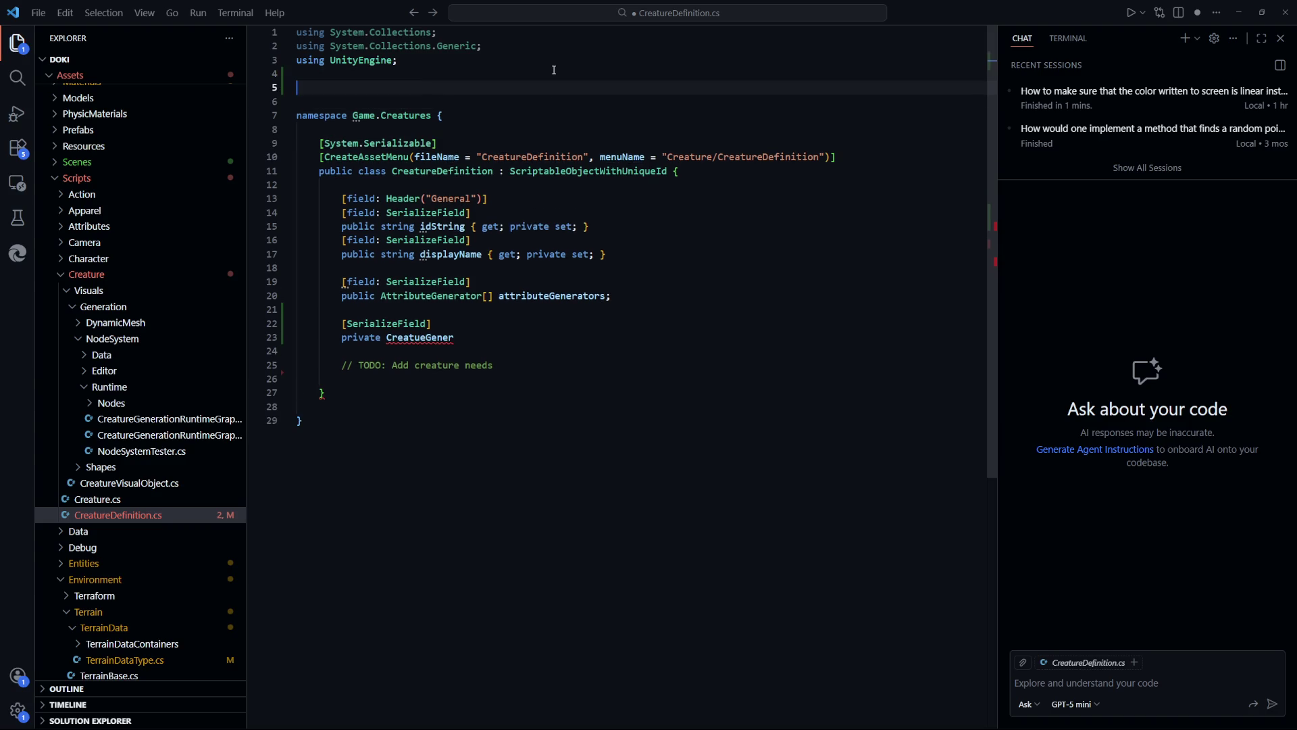
pyautogui.write('using')
pyautogui.press('Tab')
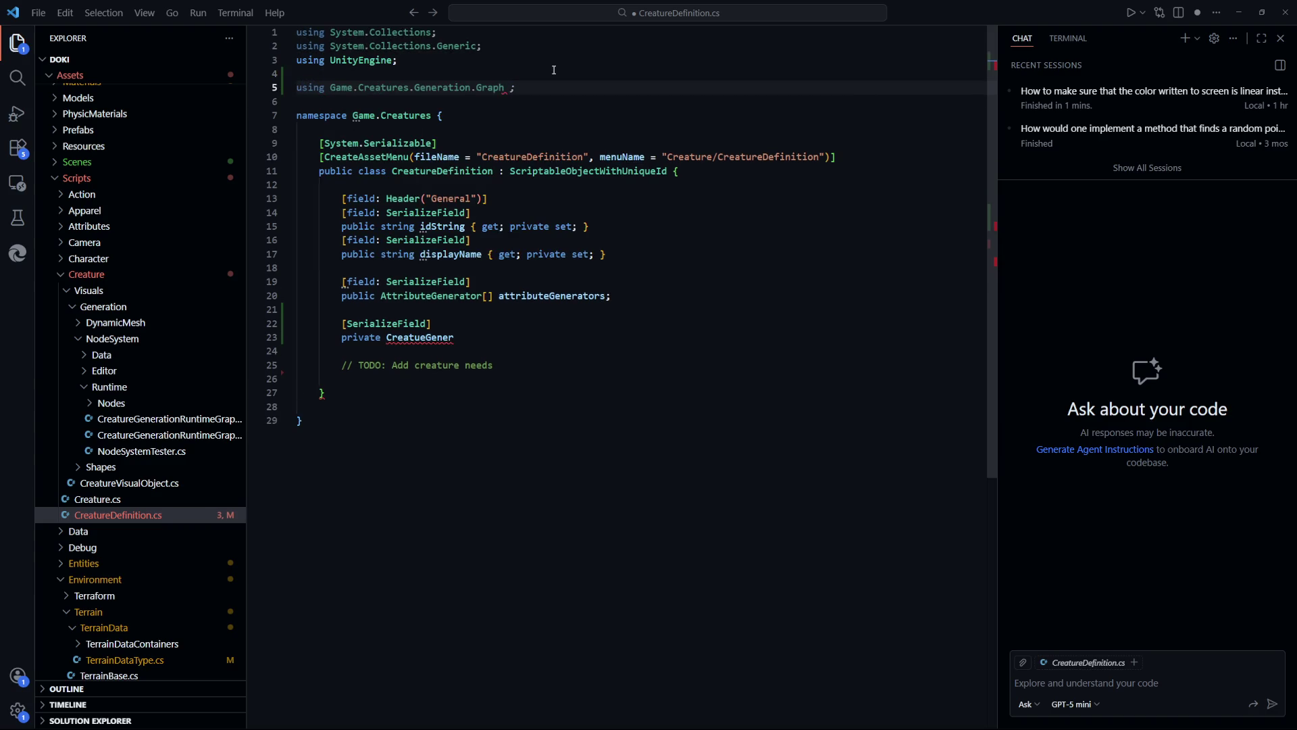
pyautogui.press('BackSpace')
pyautogui.press('BackSpace')
pyautogui.hotkey('ctrl', 's')
pyautogui.hotkey('ctrl', 'Left')
pyautogui.hotkey('ctrl', 'Left')
pyautogui.hotkey('ctrl', 'Left')
pyautogui.press('End')
pyautogui.write(';')
# Fix the field to 'private CreatureGenerationRuntimeGraph visualGraph;' and save
pyautogui.click(671, 365)
pyautogui.press('Up')
pyautogui.press('Up')
pyautogui.hotkey('ctrl', 'shift', 'Left')
pyautogui.write('Crea')
pyautogui.write('ture')
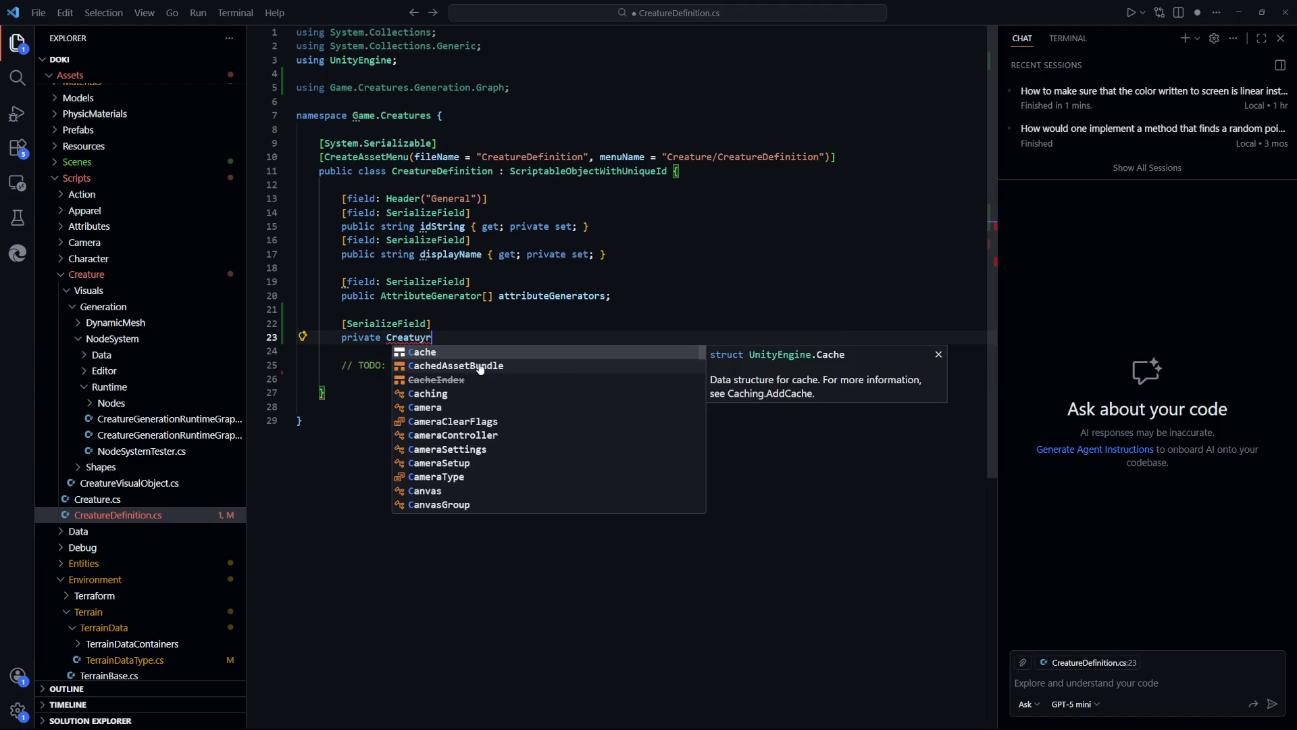
pyautogui.write('G')
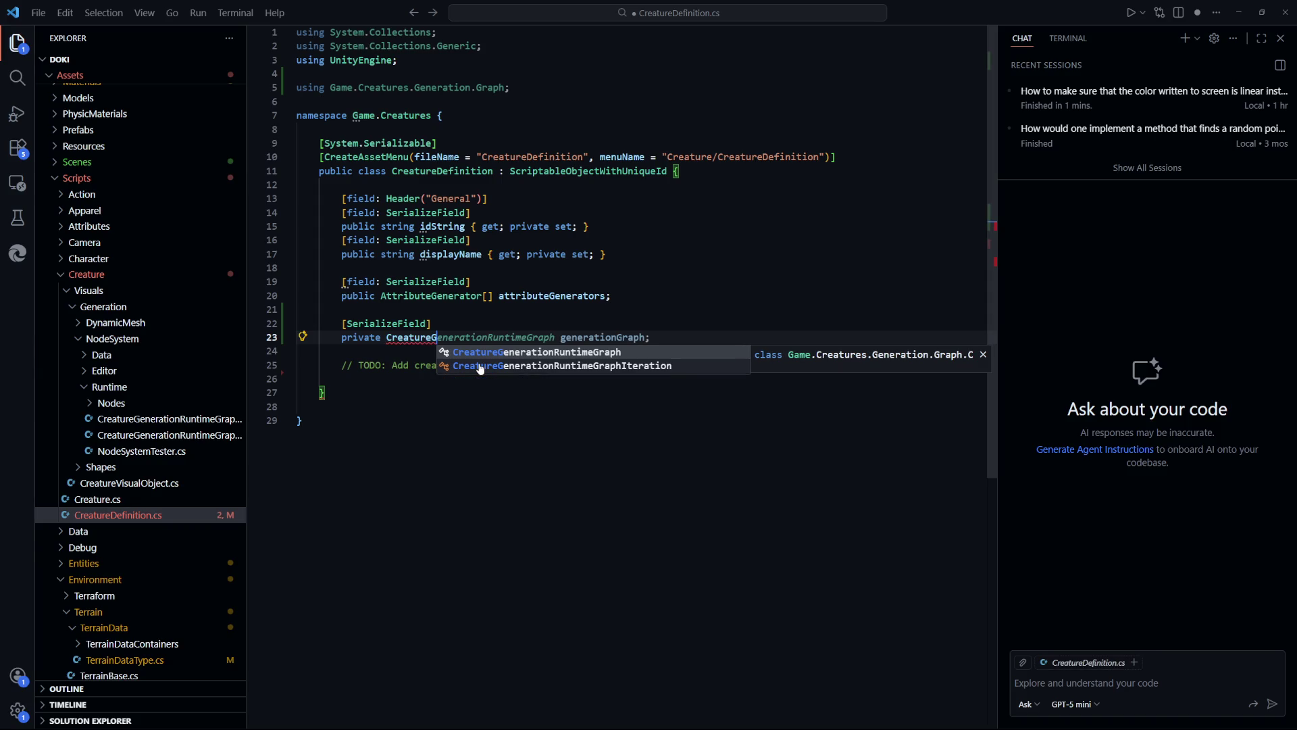
pyautogui.press('Tab')
pyautogui.write('visual')
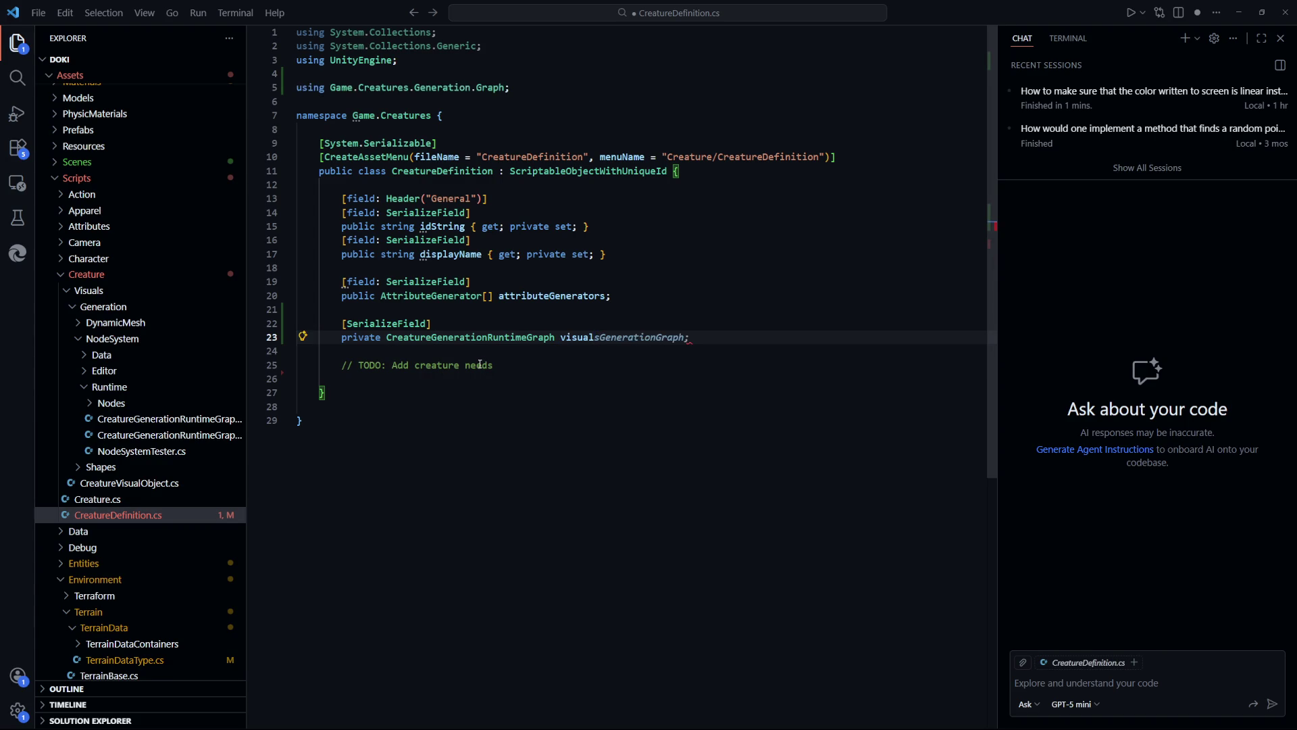
pyautogui.write('Graph;')
pyautogui.hotkey('ctrl', 's')
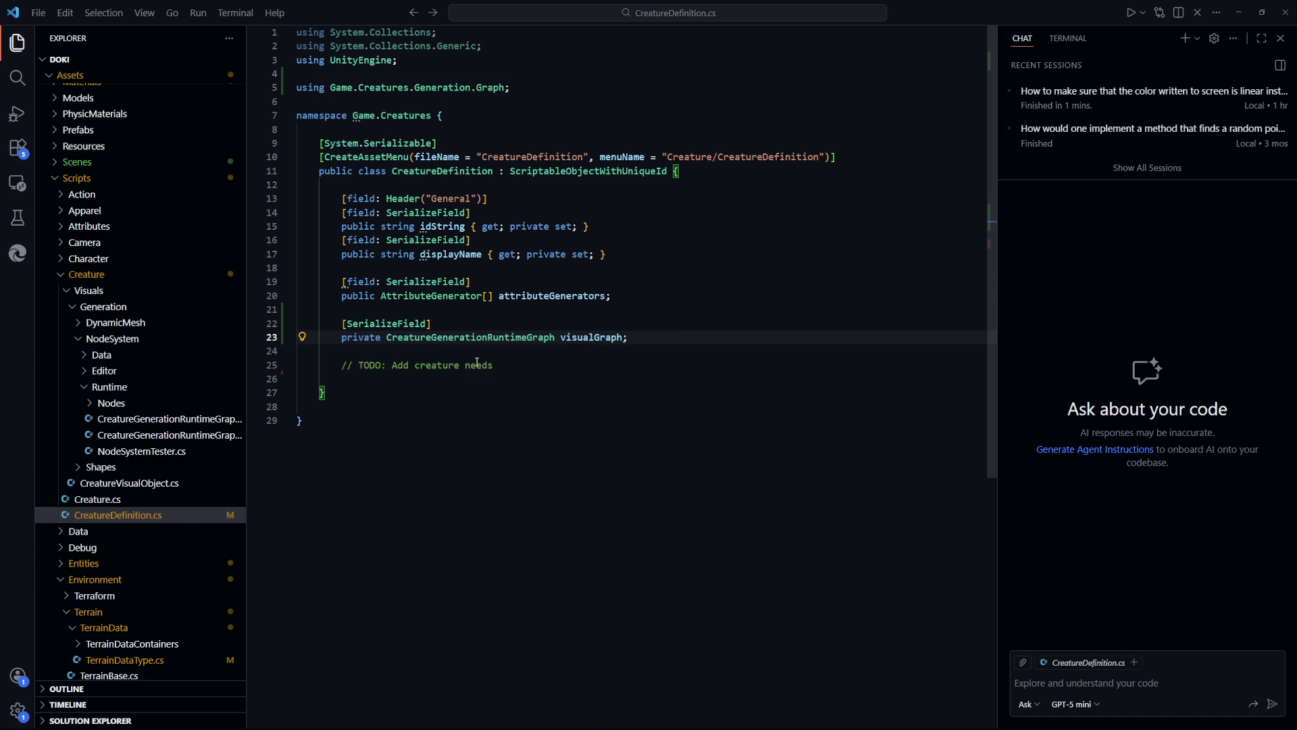
pyautogui.press('Up')
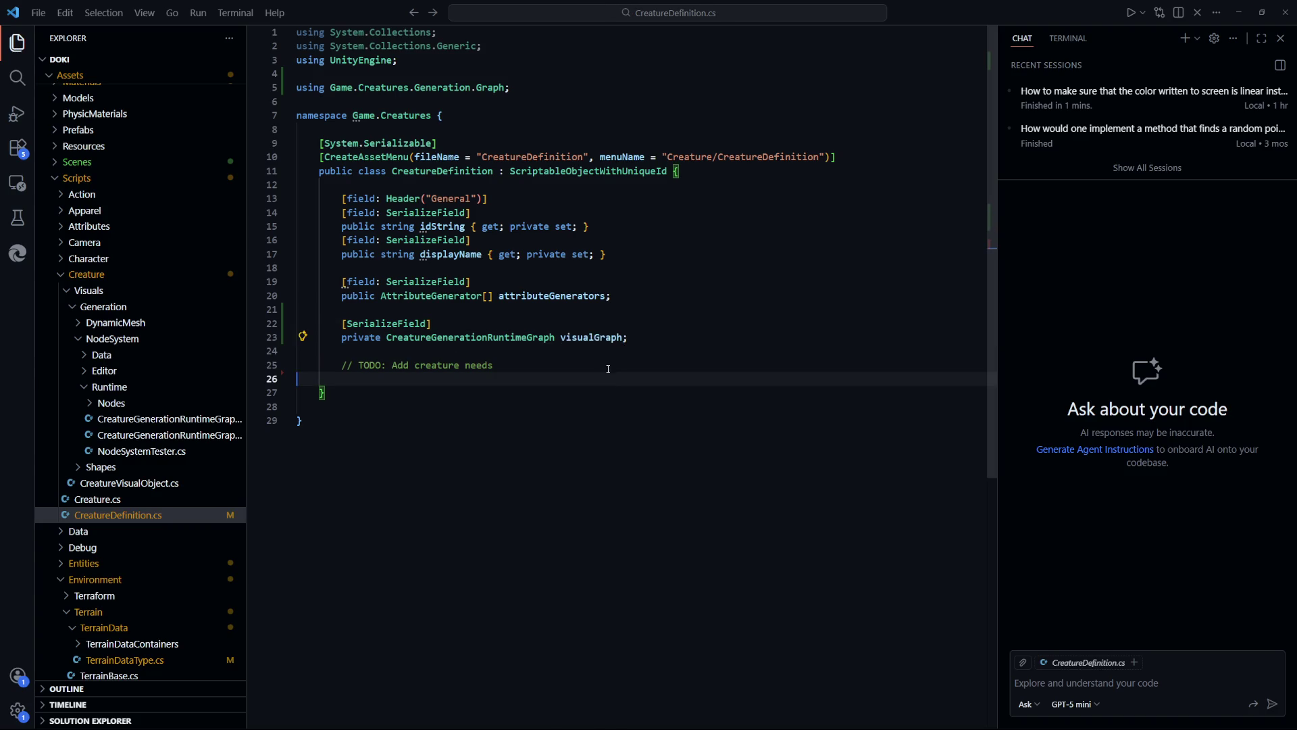
# Rename the visualGraph field to visualGenerationGraph and save
pyautogui.doubleClick(591, 335)
pyautogui.write('erationG')
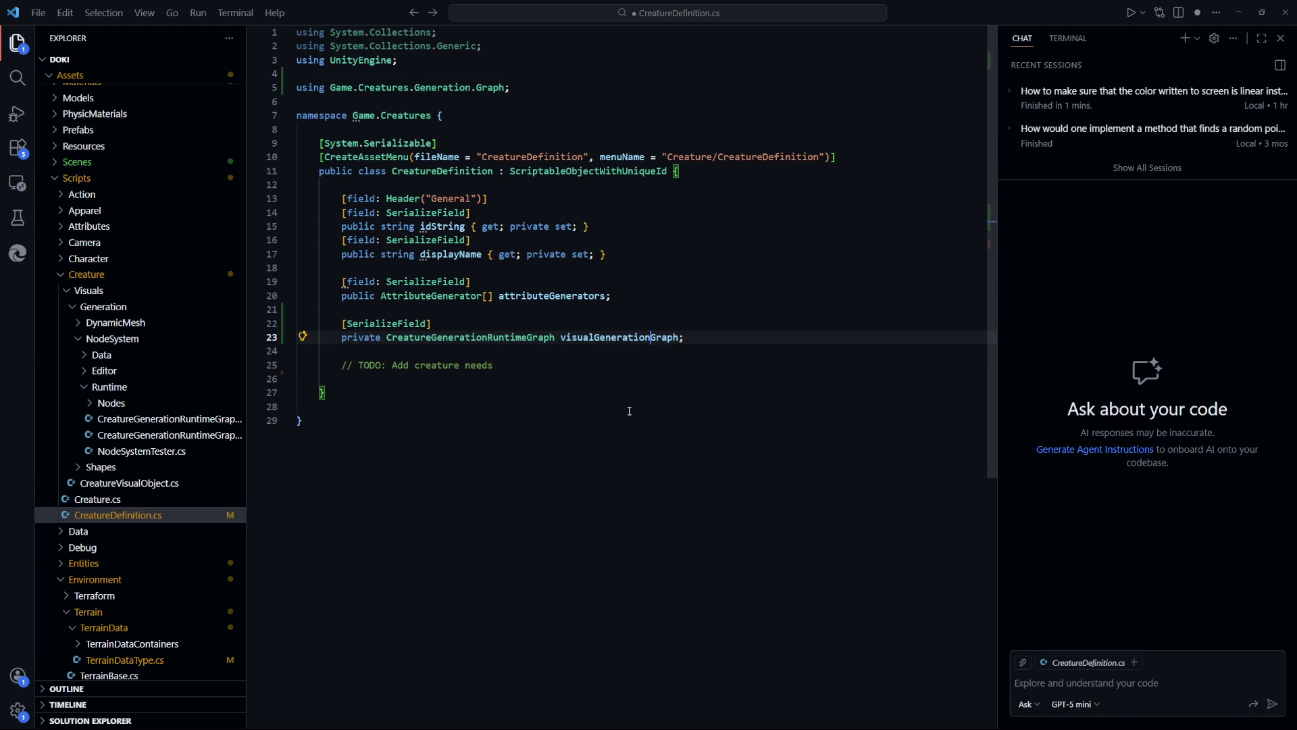
pyautogui.hotkey('ctrl', 's')
# Add an empty 'public Creature CreateInstance()' method below the TODO comment
pyautogui.hotkey('ctrl', 'End')
pyautogui.click(713, 341)
pyautogui.press('Down')
pyautogui.press('Down')
pyautogui.press('Return')
pyautogui.press('Return')
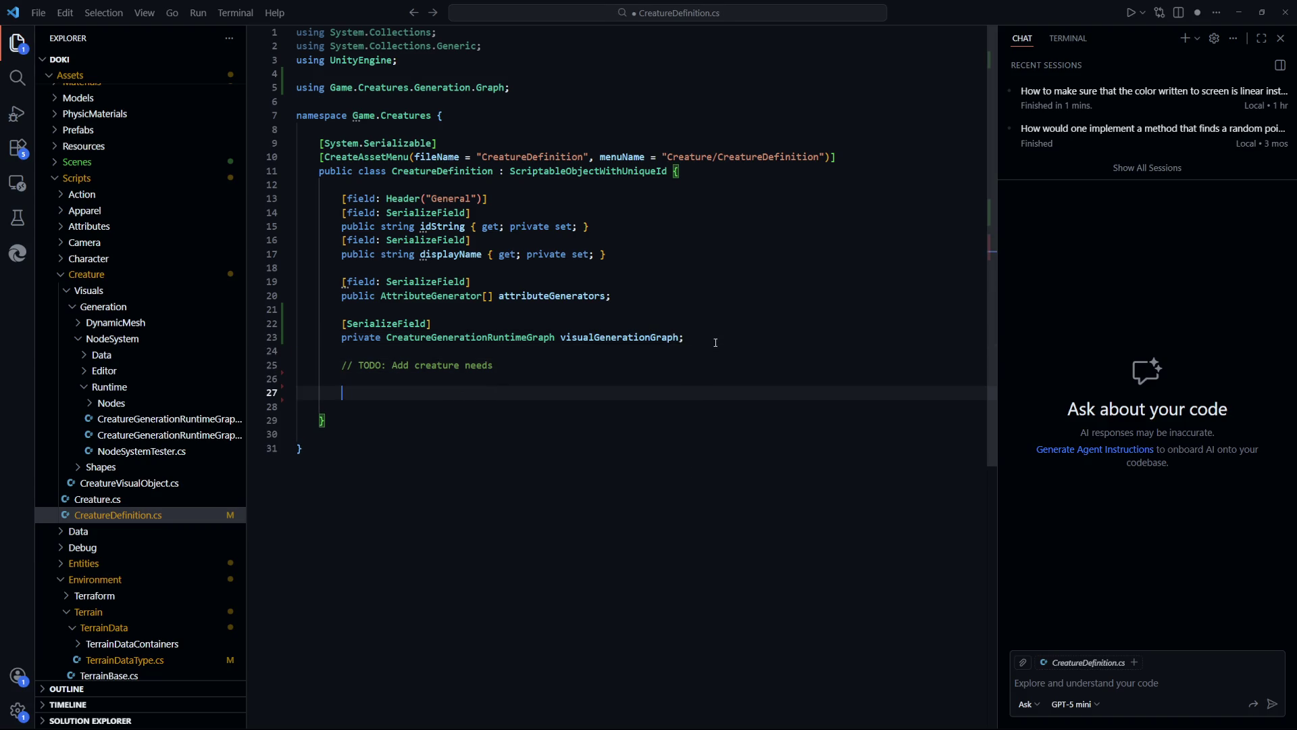
pyautogui.write('public ')
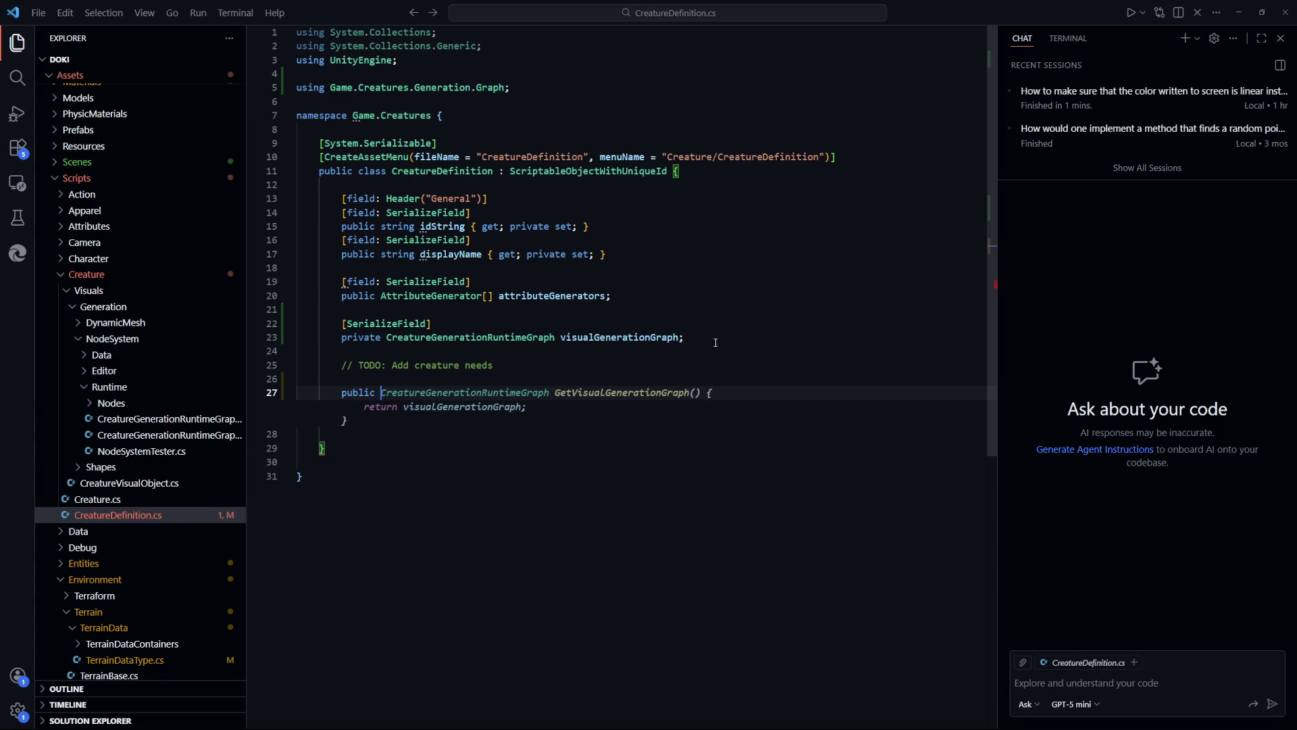
pyautogui.write('Creature')
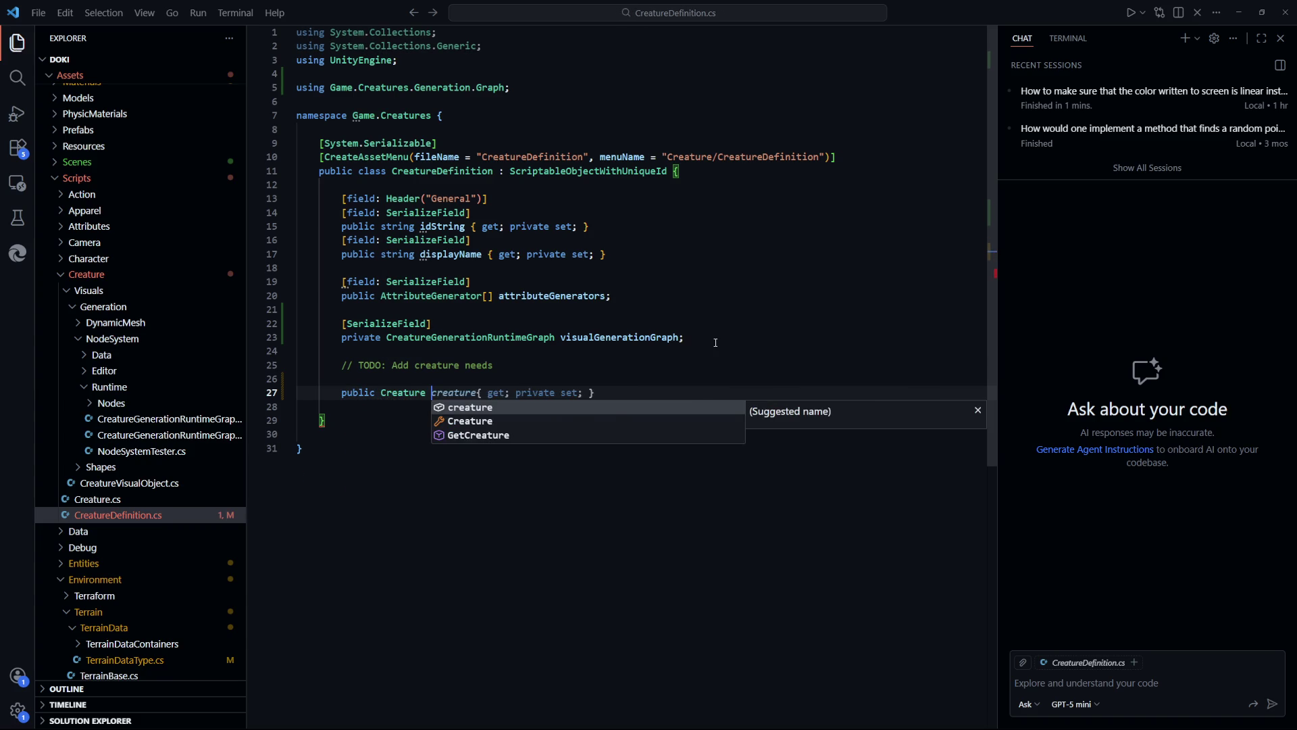
pyautogui.write(' CreateInstance() {')
pyautogui.press('Return')
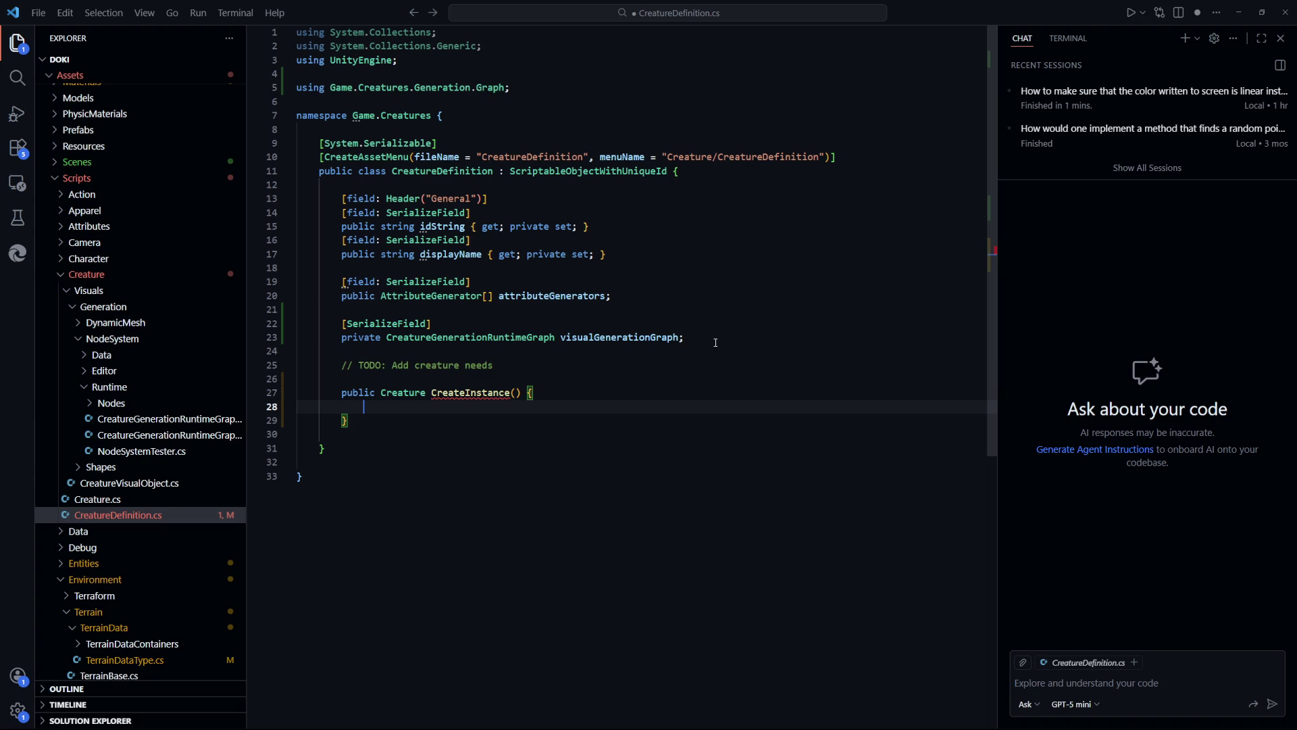
pyautogui.hotkey('ctrl', 'p')
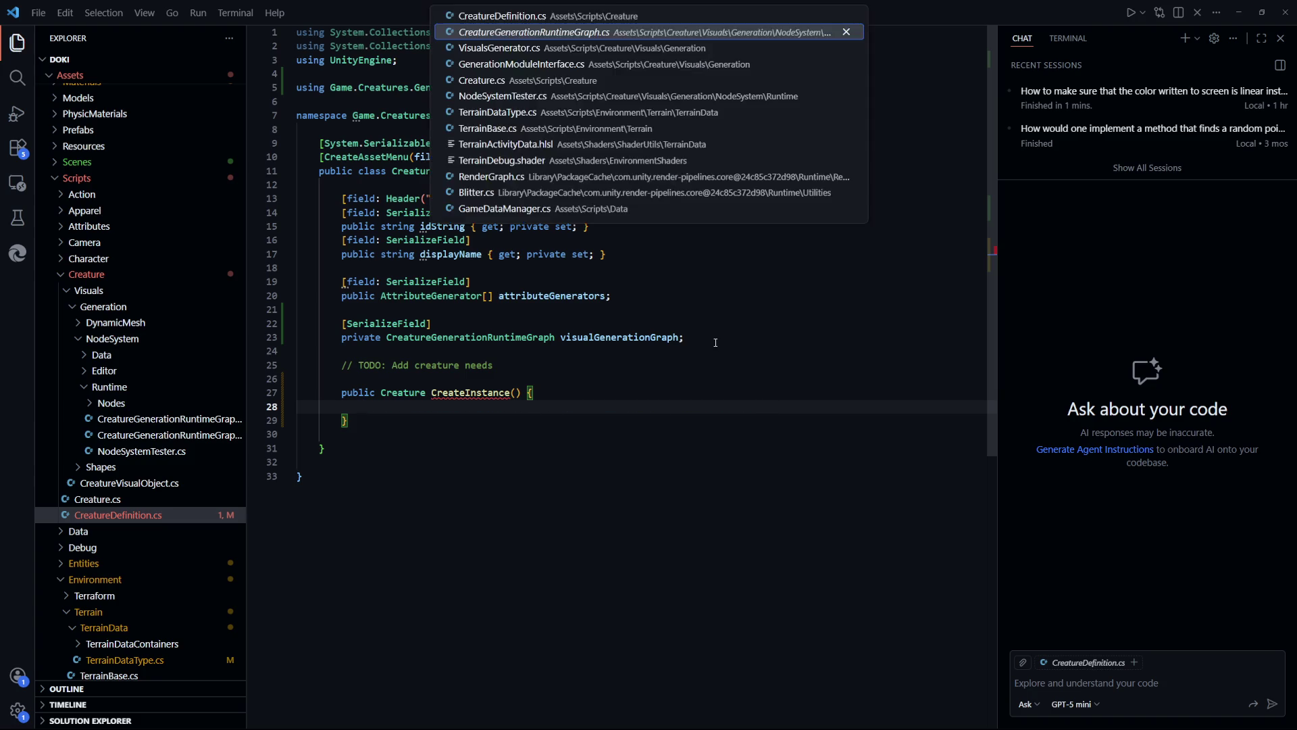
# Read the nested Cache class in CreatureGenerationRuntimeGraphIteration.cs
pyautogui.press('Return')
pyautogui.hotkey('ctrl', 'p')
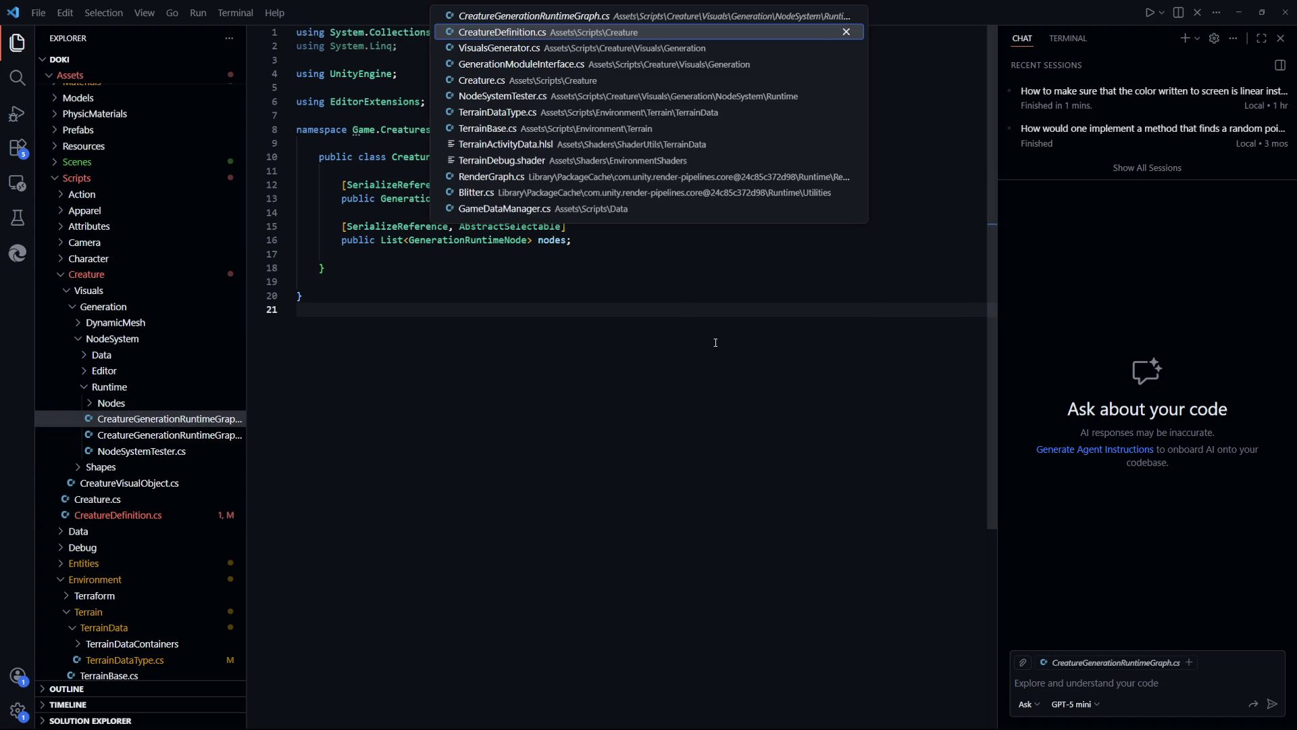
pyautogui.press('Escape')
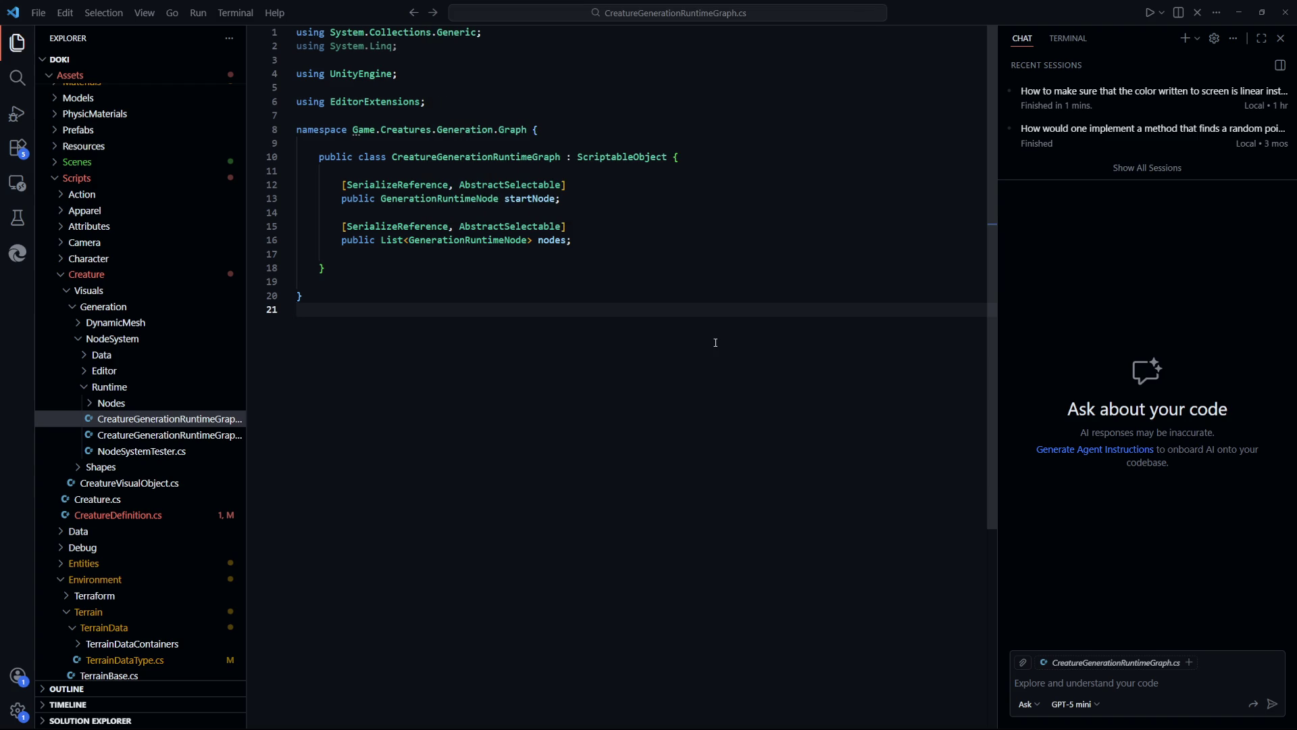
pyautogui.click(81, 435)
pyautogui.click(796, 295)
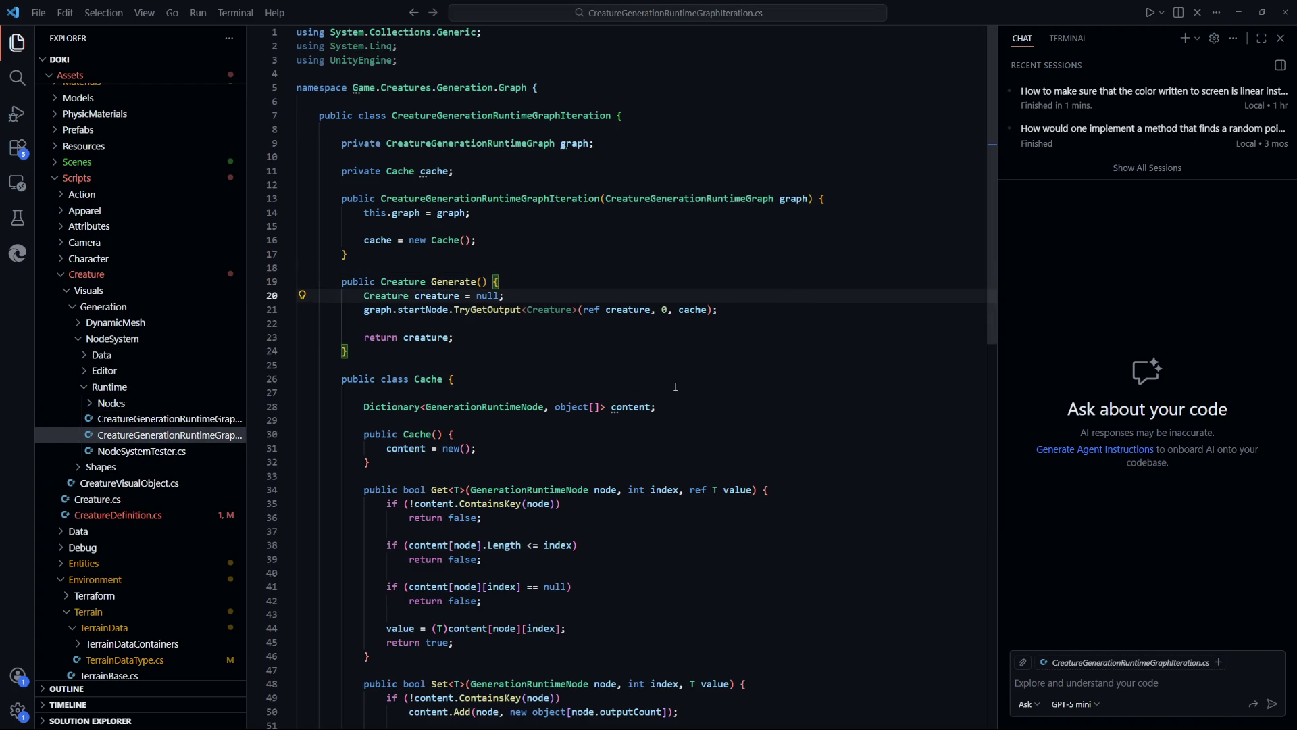
pyautogui.click(811, 385)
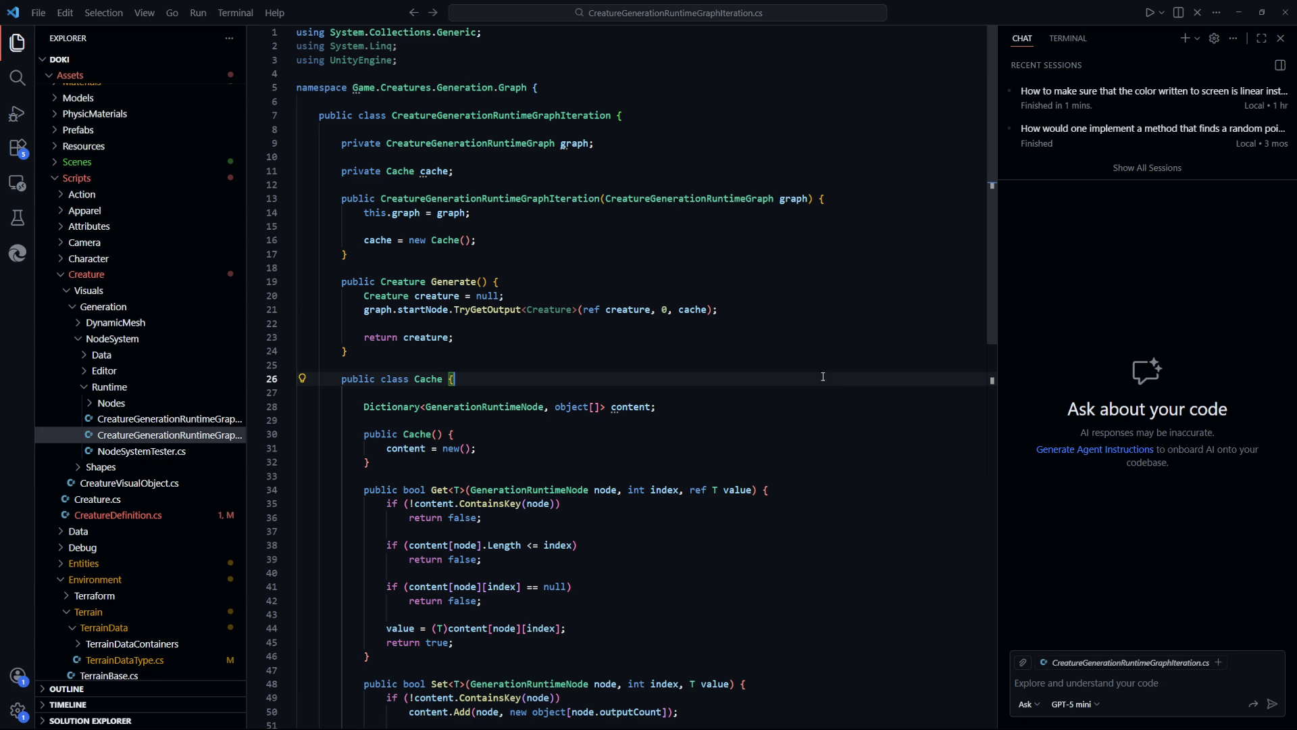
pyautogui.scroll(-7, 689, 347)
pyautogui.scroll(5, 689, 346)
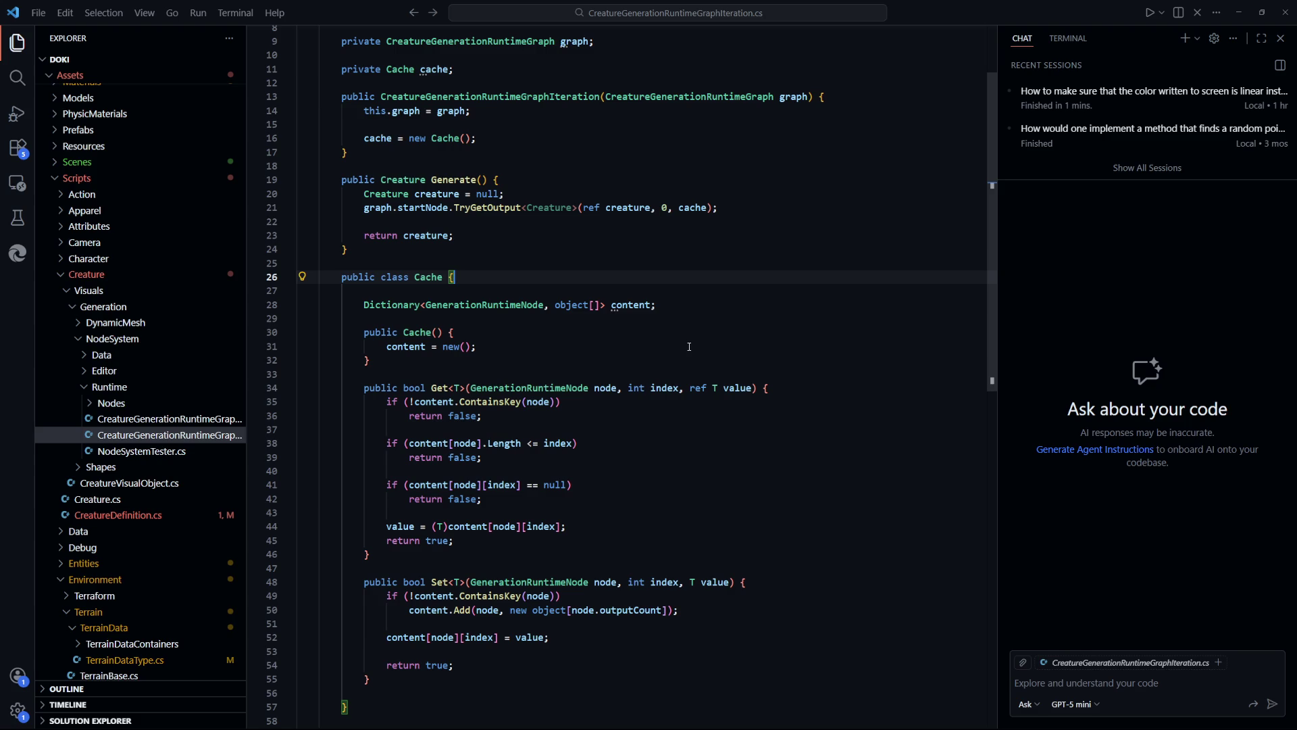
pyautogui.scroll(1, 689, 347)
pyautogui.scroll(1, 689, 344)
# Compare CreatureGenerationRuntimeGraph.cs with the iteration code, then return to CreatureDefinition.cs
pyautogui.click(169, 419)
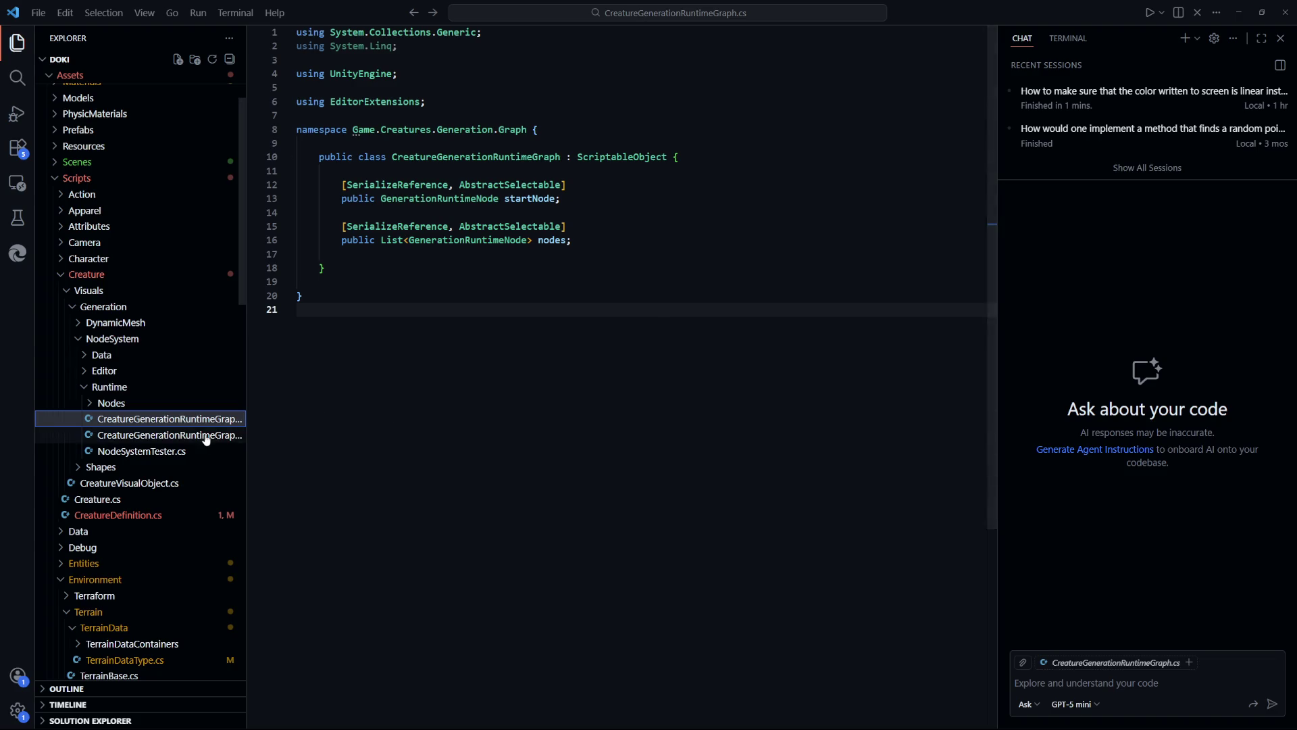
pyautogui.click(208, 435)
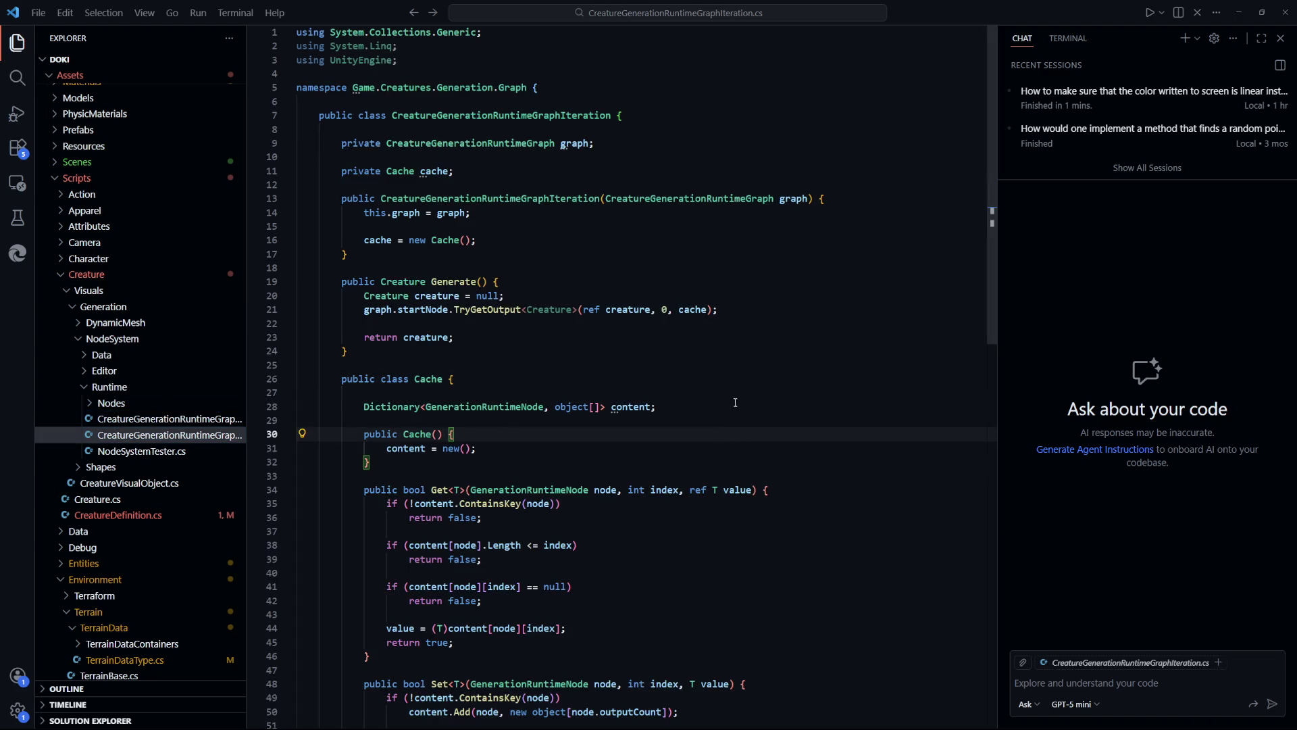
pyautogui.scroll(-1, 744, 436)
pyautogui.click(740, 371)
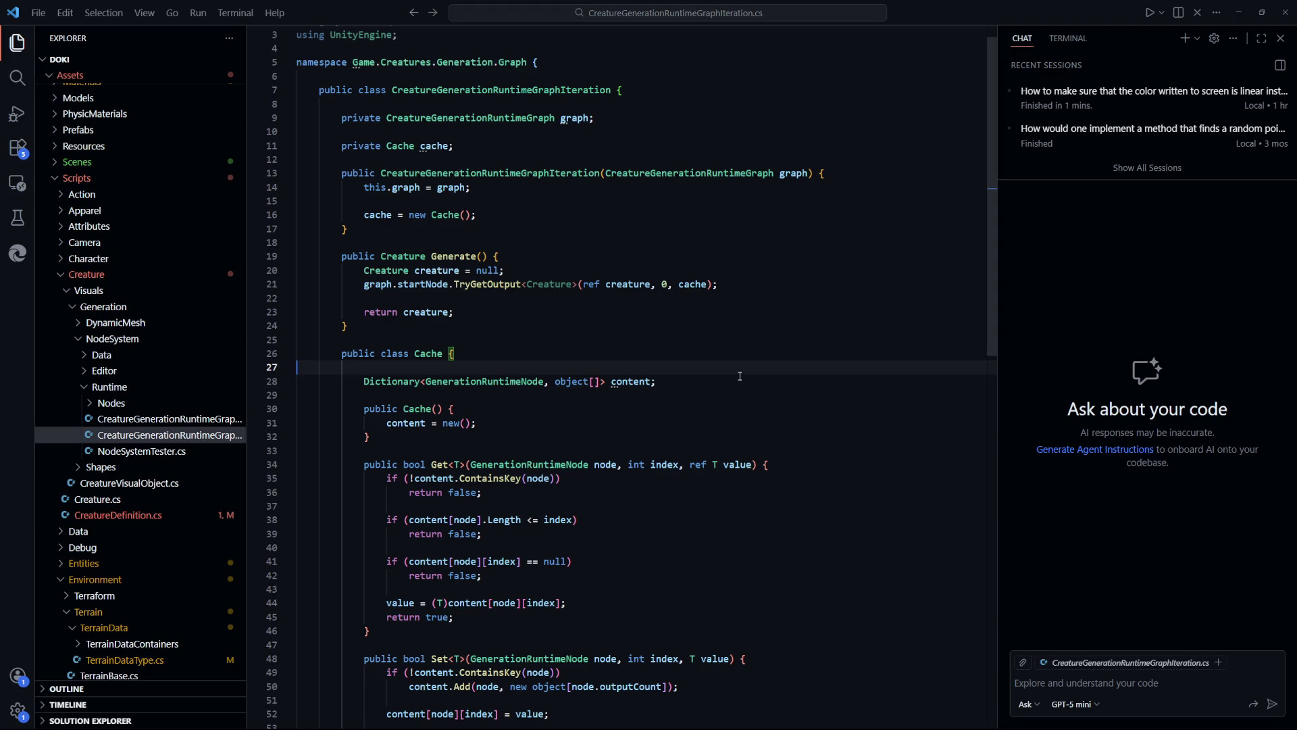
pyautogui.click(729, 284)
pyautogui.click(744, 339)
pyautogui.scroll(-3, 768, 396)
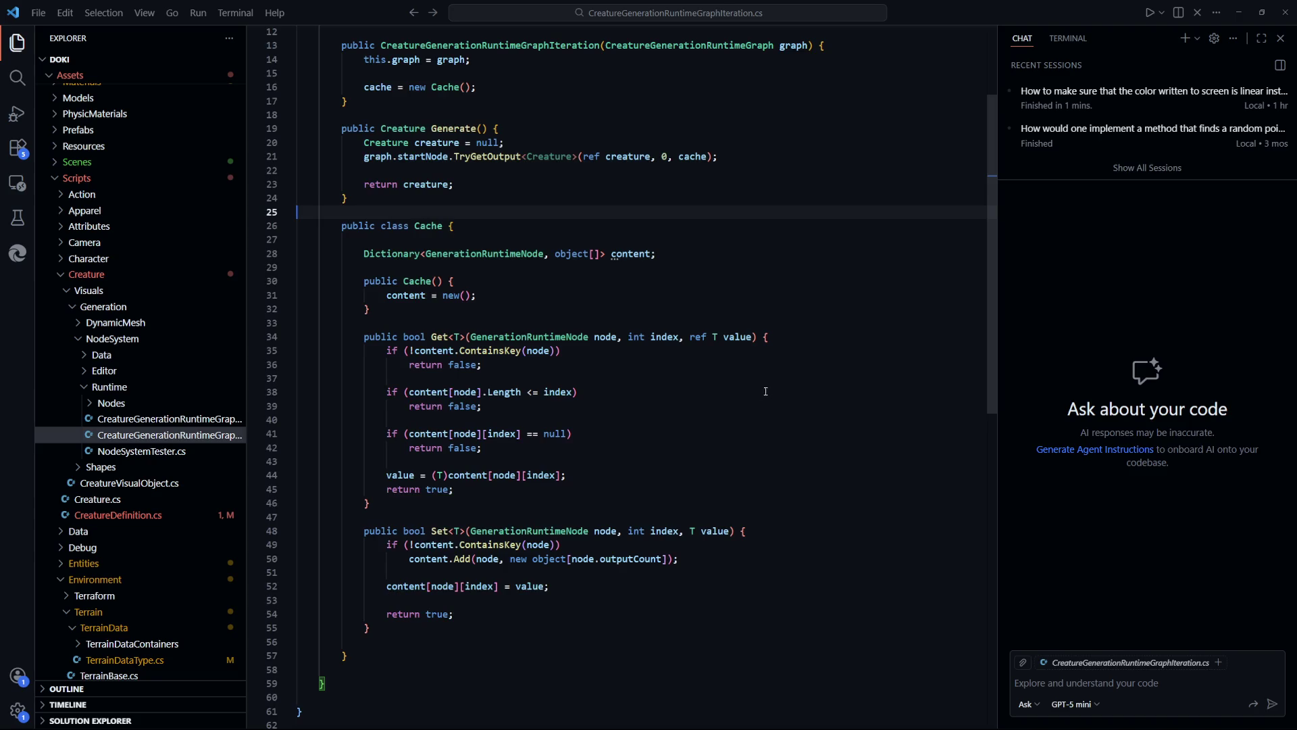
pyautogui.moveTo(415, 212); pyautogui.dragTo(769, 461)
pyautogui.click(769, 462)
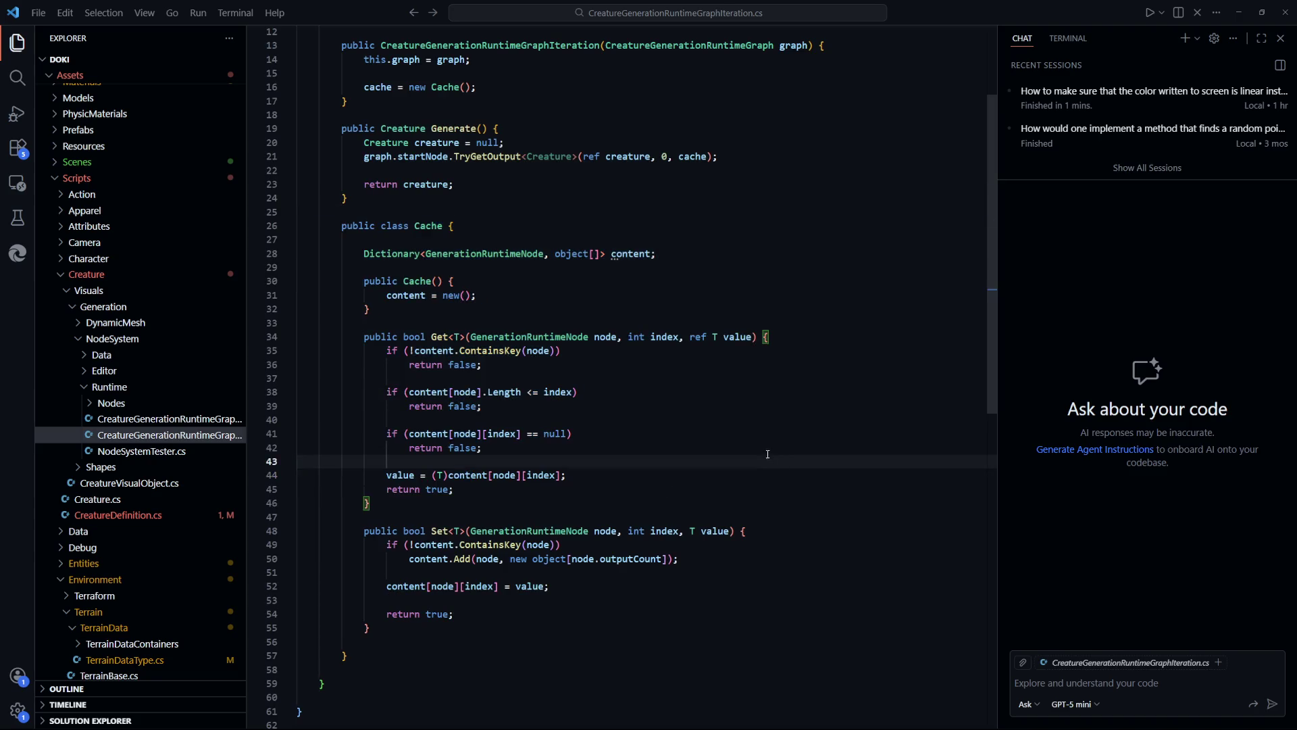
pyautogui.scroll(4, 770, 463)
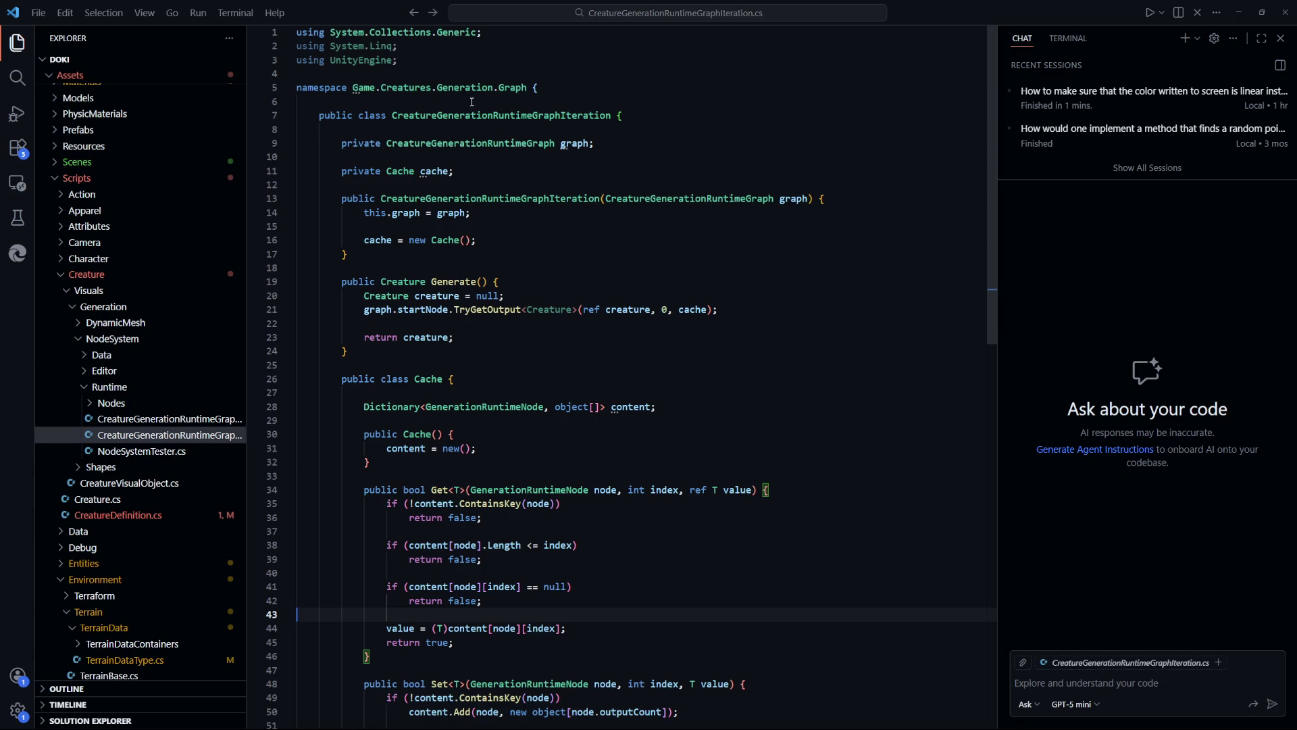
pyautogui.hotkey('ctrl', 'Tab')
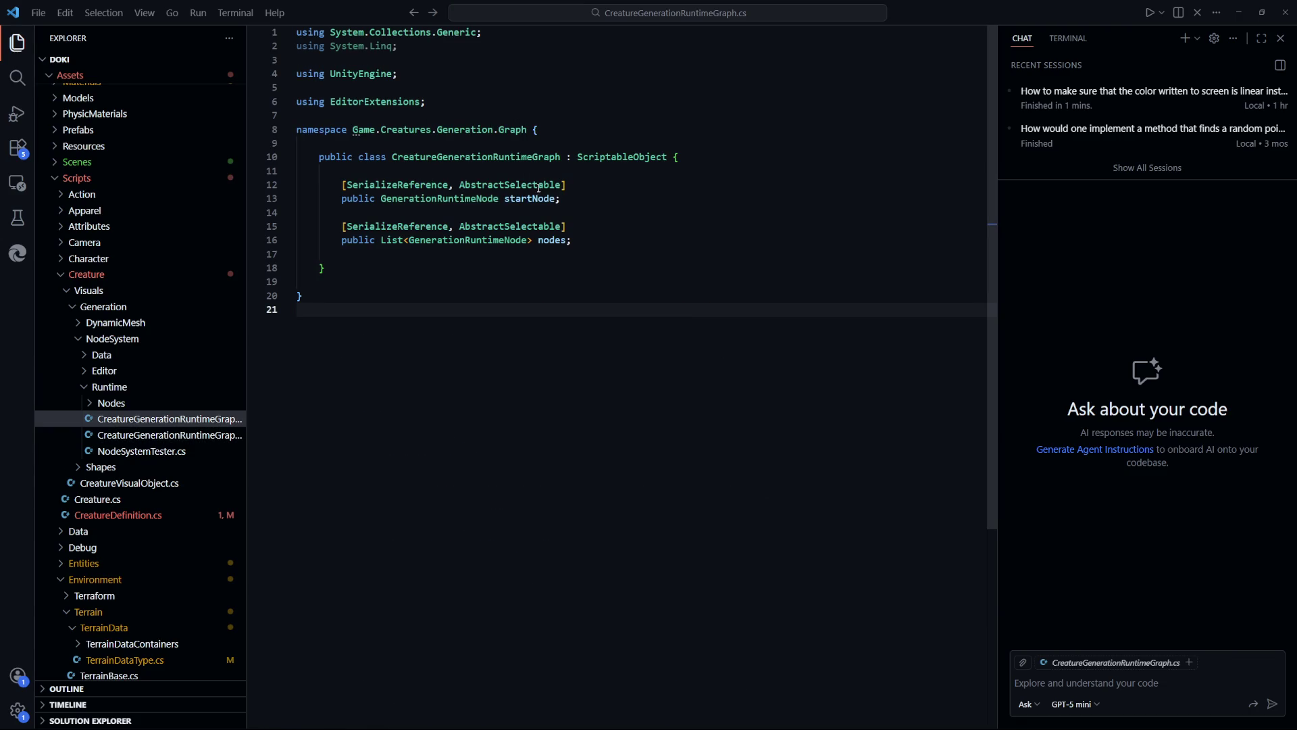
pyautogui.hotkey('ctrl', 'Tab')
pyautogui.hotkey('ctrl', 'Tab')
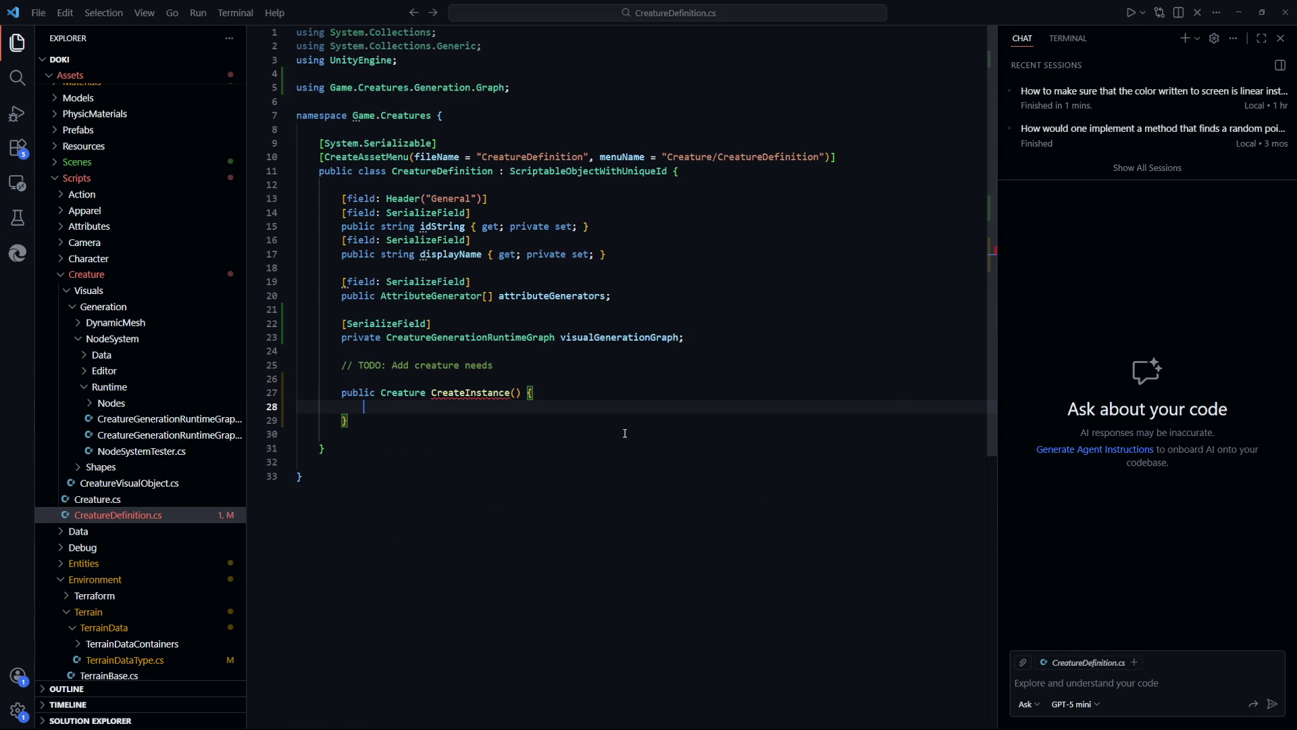
# Write a creatureInstance line constructing CreatureGenerationRuntimeGraphIteration(visualGenerationGraph).Generate()
pyautogui.write('Creature creature = new GameObject(displayName).AddComponent<Creature>();')
pyautogui.press('Tab')
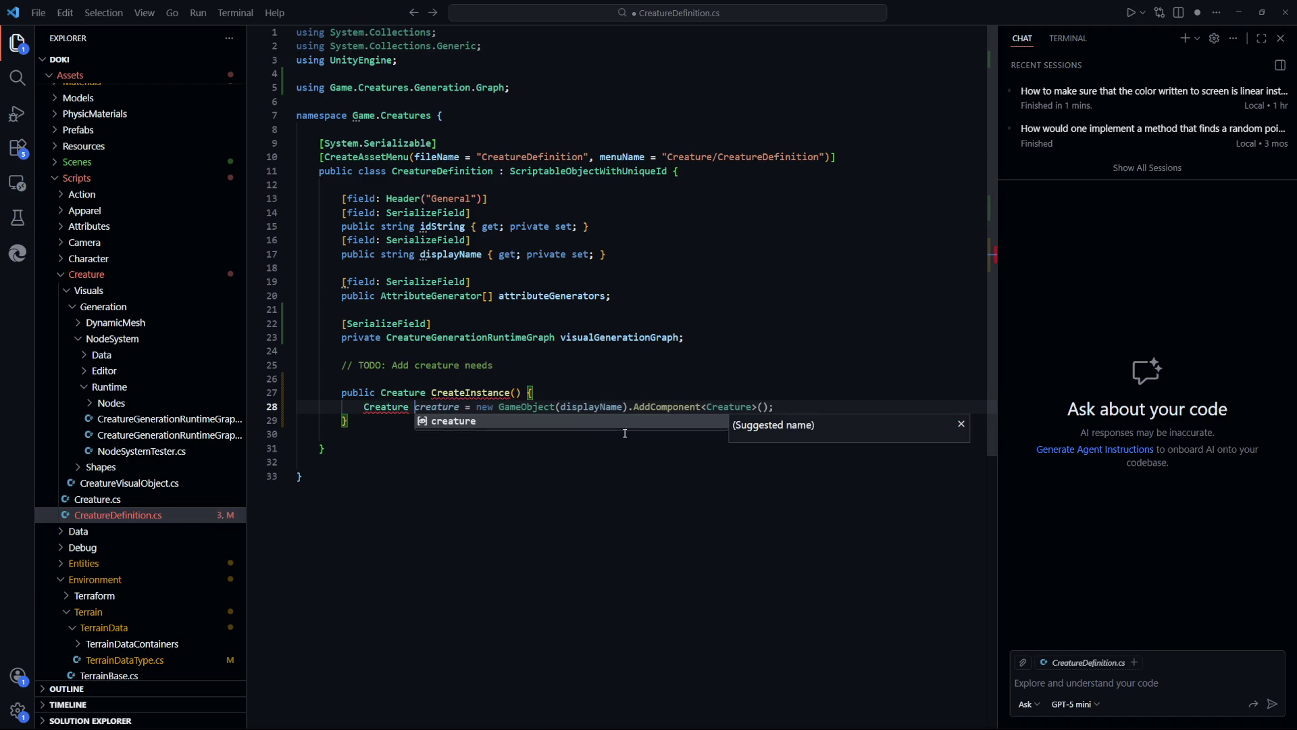
pyautogui.write('c')
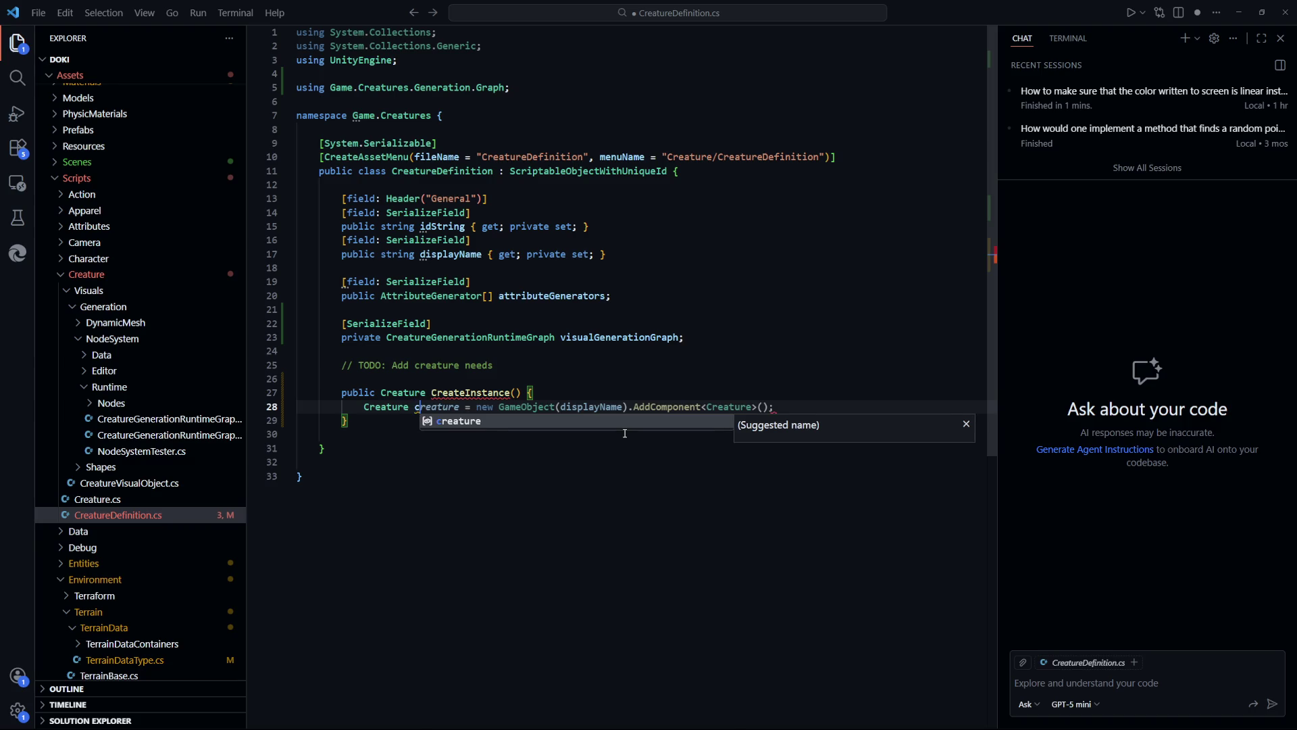
pyautogui.write('reatureInstance = newe')
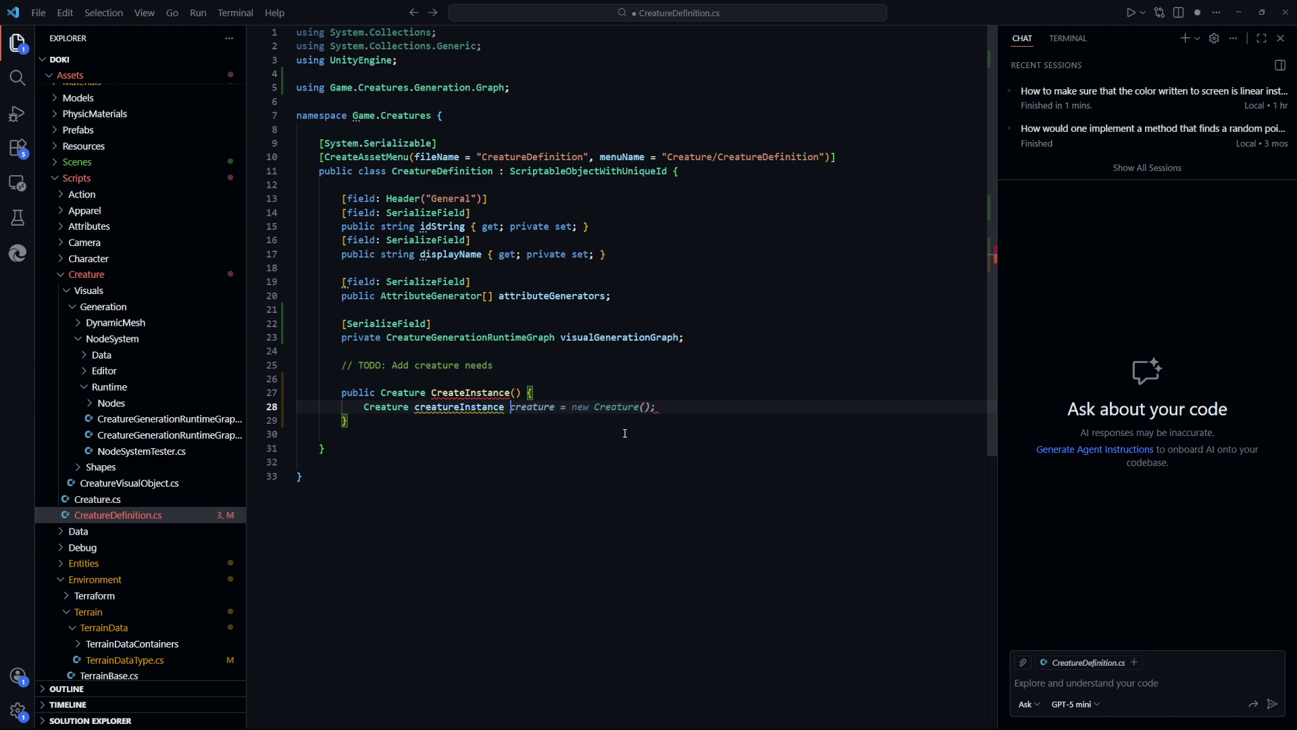
pyautogui.press('BackSpace')
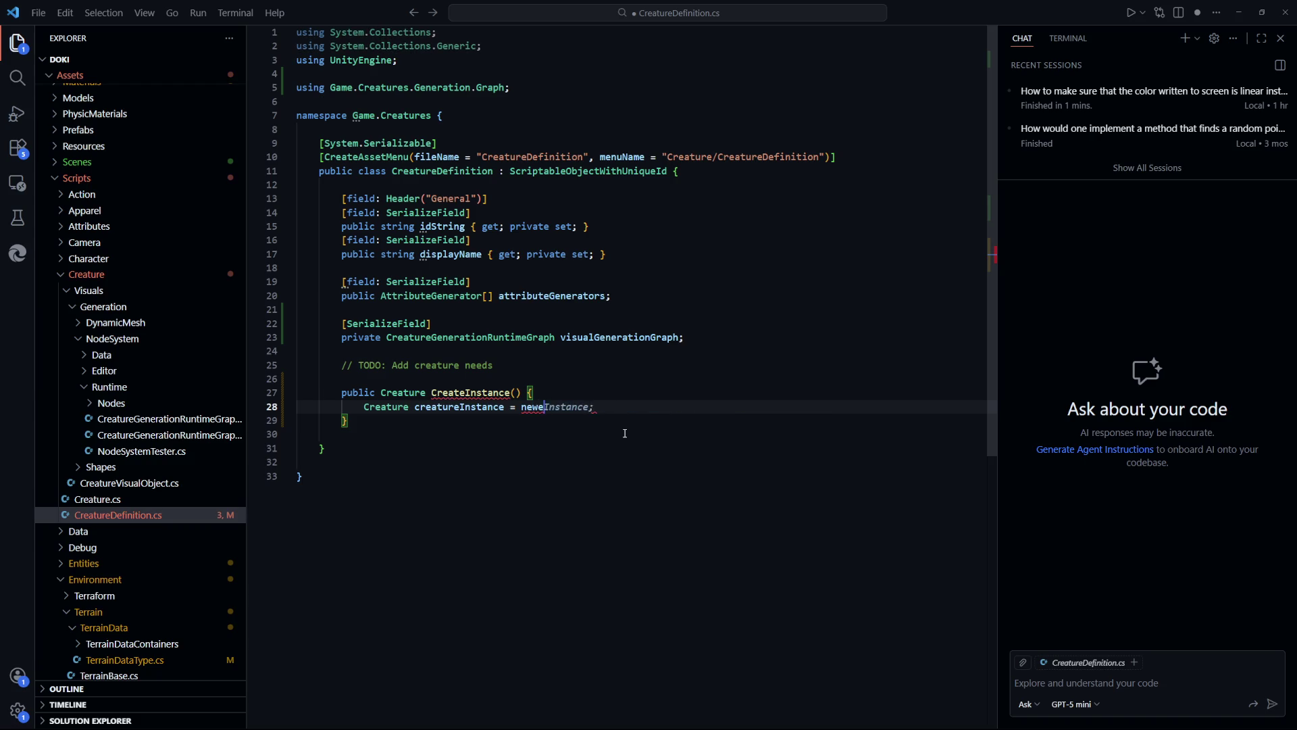
pyautogui.write('Crea')
pyautogui.press('Down')
pyautogui.press('Down')
pyautogui.press('Down')
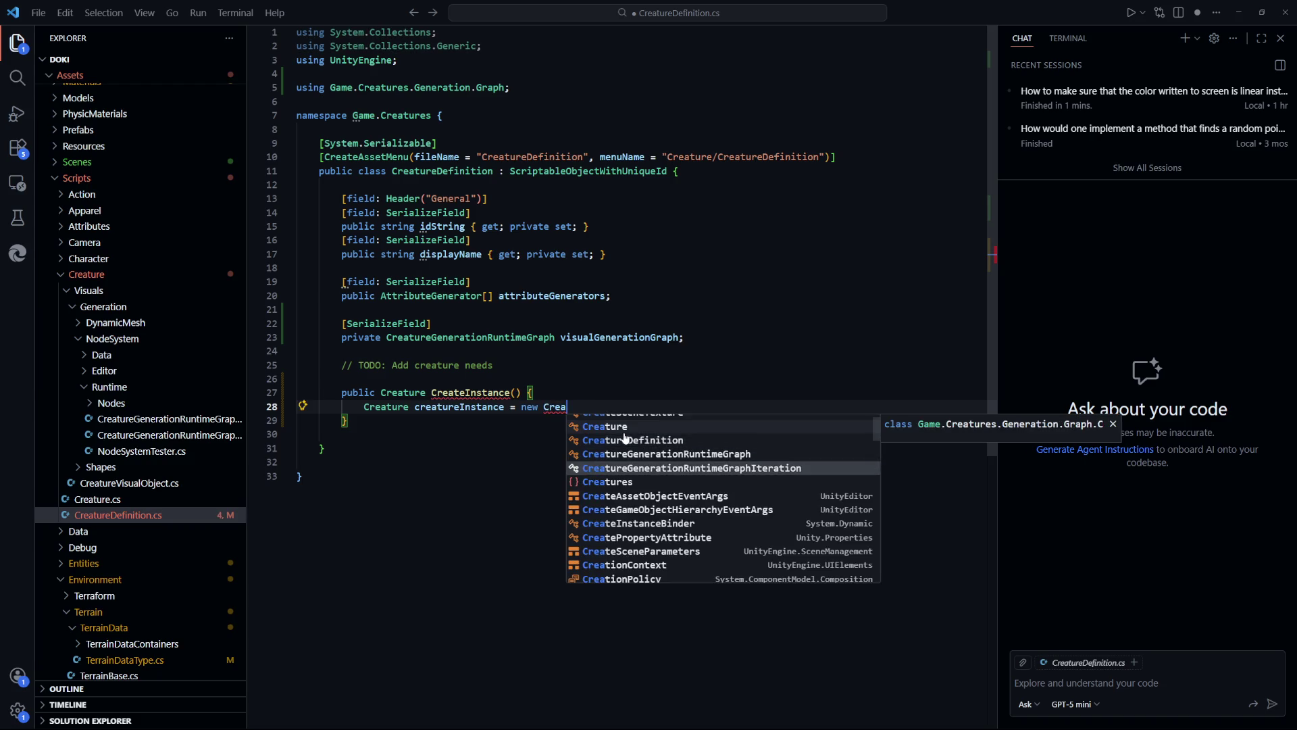
pyautogui.press('Return')
pyautogui.write('(')
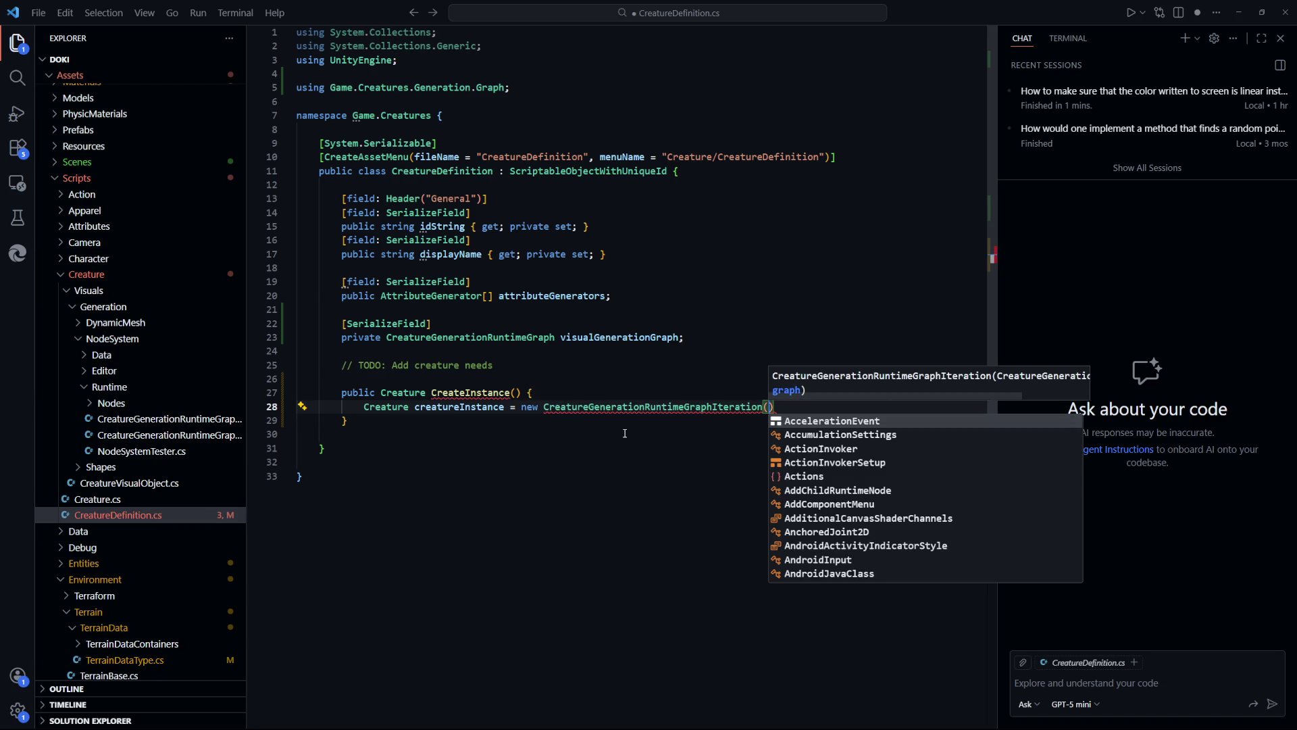
pyautogui.write('vi')
pyautogui.press('Tab')
pyautogui.write(').Generate();')
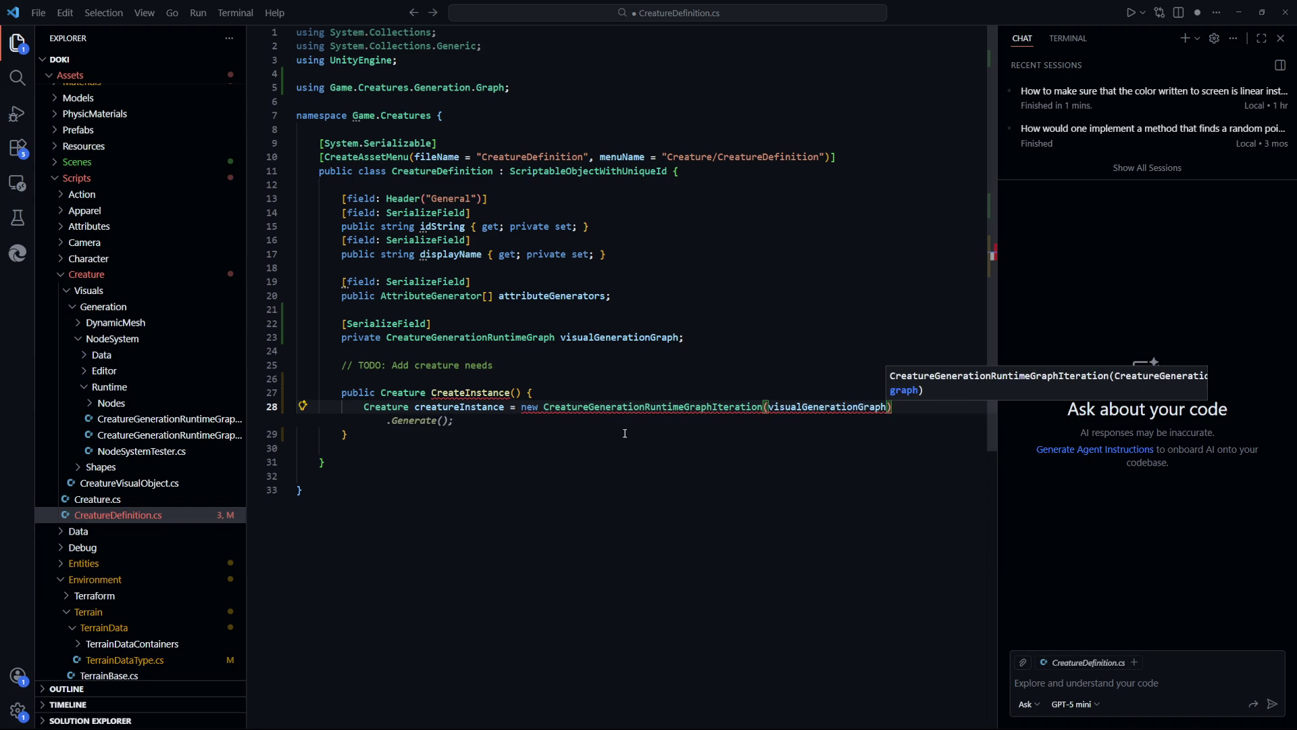
pyautogui.click(732, 488)
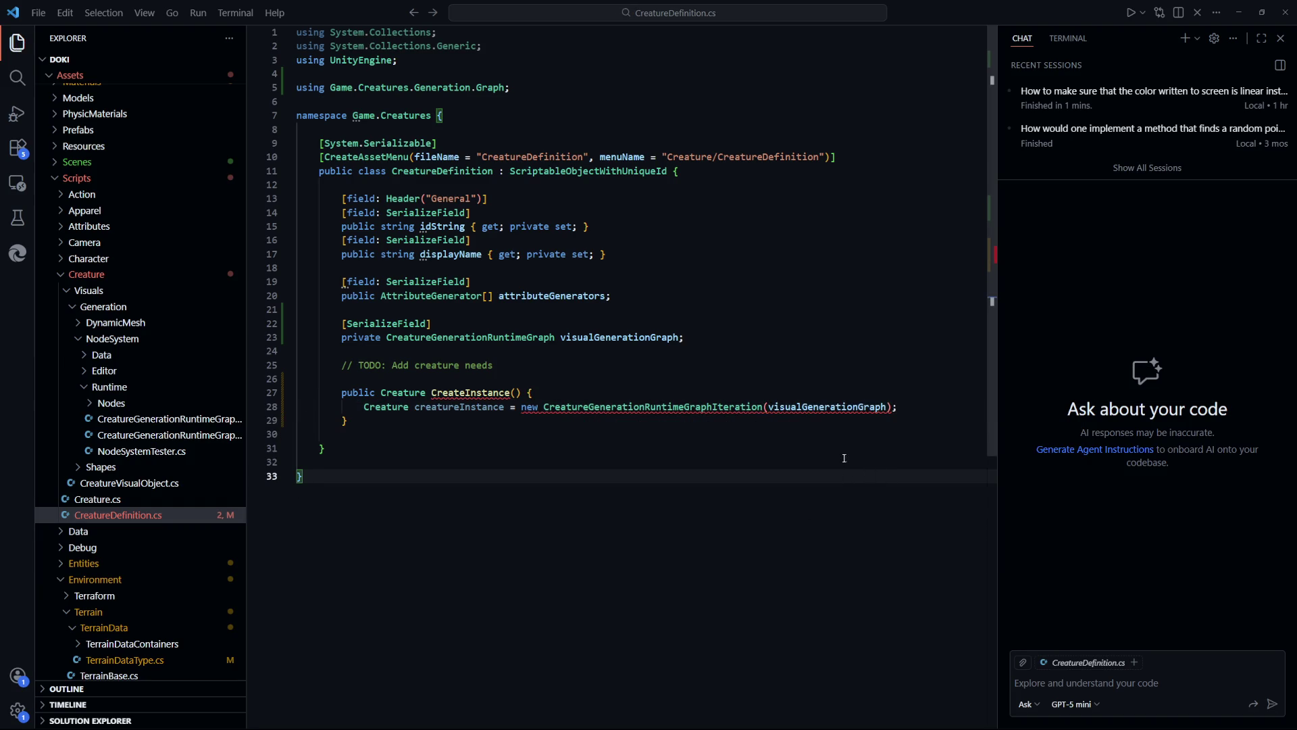
# Redeclare it as 'CreatureGenerationRuntimeGraphIteration generation', wrap after '=', and save
pyautogui.moveTo(822, 410)
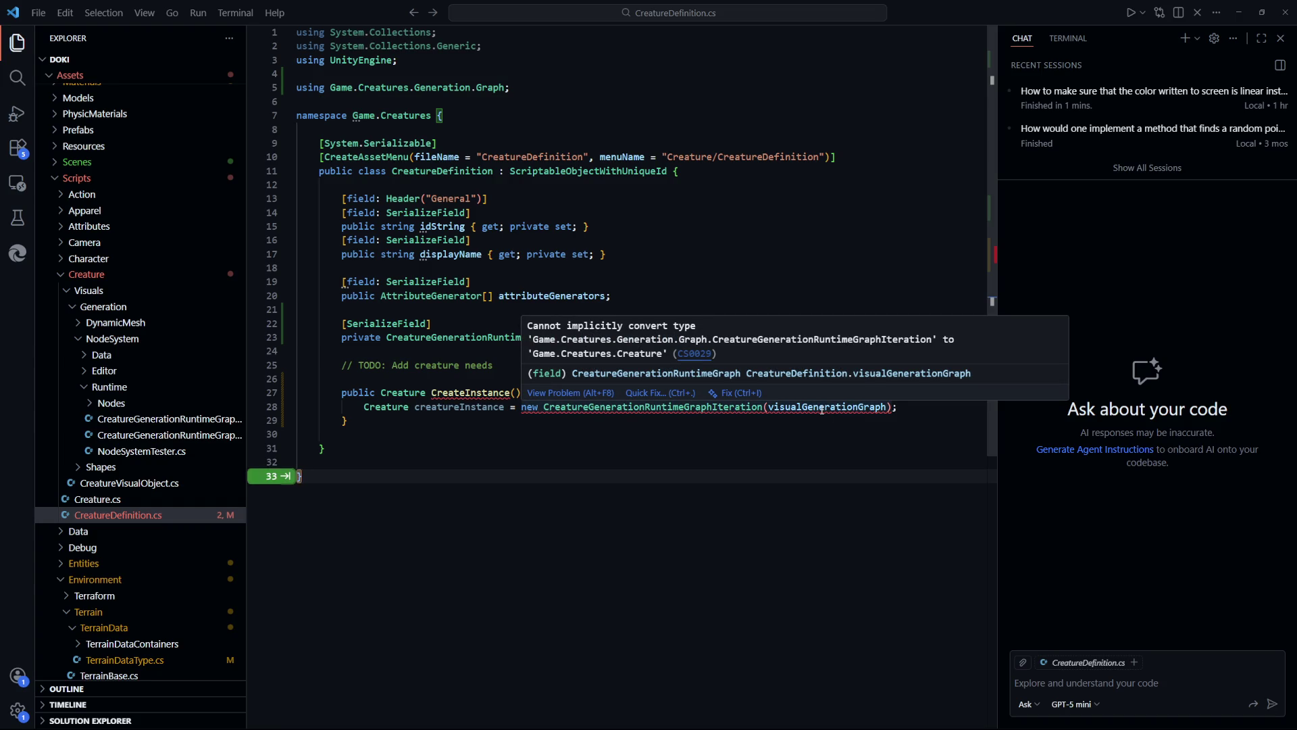
pyautogui.press('Tab')
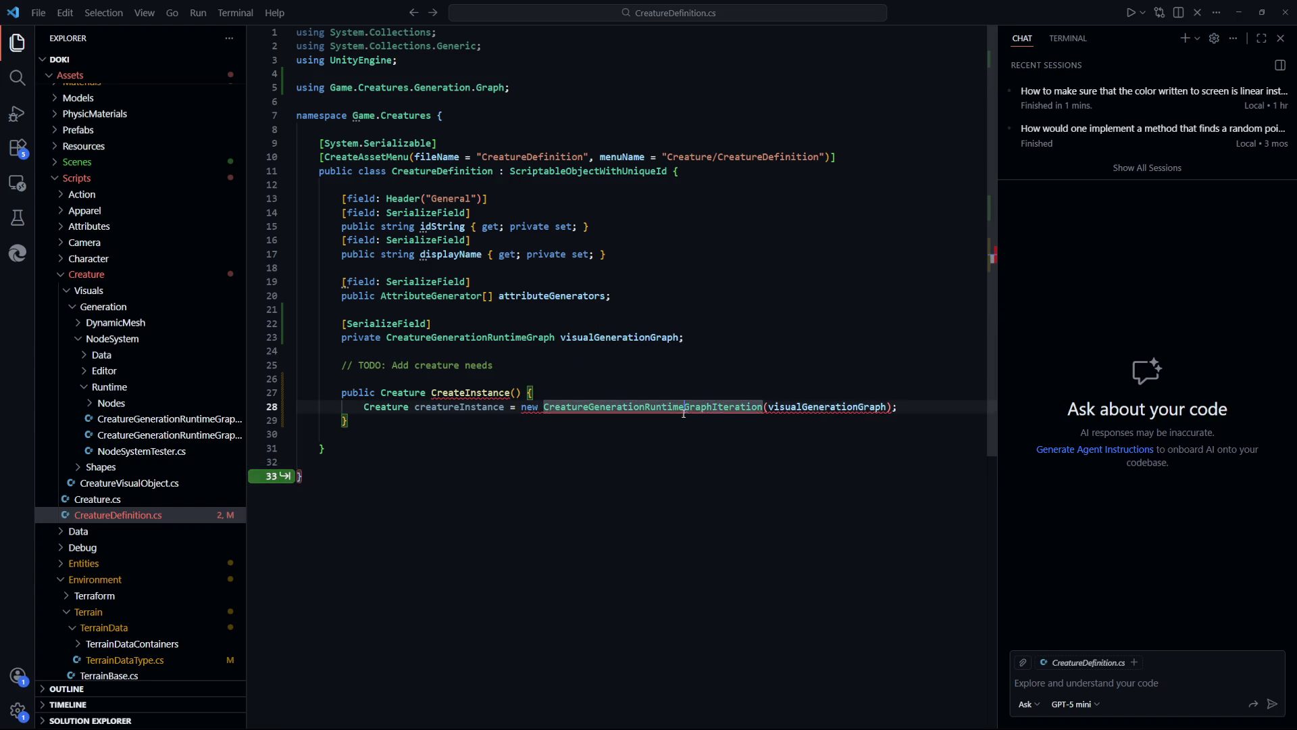
pyautogui.moveTo(503, 406); pyautogui.dragTo(366, 410)
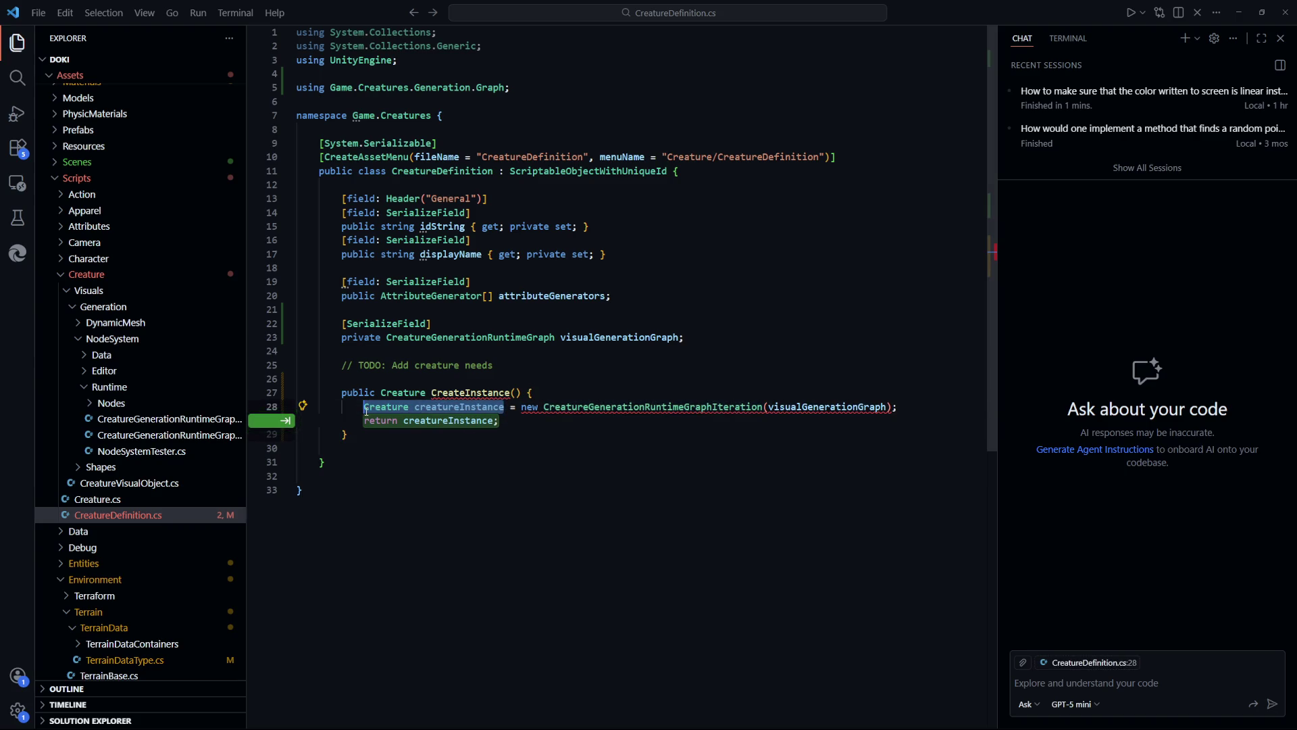
pyautogui.write('CreatureGenerationRuntimeGraphIteration')
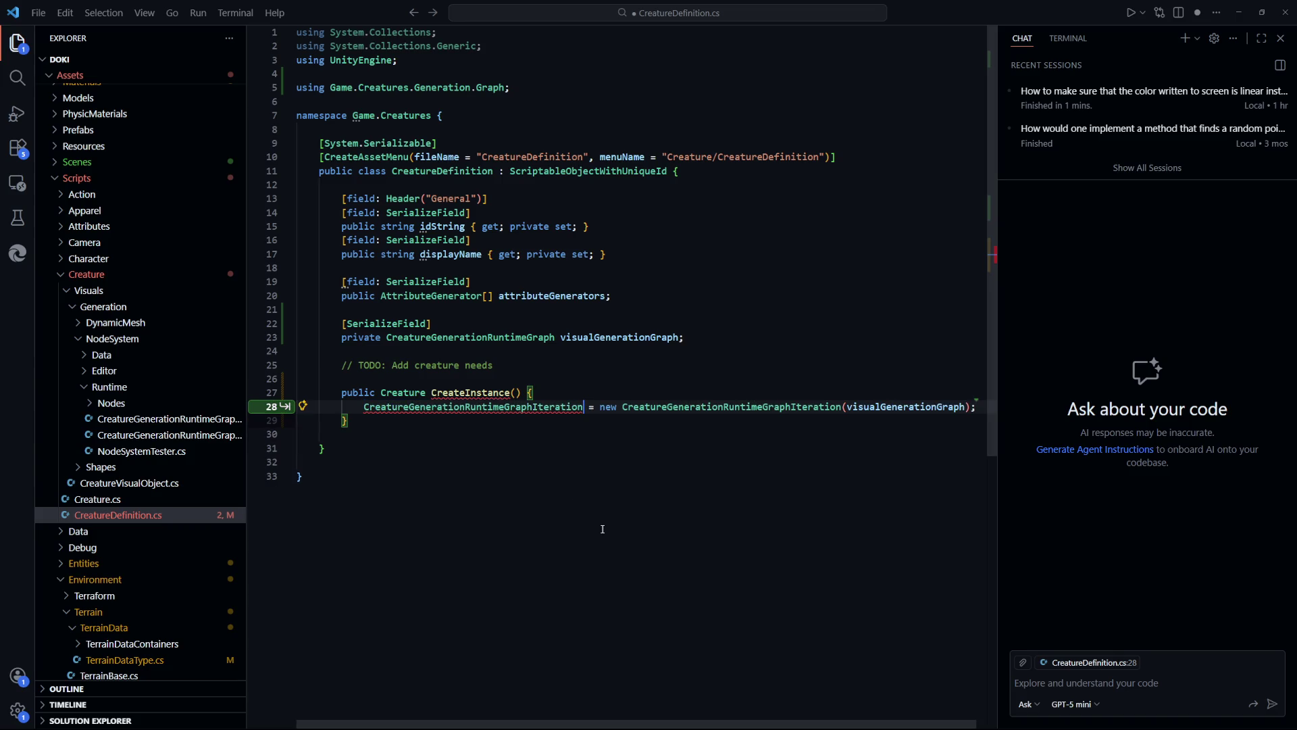
pyautogui.write('generation')
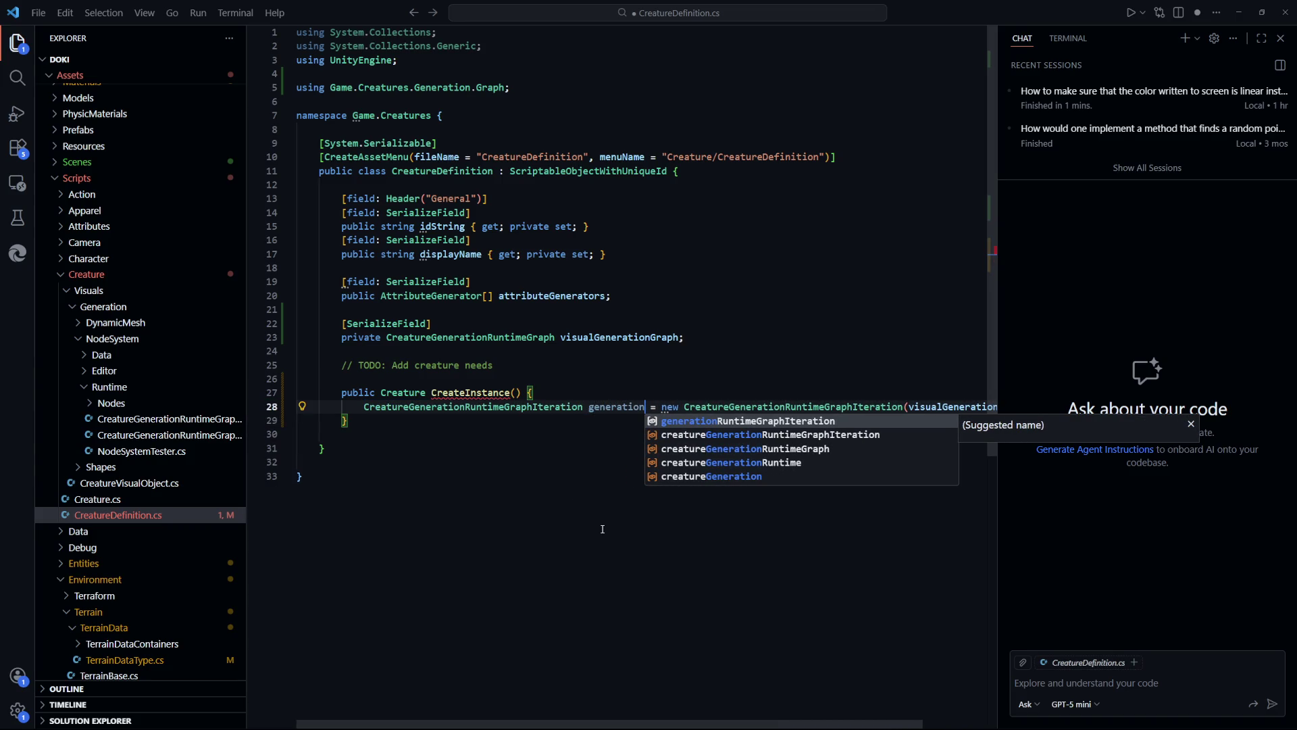
pyautogui.press('Right')
pyautogui.press('Right')
pyautogui.press('Right')
pyautogui.press('Return')
pyautogui.hotkey('ctrl', 's')
pyautogui.scroll(-1, 649, 390)
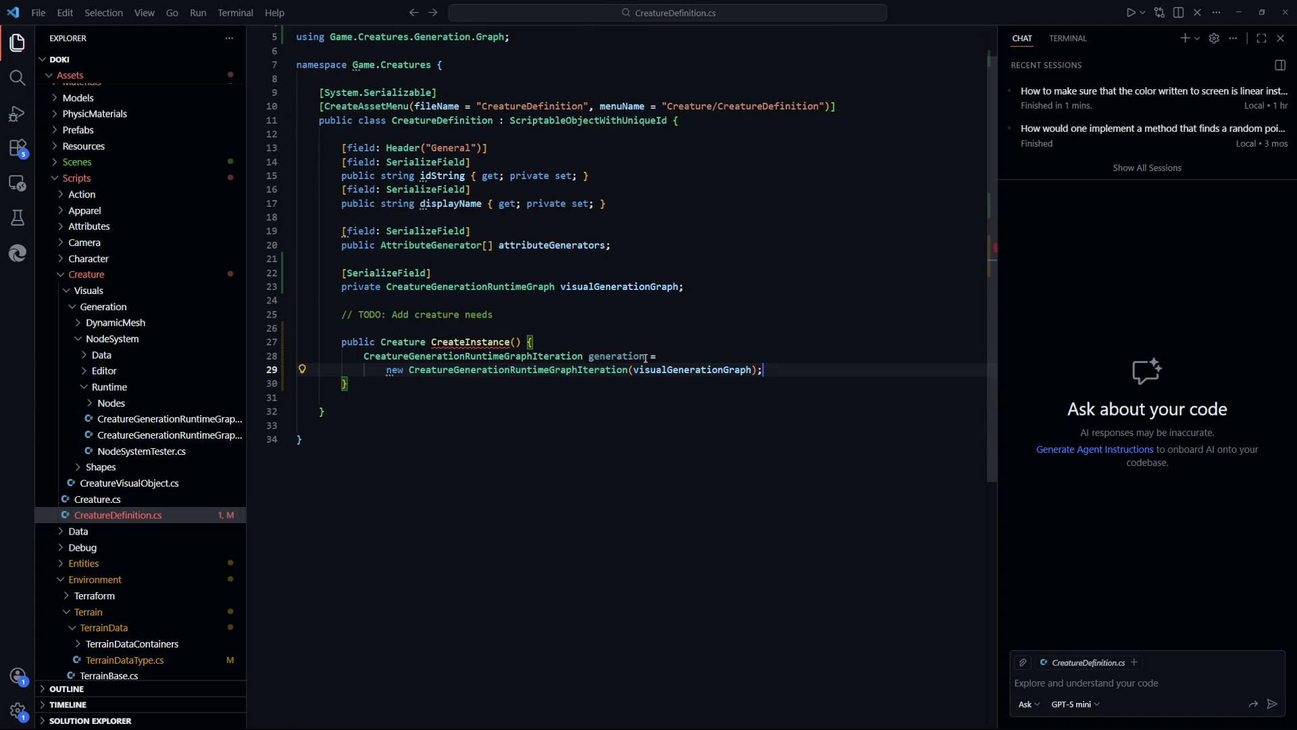
# Rename the generation variable to visualGenerationGraphIteration and save the file
pyautogui.click(645, 358)
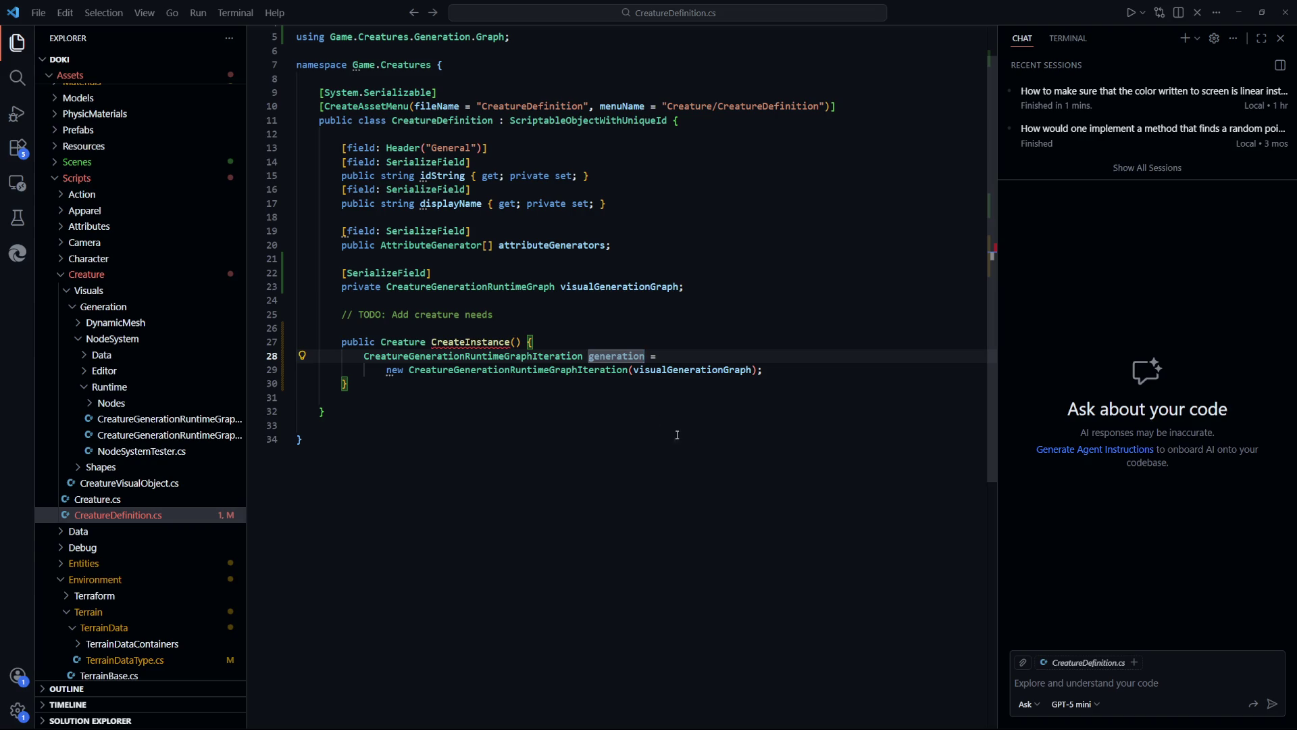
pyautogui.doubleClick(630, 286)
pyautogui.hotkey('ctrl', 'c')
pyautogui.doubleClick(617, 356)
pyautogui.hotkey('ctrl', 'v')
pyautogui.press('Tab')
pyautogui.press('Down')
pyautogui.press('End')
pyautogui.hotkey('ctrl', 's')
# Add 'Creature creatureInstance = visualGenerationGraphIteration.Generate();' followed by 'return creatureInstance;', and save
pyautogui.press('Return')
pyautogui.press('Return')
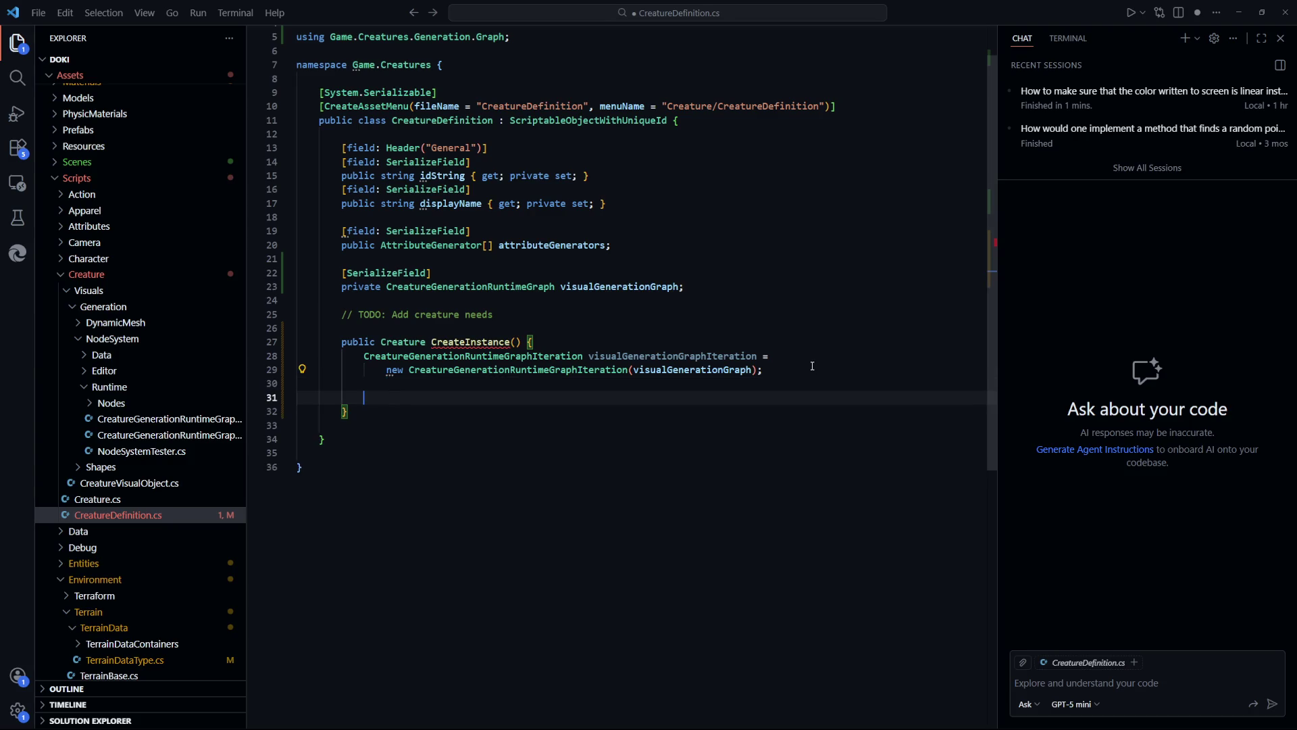
pyautogui.write('Creature creature')
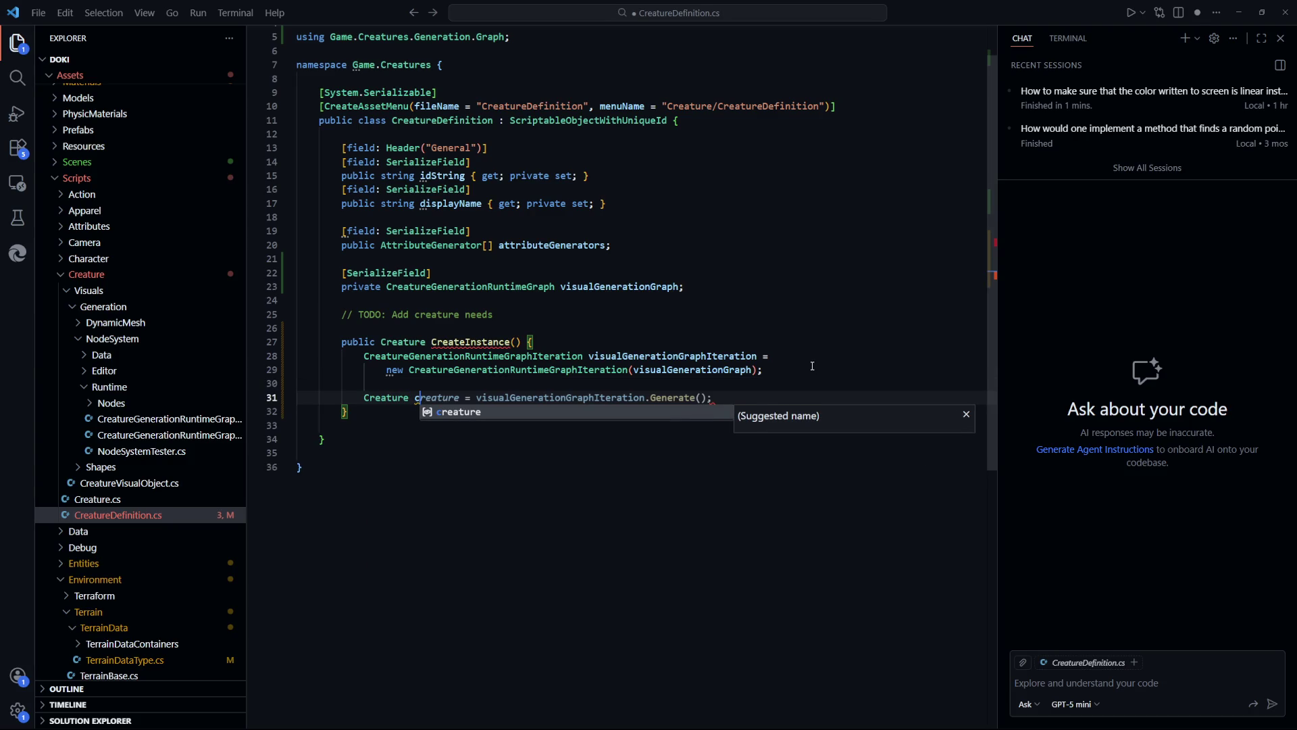
pyautogui.write('Instance = ci')
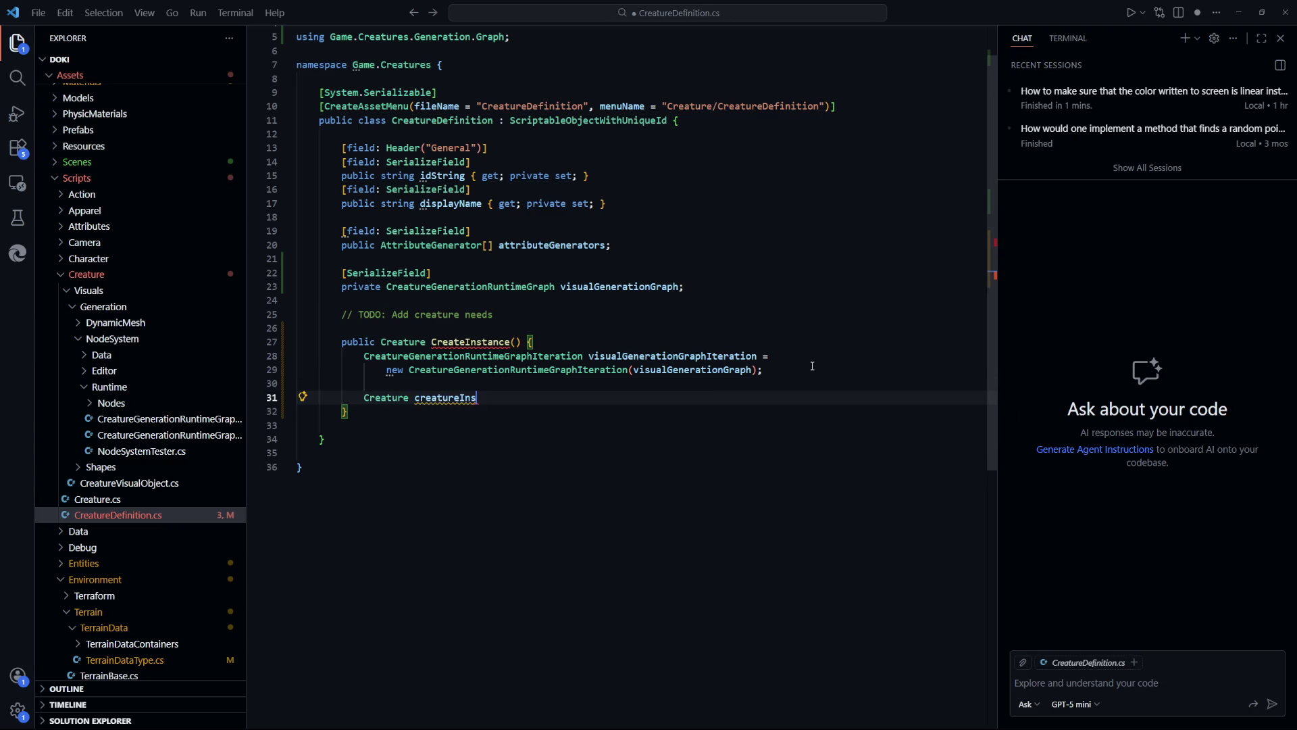
pyautogui.press('Tab')
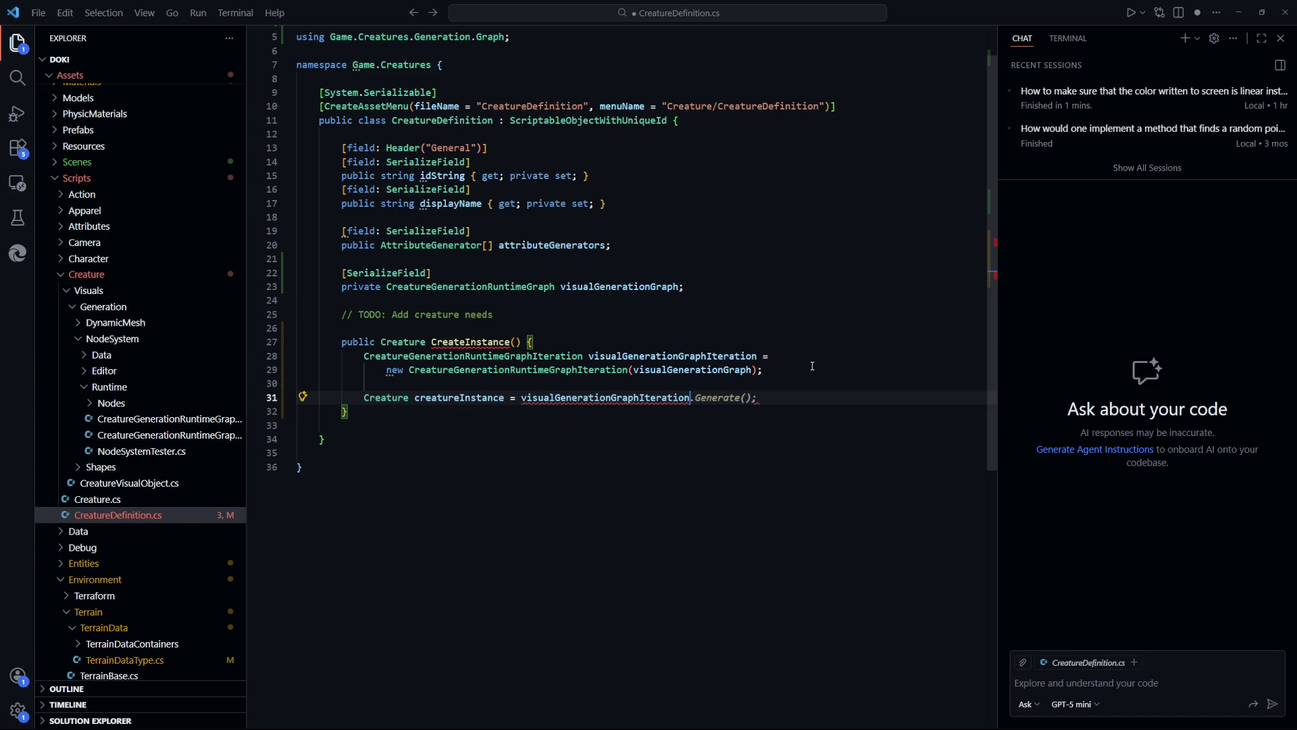
pyautogui.press('Tab')
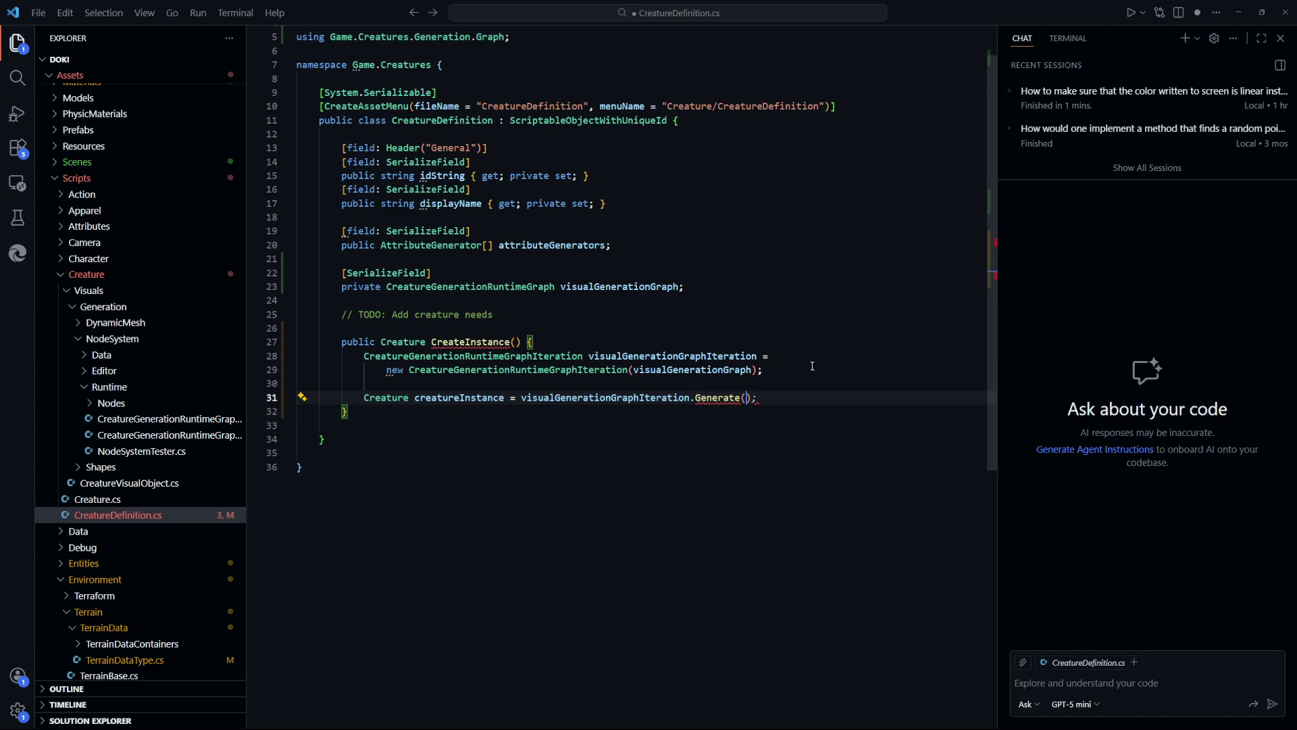
pyautogui.hotkey('ctrl', 's')
pyautogui.click(731, 581)
pyautogui.click(804, 402)
pyautogui.press('Return')
pyautogui.press('Return')
pyautogui.write('retu')
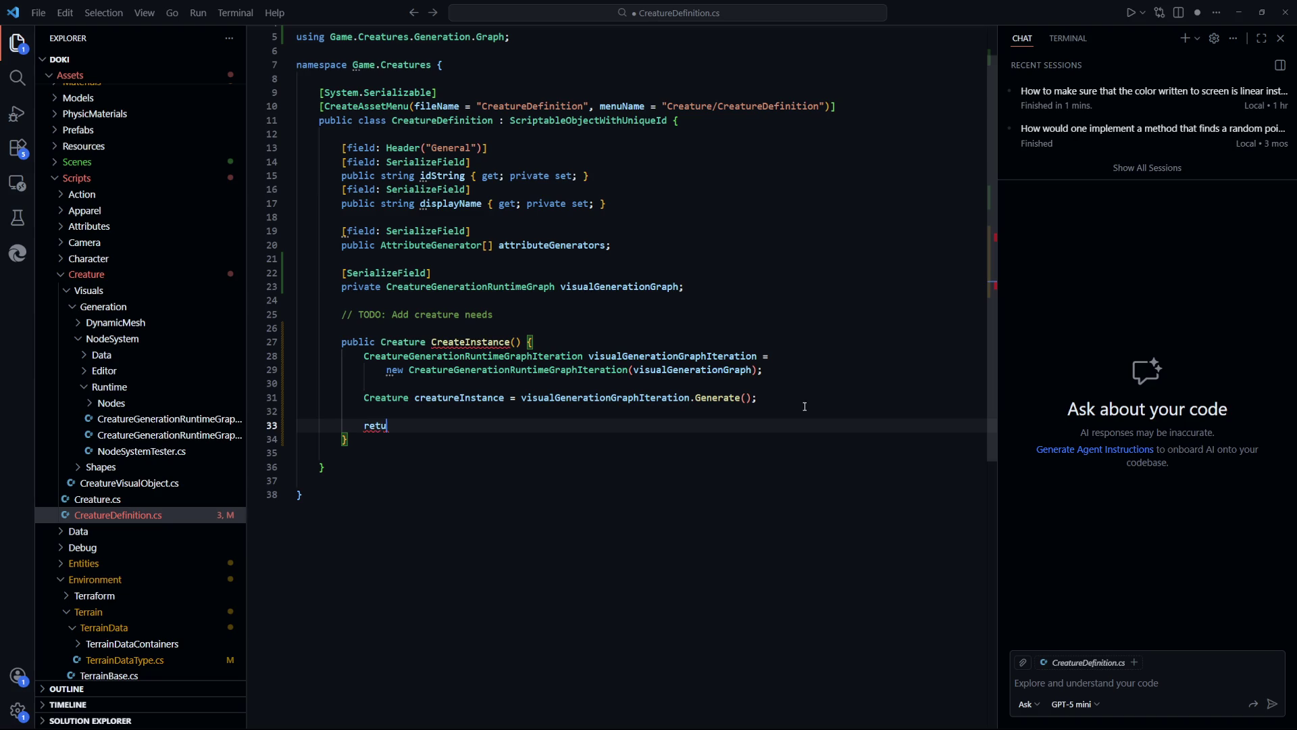
pyautogui.write('rn creatureInstance;')
pyautogui.hotkey('ctrl', 's')
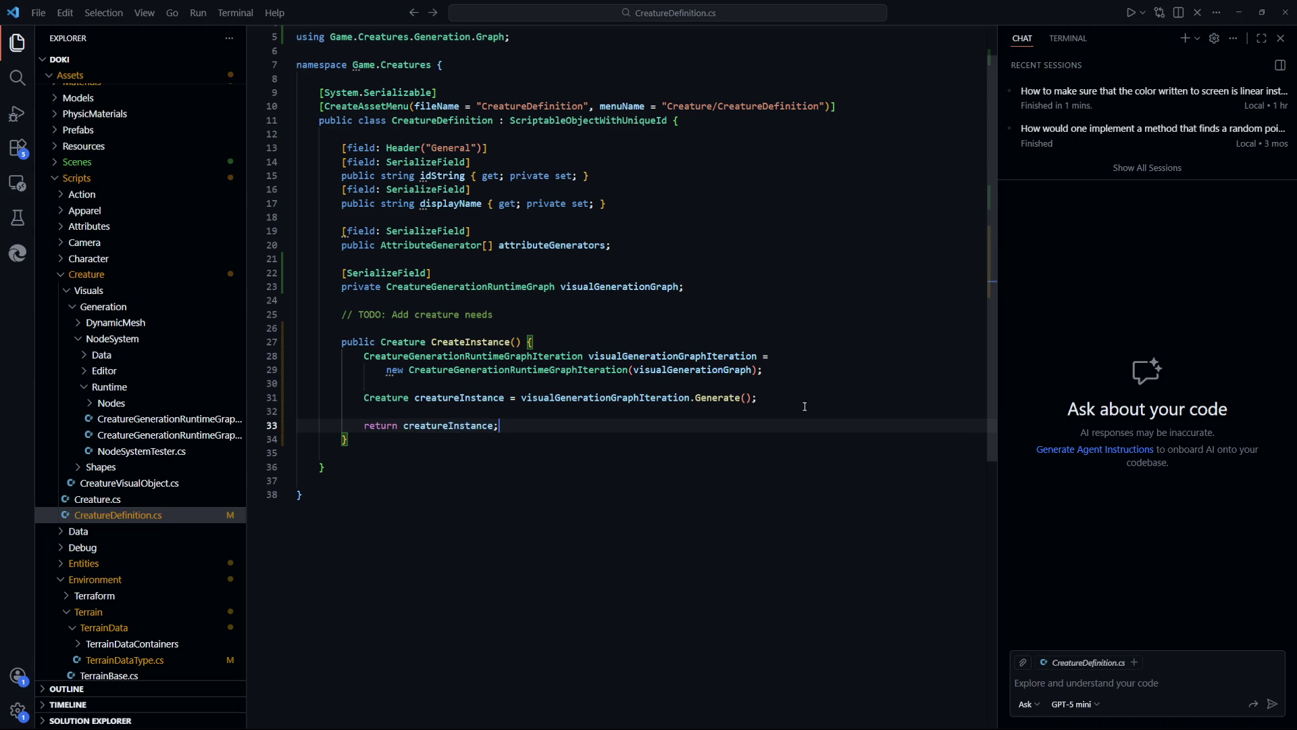
pyautogui.click(770, 410)
# Rename CreateInstance to GenerateInstance across the code with F2, then save CreatureDefinition.cs
pyautogui.moveTo(342, 341)
pyautogui.mouseDown()
pyautogui.moveTo(614, 397)
pyautogui.moveTo(503, 426)
pyautogui.mouseUp()
pyautogui.click(632, 452)
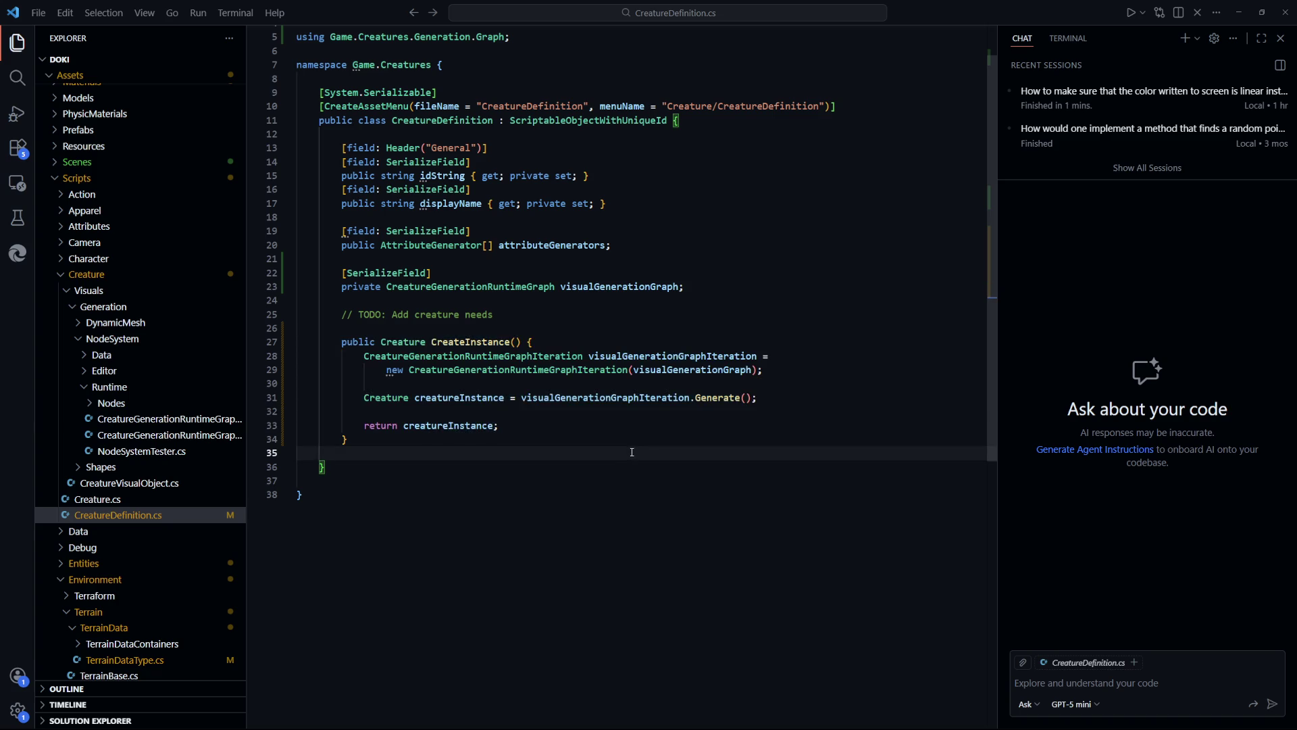
pyautogui.moveTo(571, 326); pyautogui.dragTo(301, 450)
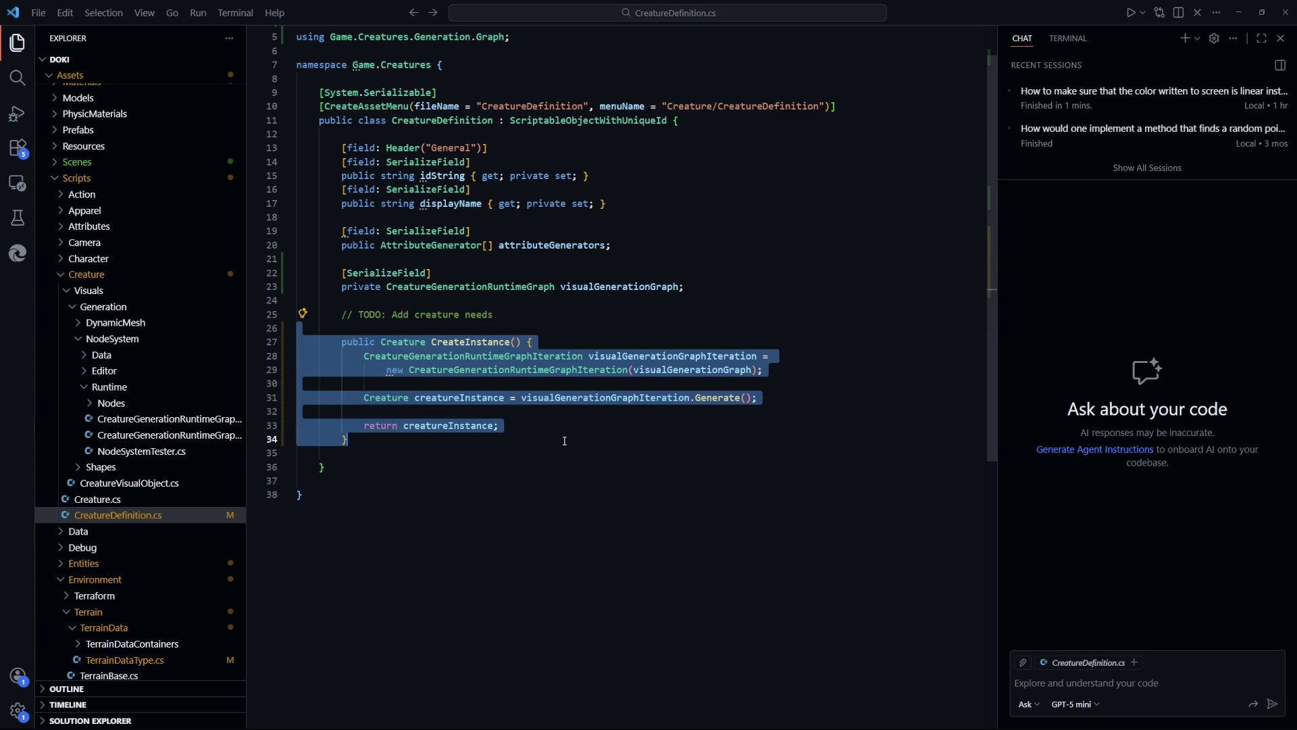
pyautogui.press('Escape')
pyautogui.click(467, 340)
pyautogui.press('F2')
pyautogui.moveTo(467, 342); pyautogui.dragTo(432, 344)
pyautogui.write('Generate')
pyautogui.press('Return')
pyautogui.hotkey('ctrl', 's')
pyautogui.click(535, 314)
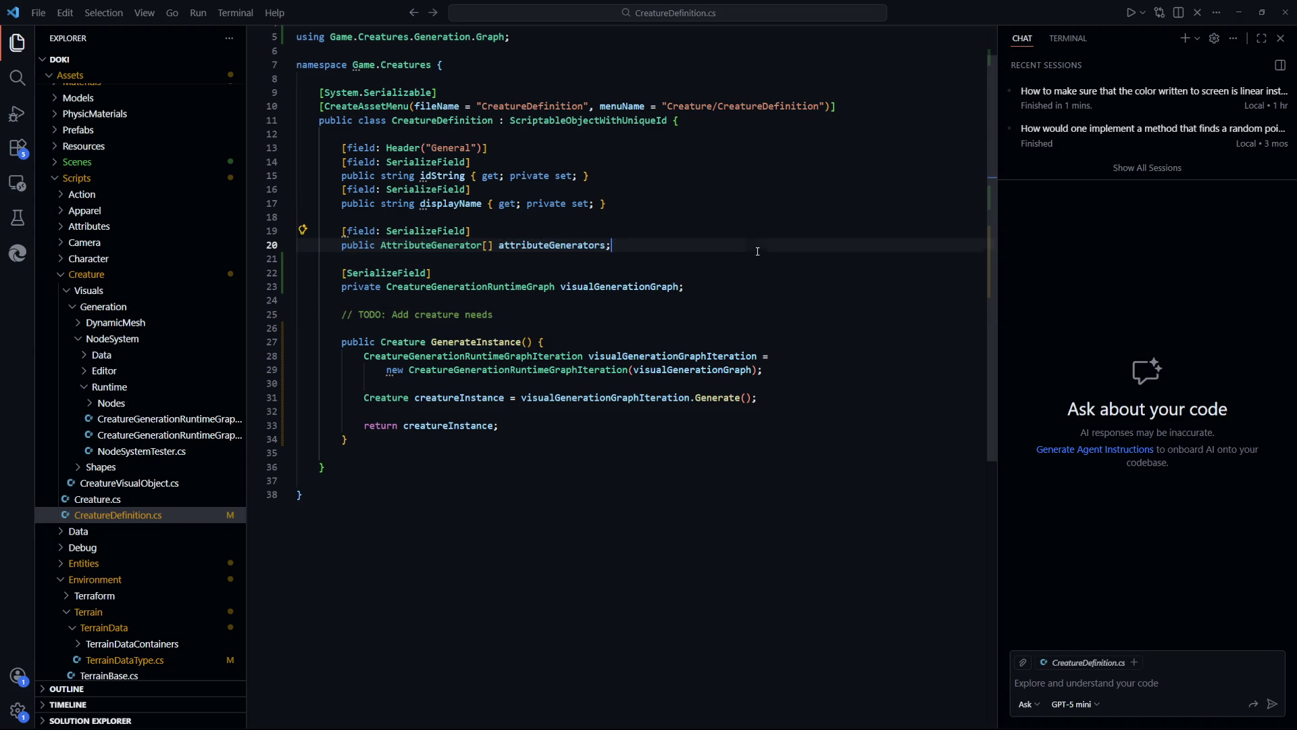
pyautogui.moveTo(498, 425); pyautogui.dragTo(365, 357)
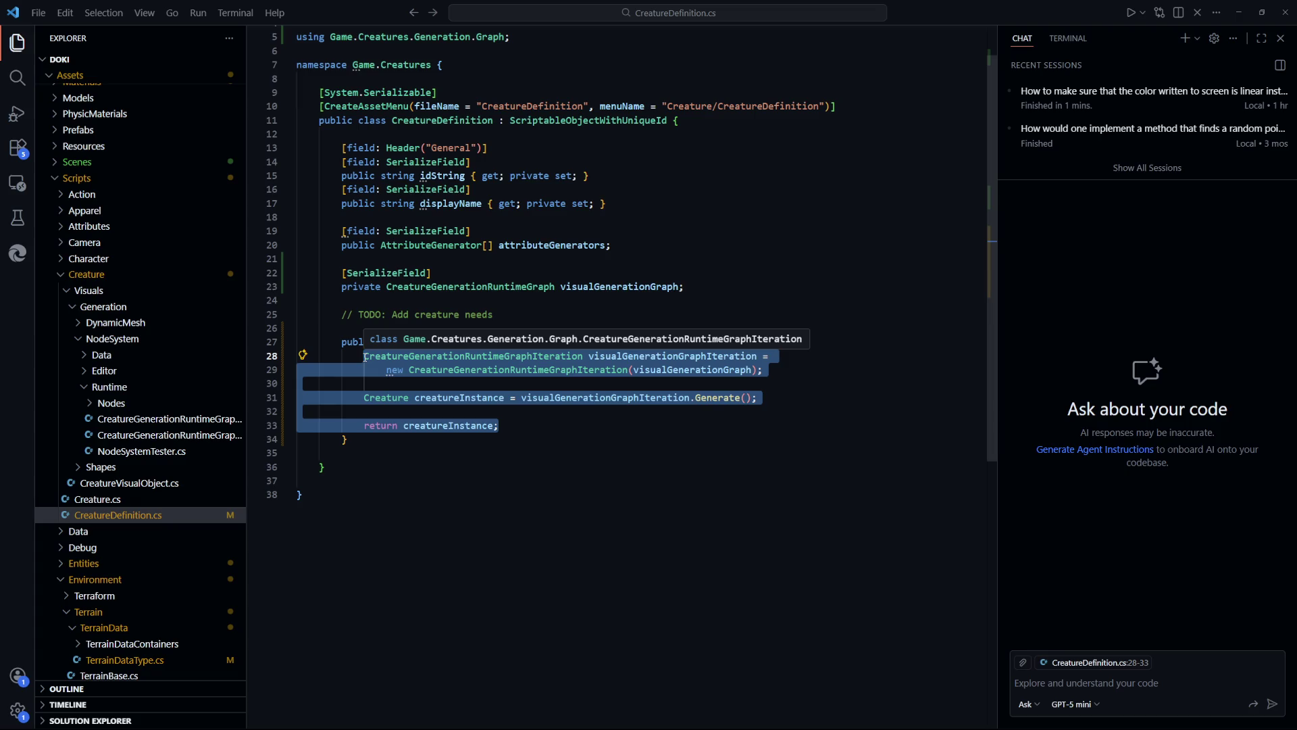
# Review the GenerateInstance method and collapse the Visuals scripts folder in the Explorer
pyautogui.click(576, 553)
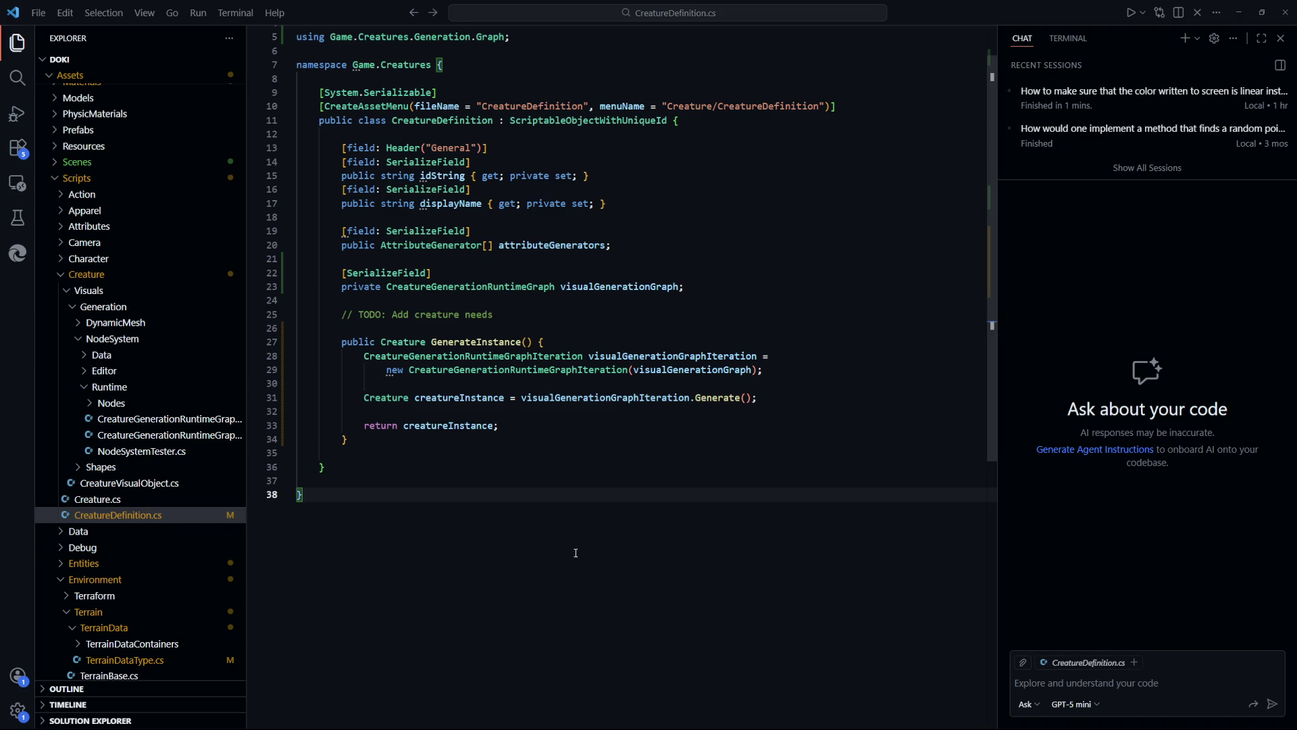
pyautogui.click(569, 423)
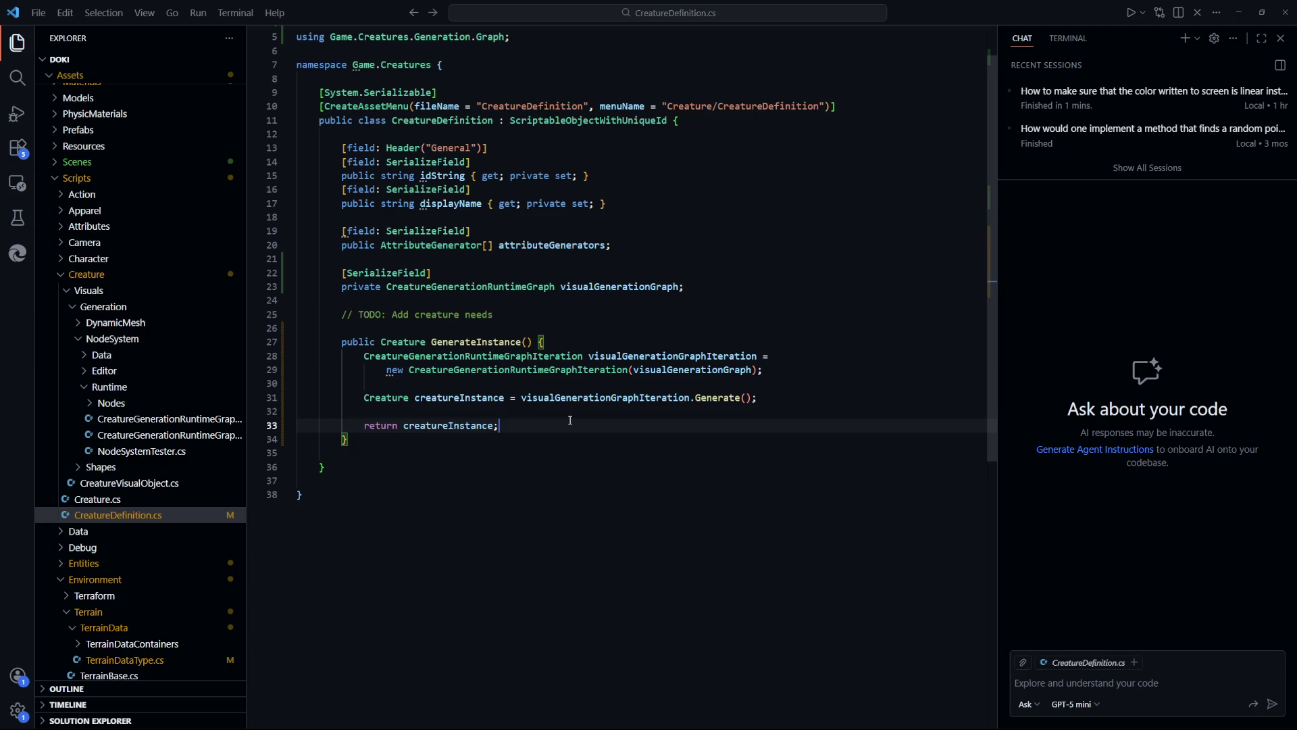
pyautogui.click(567, 449)
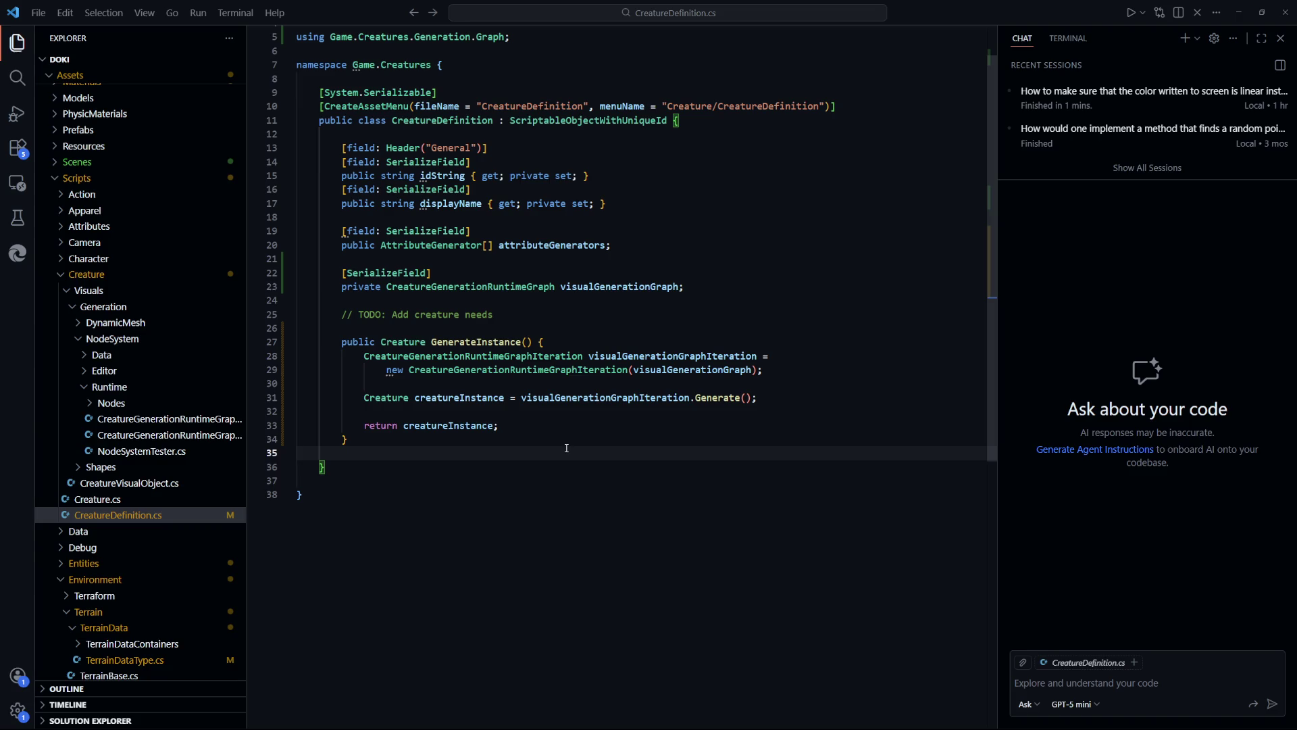
pyautogui.click(944, 572)
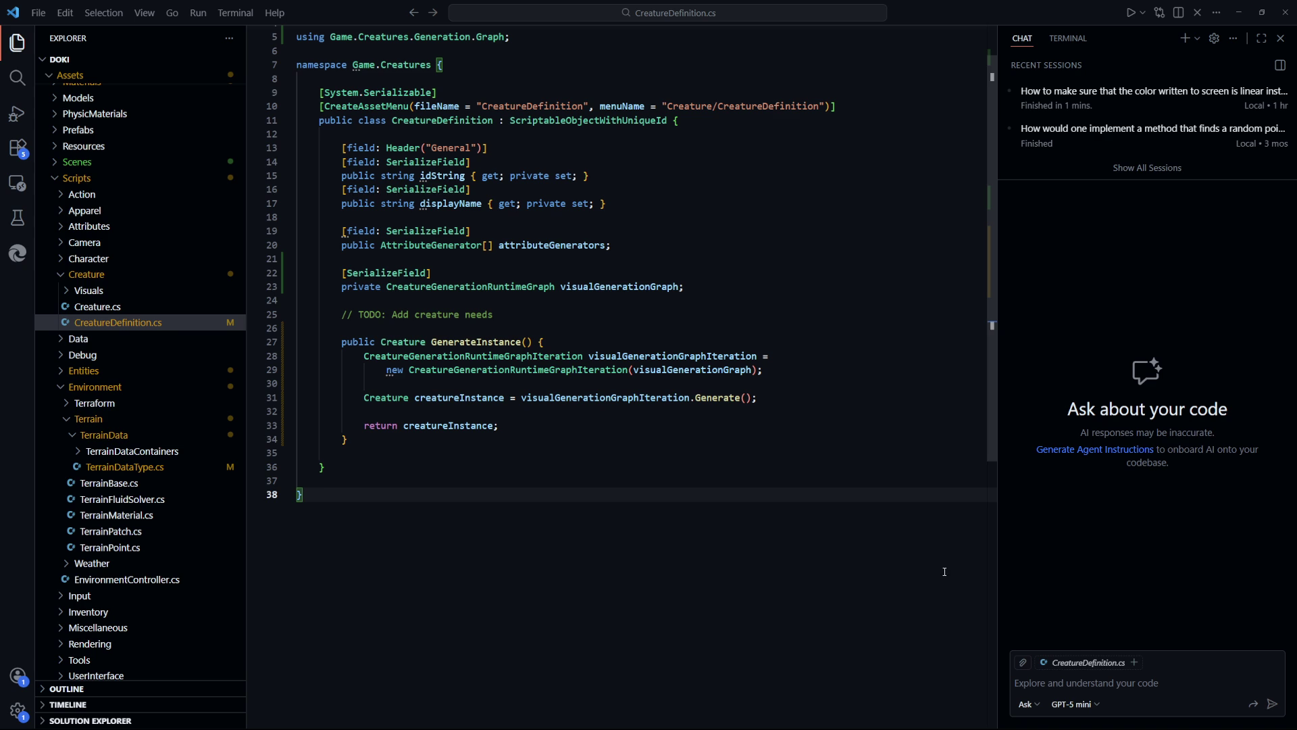
pyautogui.click(553, 424)
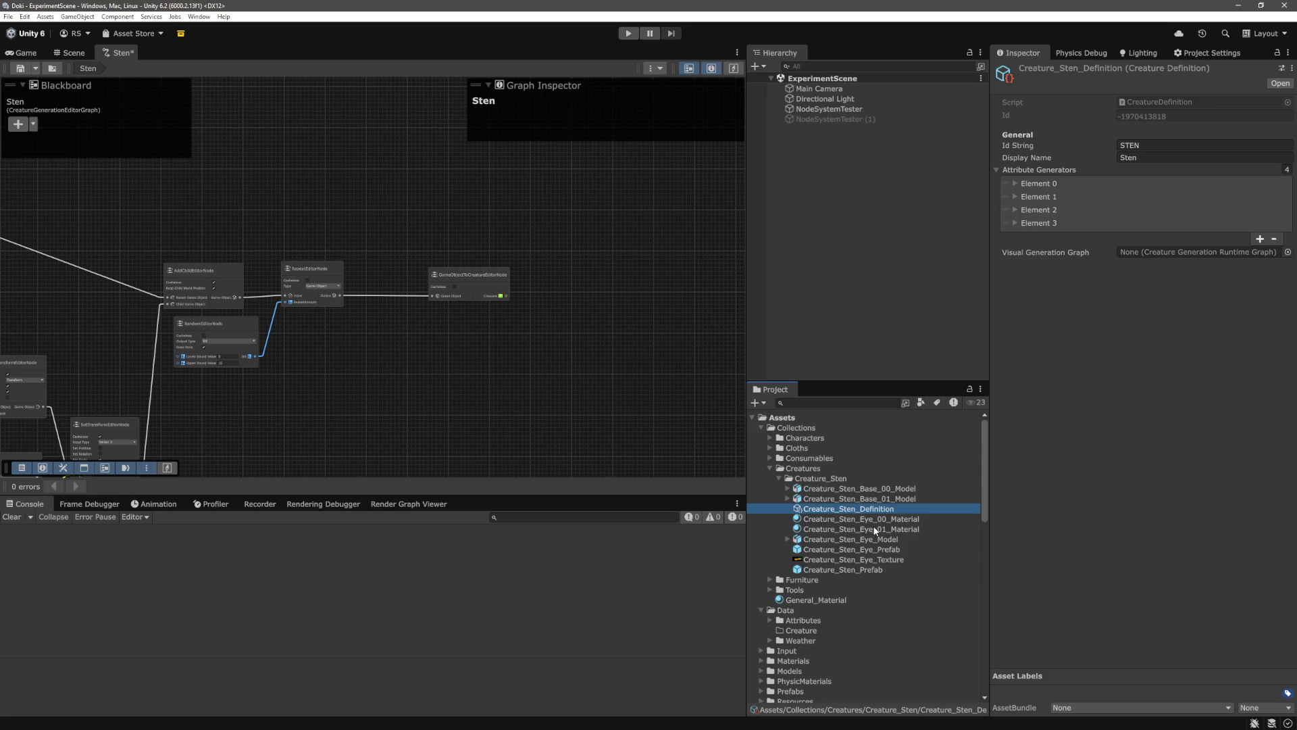
# Create a MonoBehaviour script named CreatureSpawner in the Visuals folder via Create > Scripting
pyautogui.scroll(-6, 874, 530)
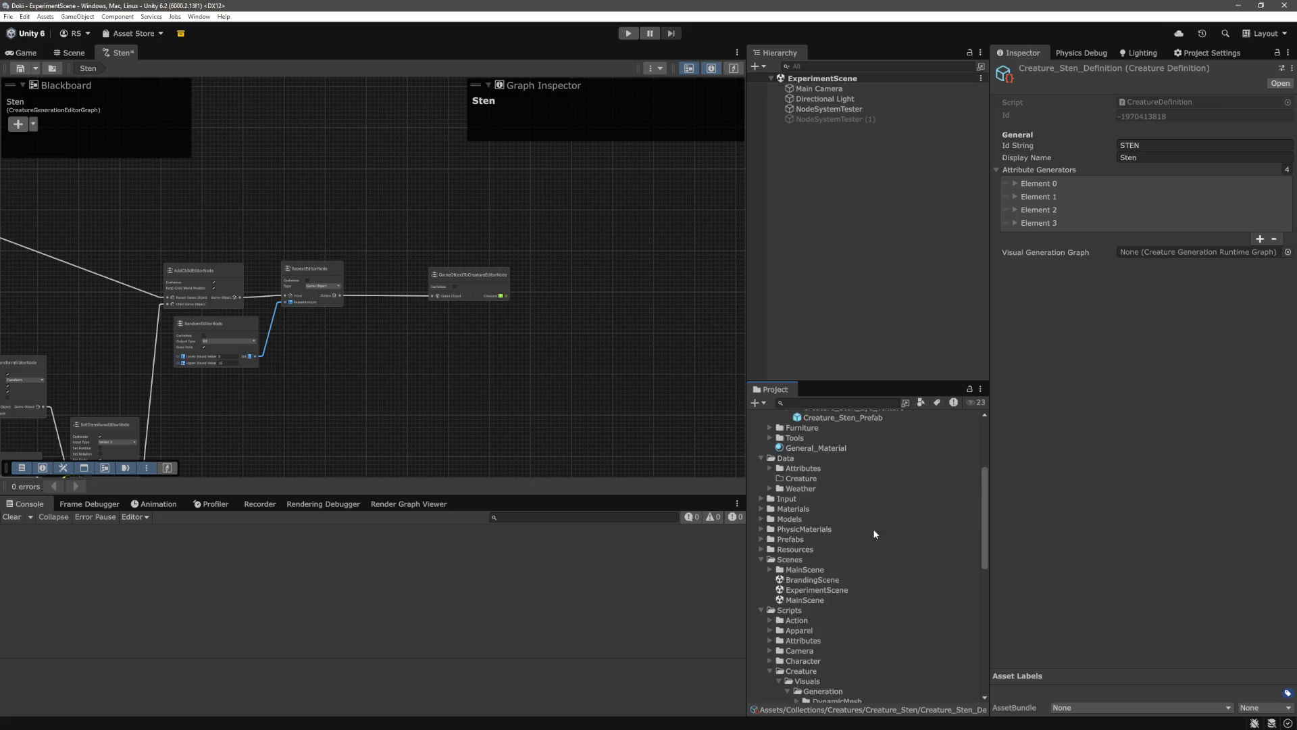
pyautogui.scroll(-3, 873, 531)
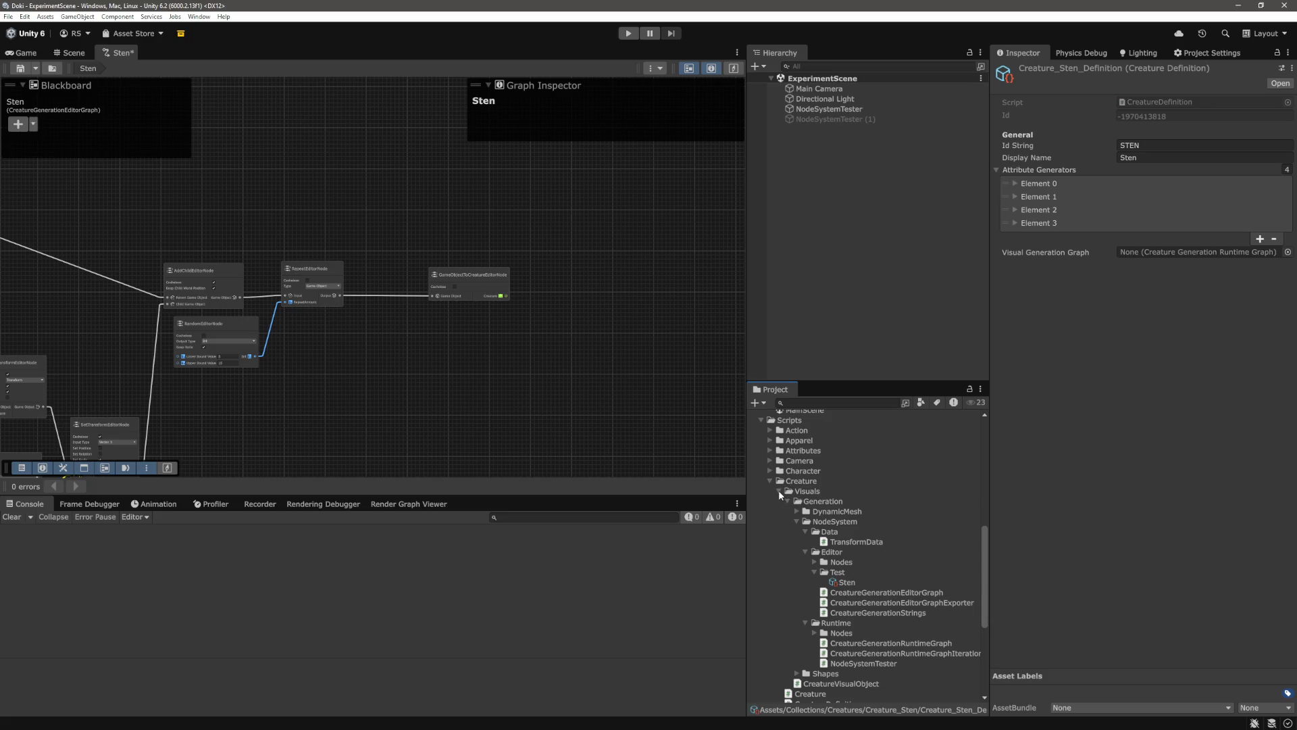
pyautogui.scroll(-2, 799, 487)
pyautogui.rightClick(810, 453)
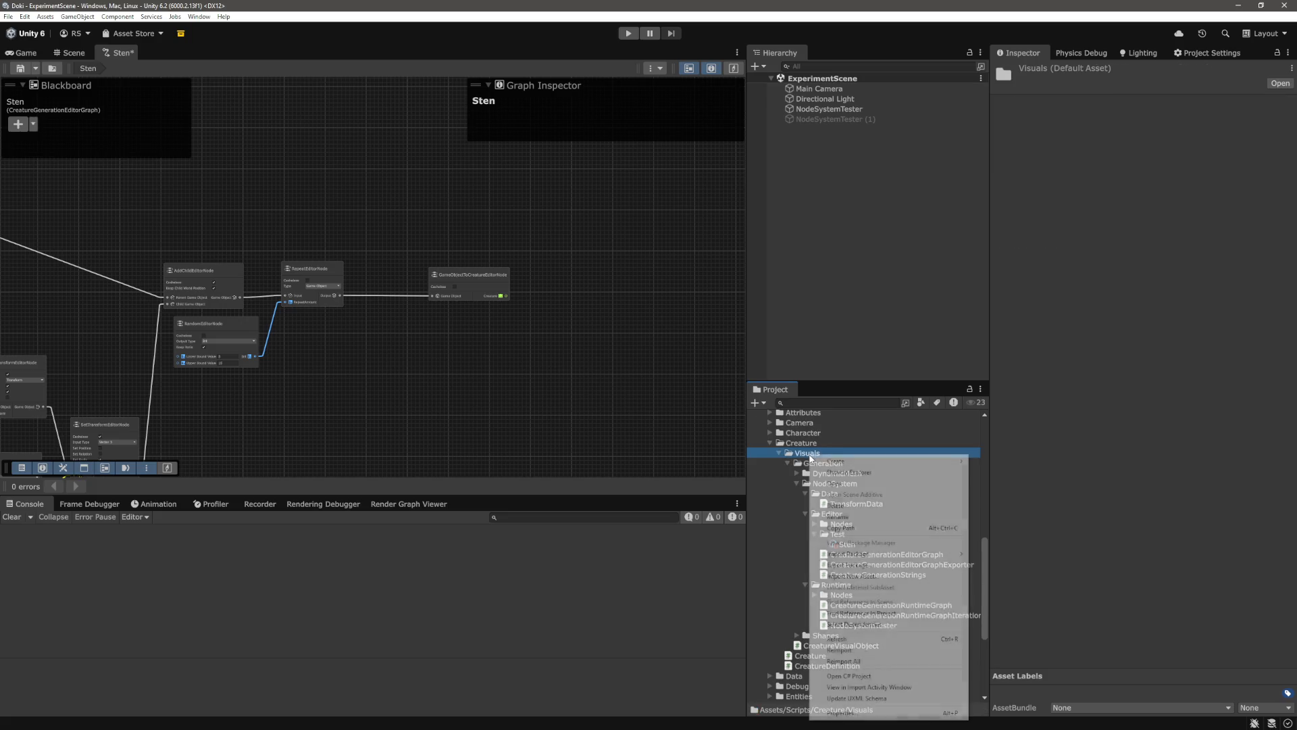
pyautogui.moveTo(946, 461)
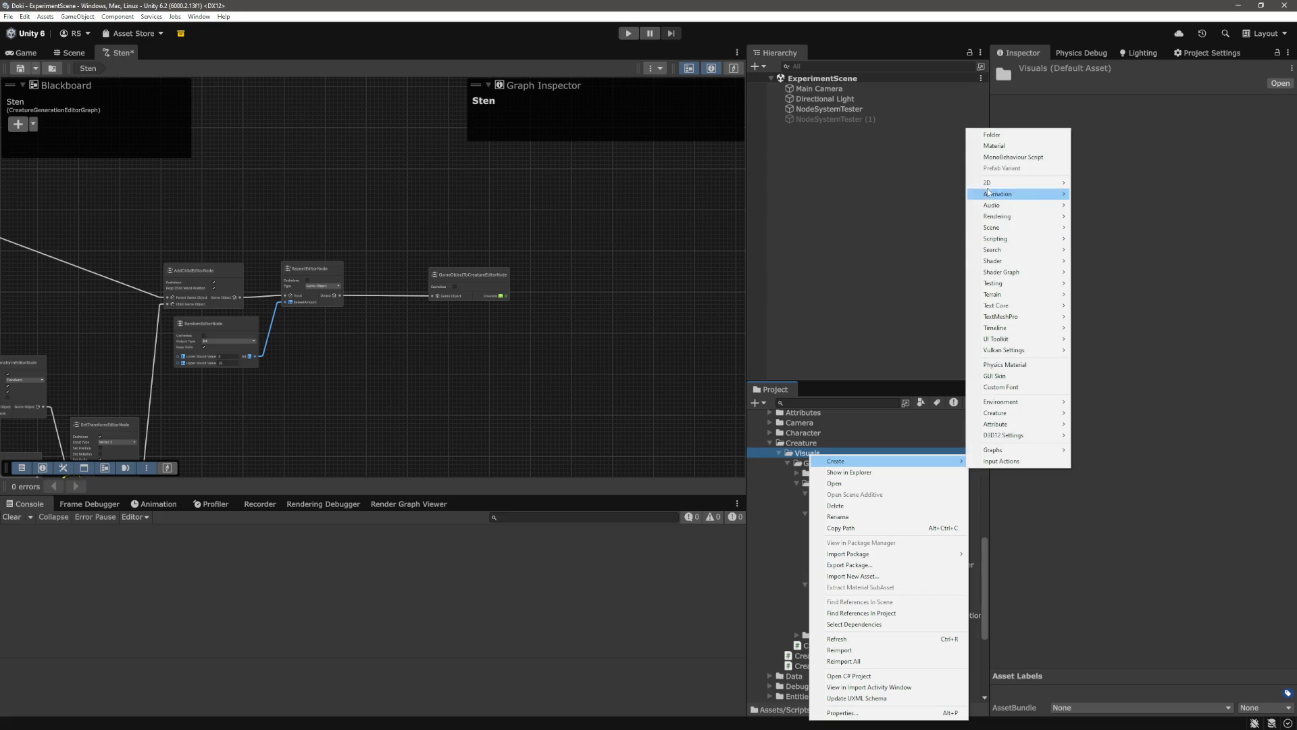
pyautogui.moveTo(1030, 253)
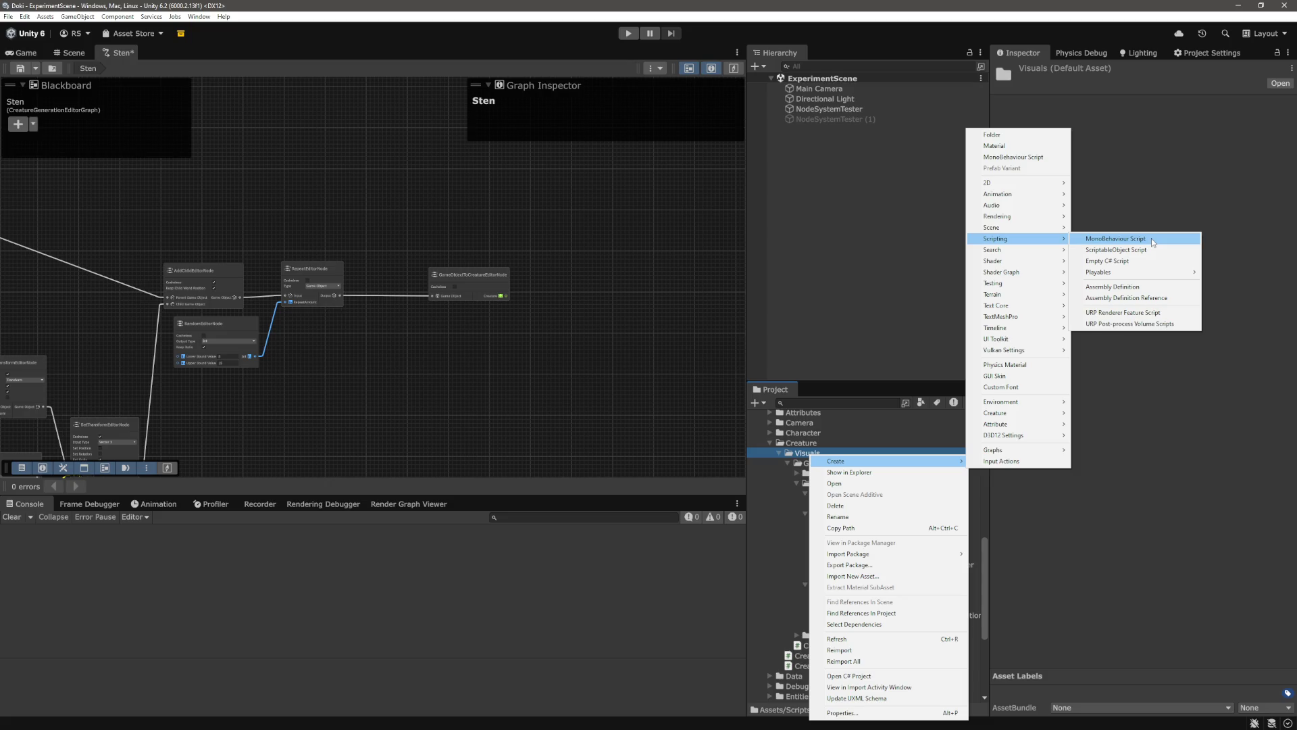
pyautogui.click(1152, 242)
pyautogui.write('CreatureSpawner')
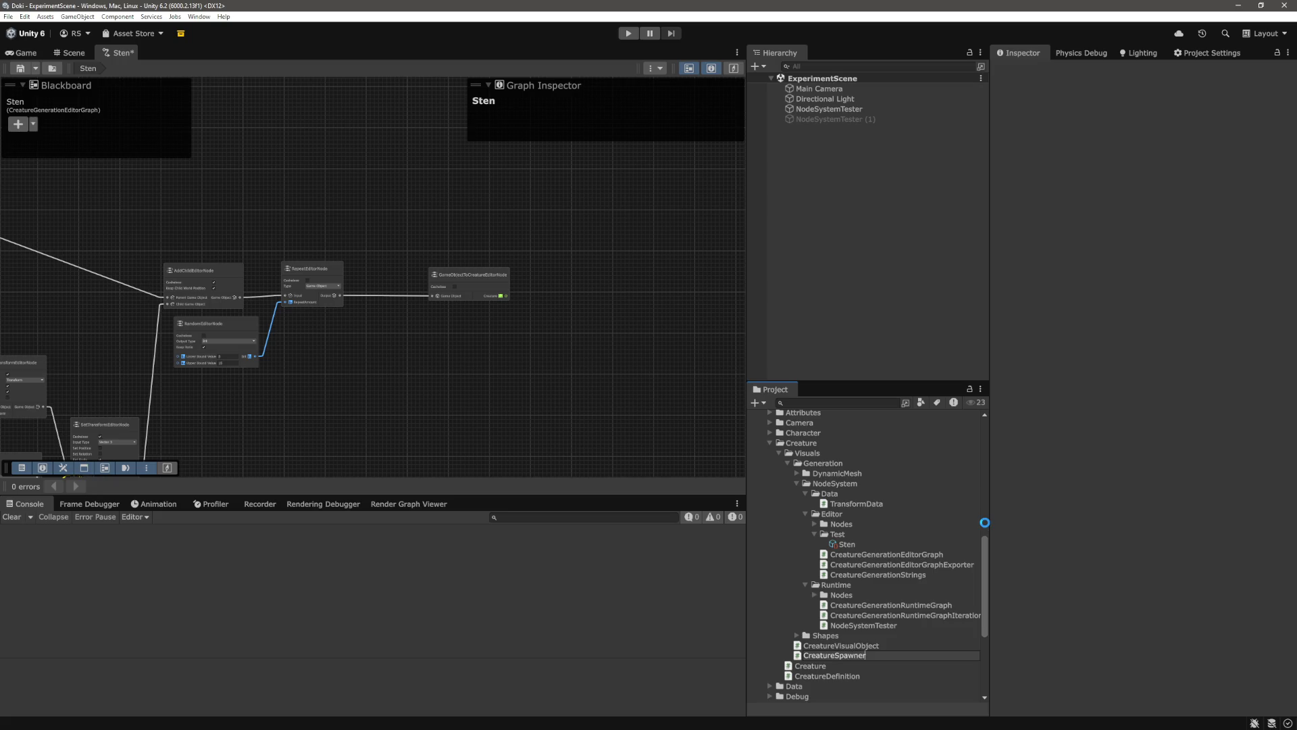
pyautogui.press('Return')
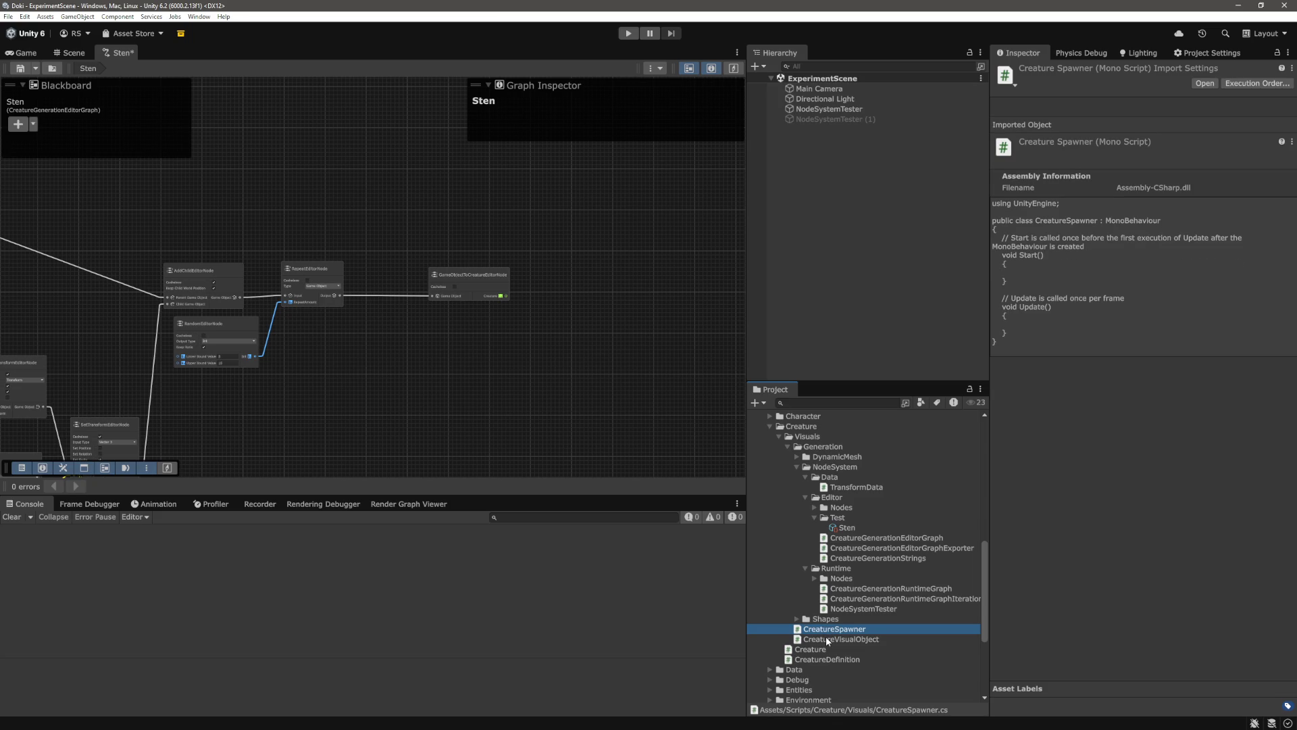
# Move CreatureSpawner into the Creature scripts folder and open MainScene
pyautogui.moveTo(820, 649); pyautogui.dragTo(828, 648)
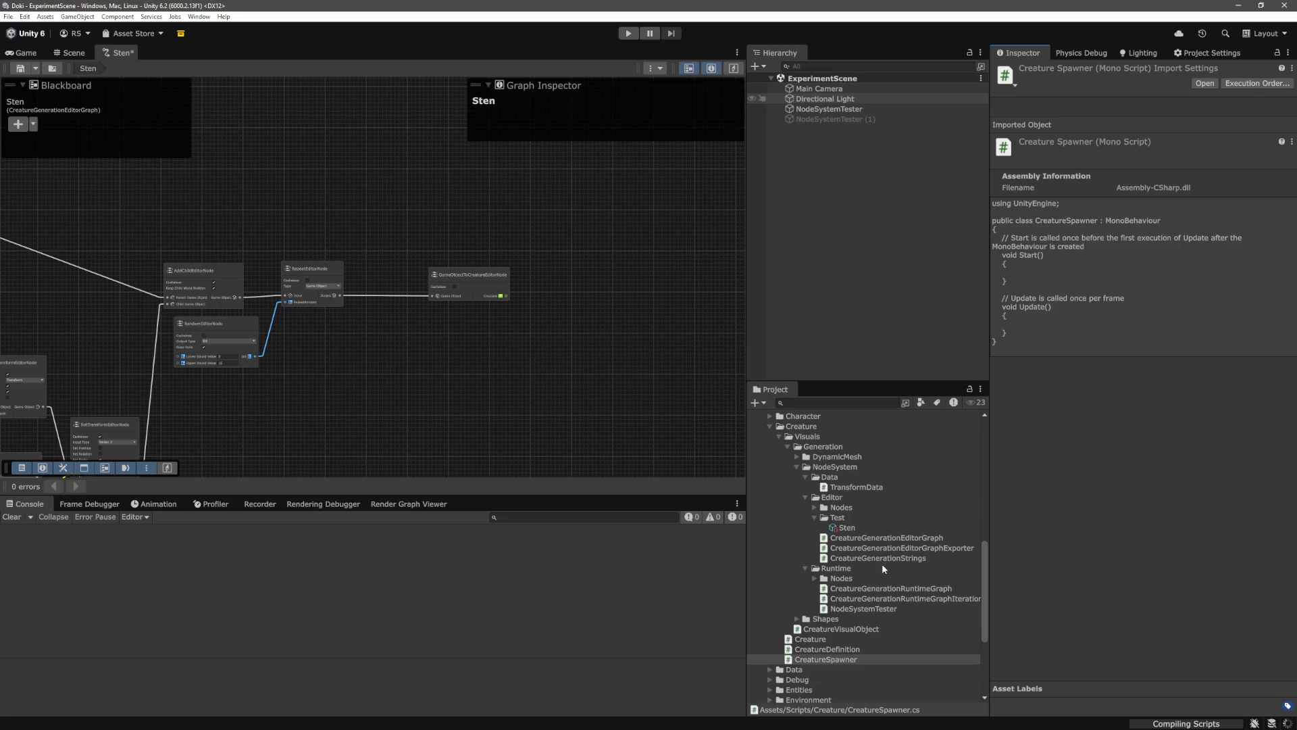
pyautogui.scroll(-5, 899, 585)
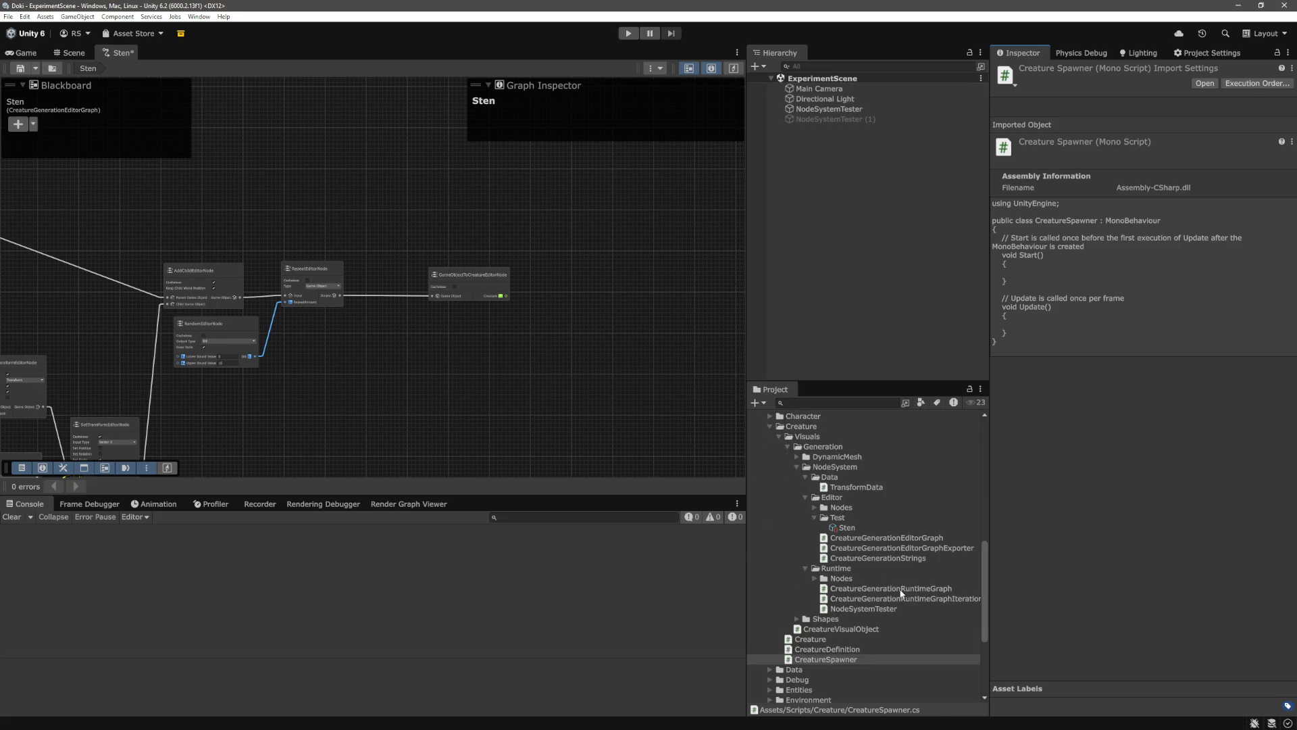
pyautogui.scroll(10, 901, 594)
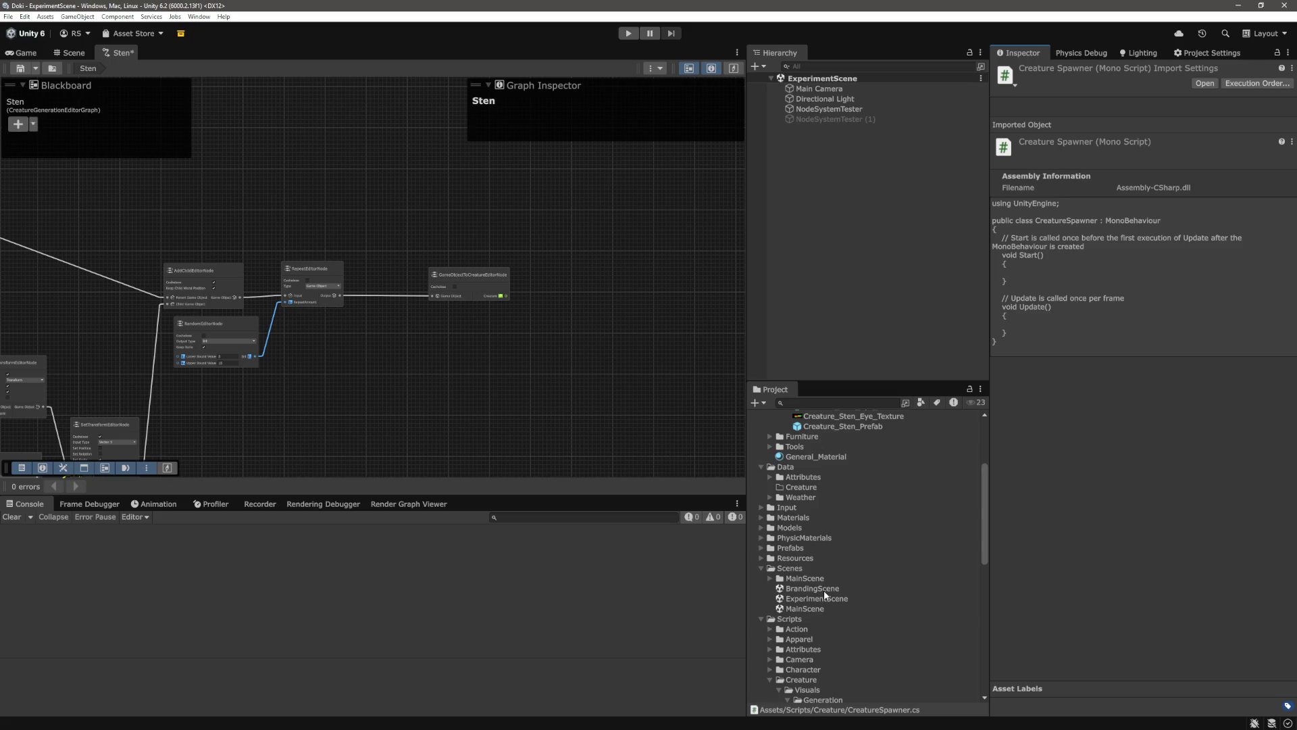
pyautogui.doubleClick(817, 608)
# Open the CreatureSpawner script in Visual Studio Code
pyautogui.scroll(-6, 903, 597)
pyautogui.scroll(-5, 904, 597)
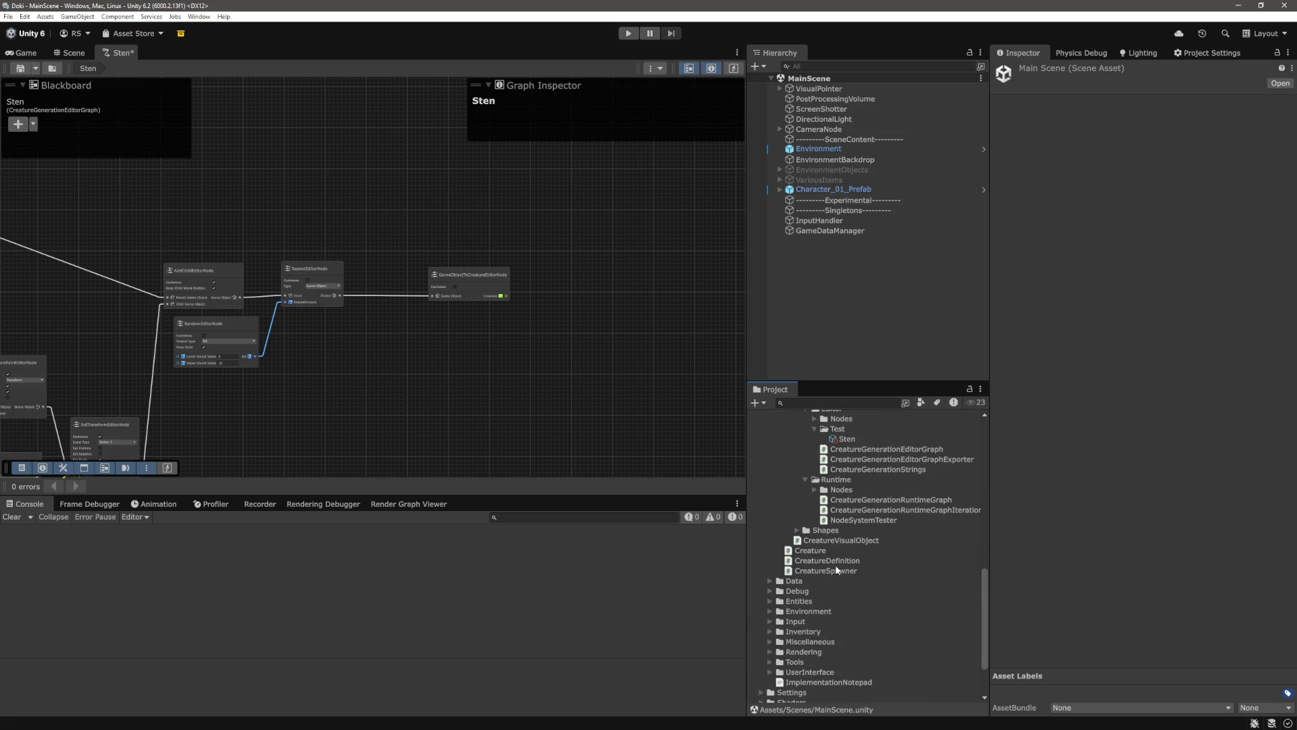
pyautogui.click(840, 573)
pyautogui.doubleClick(845, 569)
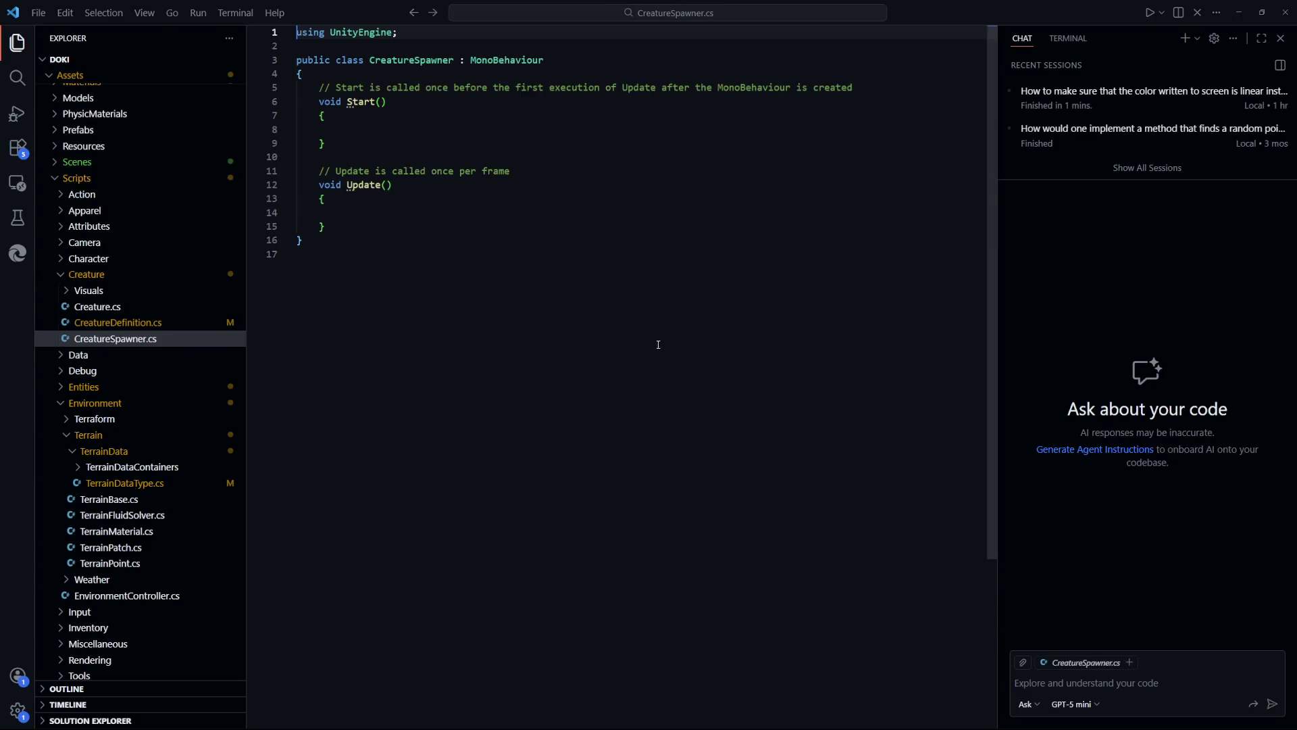
# Delete the template Start and Update methods from CreatureSpawner and save
pyautogui.moveTo(326, 227); pyautogui.dragTo(321, 90)
pyautogui.press('BackSpace')
pyautogui.click(458, 204)
pyautogui.press('Up')
pyautogui.press('Up')
pyautogui.press('Up')
pyautogui.press('BackSpace')
pyautogui.press('Return')
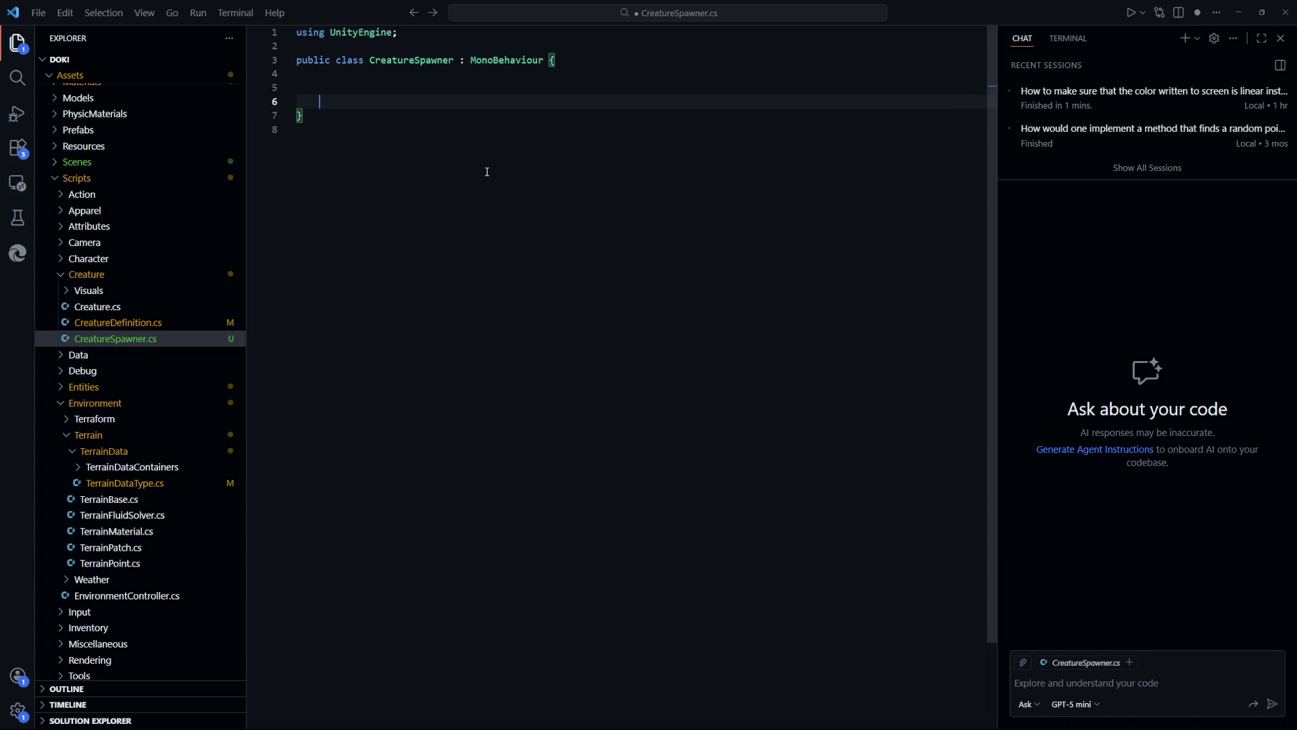
pyautogui.hotkey('ctrl', 's')
pyautogui.press('Escape')
# Wrap the CreatureSpawner class in a Game.Creatures namespace and indent it
pyautogui.press('Up')
pyautogui.press('Up')
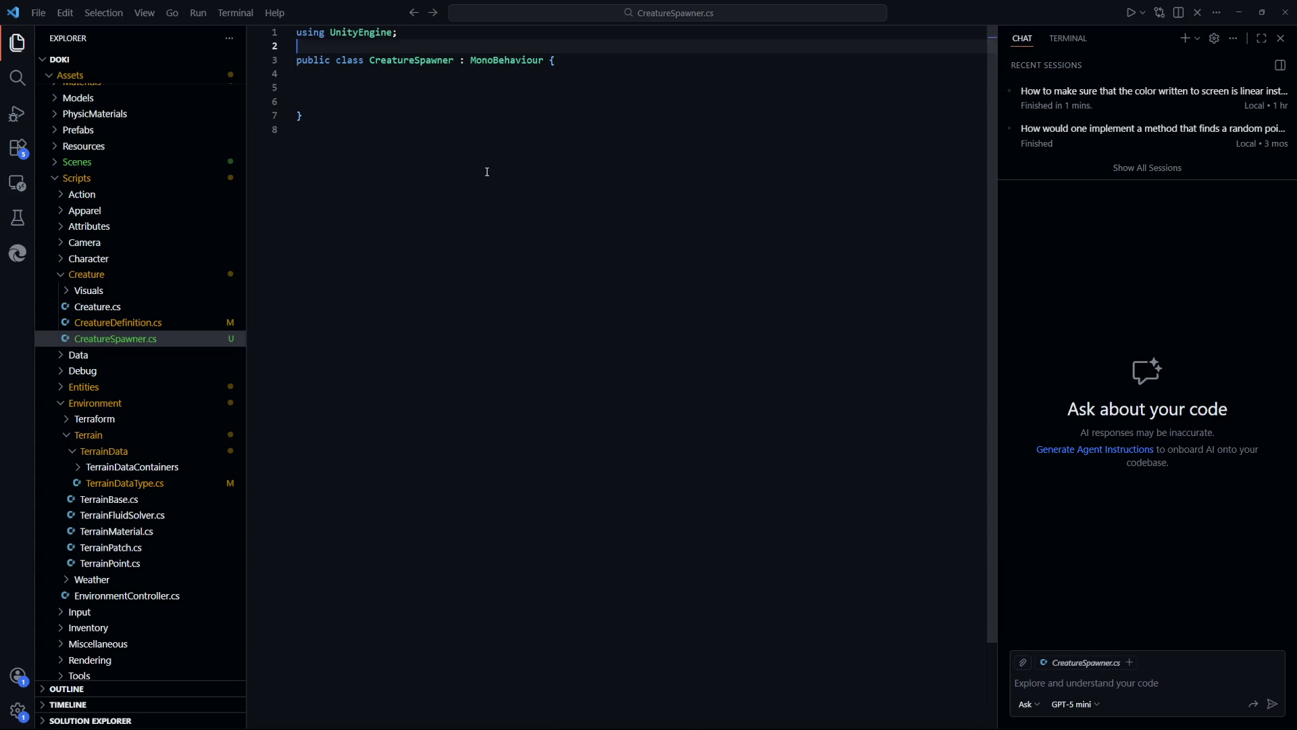
pyautogui.press('Return')
pyautogui.press('Return')
pyautogui.press('Up')
pyautogui.write('na')
pyautogui.press('BackSpace')
pyautogui.write('amespace')
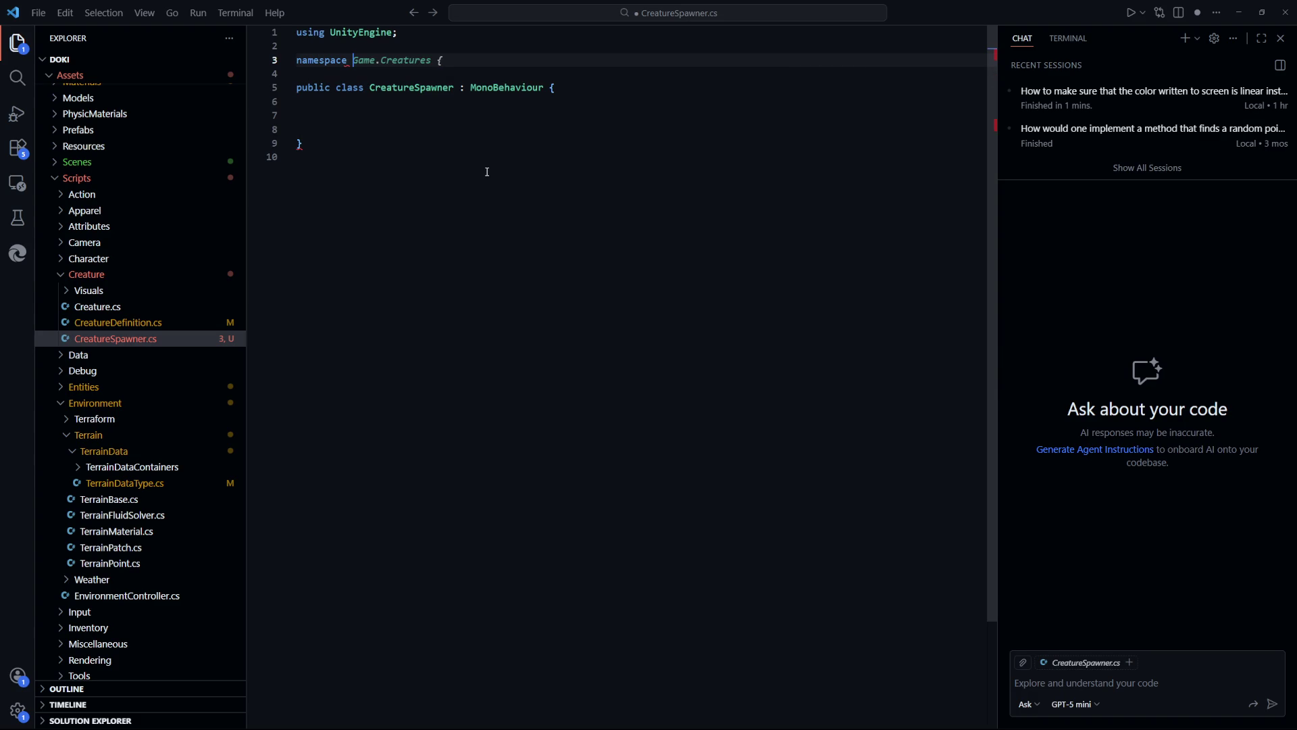
pyautogui.press('Tab')
pyautogui.hotkey('ctrl', 's')
pyautogui.press('Down')
pyautogui.press('Down')
pyautogui.press('Down')
pyautogui.press('Return')
pyautogui.write('}')
pyautogui.press('Up')
pyautogui.hotkey('shift', 'Up')
pyautogui.hotkey('shift', 'Up')
pyautogui.hotkey('shift', 'Up')
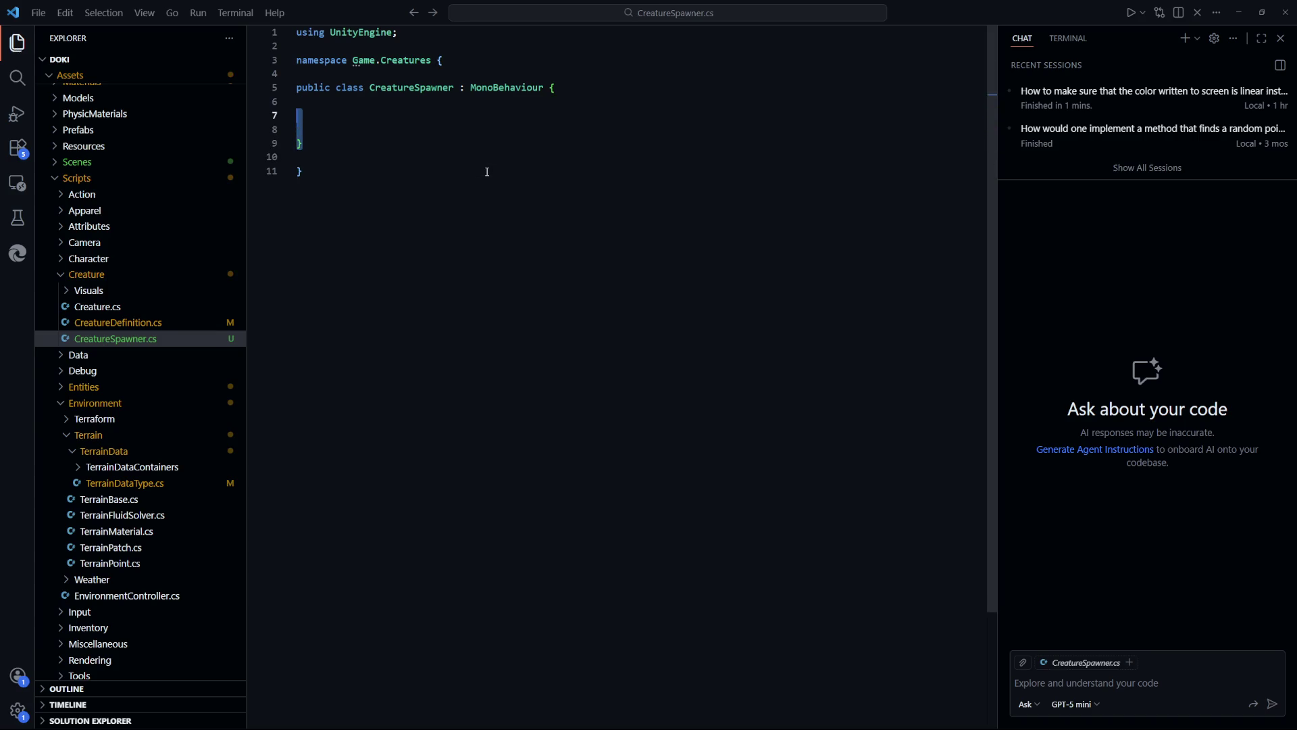
pyautogui.press('Tab')
pyautogui.press('Escape')
# Add a [SerializeField] attribute line inside the class body
pyautogui.press('Down')
pyautogui.press('Down')
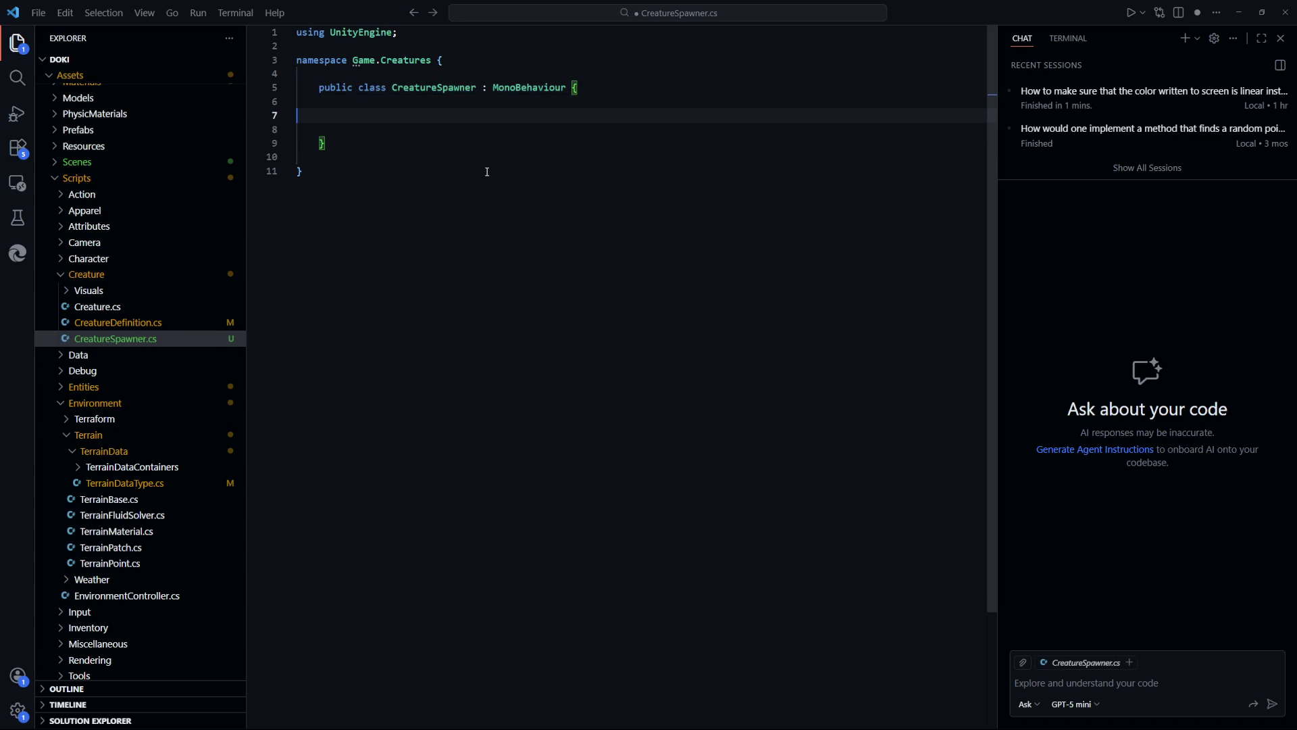
pyautogui.write('[Seeri')
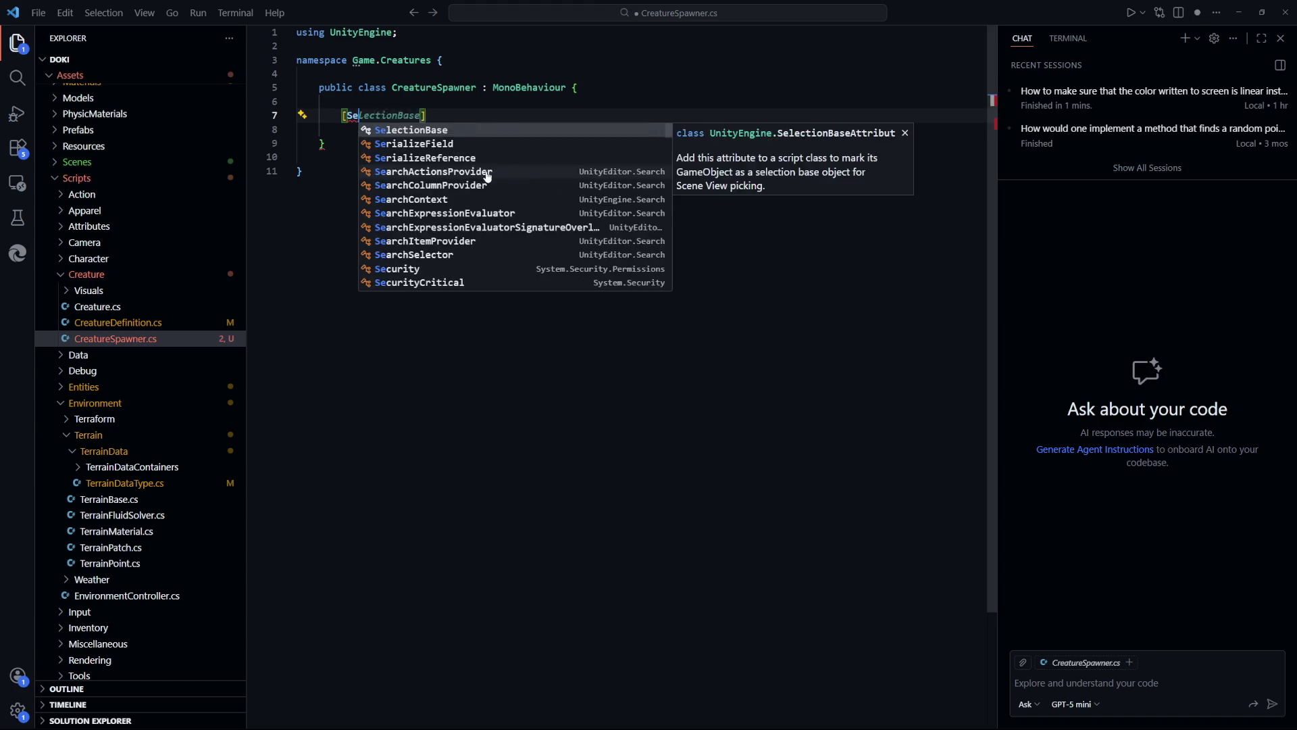
pyautogui.press('BackSpace')
pyautogui.press('BackSpace')
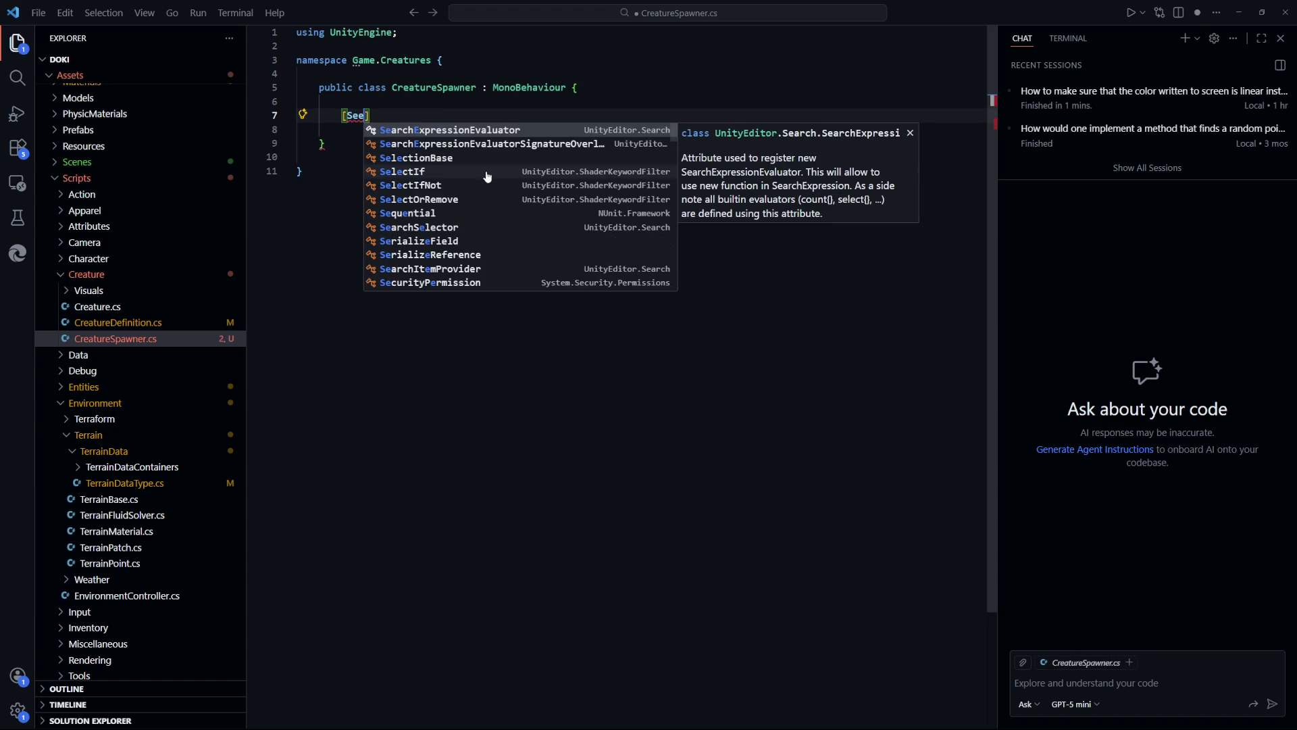
pyautogui.press('BackSpace')
pyautogui.write('ri')
pyautogui.press('Tab')
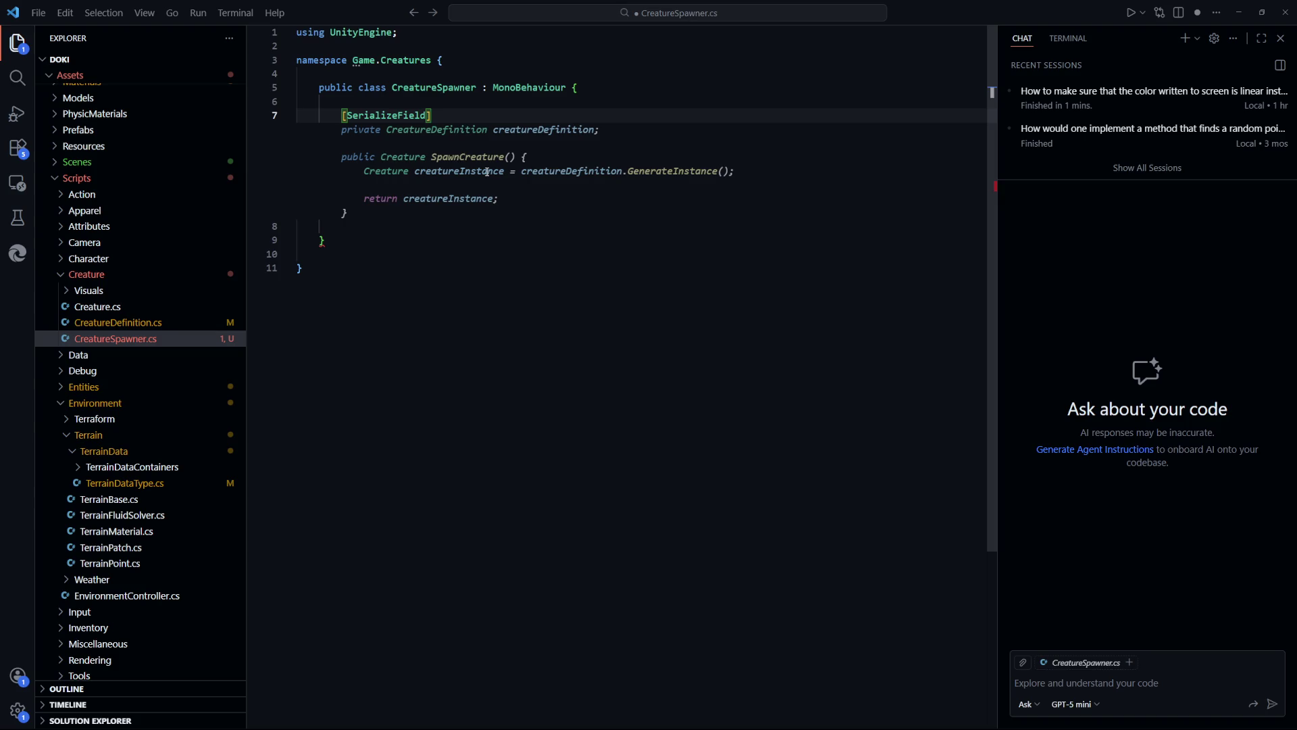
# Accept the suggested code and make the field a CreatureDefinition[] array named creatureDefinitions
pyautogui.press('Tab')
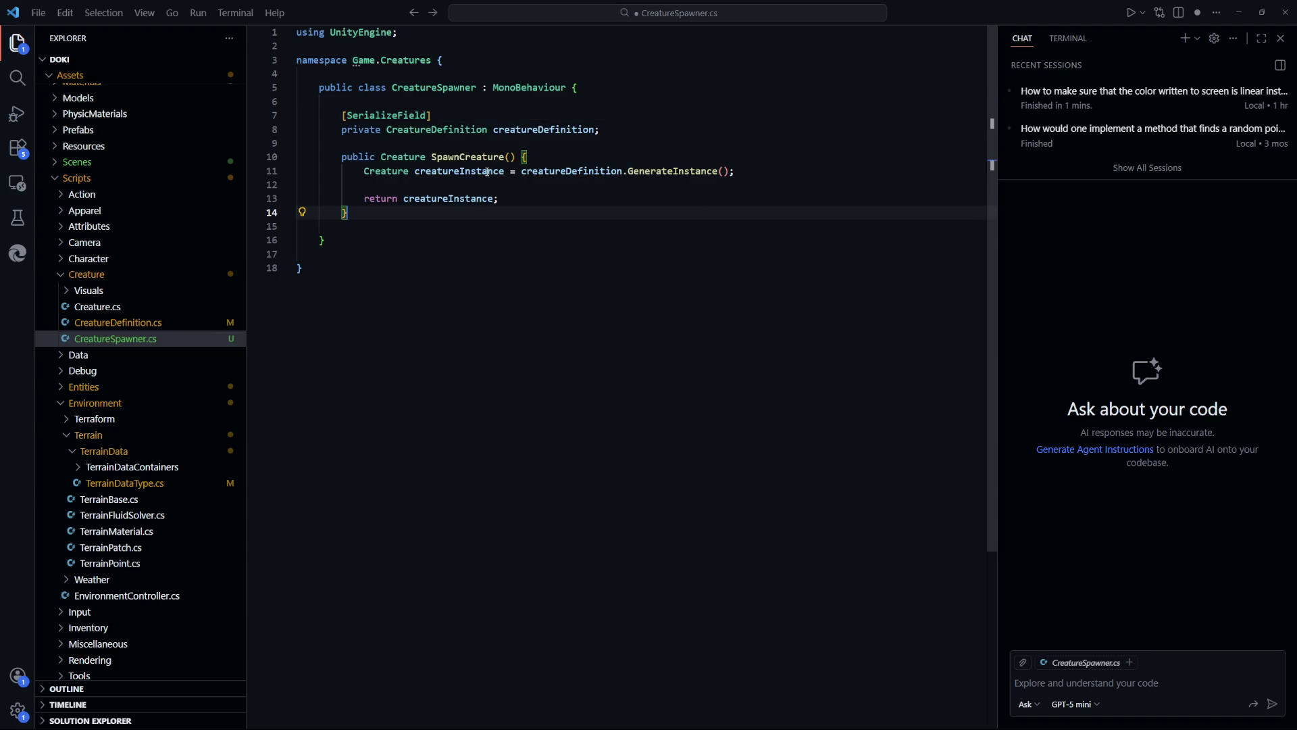
pyautogui.press('Up')
pyautogui.press('Up')
pyautogui.press('Up')
pyautogui.hotkey('ctrl', 'Right')
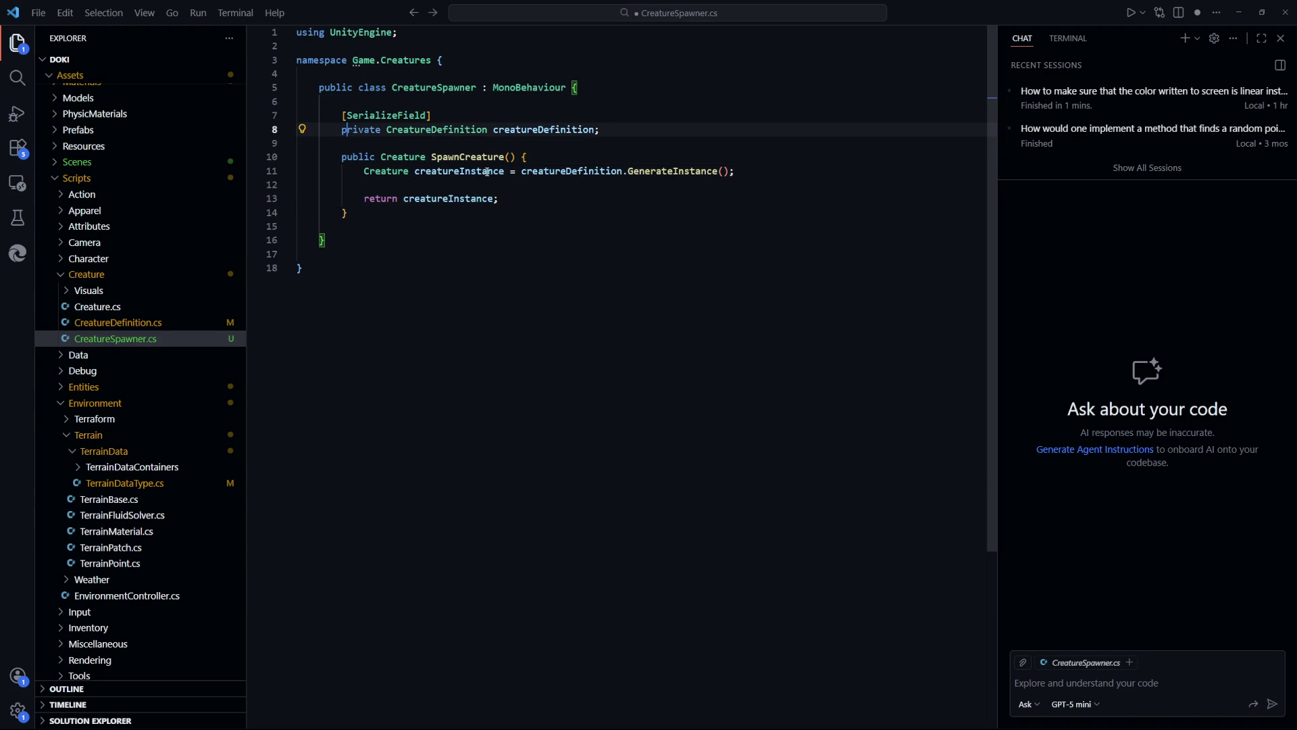
pyautogui.press('Right')
pyautogui.hotkey('ctrl', 'shift', 'Right')
pyautogui.write('[]')
pyautogui.hotkey('ctrl', 's')
pyautogui.hotkey('ctrl', 'Right')
pyautogui.press('F2')
pyautogui.write('s')
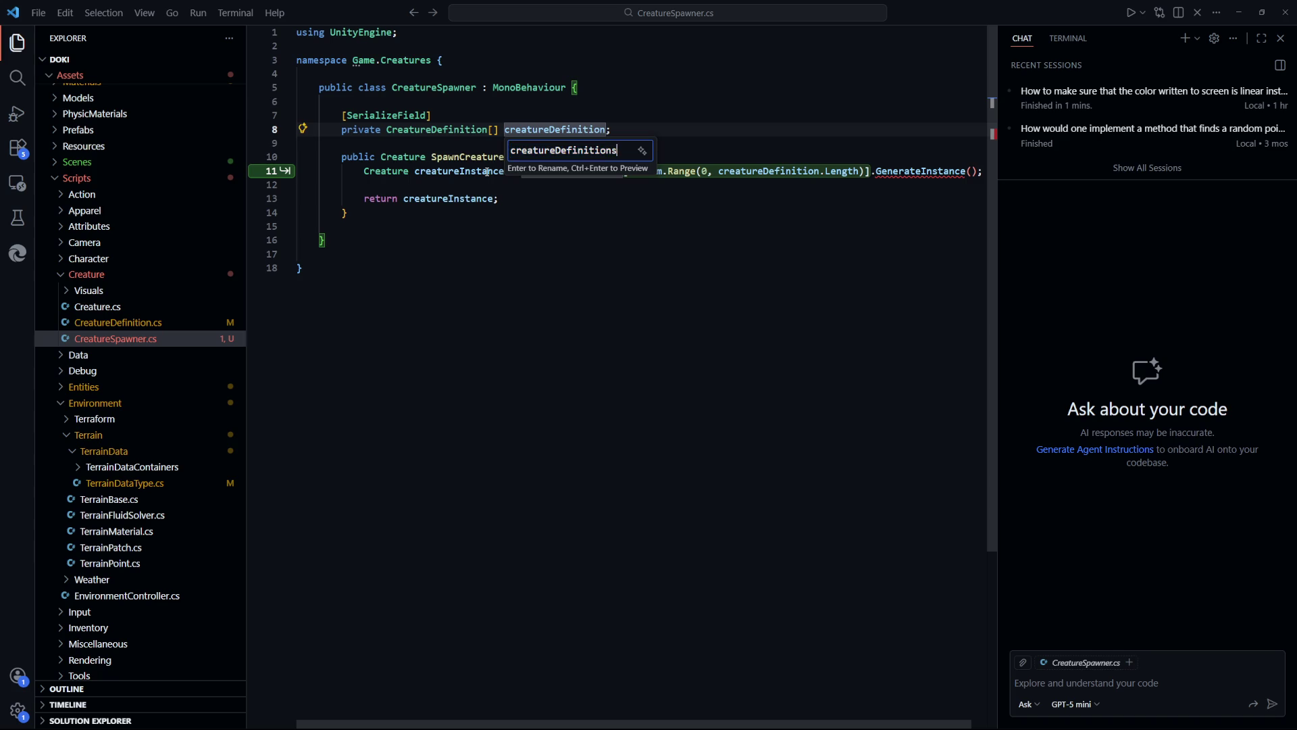
pyautogui.press('Return')
# Rename the method to SpawnCreatures and clear its creatureInstance and return lines
pyautogui.press('Down')
pyautogui.press('Down')
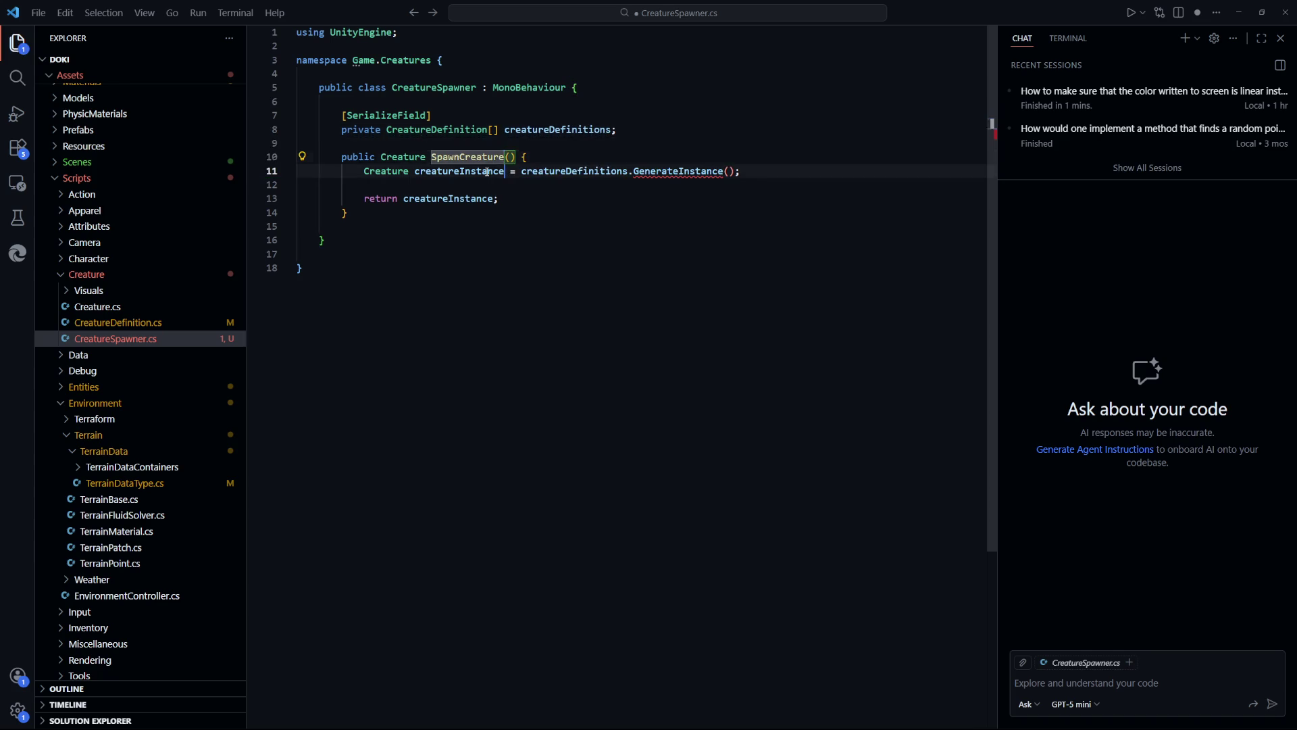
pyautogui.press('End')
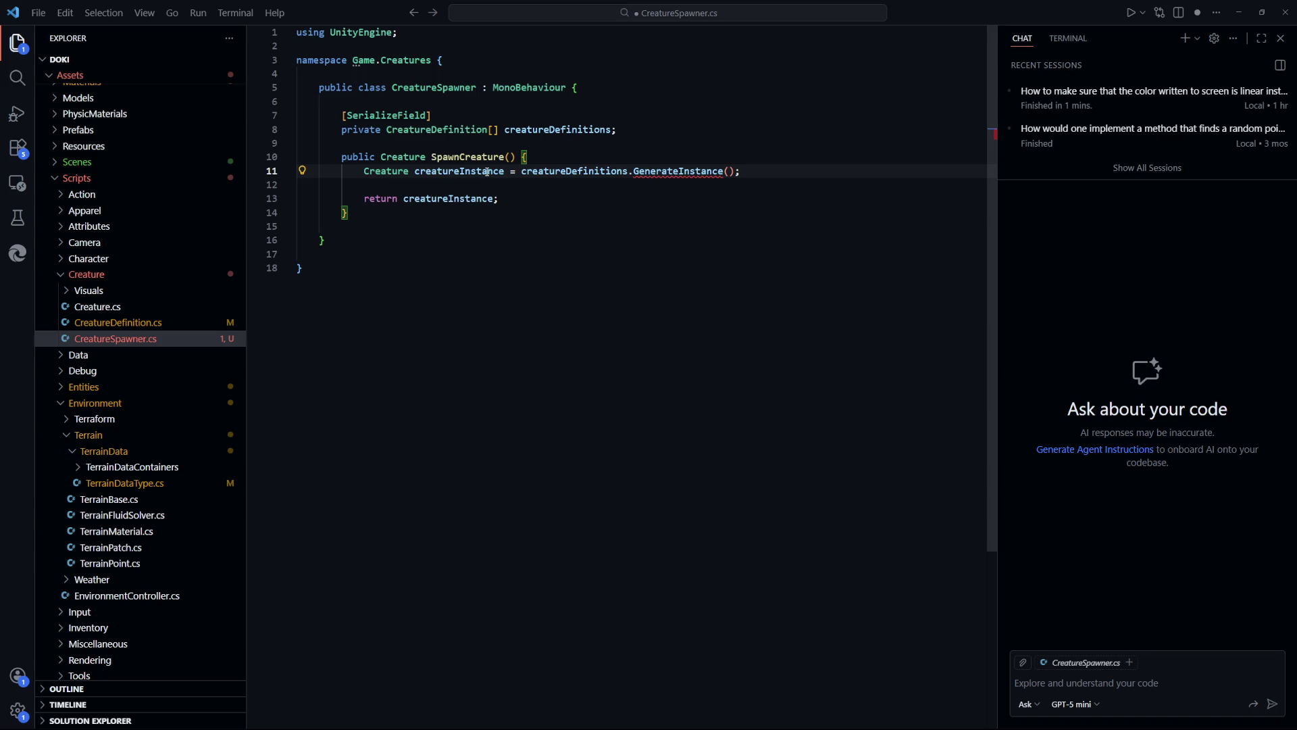
pyautogui.hotkey('ctrl', 'shift', 'k')
pyautogui.press('BackSpace')
pyautogui.hotkey('ctrl', 's')
pyautogui.press('Left')
pyautogui.press('Left')
pyautogui.write('s')
pyautogui.press('Down')
pyautogui.press('End')
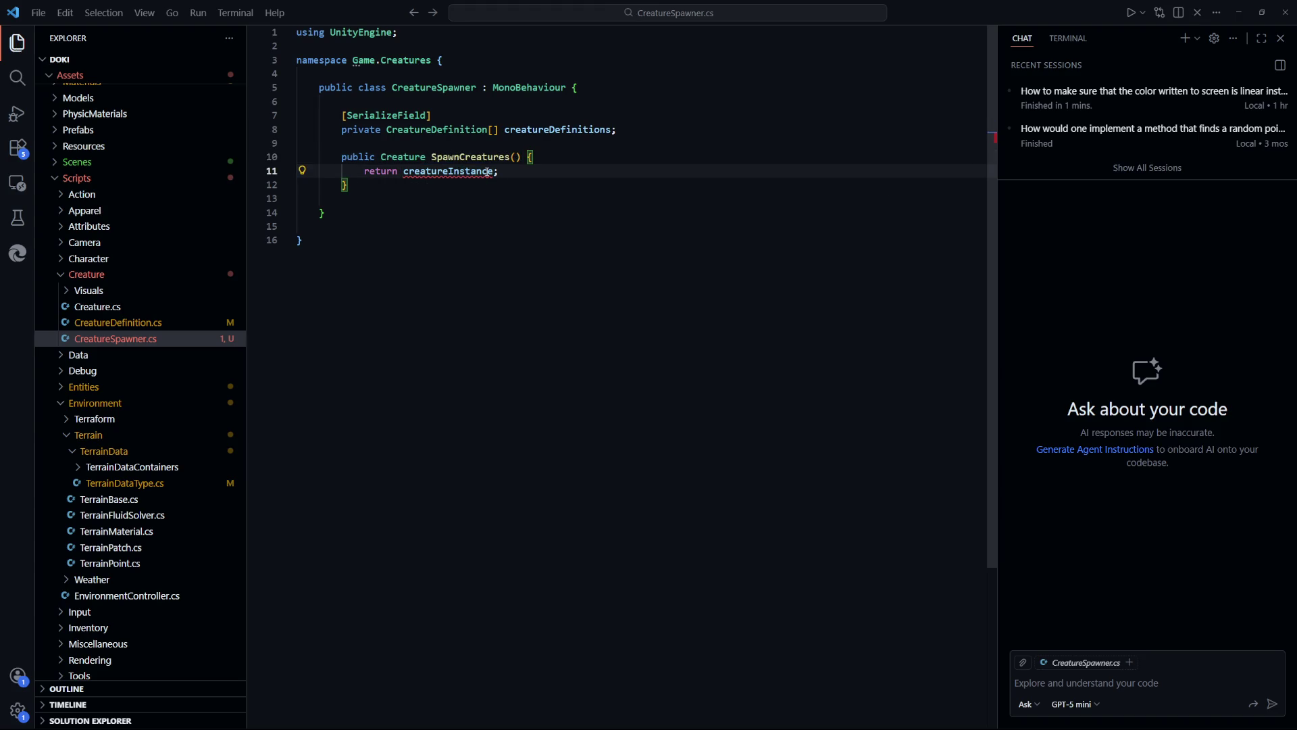
pyautogui.hotkey('ctrl', 'BackSpace')
pyautogui.hotkey('ctrl', 'BackSpace')
pyautogui.hotkey('ctrl', 'BackSpace')
pyautogui.hotkey('ctrl', 'BackSpace')
pyautogui.hotkey('ctrl', 'BackSpace')
pyautogui.hotkey('ctrl', 'Left')
pyautogui.hotkey('ctrl', 'Left')
pyautogui.hotkey('ctrl', 'Left')
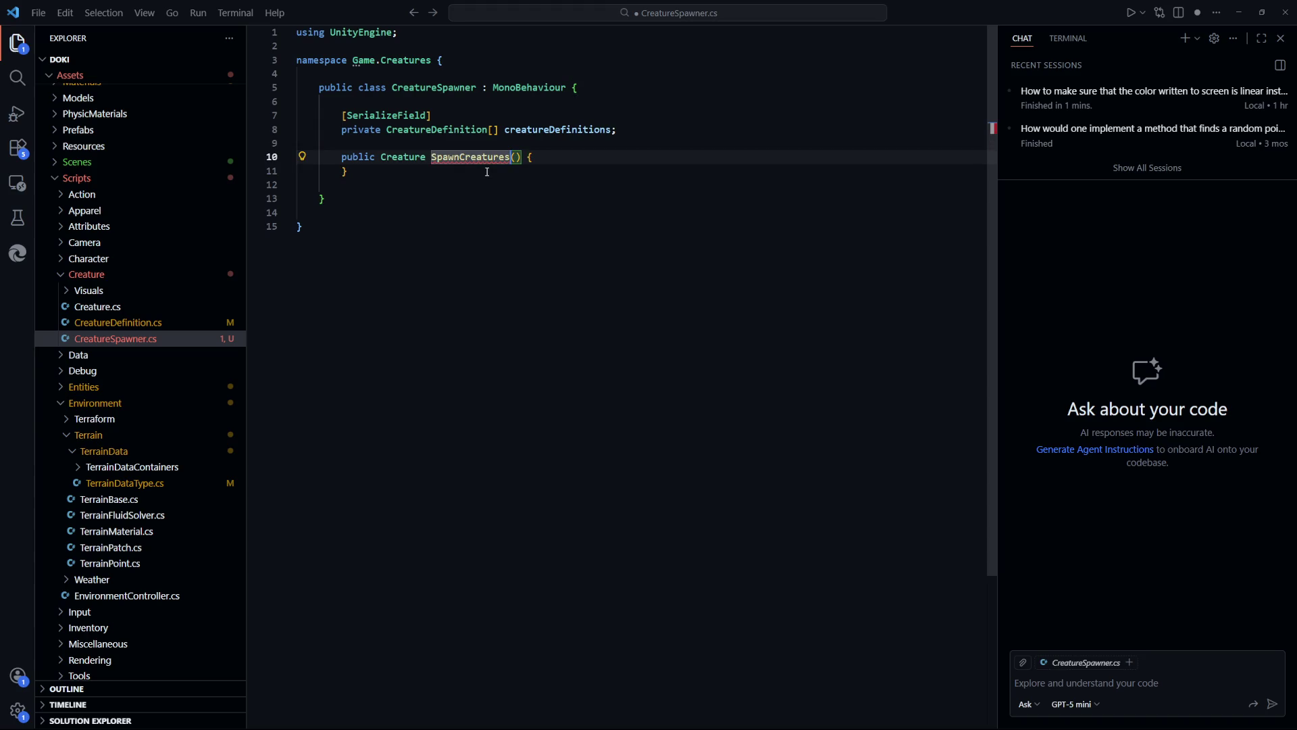
# Change the SpawnCreatures return type from Creature to void and save
pyautogui.hotkey('ctrl', 'Delete')
pyautogui.write('void')
pyautogui.hotkey('ctrl', 's')
pyautogui.press('Escape')
# Add a private Awake() method that calls SpawnCreatures() and save the file
pyautogui.press('End')
pyautogui.press('Return')
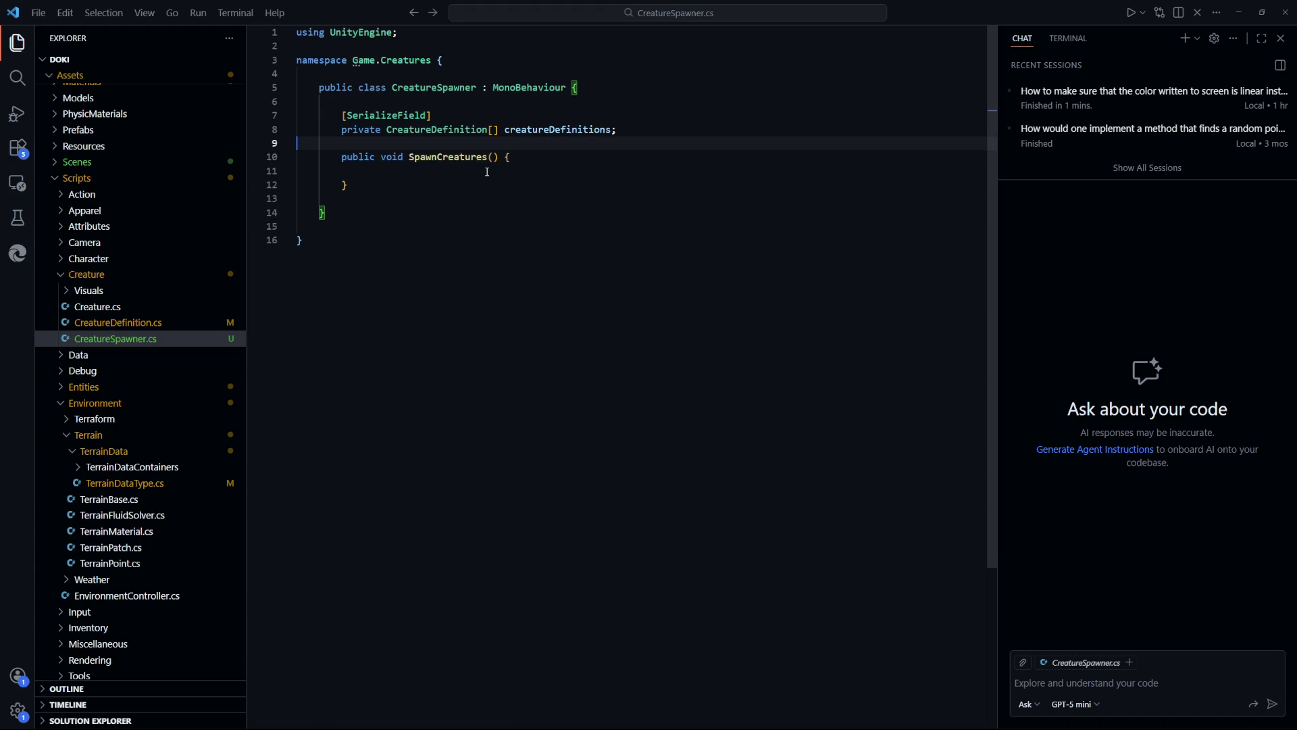
pyautogui.press('Up')
pyautogui.hotkey('ctrl', 'shift', 'Return')
pyautogui.hotkey('ctrl', 'shift', 'Return')
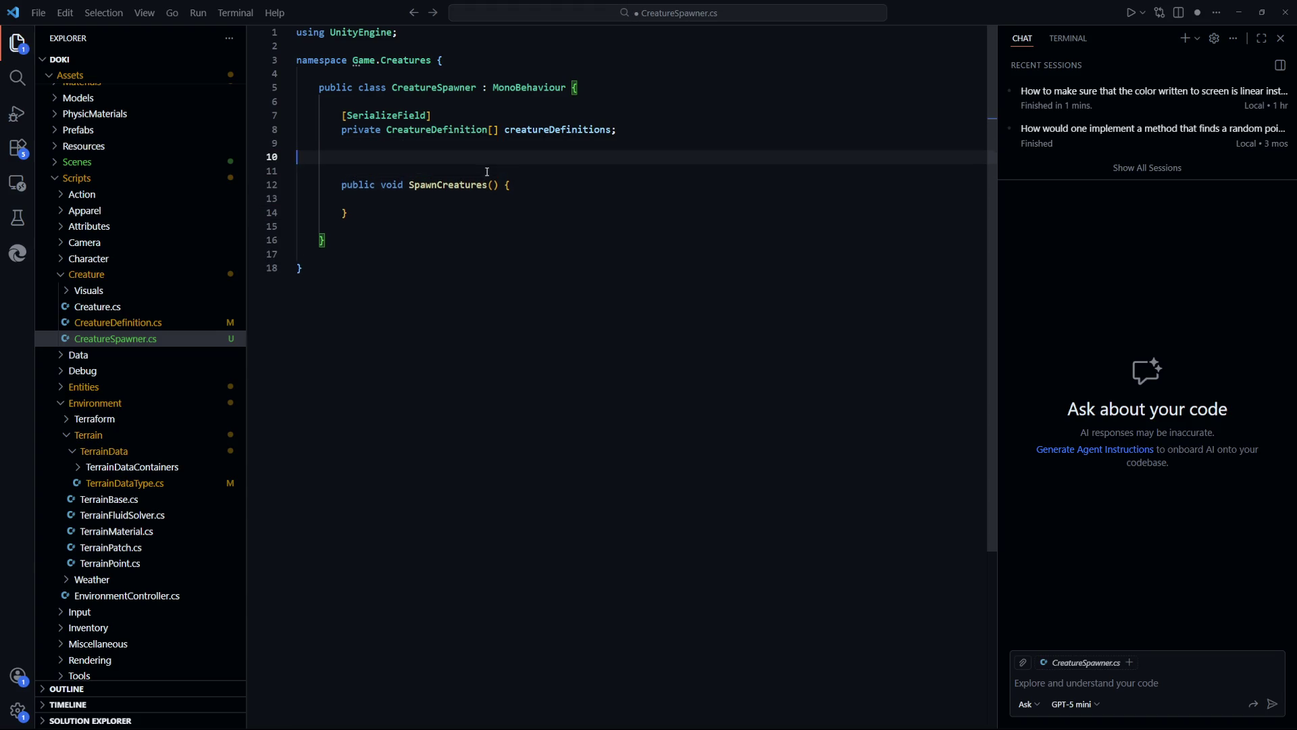
pyautogui.press('Tab')
pyautogui.press('Escape')
pyautogui.write('private void Awa')
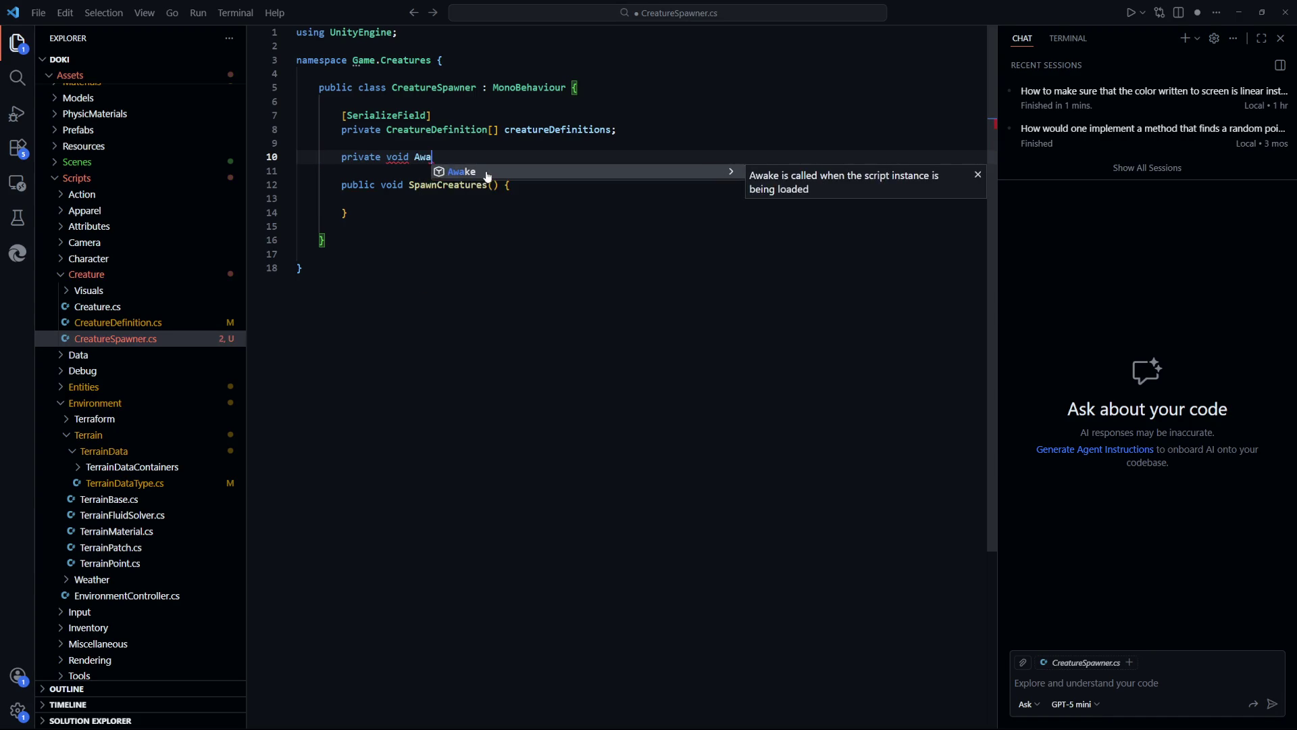
pyautogui.press('Return')
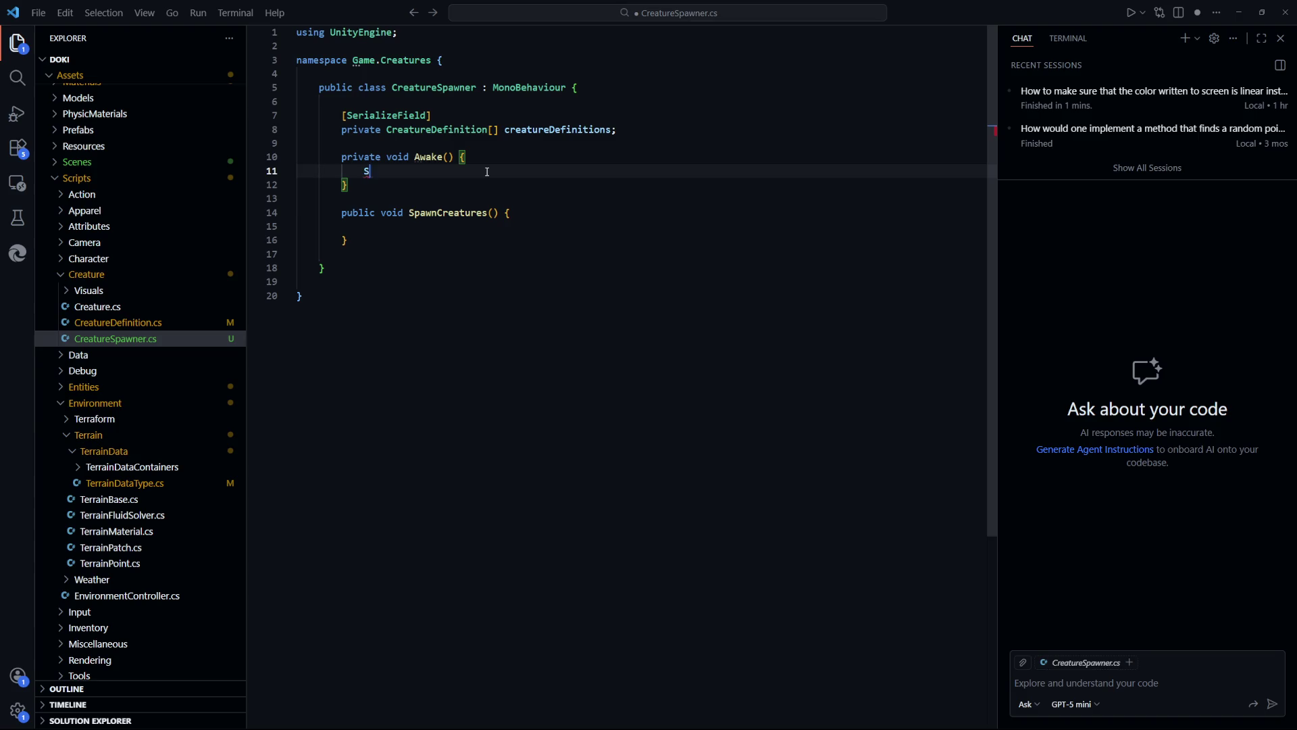
pyautogui.write('Spawn')
pyautogui.press('Tab')
pyautogui.press('Right')
pyautogui.press('Right')
pyautogui.press('Right')
pyautogui.hotkey('ctrl', 's')
pyautogui.press('Down')
pyautogui.press('Down')
pyautogui.press('Down')
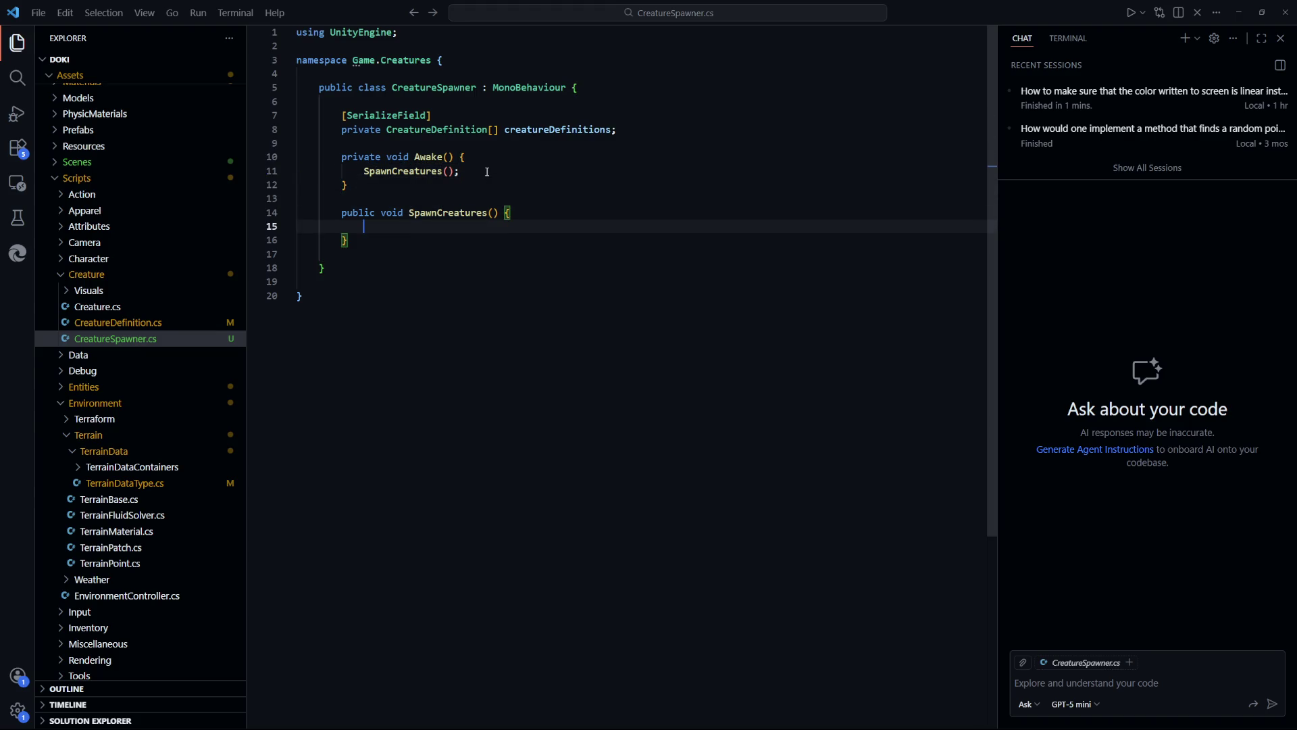
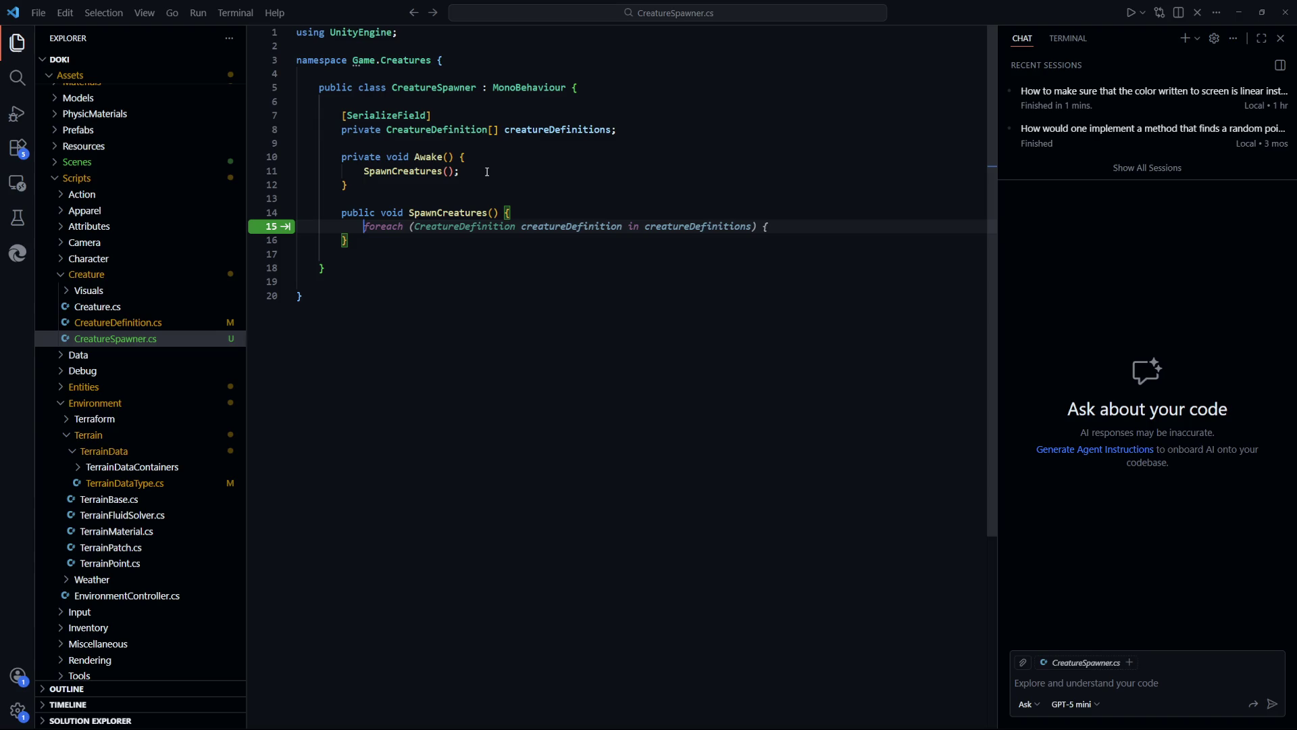
# Start a foreach loop over creatureDefinitions with CreatureDefinition as the element type
pyautogui.press('Escape')
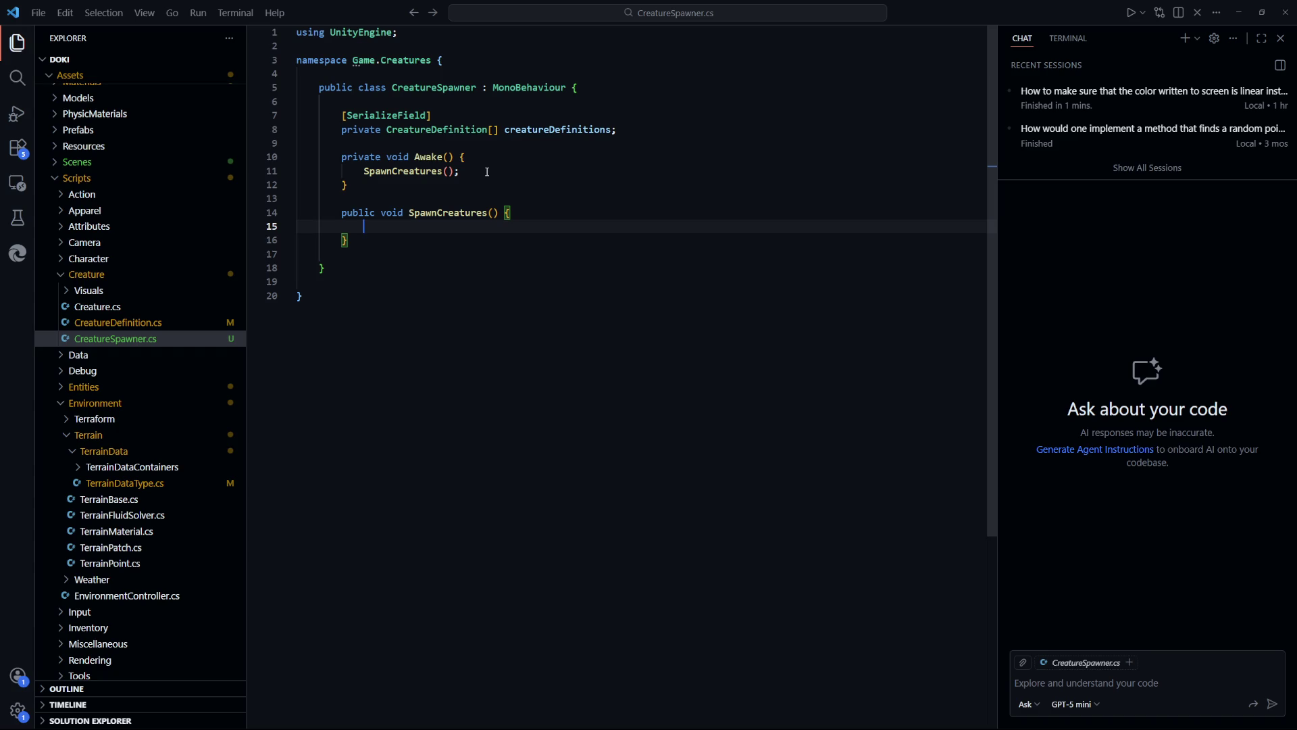
pyautogui.write('foreach (')
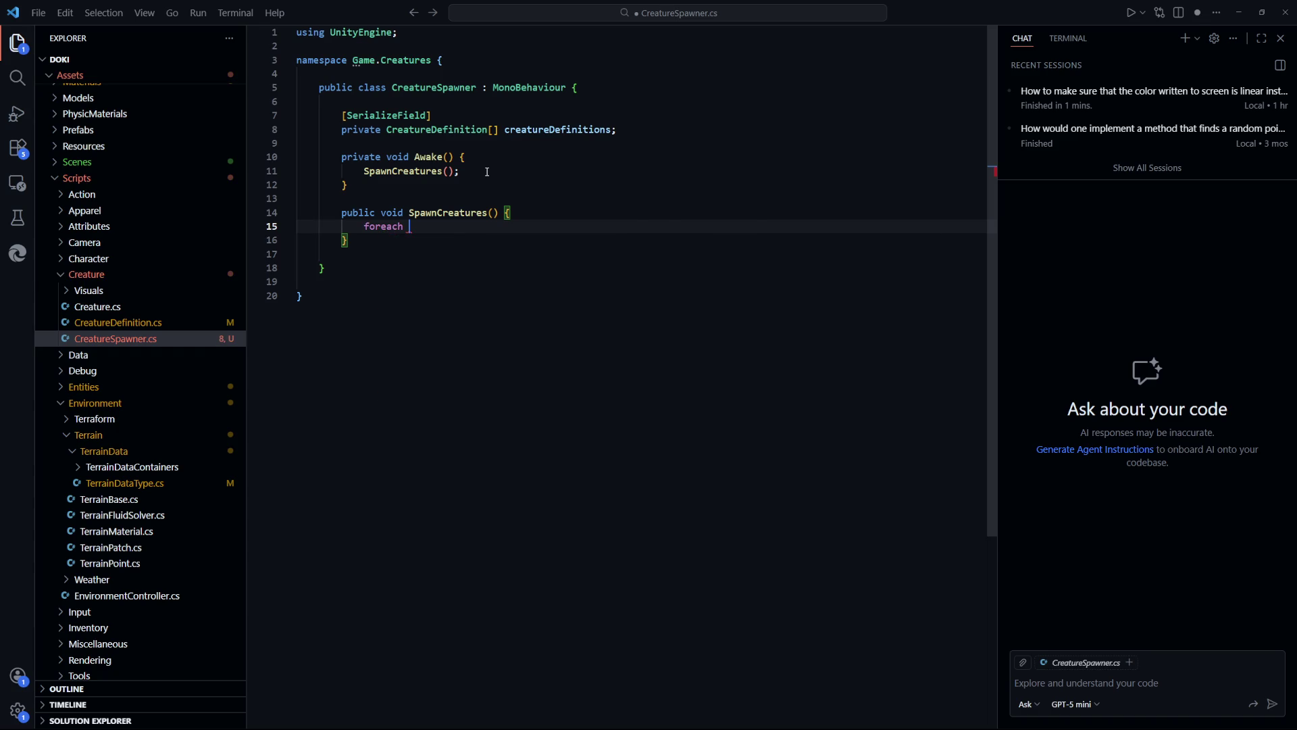
pyautogui.hotkey('ctrl', 's')
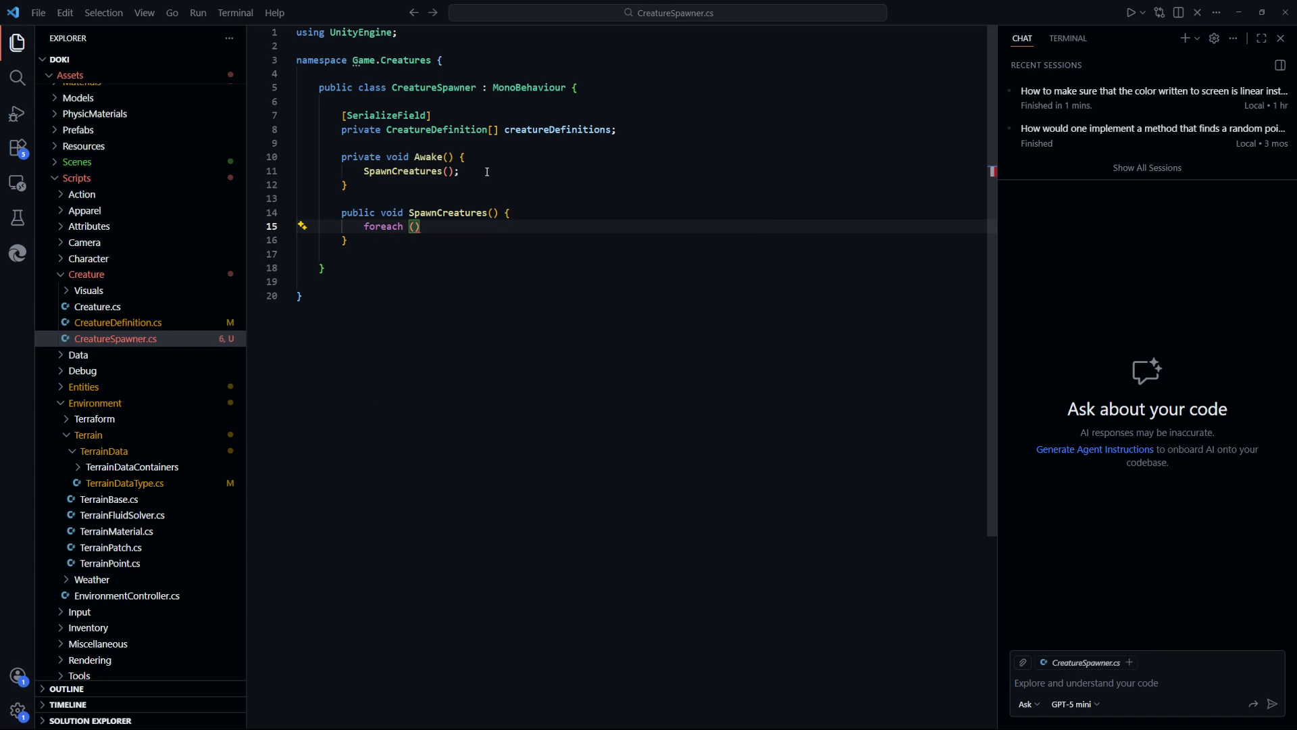
pyautogui.write('Crea')
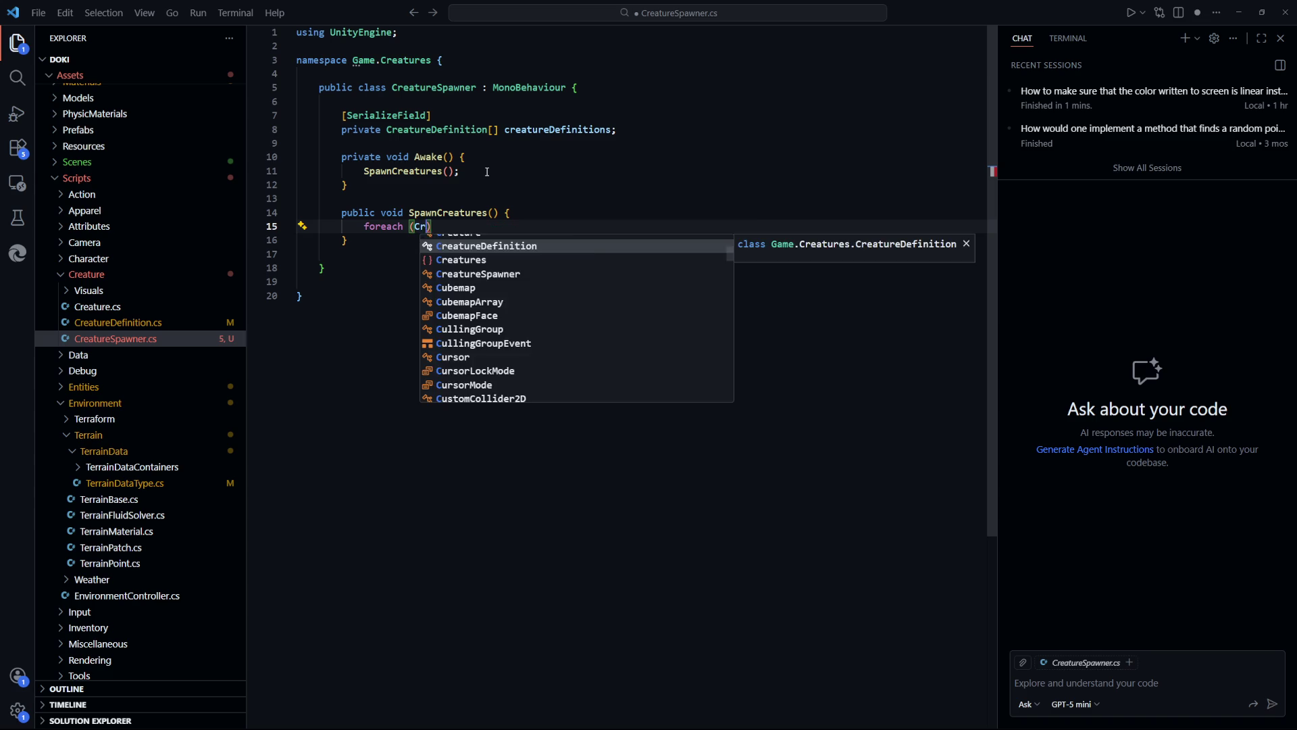
pyautogui.press('Down')
pyautogui.press('Down')
pyautogui.press('Down')
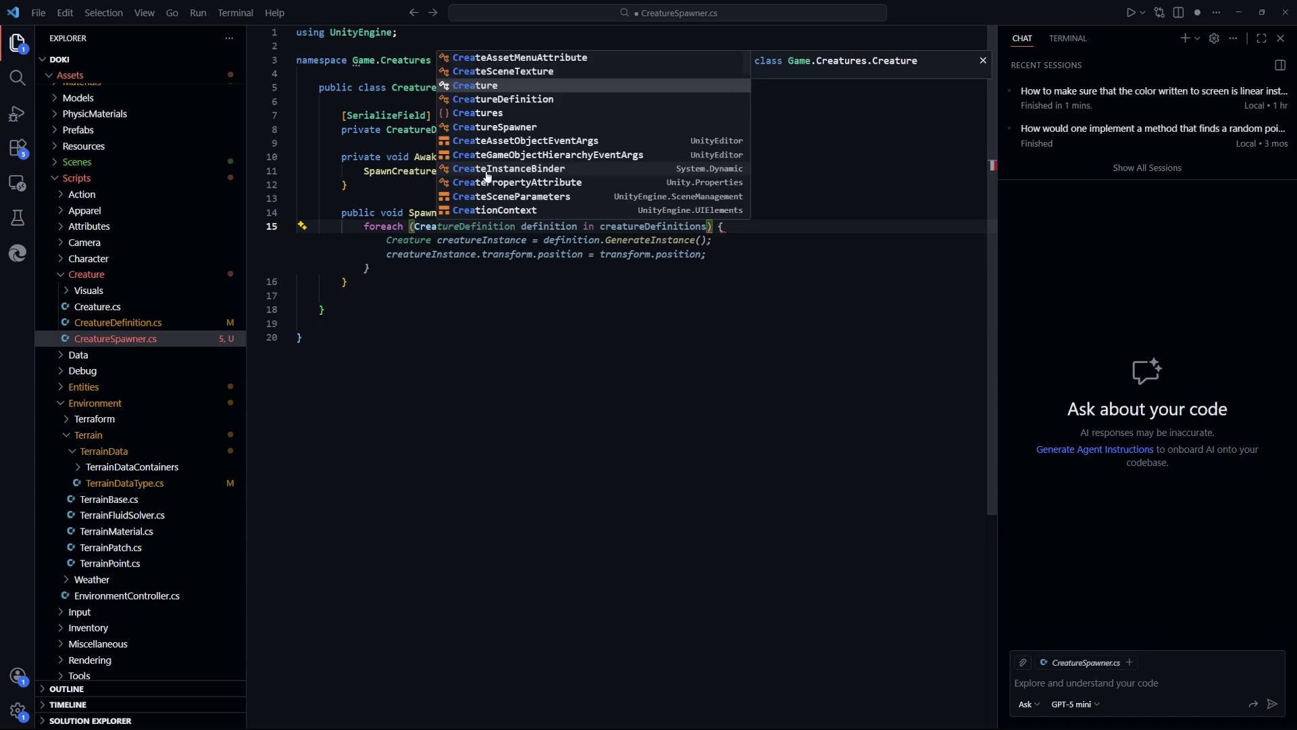
pyautogui.press('Tab')
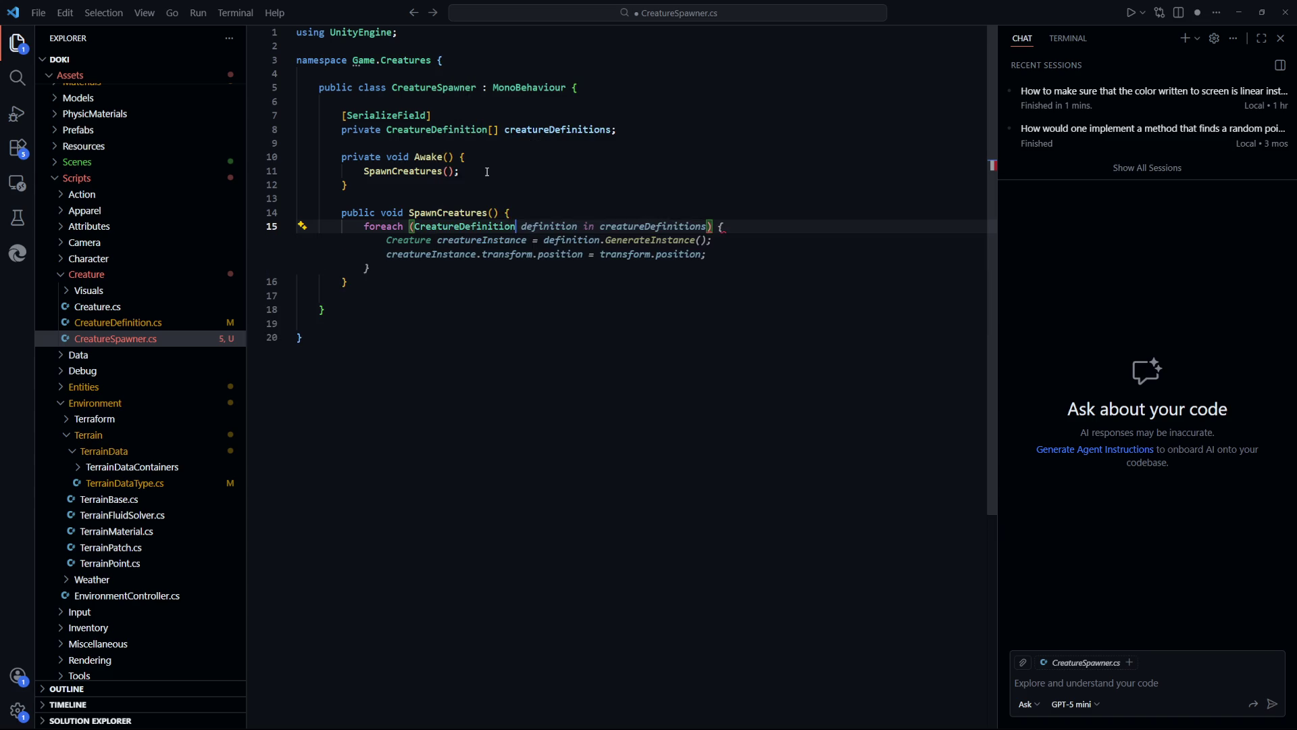
# Accept the loop body that generates each creature and places it at the spawner, then save
pyautogui.press('Tab')
pyautogui.hotkey('ctrl', 's')
pyautogui.press('Up')
pyautogui.press('Up')
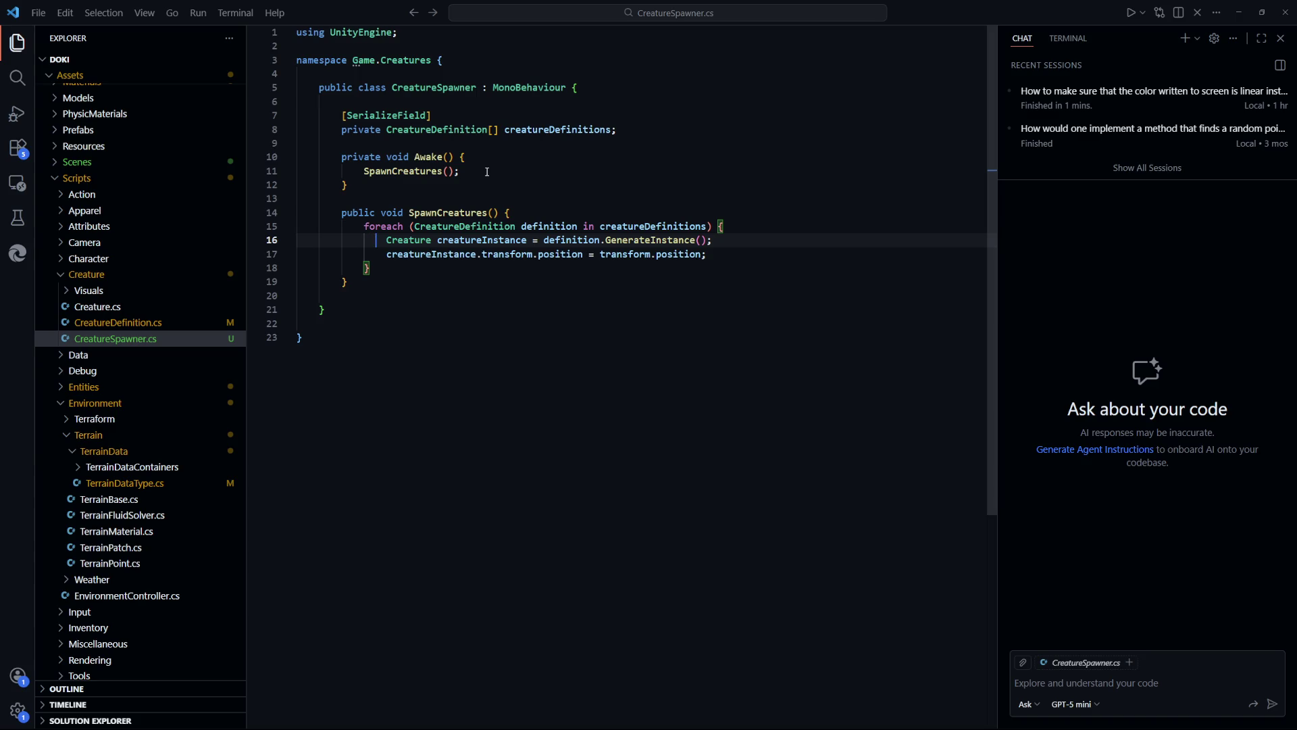
pyautogui.press('Down')
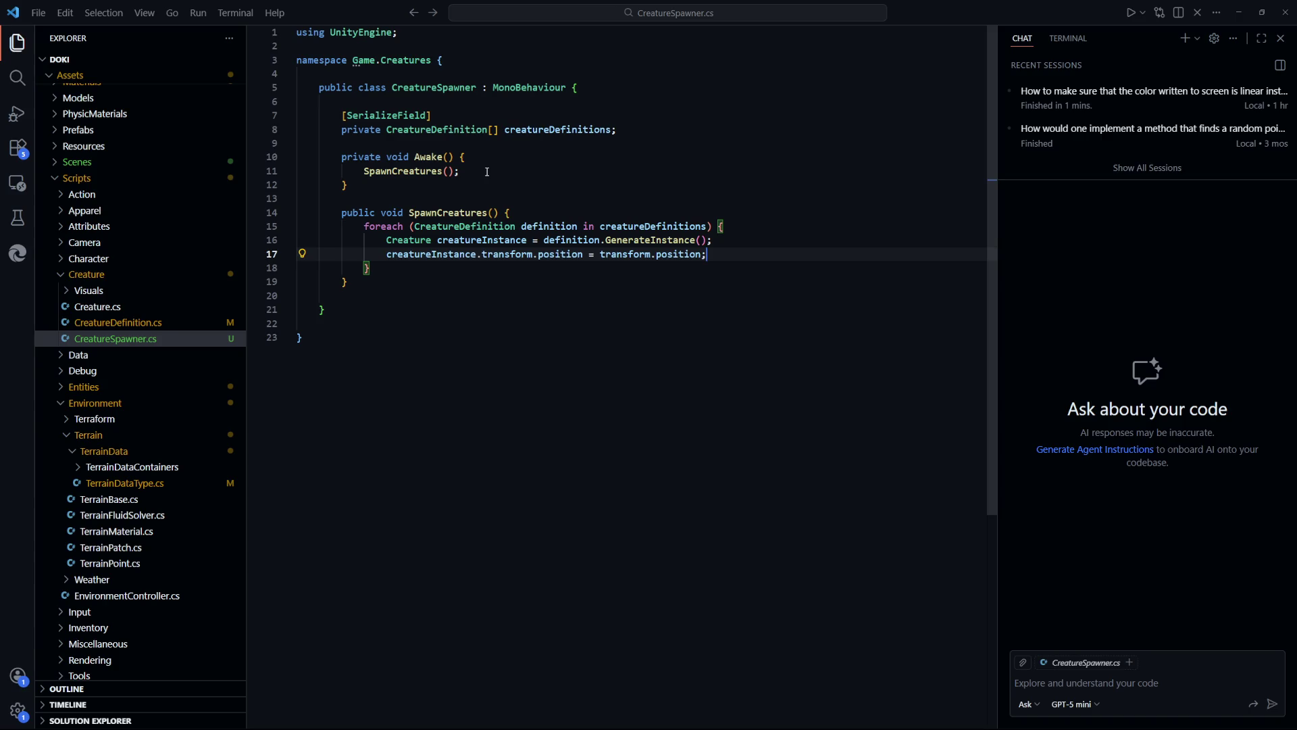
pyautogui.hotkey('ctrl', 'p')
# Open EnvironmentController.cs, look through it, and go to the TerrainBase class definition
pyautogui.write('EnvironmentController')
pyautogui.press('Return')
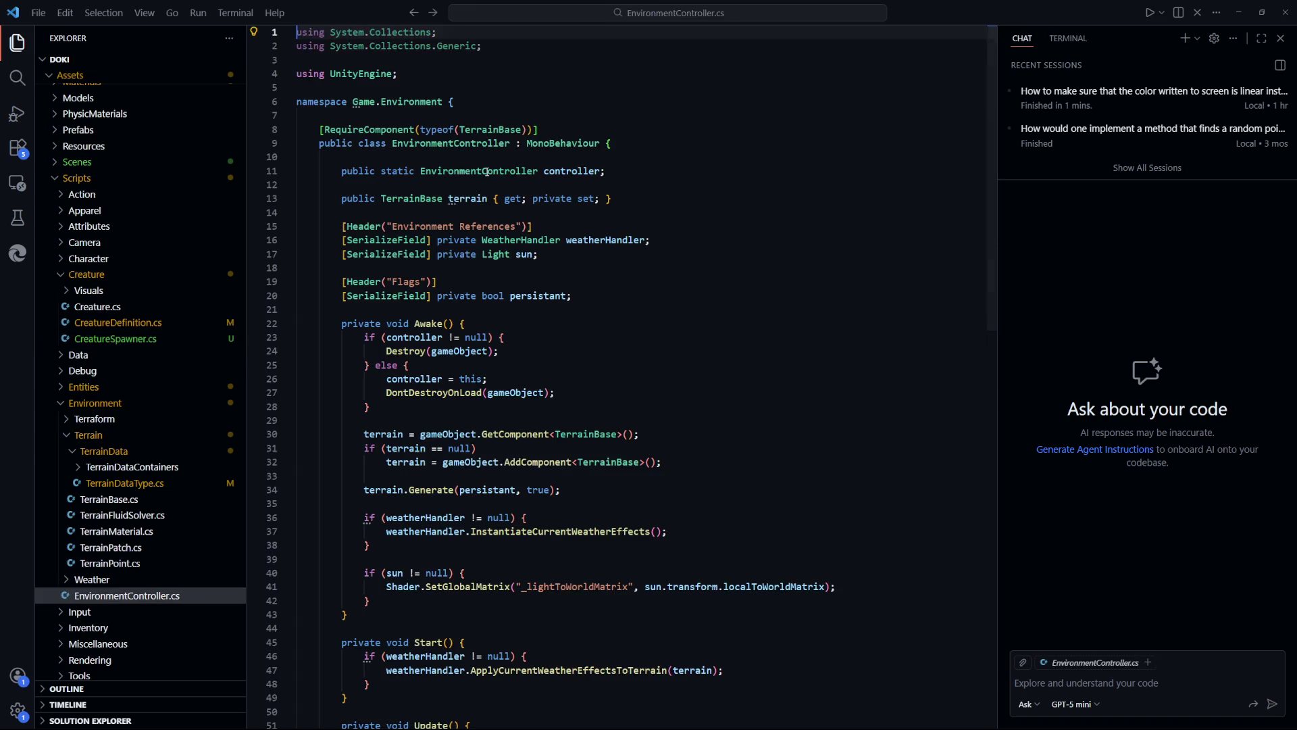
pyautogui.scroll(-1, 679, 395)
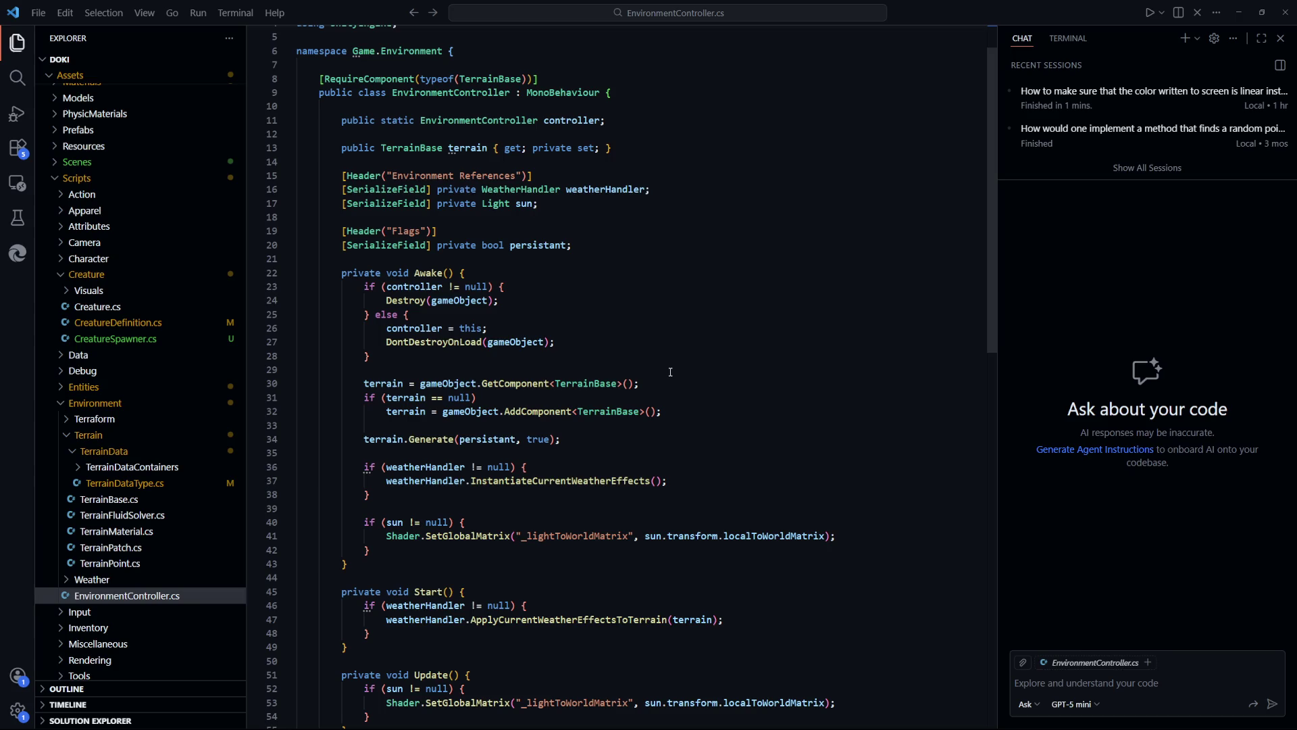
pyautogui.scroll(-5, 671, 367)
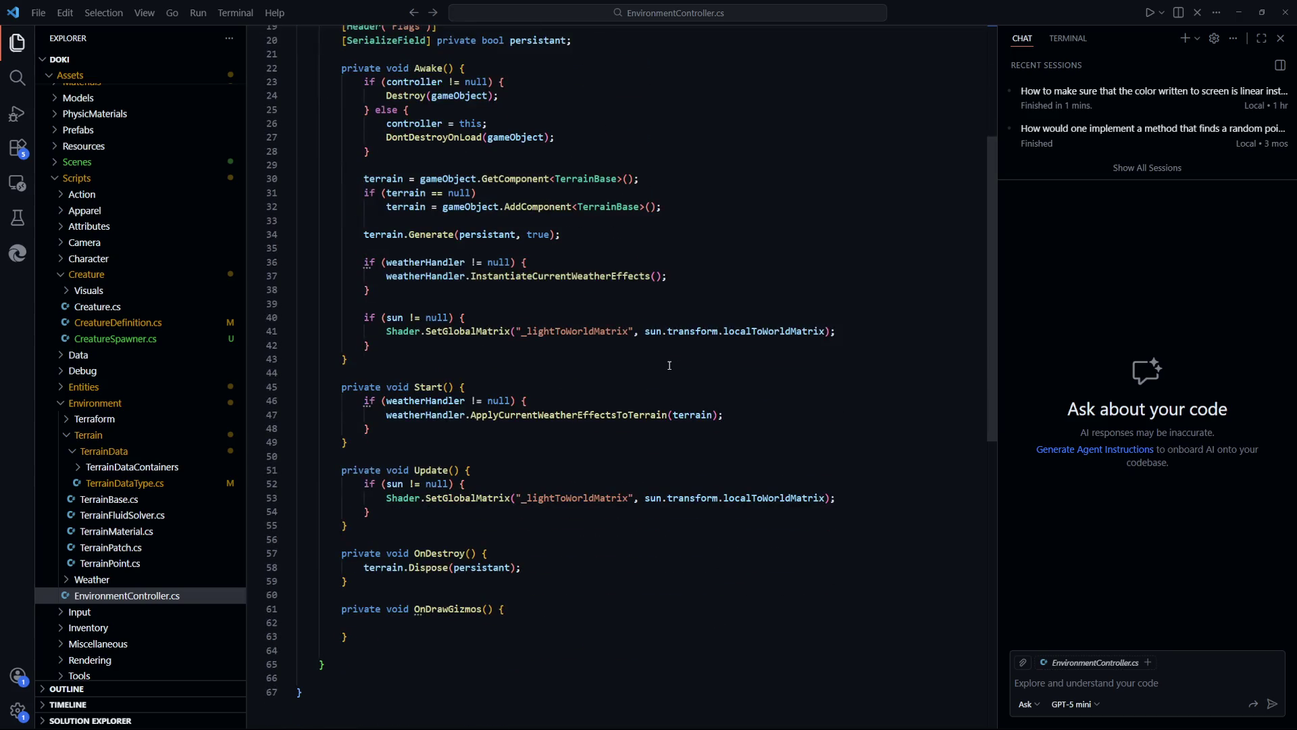
pyautogui.scroll(5, 670, 366)
pyautogui.scroll(1, 668, 345)
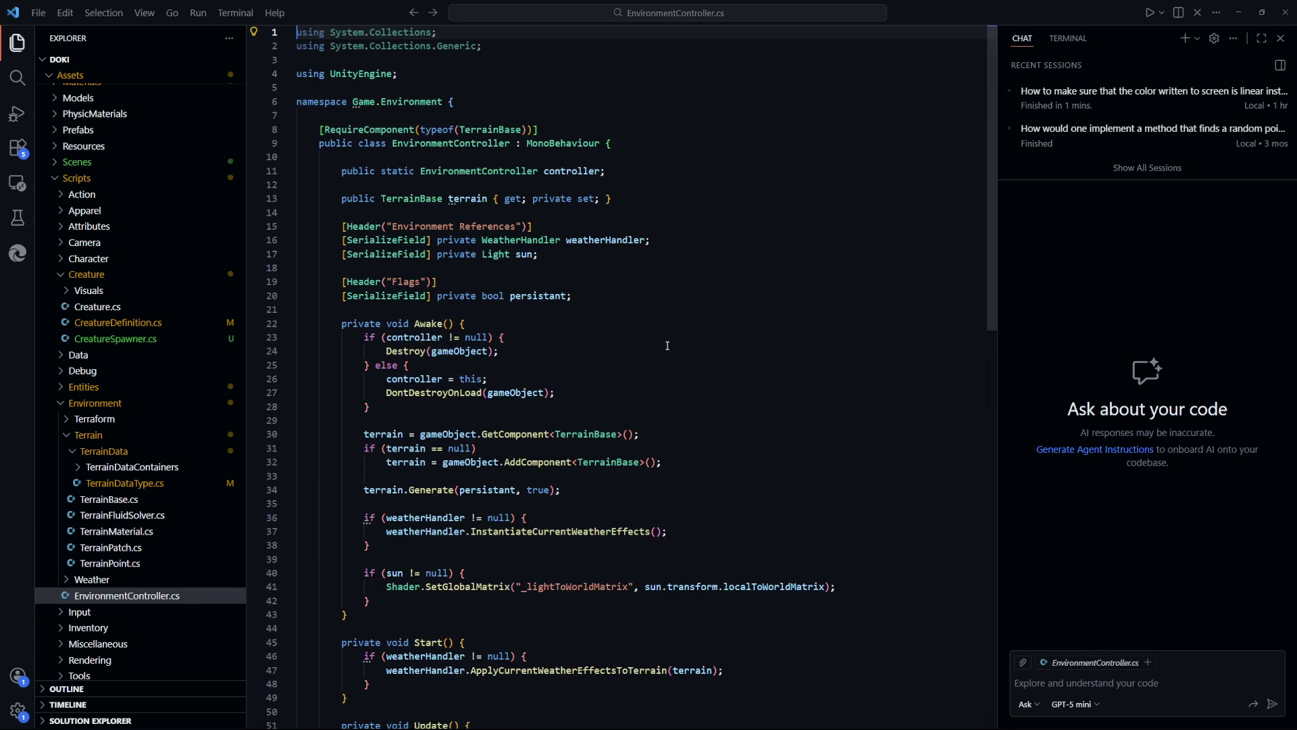
pyautogui.click(409, 199)
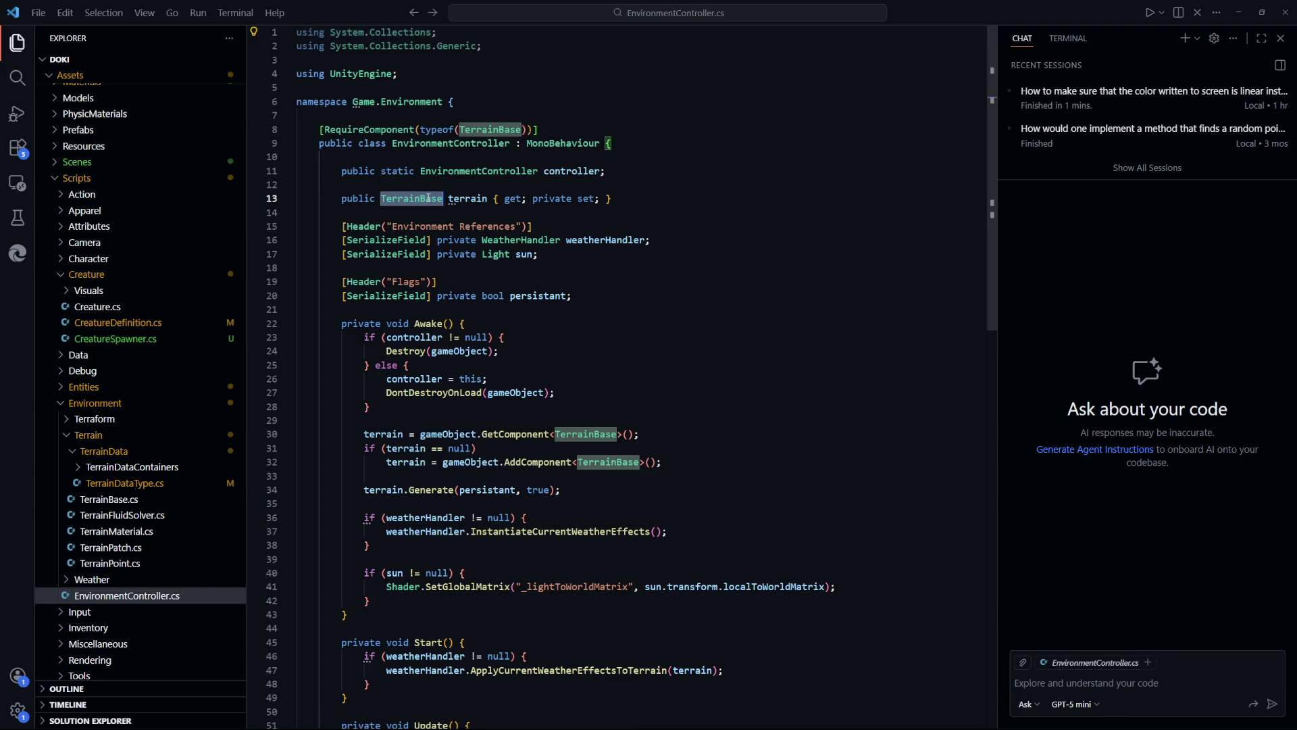
pyautogui.keyDown('ctrl'); pyautogui.click(429, 198); pyautogui.keyUp('ctrl')
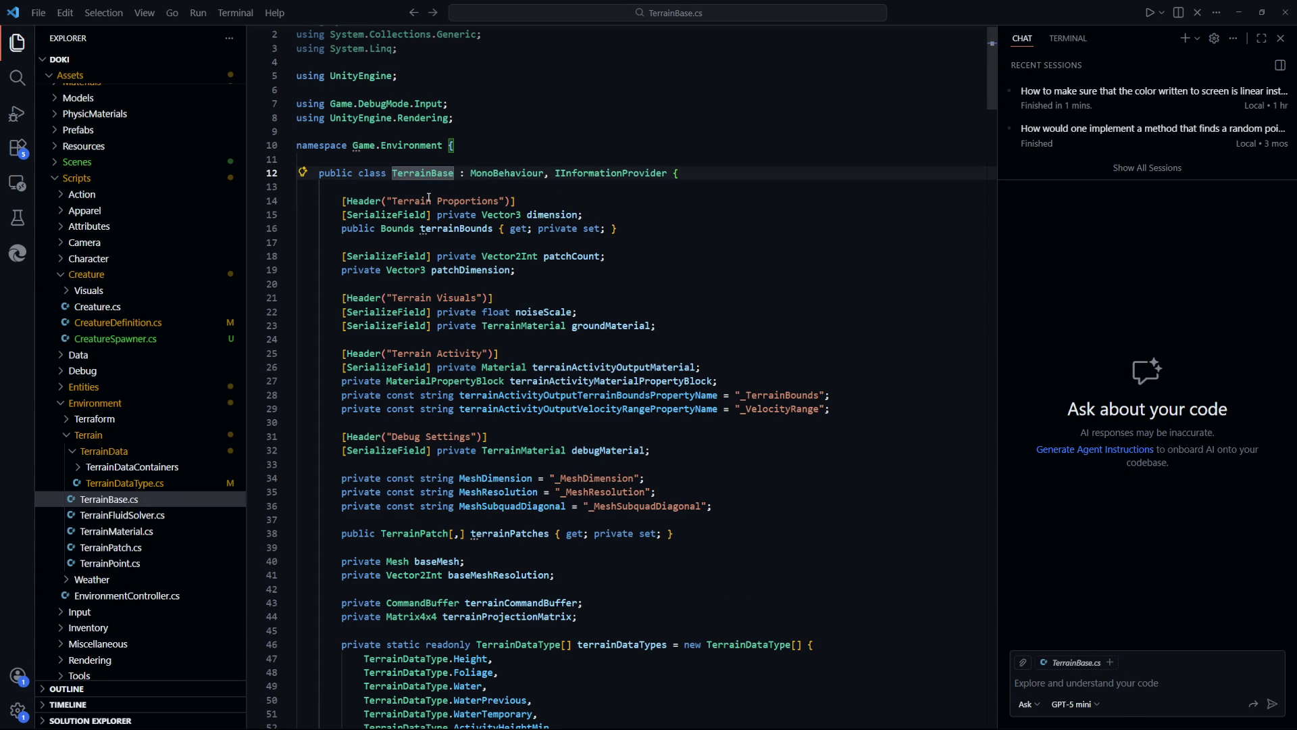
# Highlight the dimension field in TerrainBase.cs, then start a quick file search
pyautogui.moveTo(628, 215)
pyautogui.mouseDown()
pyautogui.moveTo(500, 214)
pyautogui.moveTo(532, 214)
pyautogui.mouseUp()
pyautogui.moveTo(621, 218); pyautogui.dragTo(518, 214)
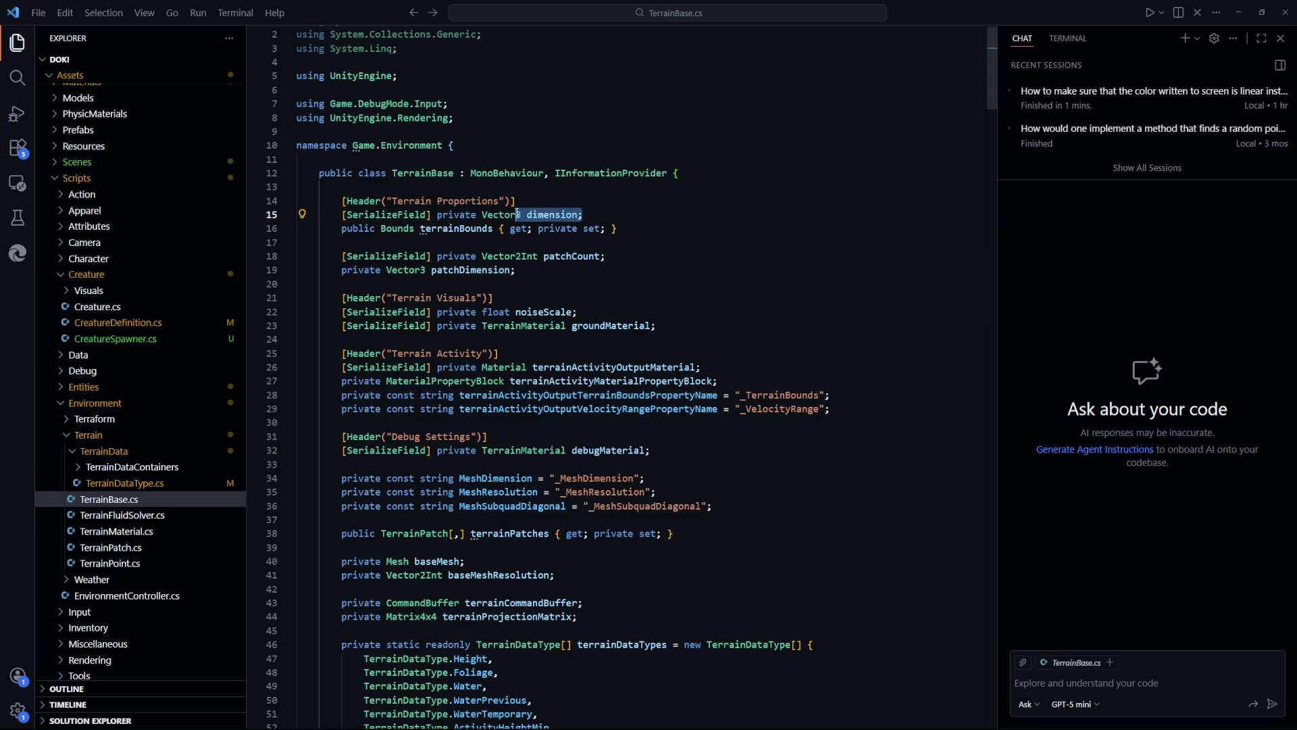
pyautogui.doubleClick(552, 214)
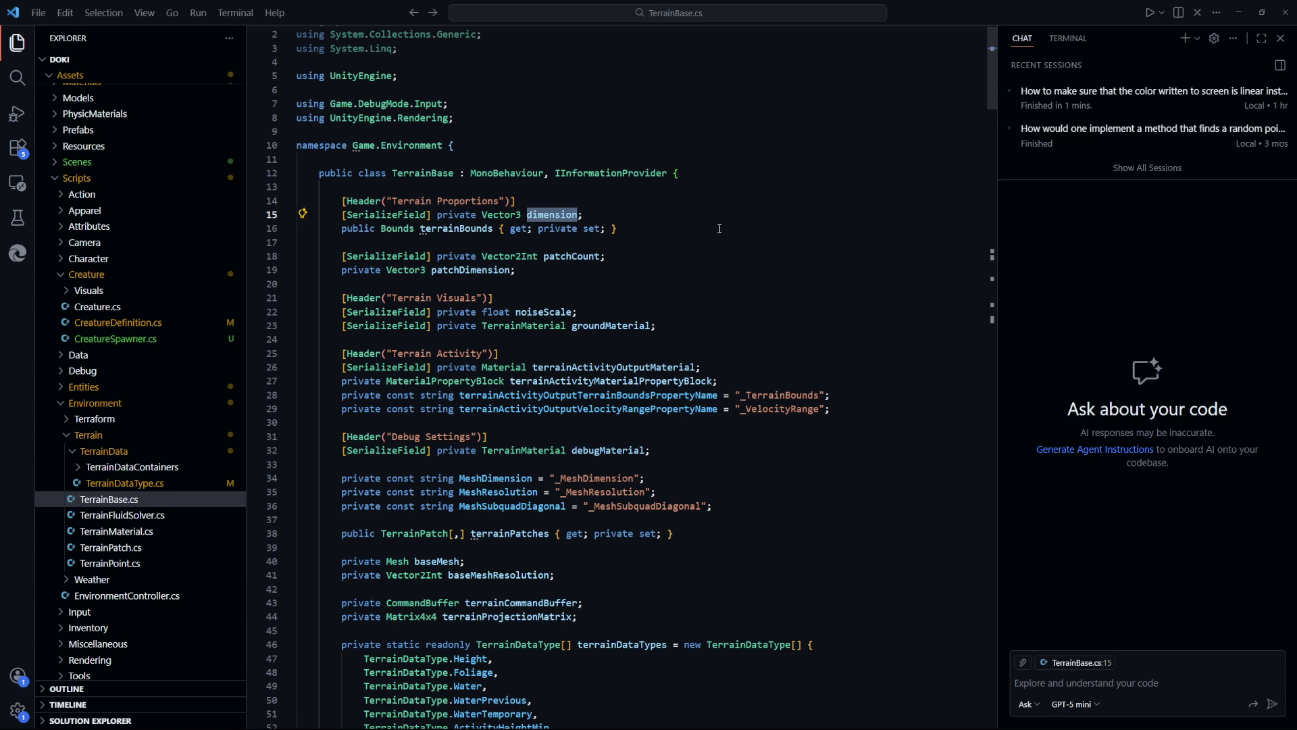
pyautogui.click(719, 227)
pyautogui.hotkey('ctrl', 'p')
pyautogui.write('math')
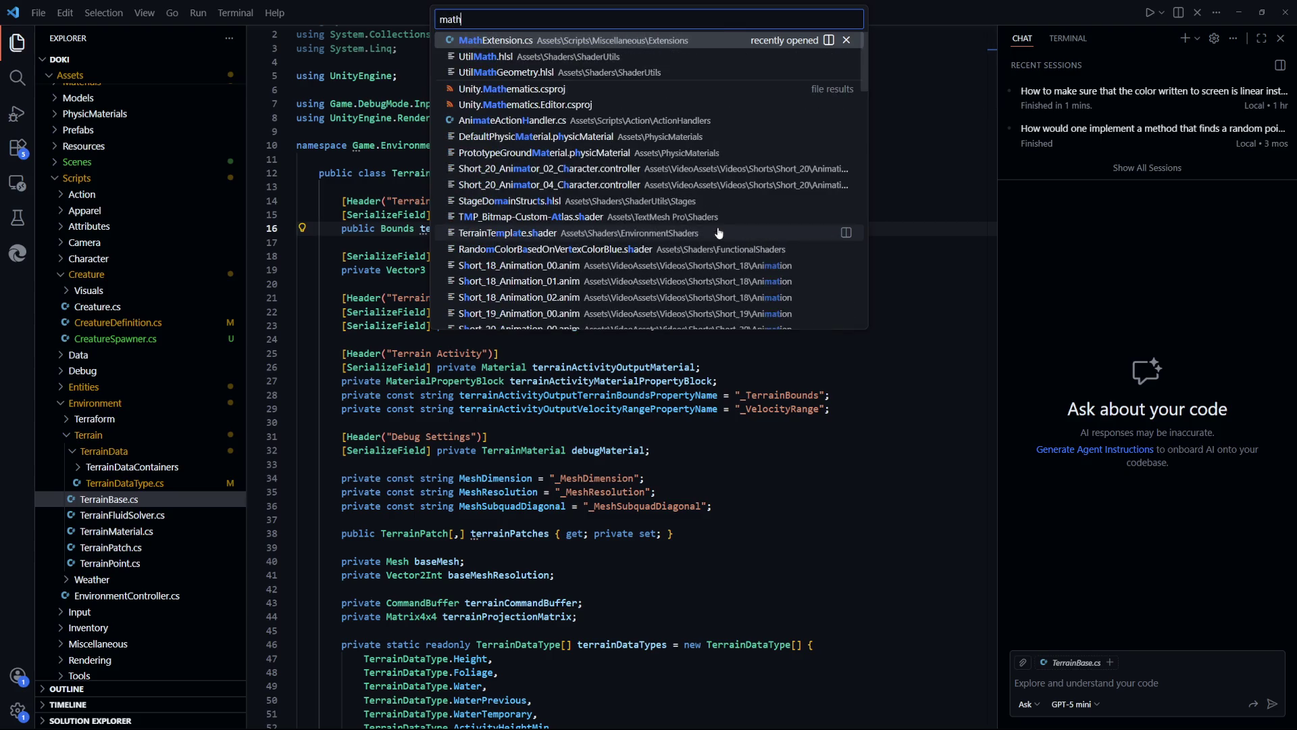
pyautogui.press('Escape')
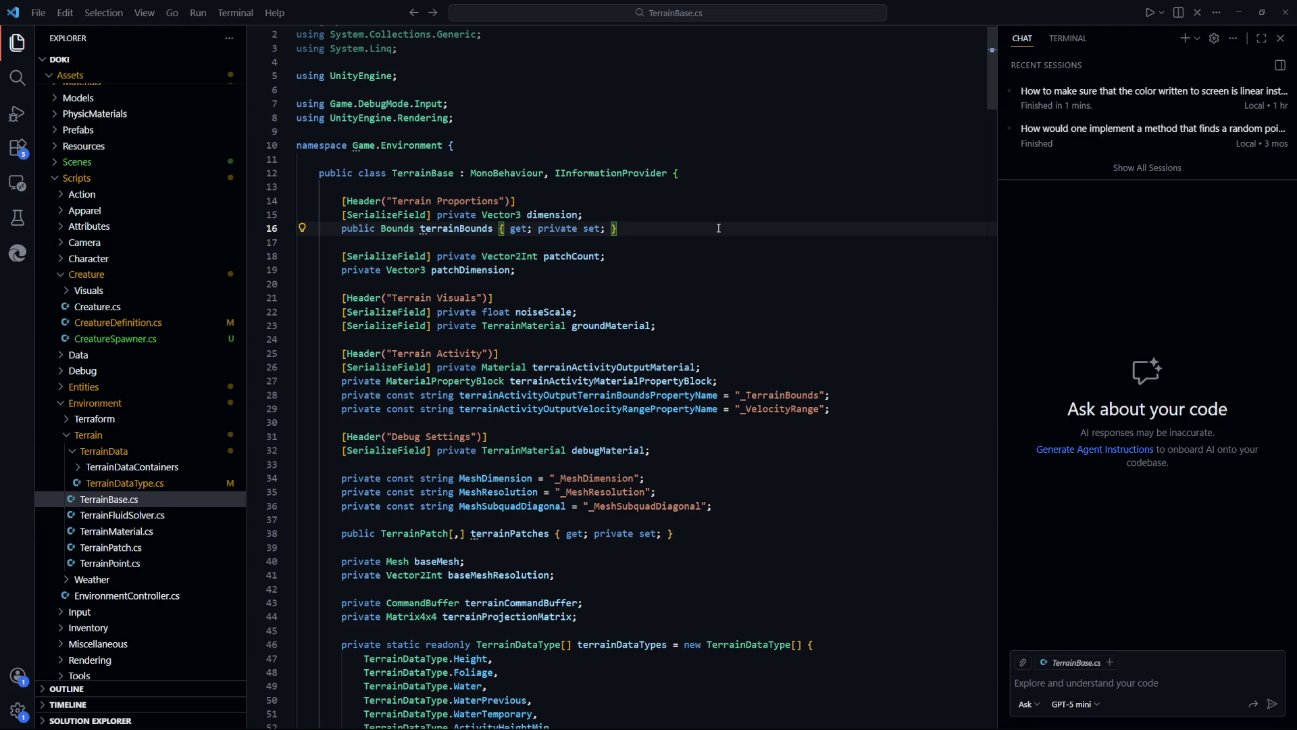
pyautogui.hotkey('ctrl', 'f')
pyautogui.write('bound')
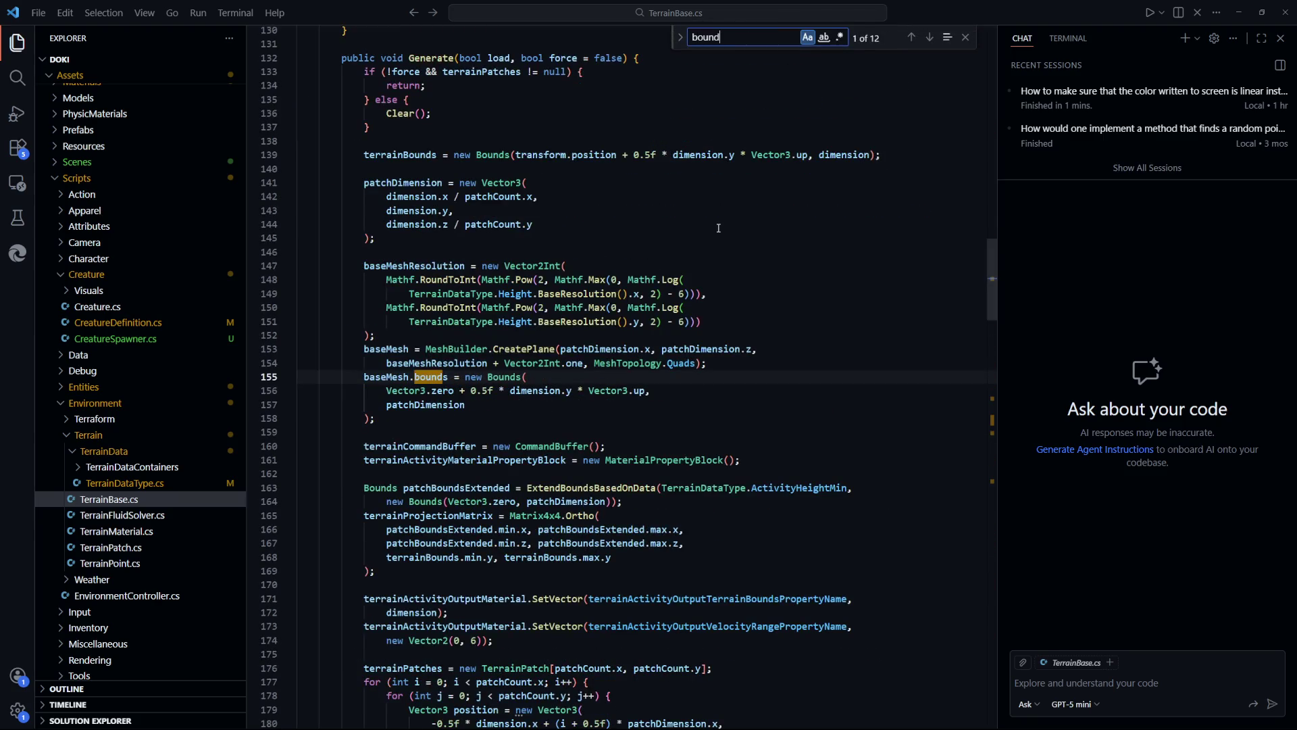
pyautogui.write('s')
pyautogui.press('Return')
pyautogui.press('Return')
pyautogui.press('Return')
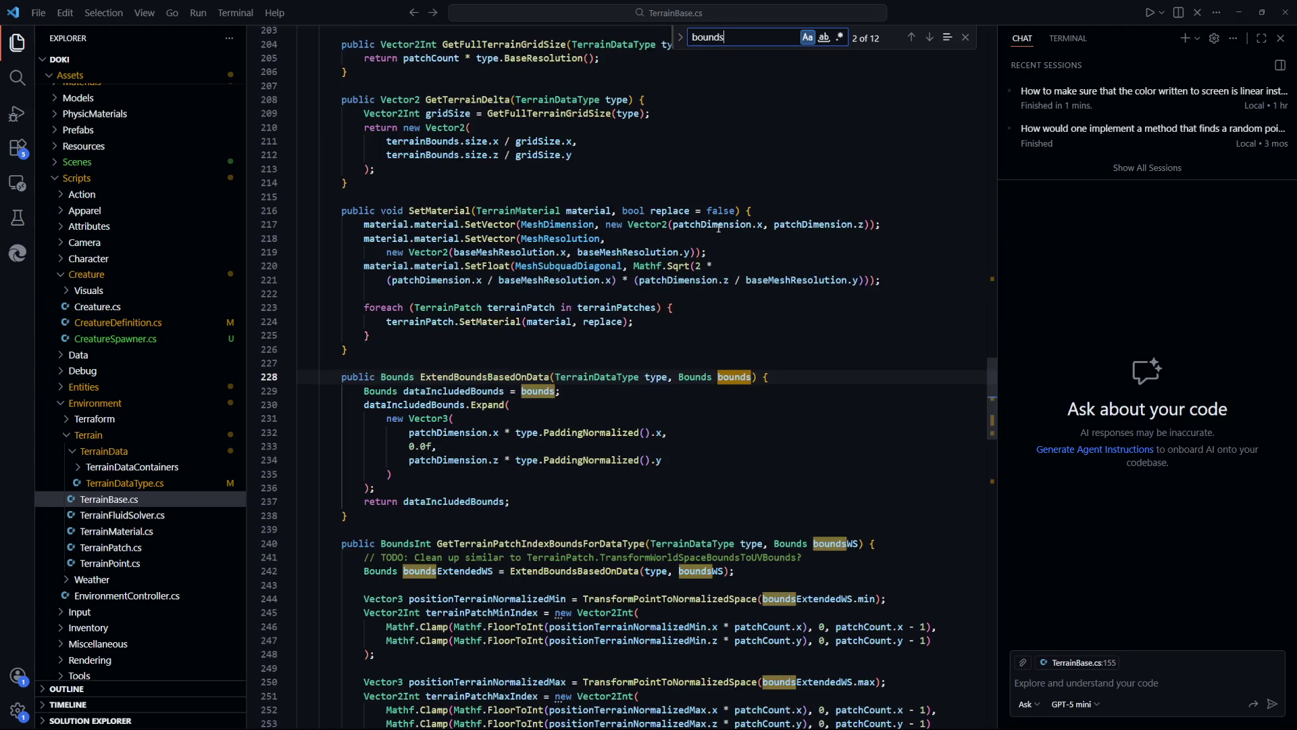
pyautogui.hotkey('shift', 'Return')
pyautogui.hotkey('shift', 'Return')
pyautogui.hotkey('shift', 'Return')
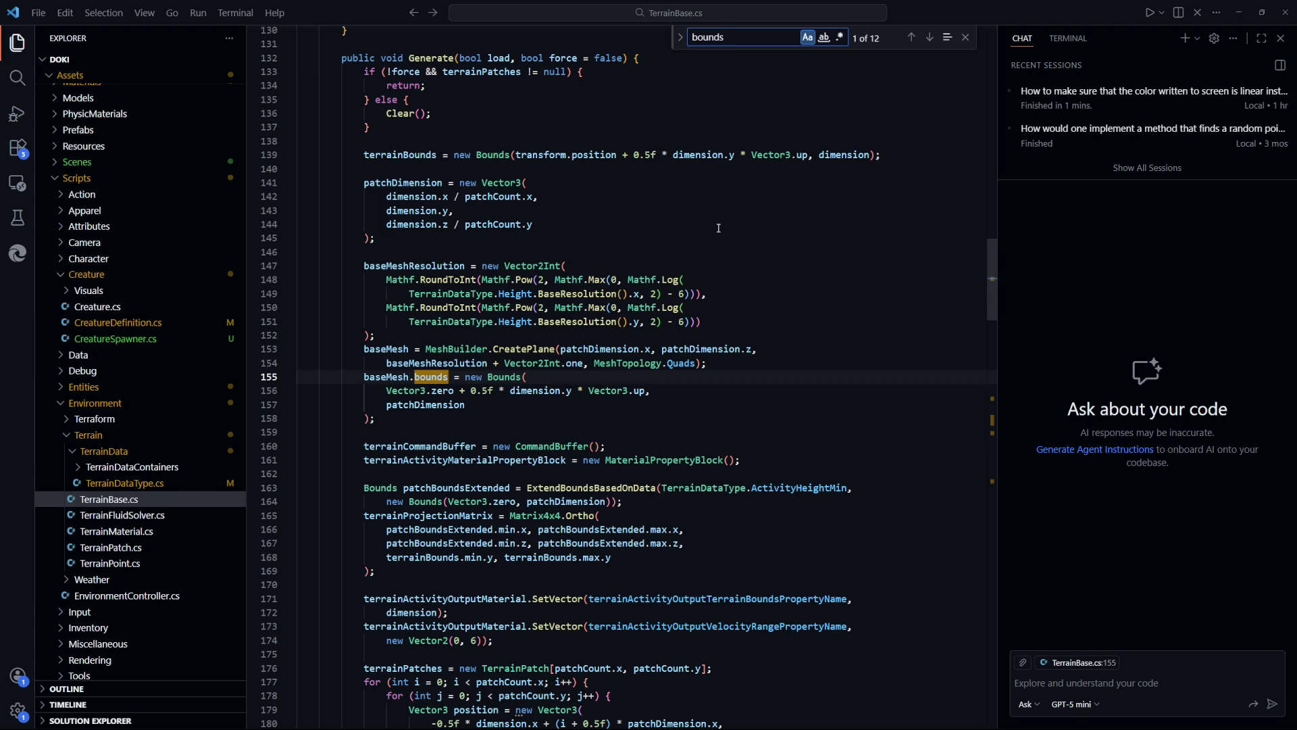
pyautogui.scroll(5, 854, 401)
pyautogui.moveTo(994, 236); pyautogui.dragTo(995, 112)
pyautogui.click(561, 462)
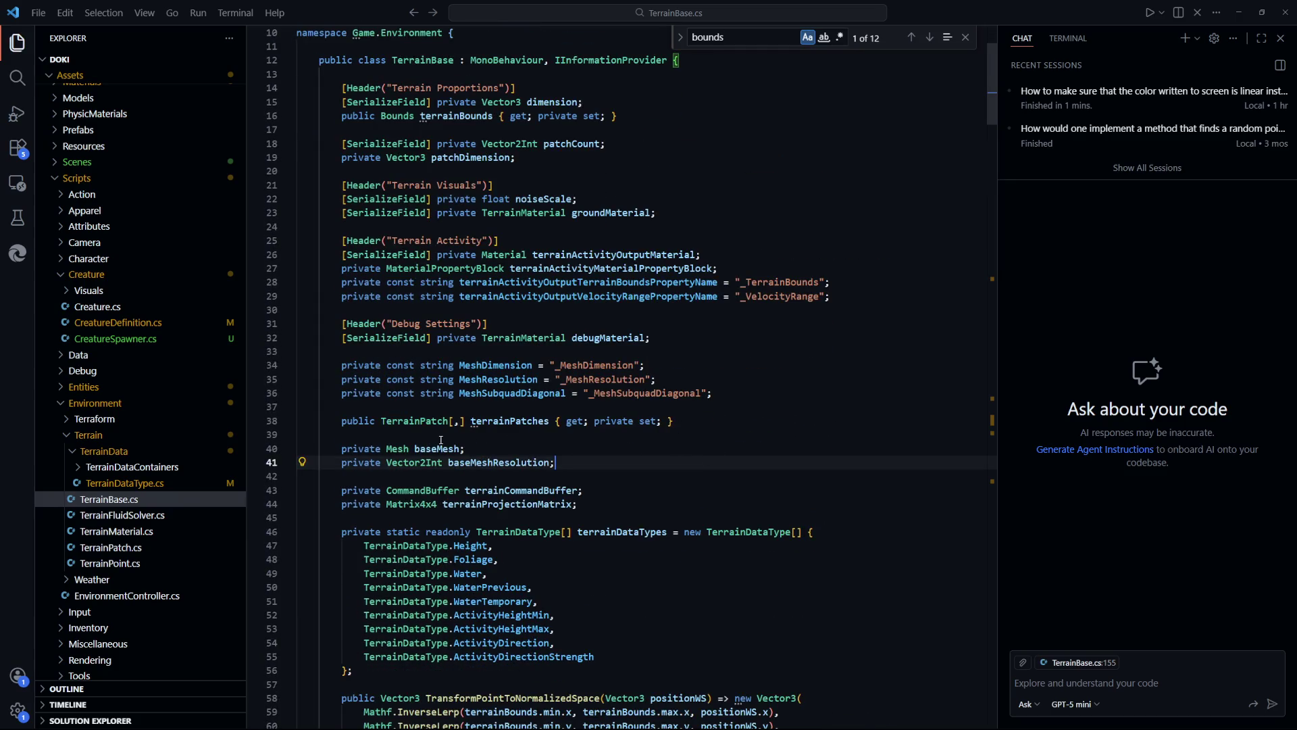
pyautogui.click(442, 440)
pyautogui.press('End')
pyautogui.click(604, 460)
pyautogui.scroll(-3, 777, 352)
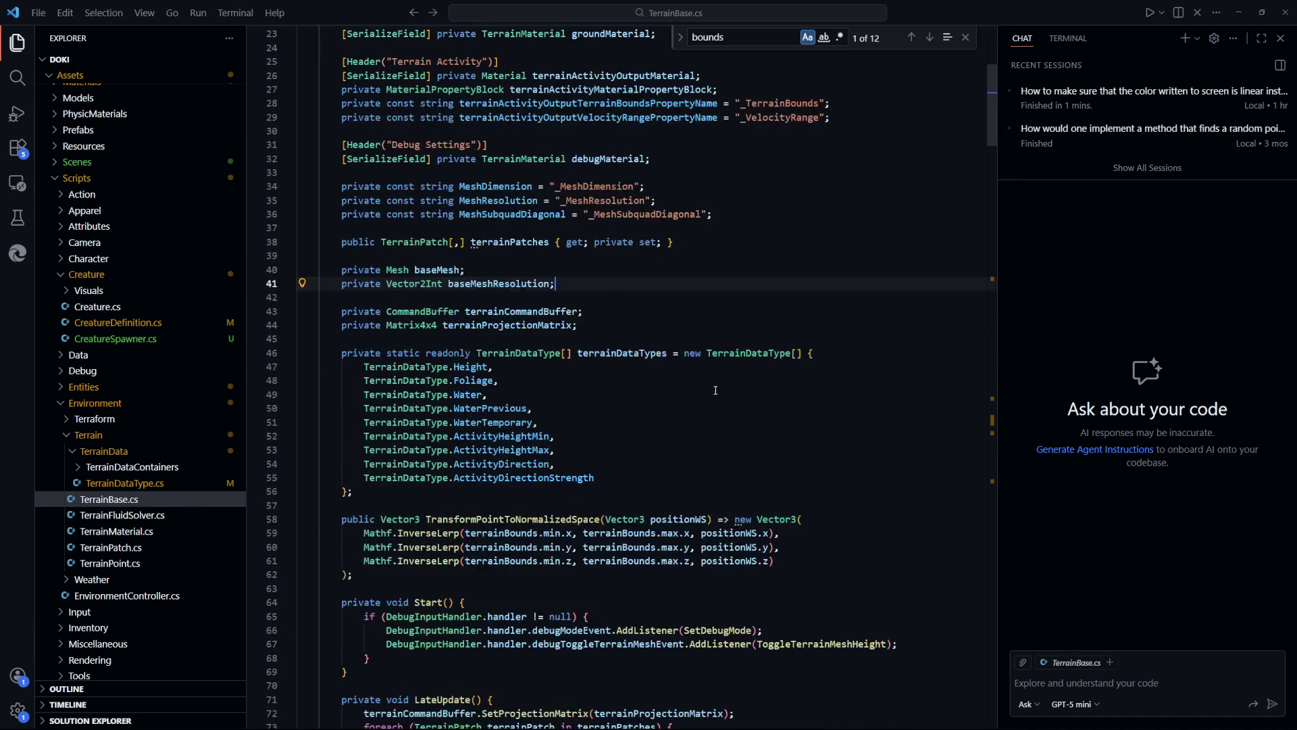
pyautogui.press('Escape')
pyautogui.click(770, 394)
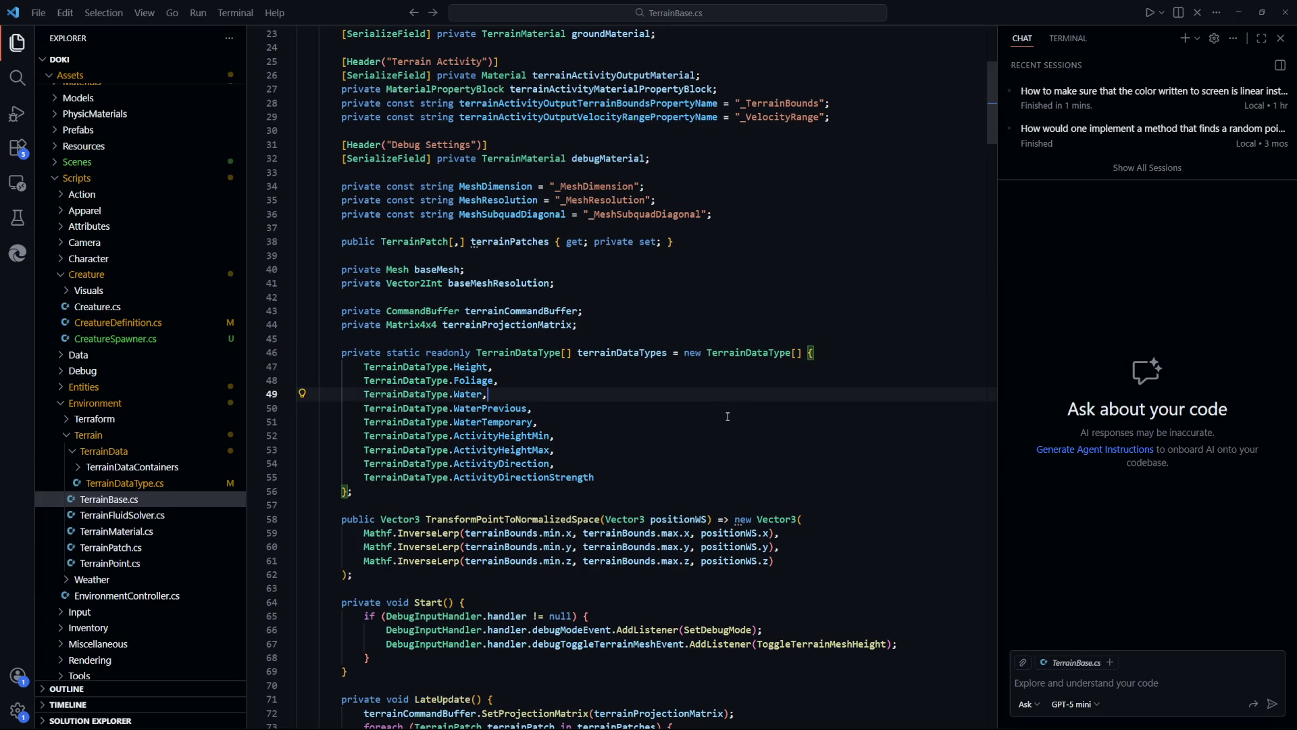
pyautogui.scroll(-5, 767, 405)
pyautogui.scroll(4, 765, 421)
pyautogui.scroll(5, 765, 421)
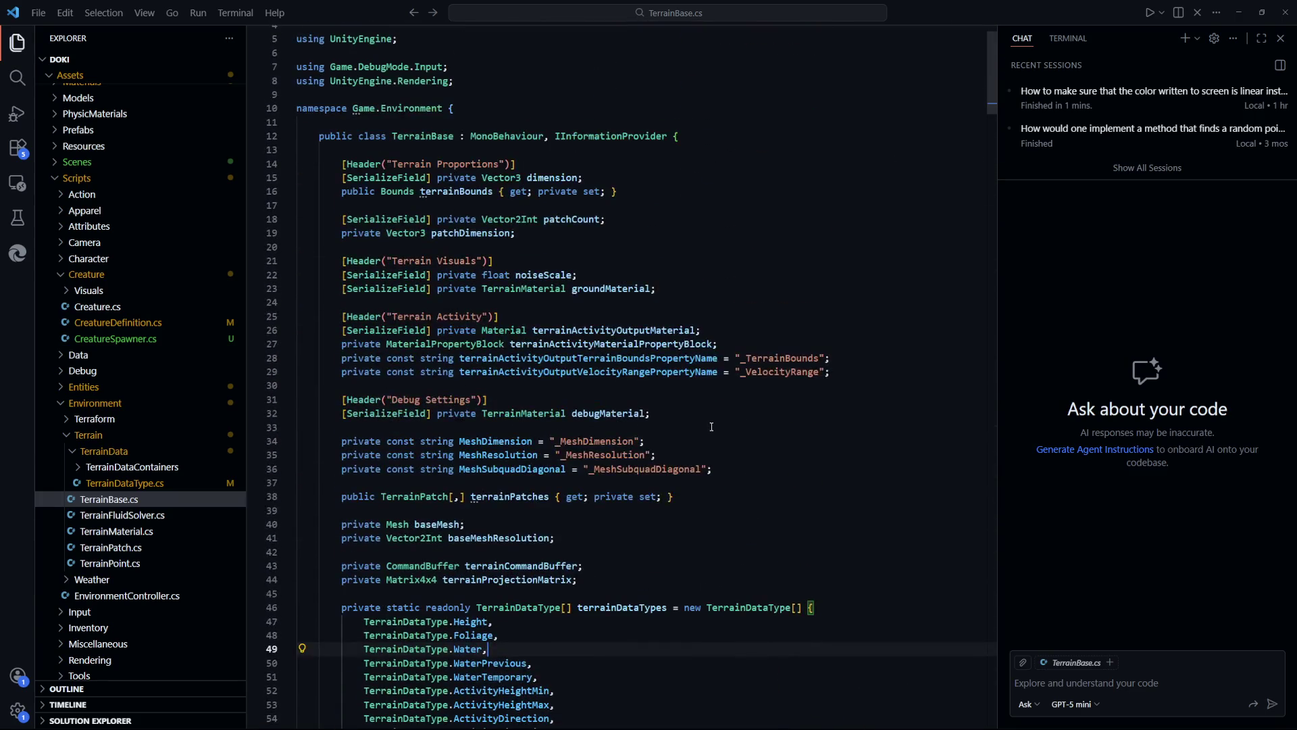
pyautogui.click(649, 178)
pyautogui.click(650, 220)
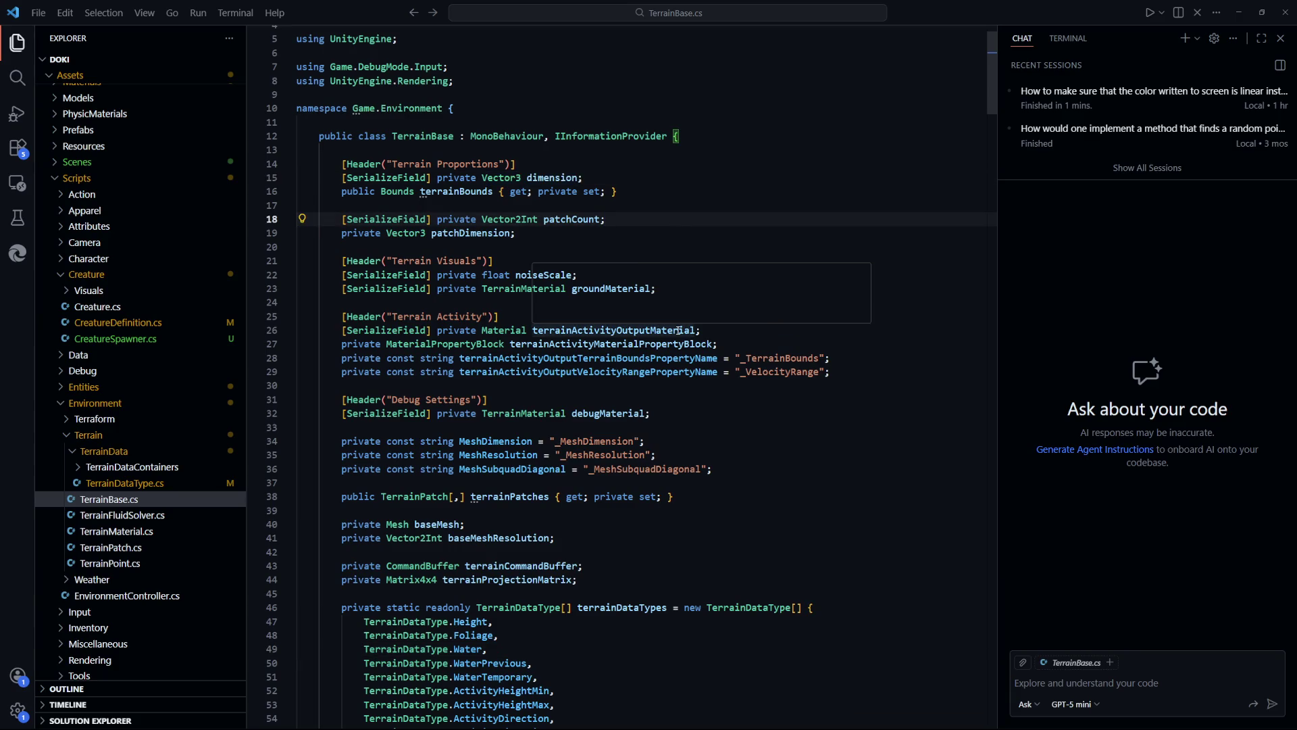
pyautogui.scroll(-16, 748, 384)
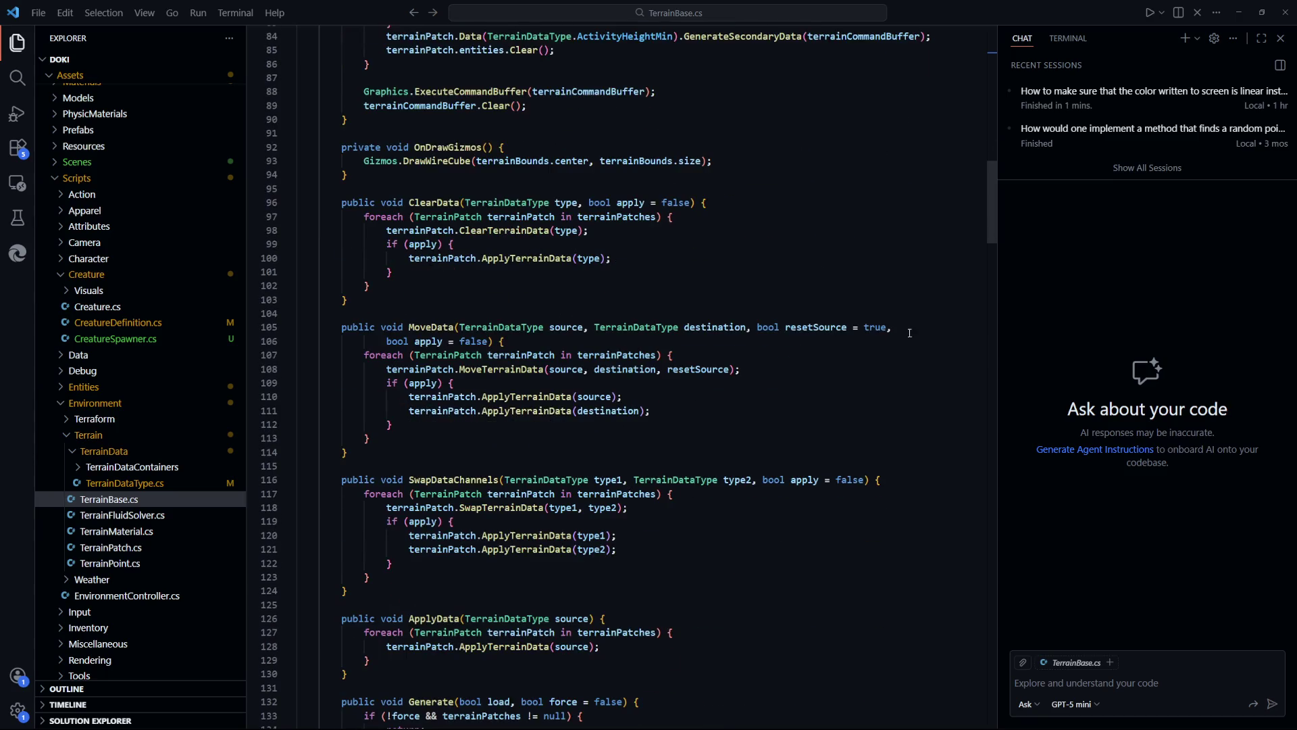
pyautogui.moveTo(992, 230); pyautogui.dragTo(971, 455)
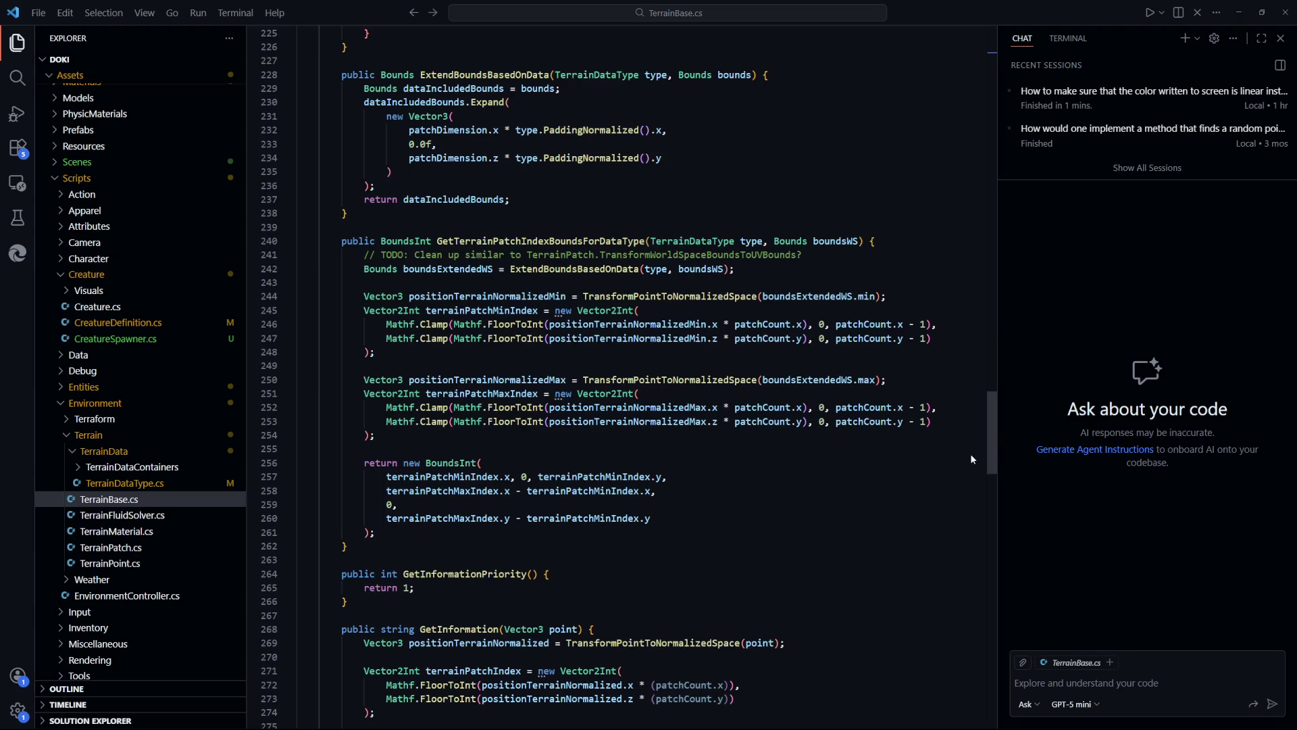
pyautogui.click(1123, 686)
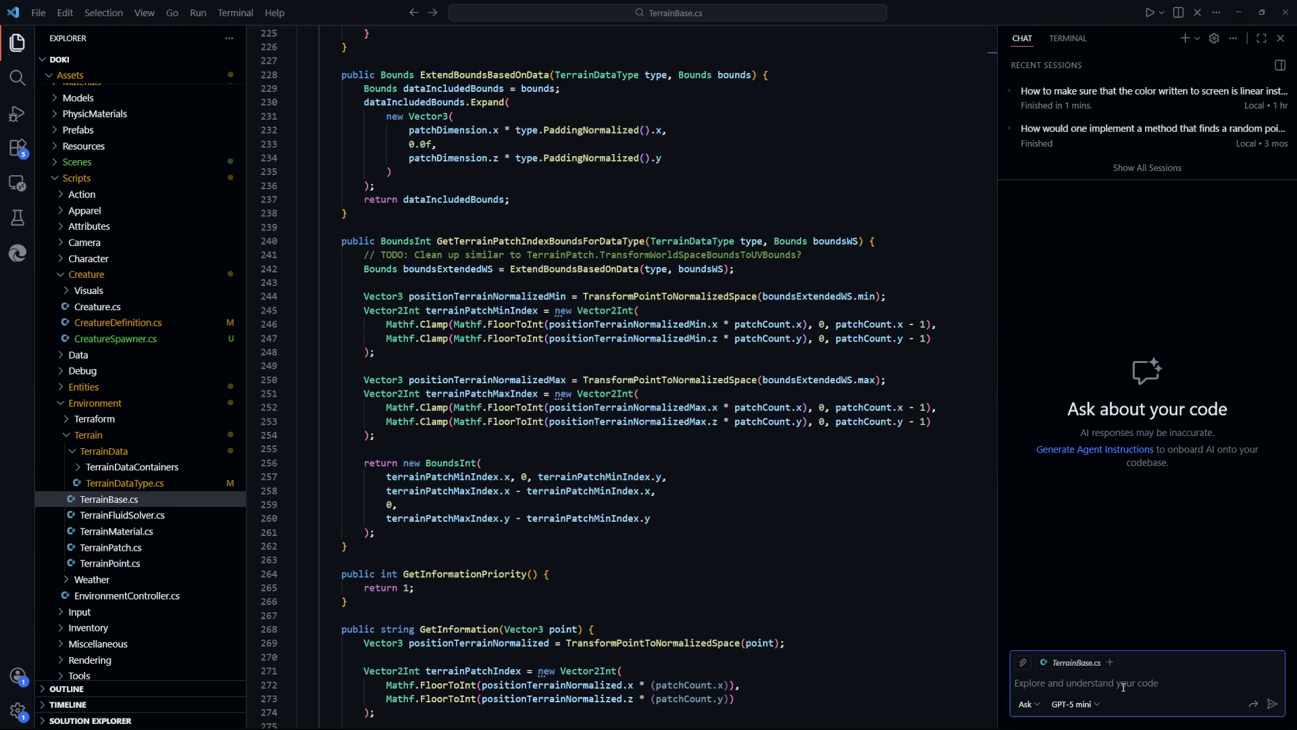
pyautogui.write('Get random ')
pyautogui.write('point inside Bo')
pyautogui.write('unds in Unity')
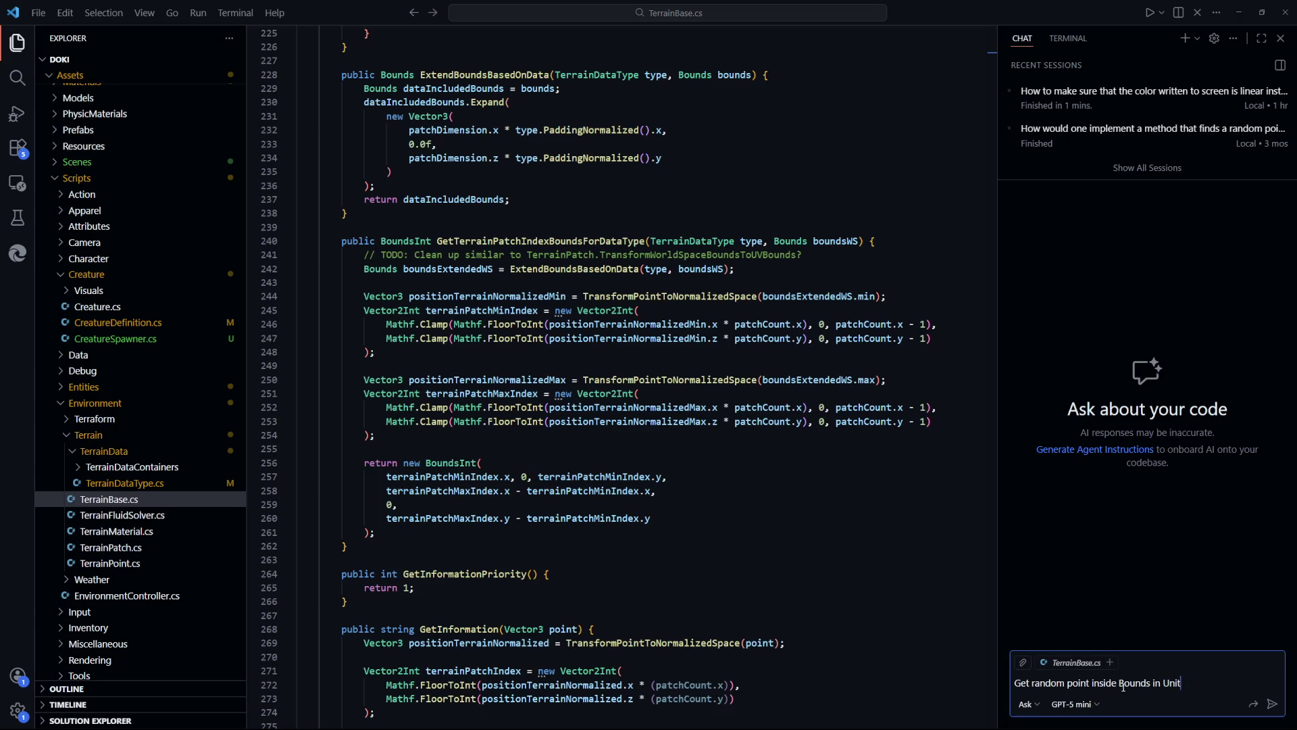
pyautogui.press('Return')
pyautogui.scroll(15, 743, 483)
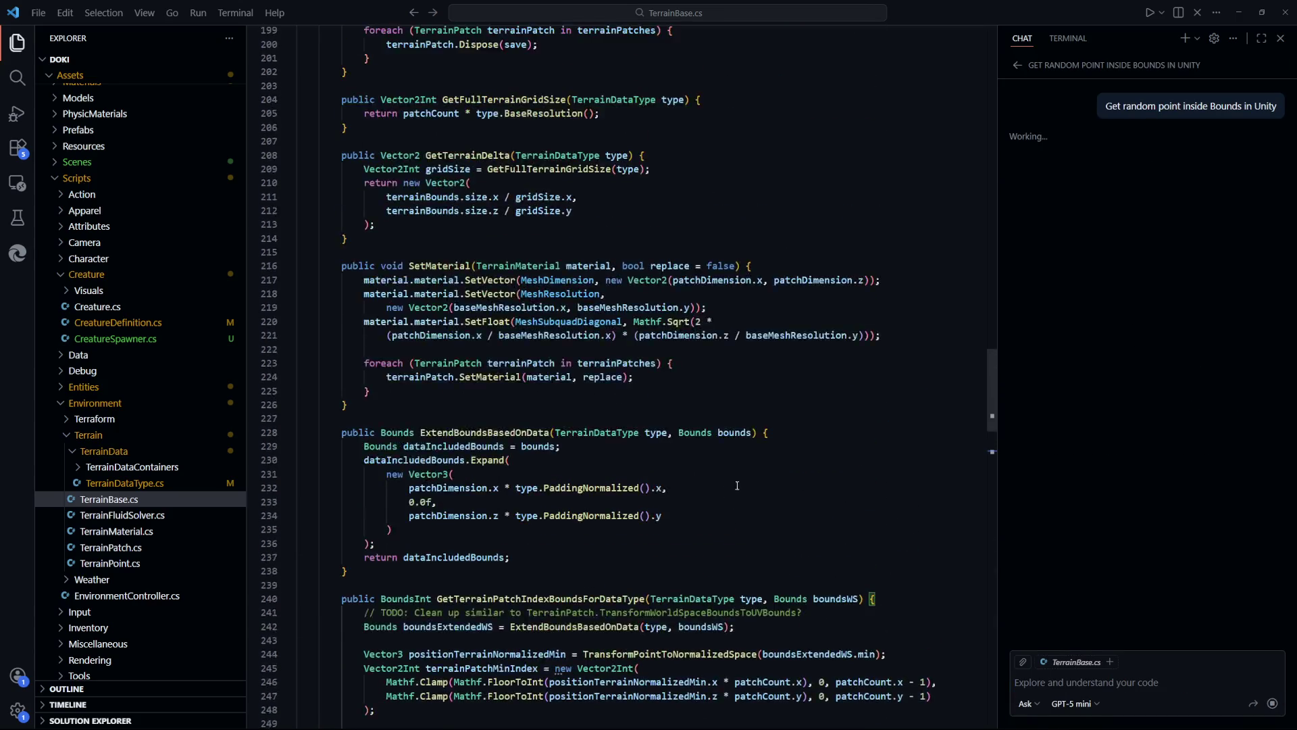
pyautogui.moveTo(995, 356); pyautogui.dragTo(985, 116)
pyautogui.scroll(5, 764, 406)
pyautogui.scroll(-9, 764, 405)
pyautogui.scroll(4, 764, 405)
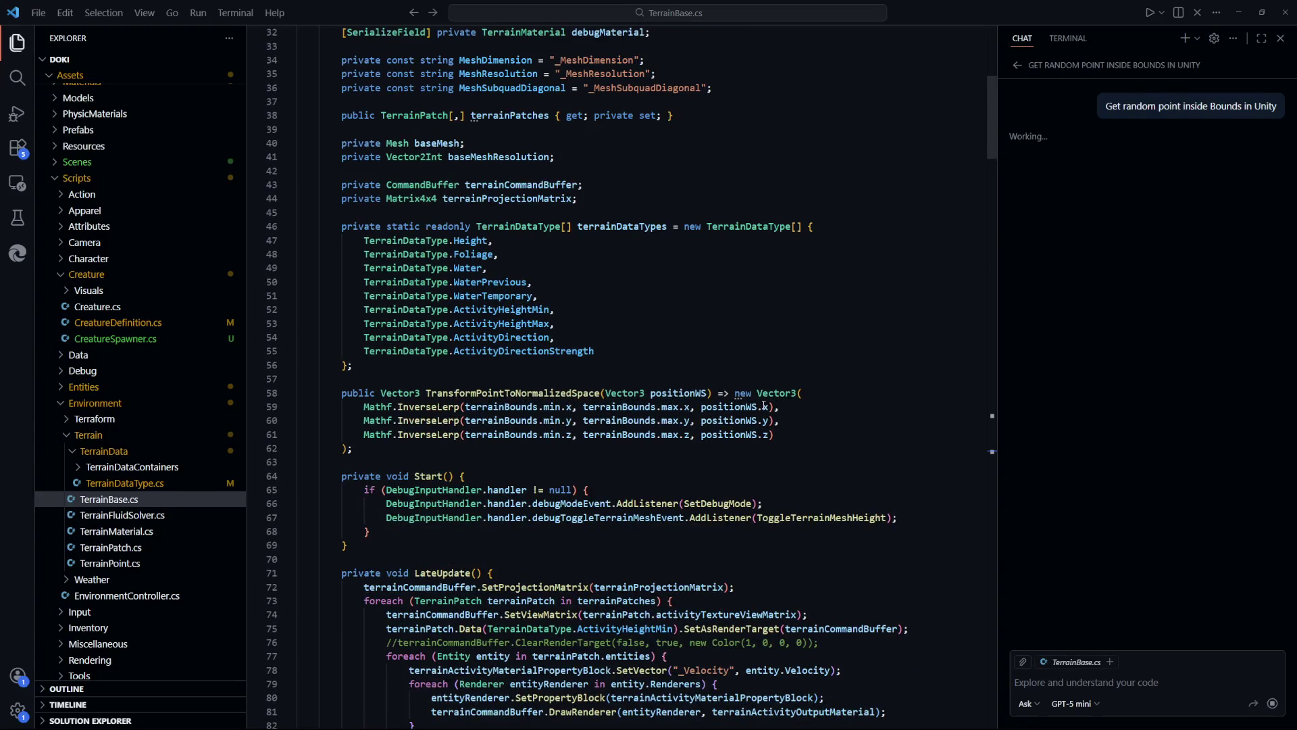
pyautogui.click(659, 347)
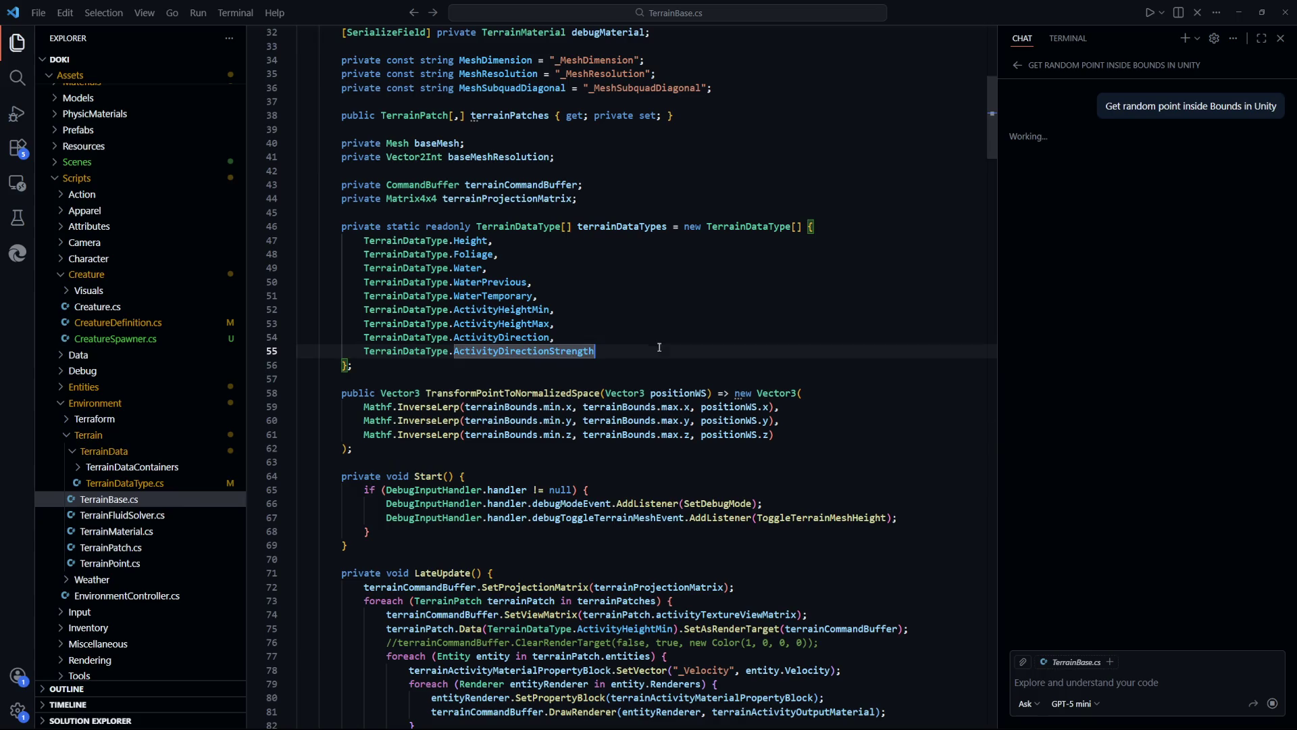
pyautogui.scroll(2, 629, 292)
pyautogui.press('Up')
pyautogui.press('Up')
pyautogui.press('Up')
pyautogui.press('Down')
pyautogui.press('Down')
pyautogui.press('Down')
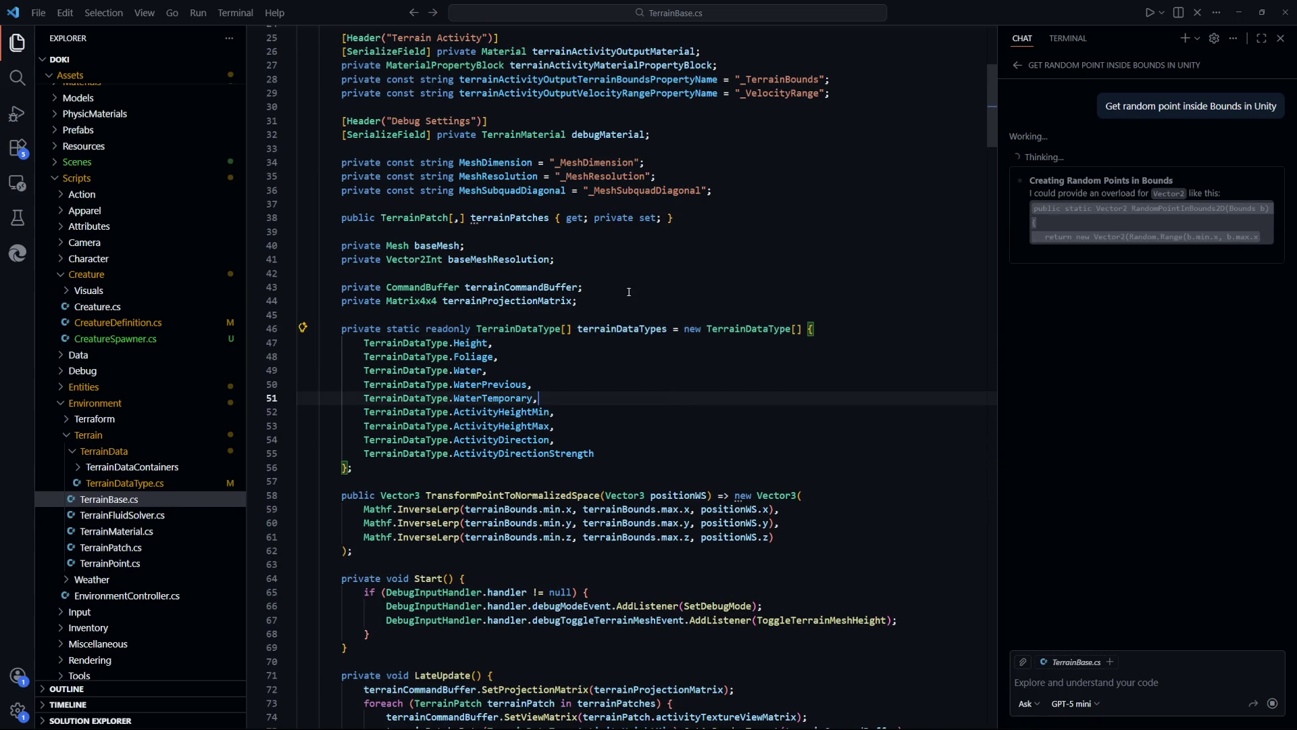
pyautogui.scroll(2, 629, 292)
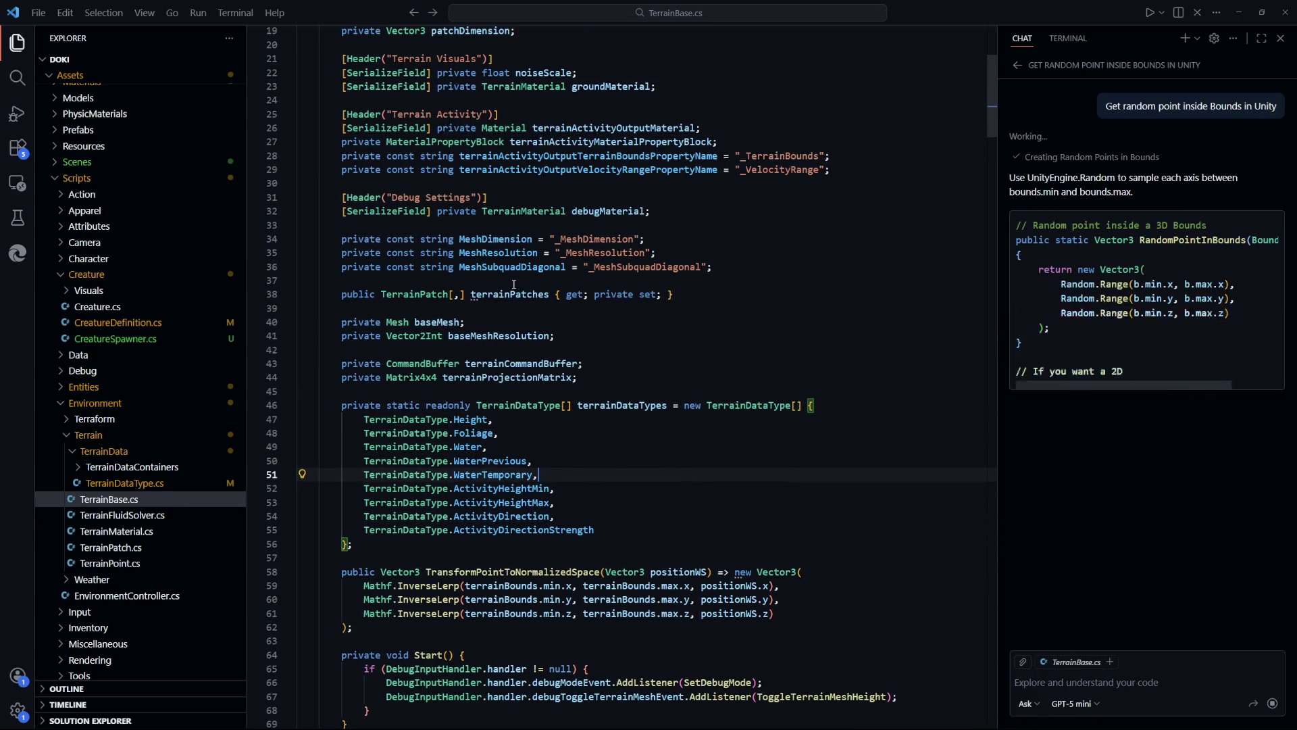
pyautogui.scroll(-6, 643, 315)
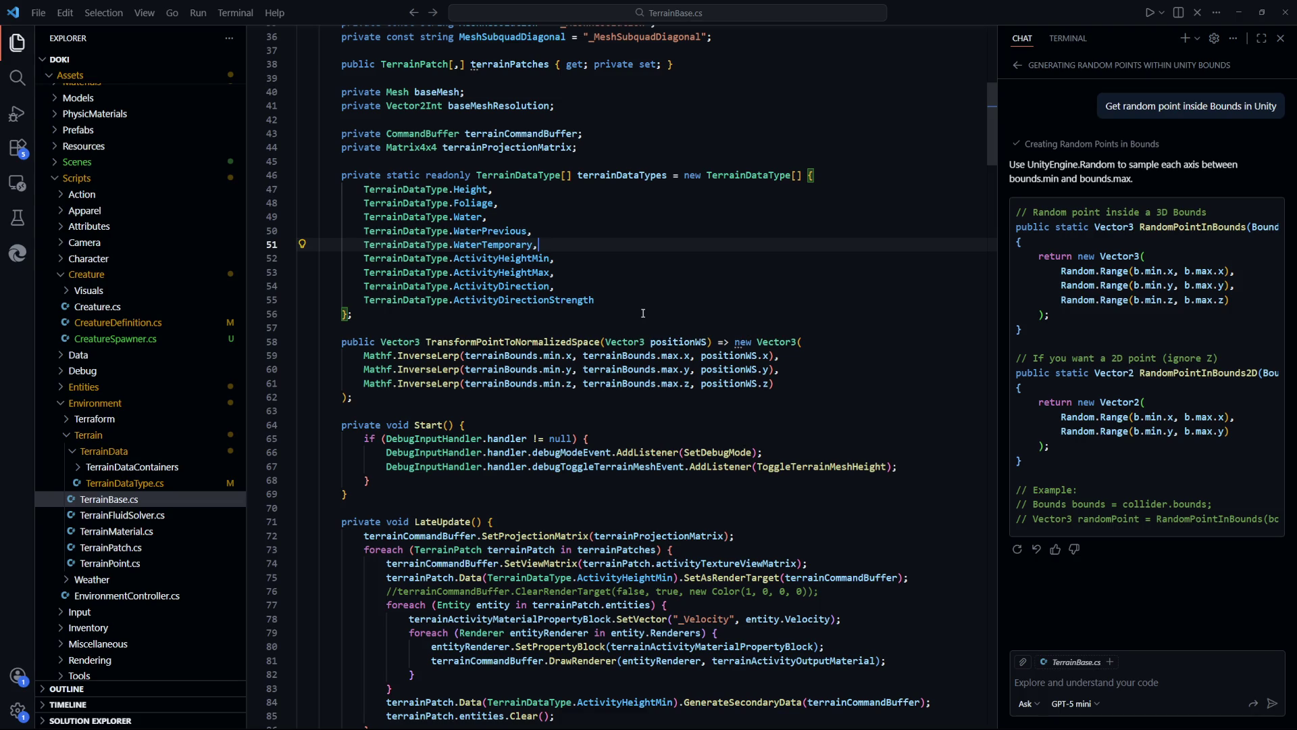
pyautogui.scroll(-3, 643, 313)
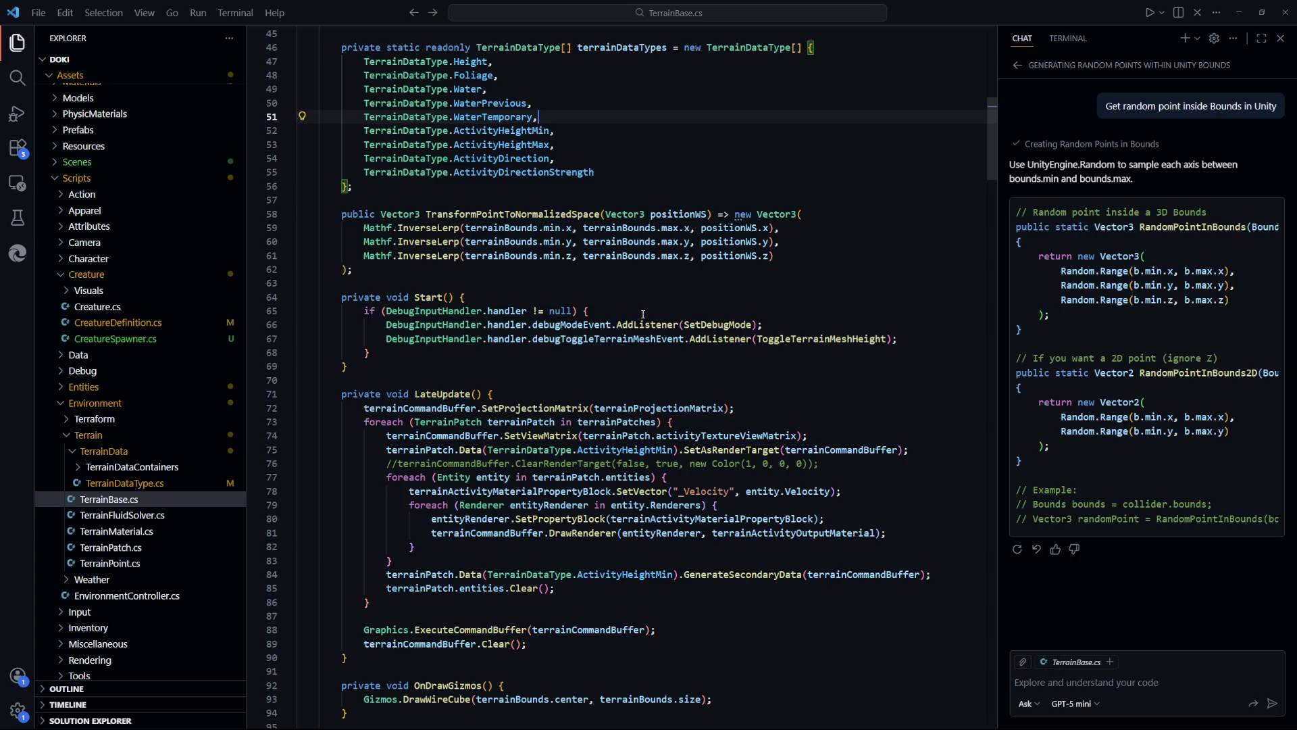
pyautogui.hotkey('ctrl', 'p')
# Open MathExtension.cs and look over the existing extension methods in the class
pyautogui.write('math')
pyautogui.press('Return')
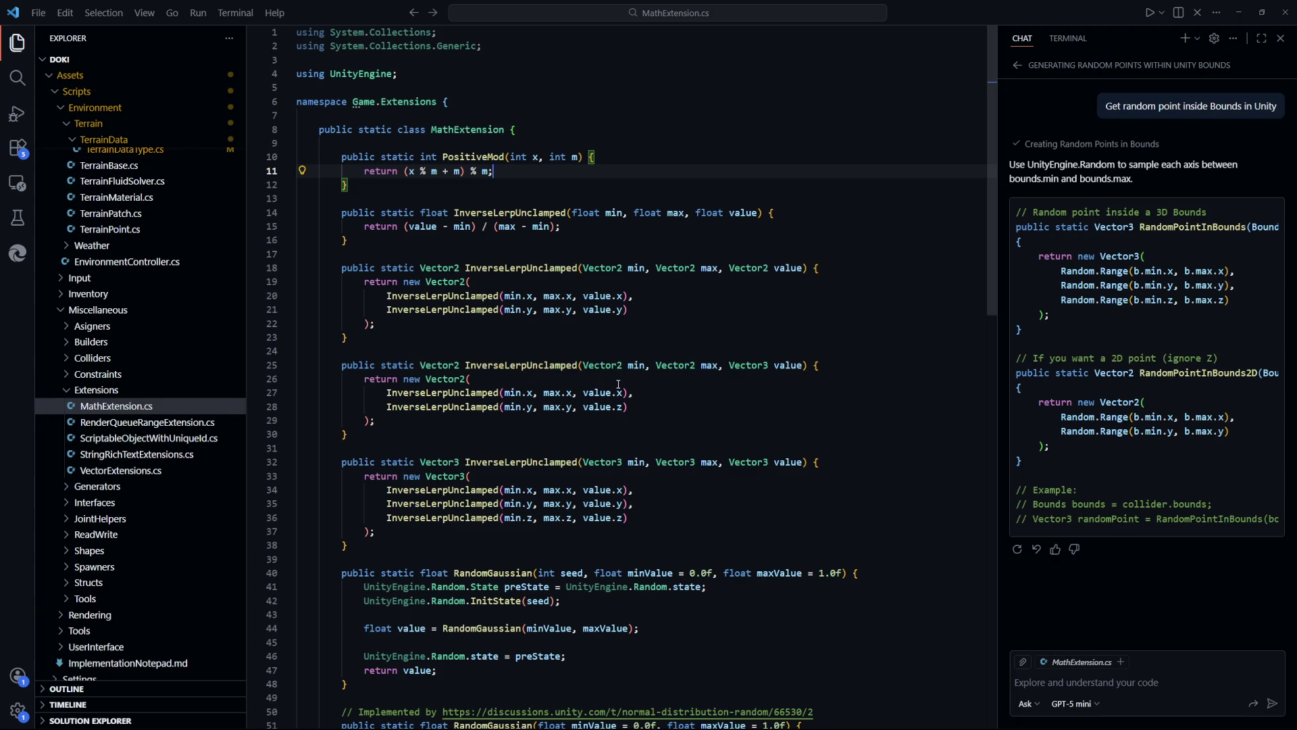
pyautogui.scroll(-4, 618, 384)
pyautogui.scroll(-5, 618, 383)
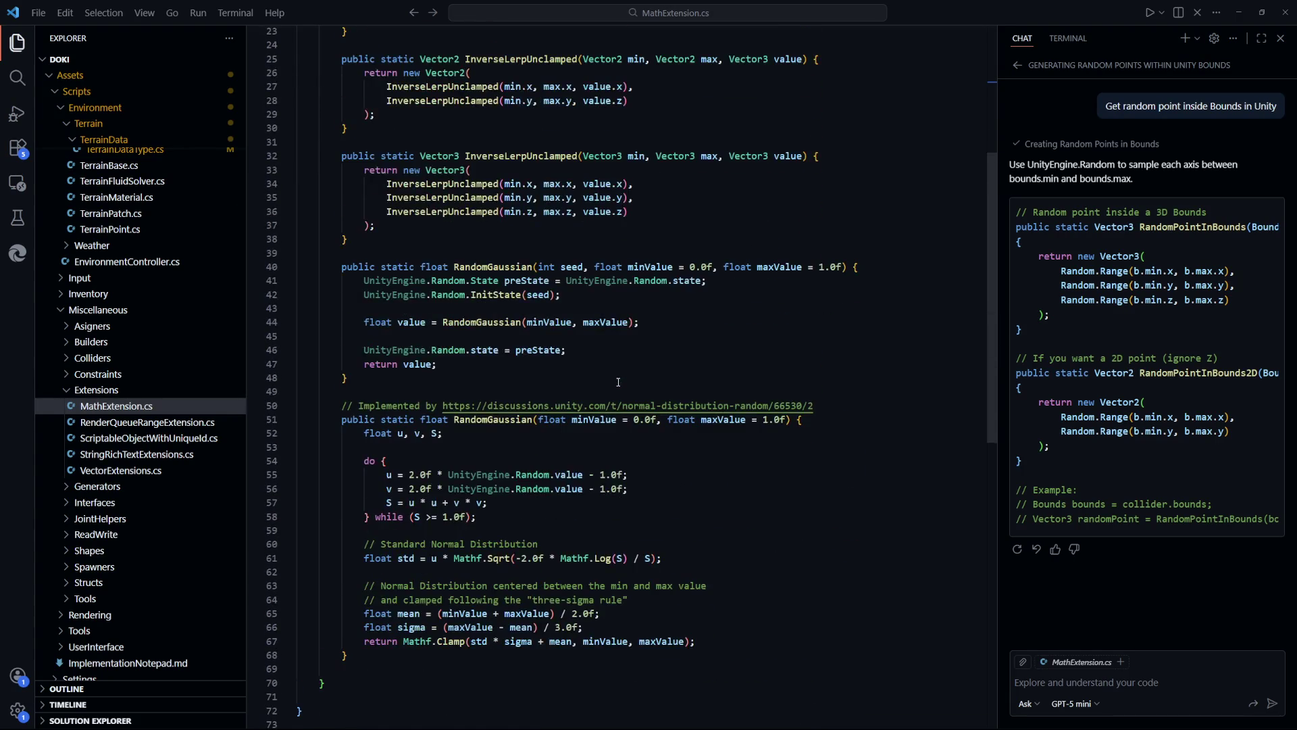
pyautogui.scroll(9, 618, 380)
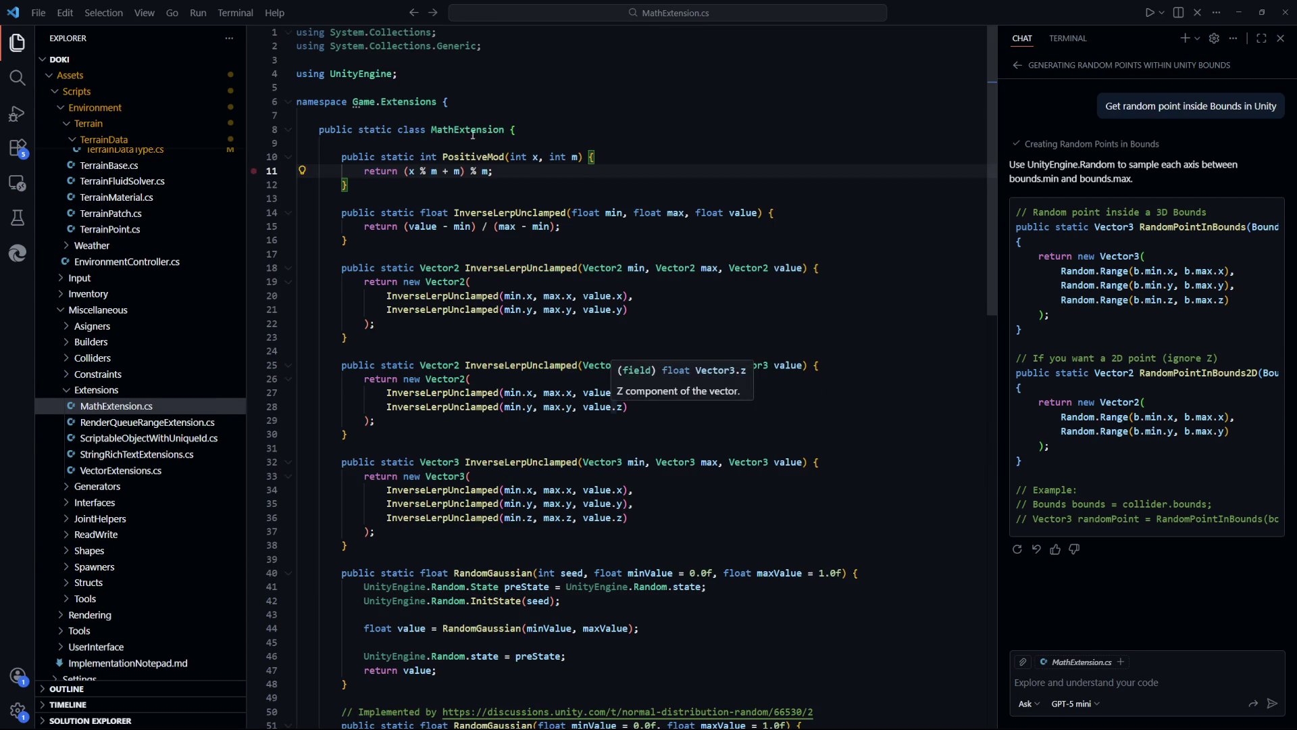
pyautogui.click(569, 130)
pyautogui.press('Return')
pyautogui.press('Return')
pyautogui.hotkey('ctrl', 's')
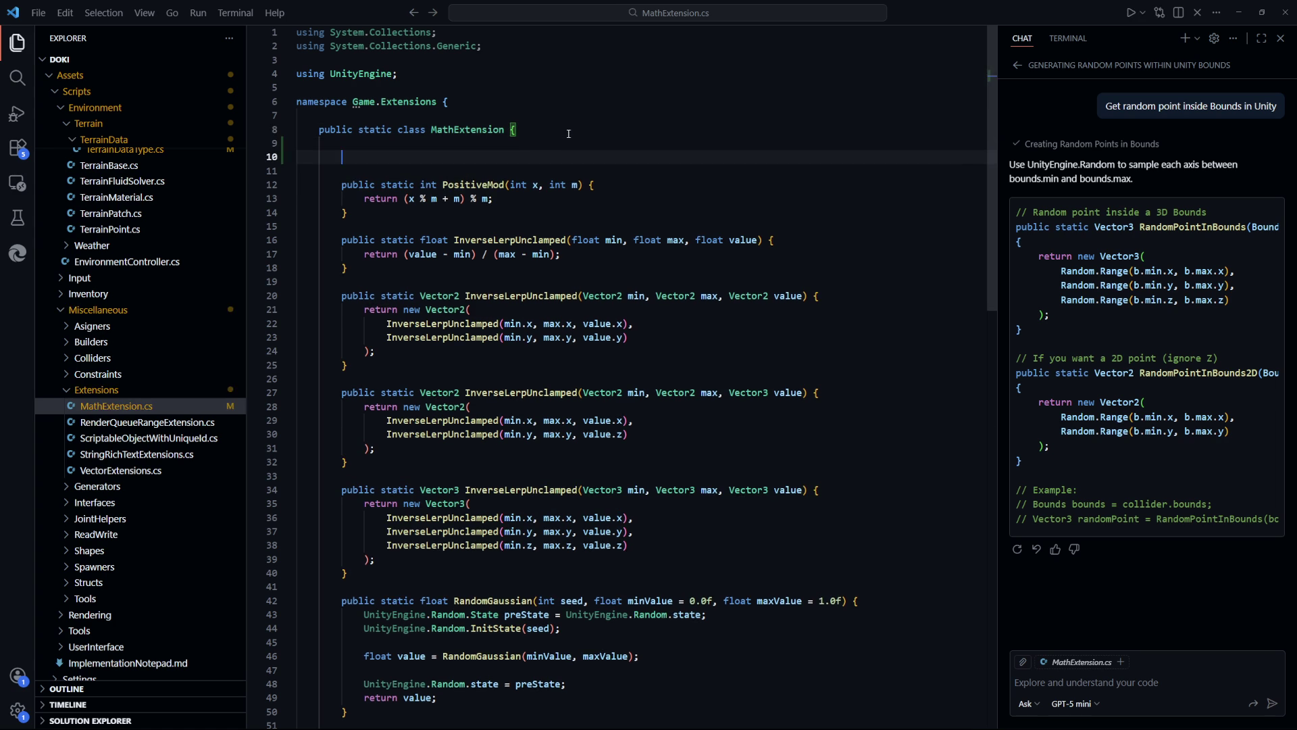
pyautogui.write('pu')
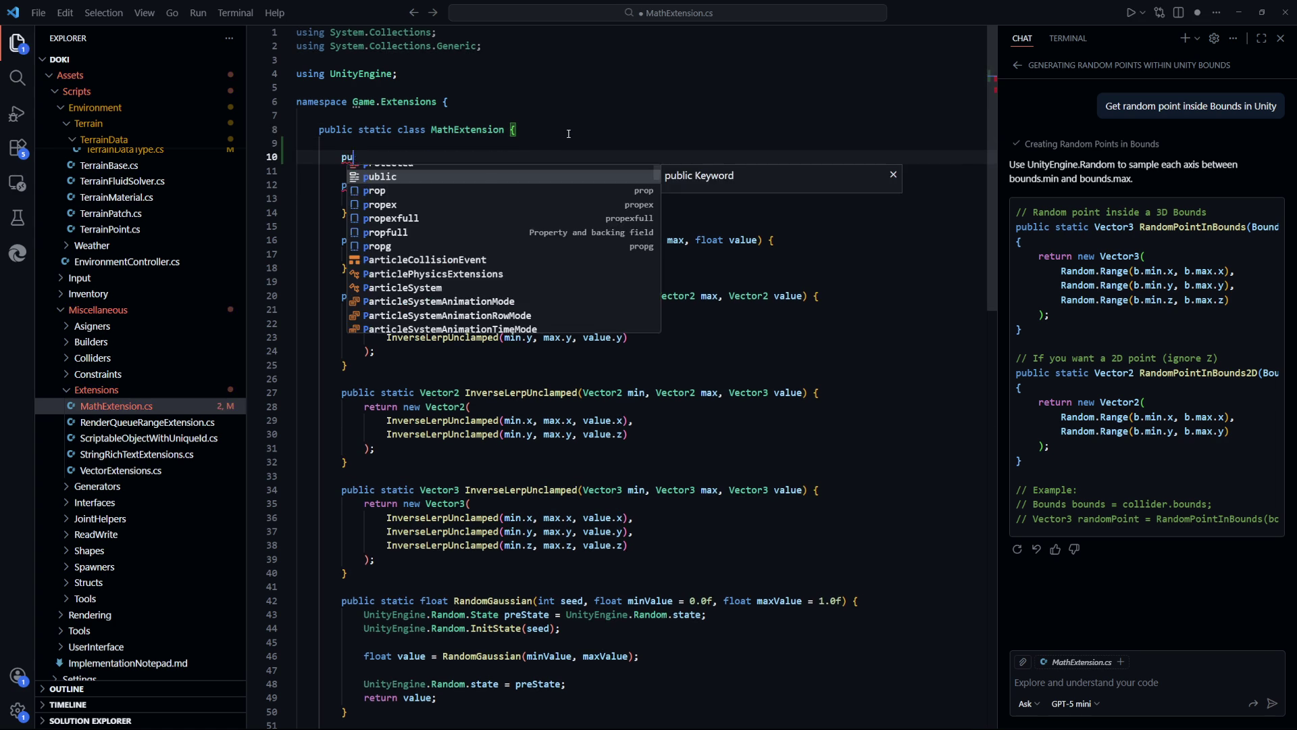
pyautogui.press('BackSpace')
pyautogui.press('BackSpace')
pyautogui.press('BackSpace')
# Below InverseLerpUnclamped, add a RandomPoint(this Bounds bounds) method returning a random Vector3
pyautogui.press('Down')
pyautogui.press('Down')
pyautogui.press('Down')
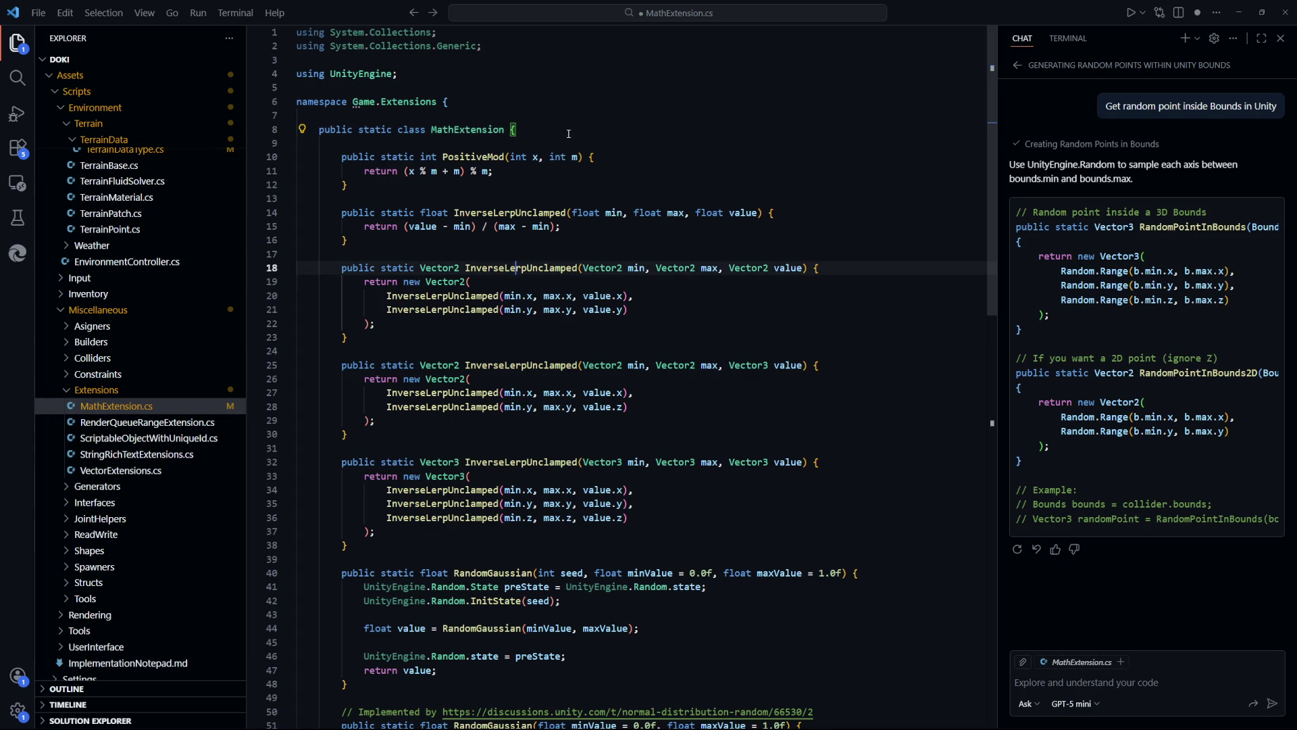
pyautogui.scroll(-10, 569, 133)
pyautogui.press('Down')
pyautogui.press('Down')
pyautogui.press('Down')
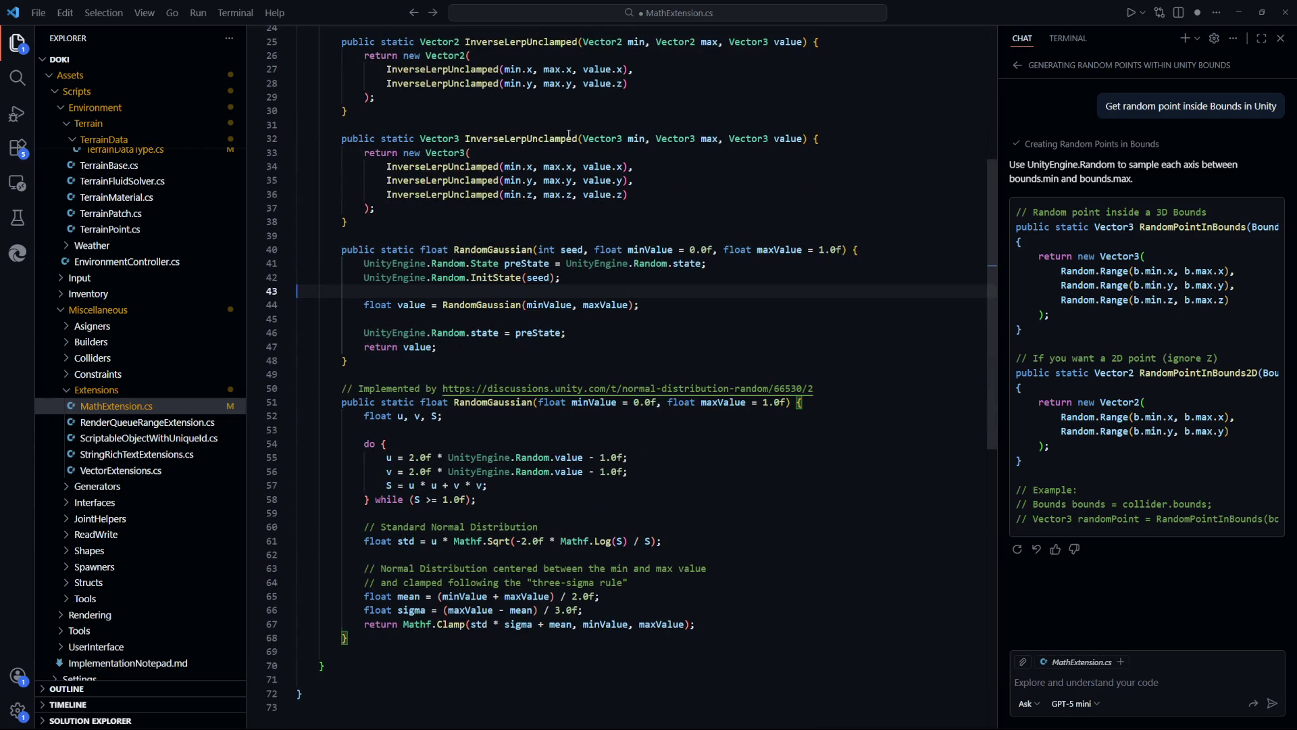
pyautogui.press('Down')
pyautogui.press('Down')
pyautogui.press('Down')
pyautogui.press('Return')
pyautogui.press('Return')
pyautogui.press('Up')
pyautogui.write('public static Vector3 Ra')
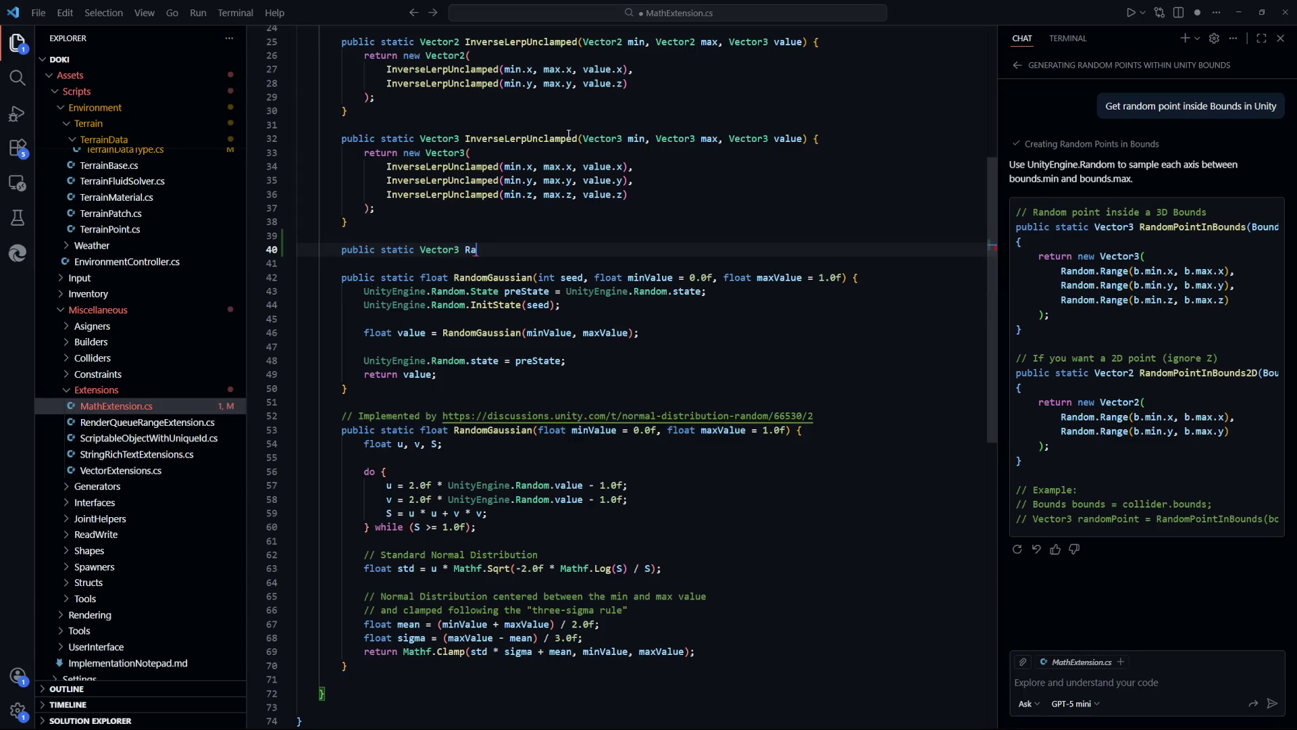
pyautogui.write('ndomPoint')
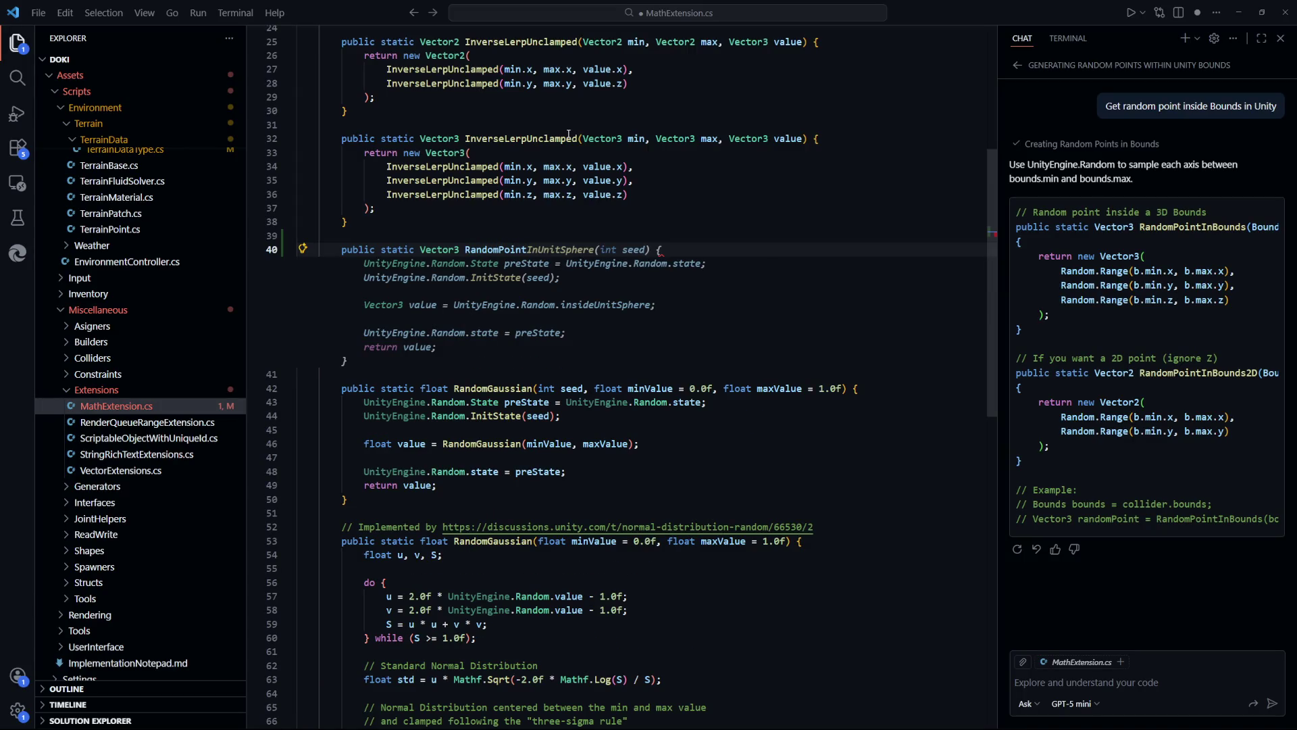
pyautogui.write('(this')
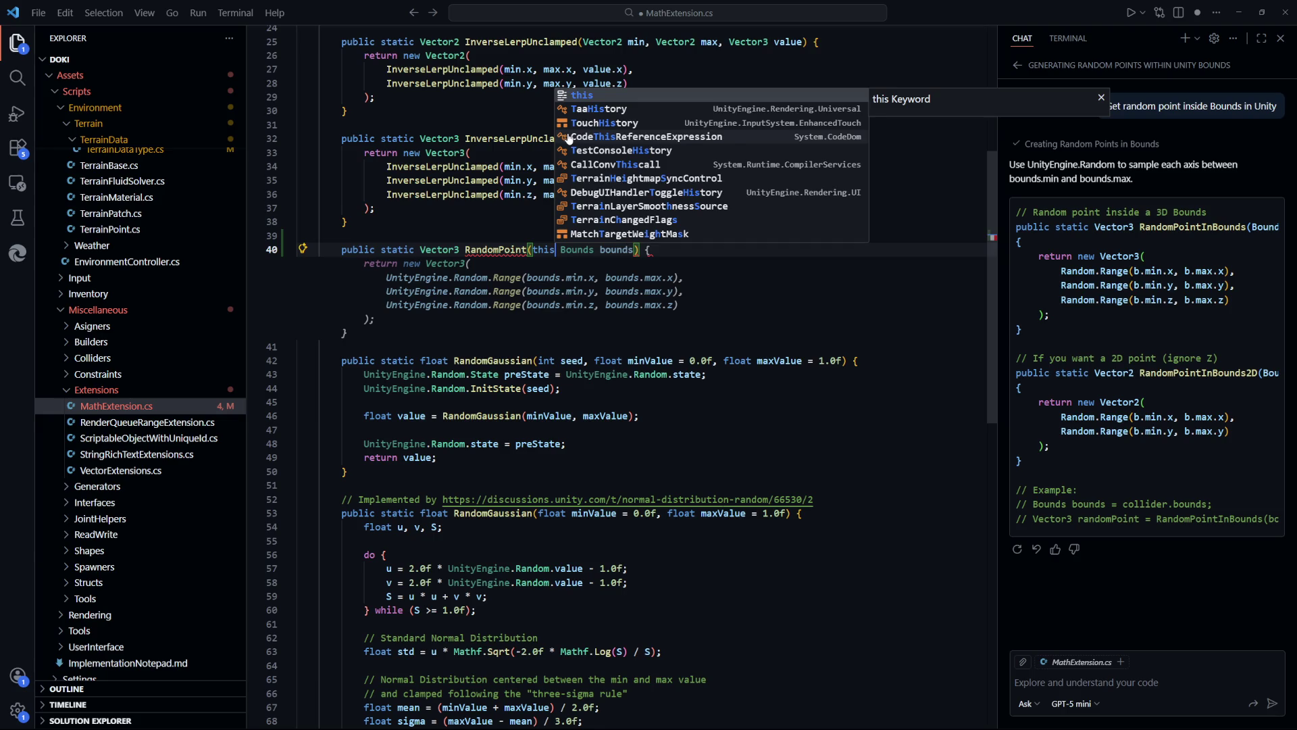
pyautogui.press('Escape')
pyautogui.press('Tab')
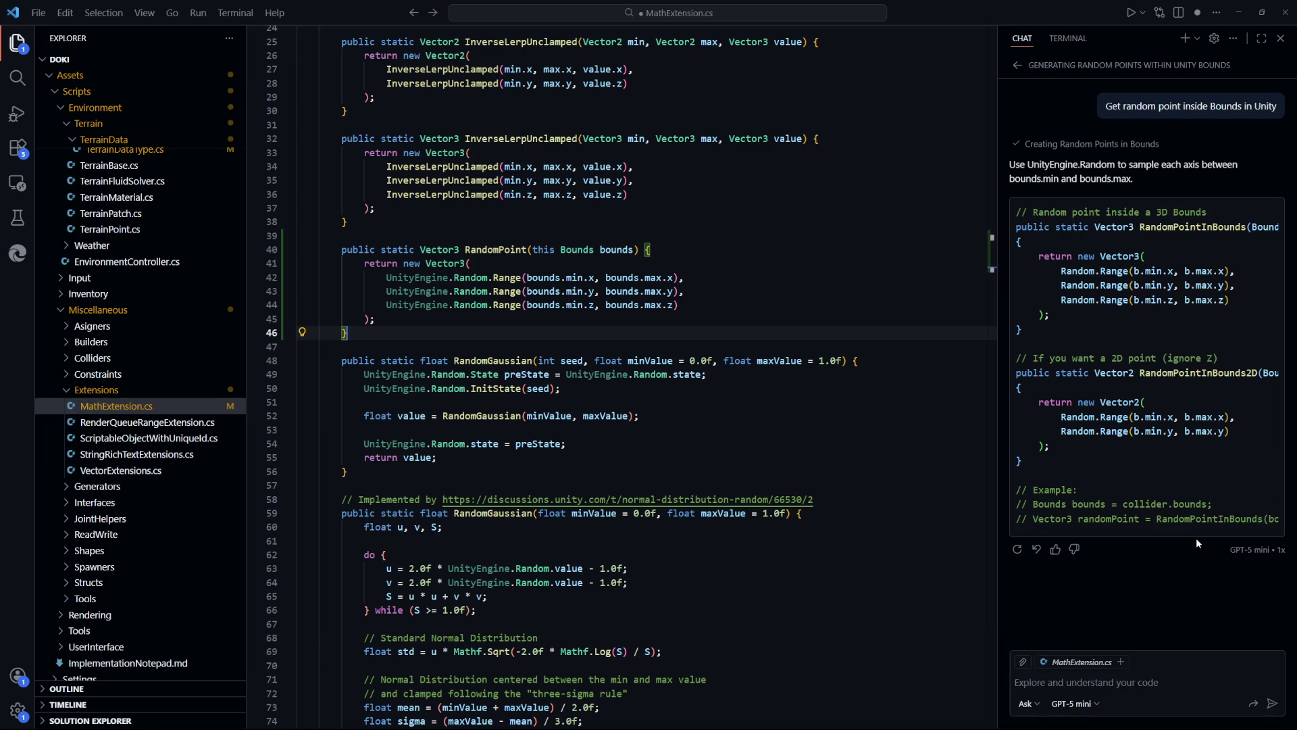
pyautogui.click(843, 467)
# Save MathExtension.cs and switch back to TerrainBase.cs from the recent files
pyautogui.hotkey('ctrl', 's')
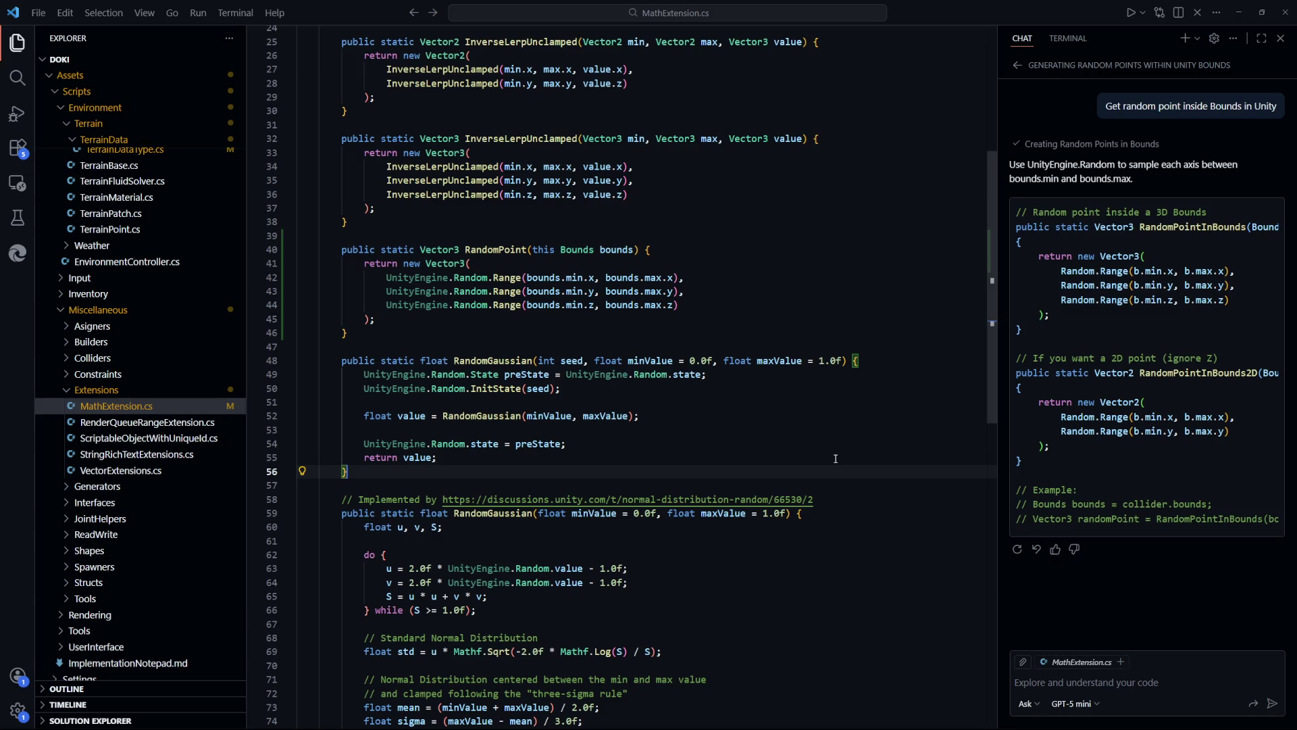
pyautogui.hotkey('ctrl', 'p')
pyautogui.press('Return')
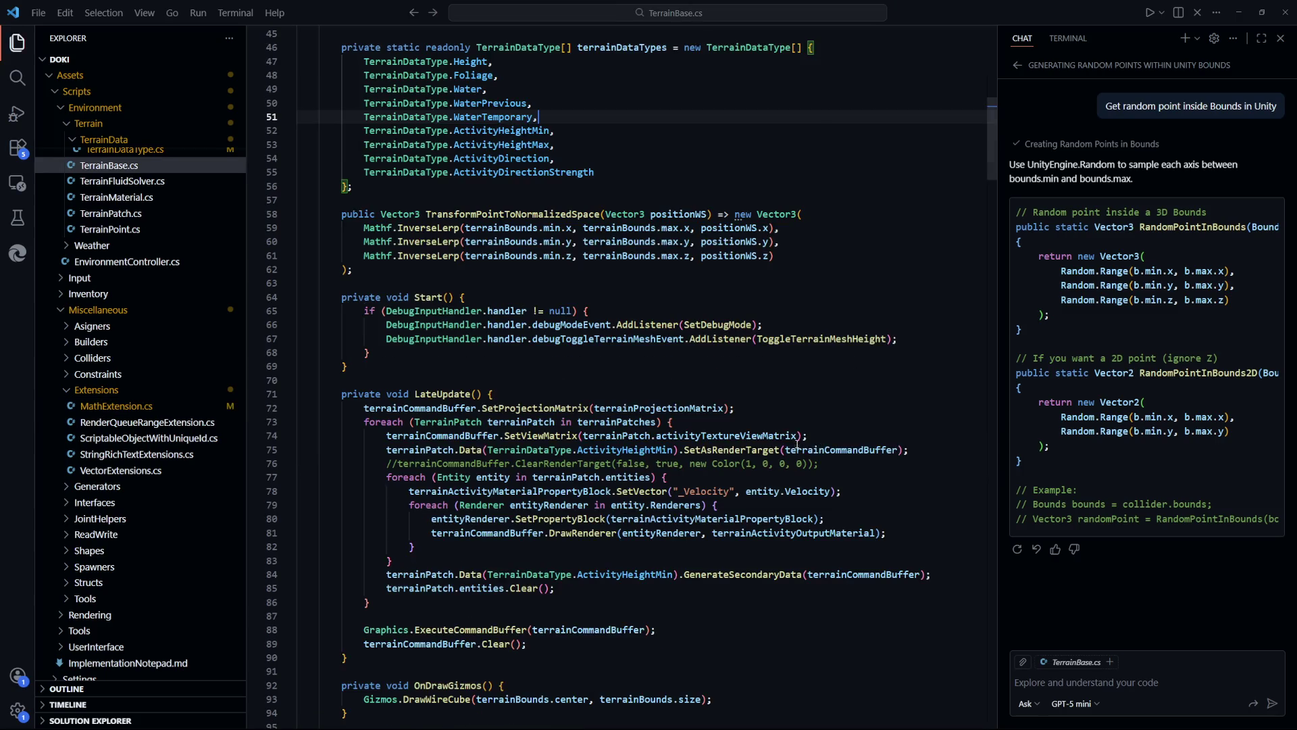
pyautogui.scroll(7, 760, 433)
pyautogui.press('Up')
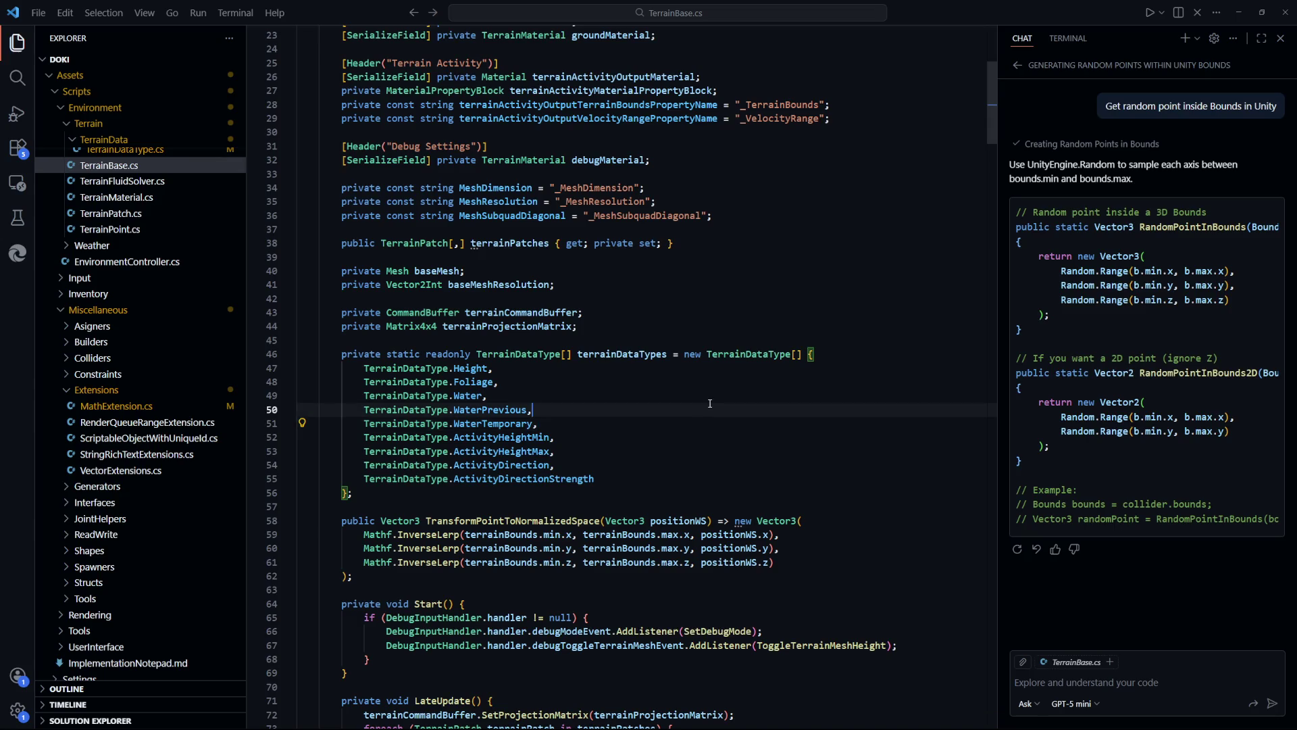
pyautogui.scroll(3, 760, 433)
pyautogui.scroll(-8, 719, 427)
pyautogui.scroll(9, 719, 427)
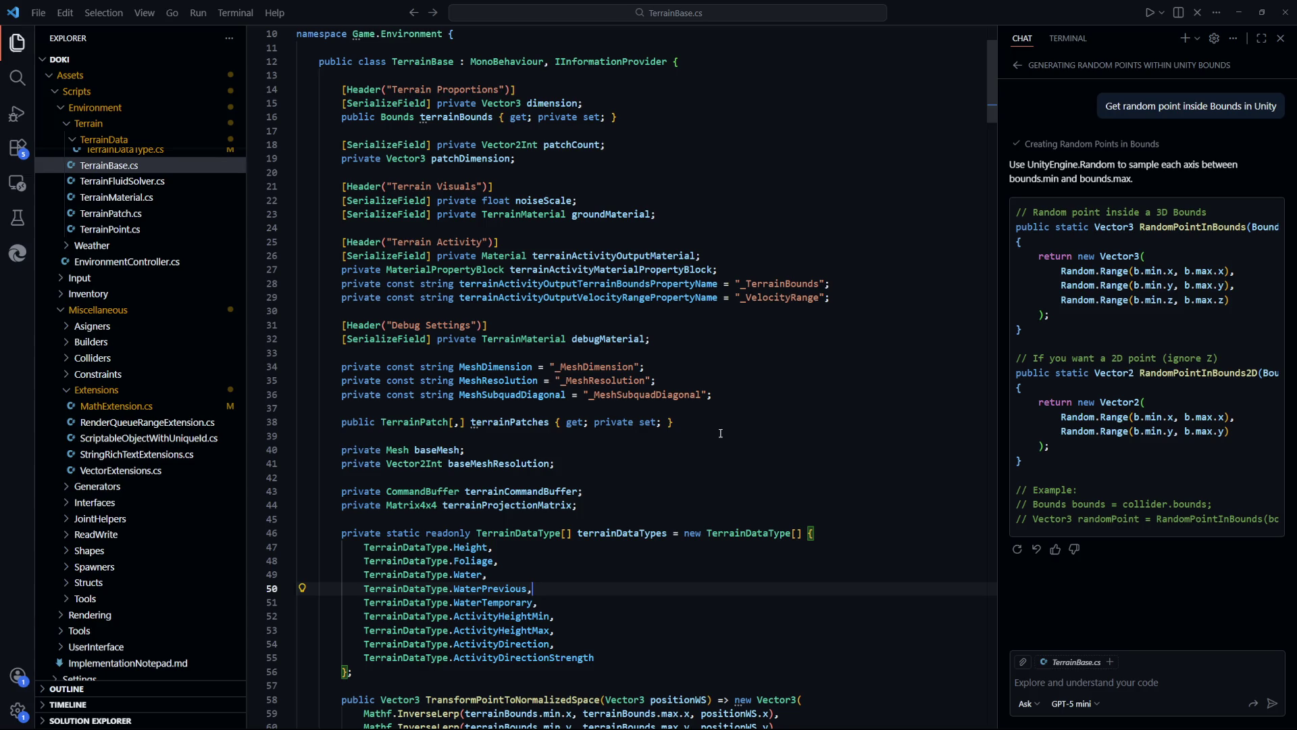
pyautogui.scroll(-9, 720, 434)
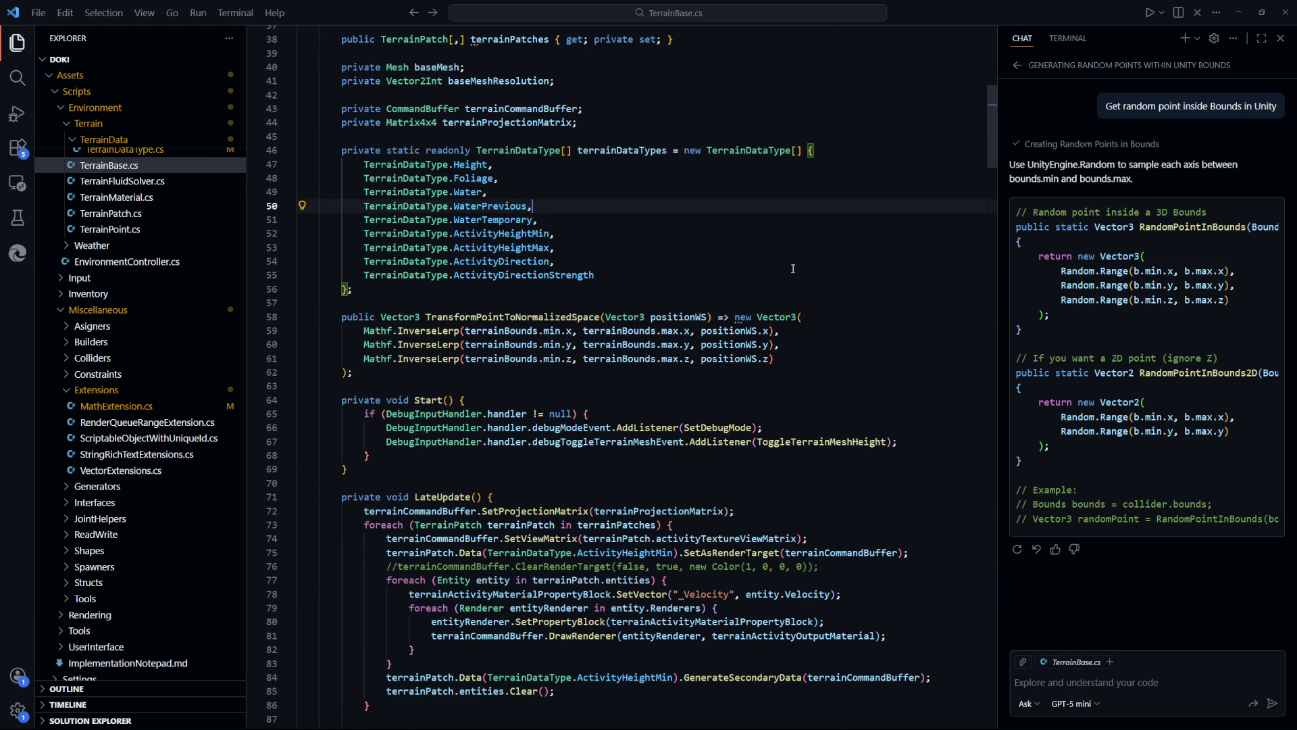
pyautogui.scroll(3, 788, 391)
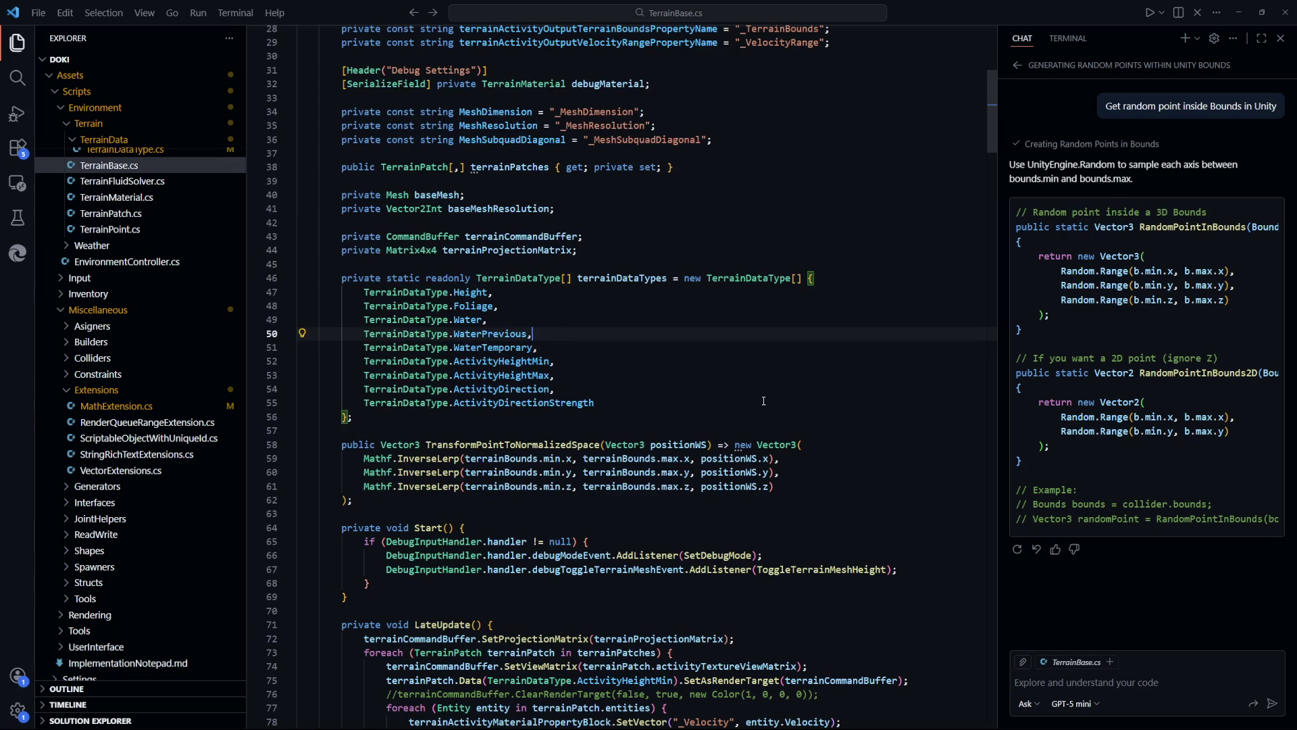
pyautogui.scroll(2, 760, 399)
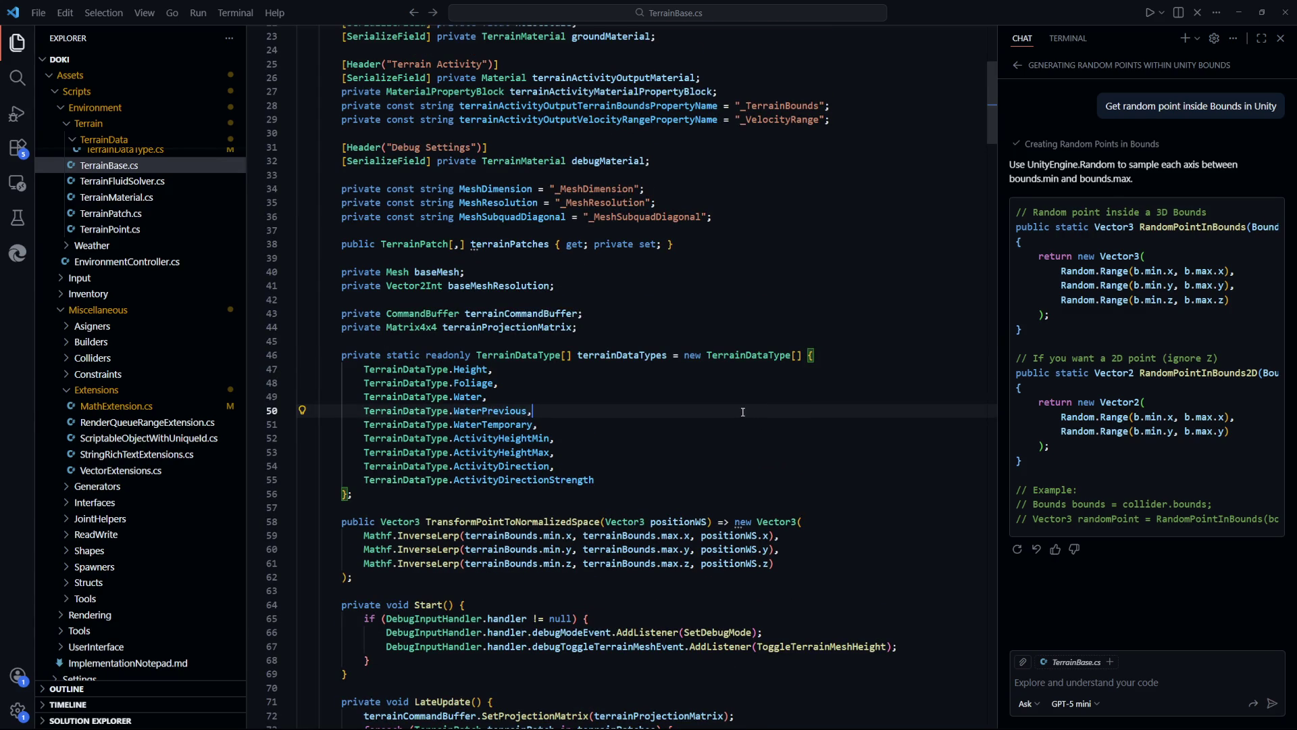
pyautogui.scroll(-4, 741, 408)
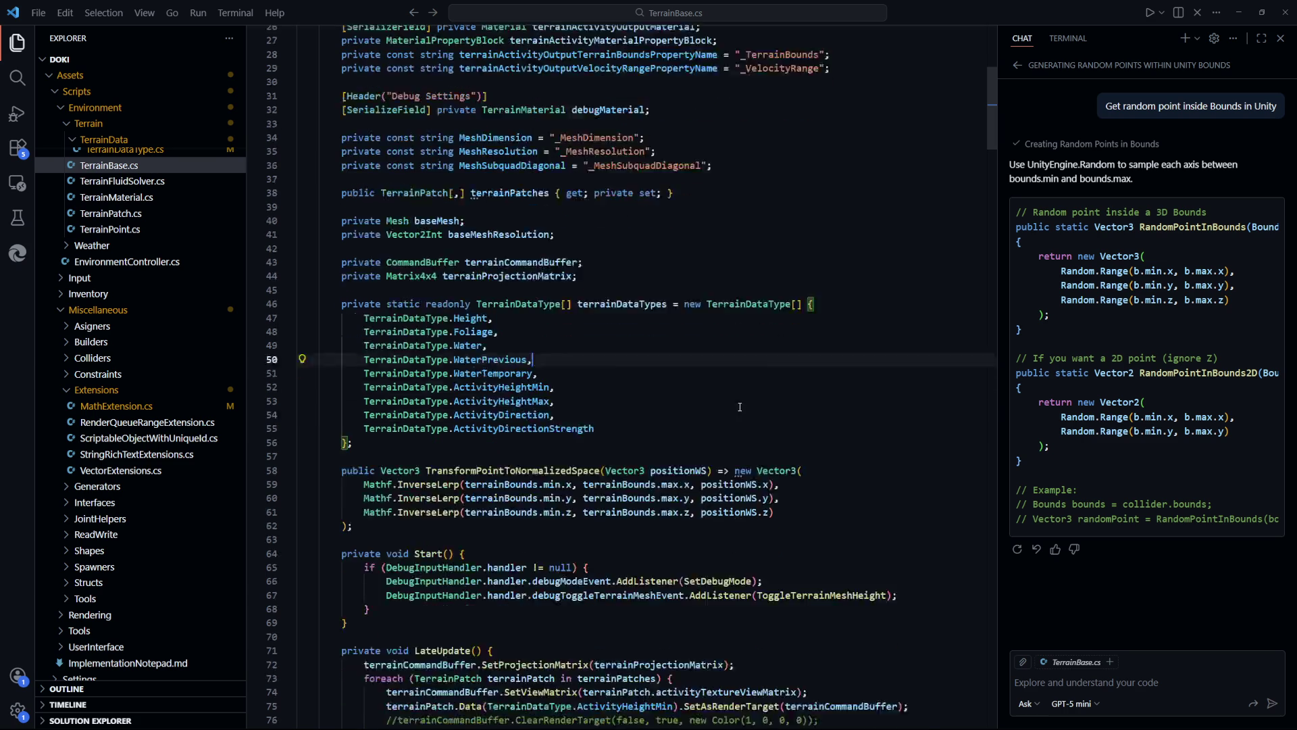
pyautogui.click(437, 343)
# Add a public Bounds property returning new Bounds(transform.position, dimension) and save TerrainBase.cs
pyautogui.press('Return')
pyautogui.press('Return')
pyautogui.write('public')
pyautogui.press('Escape')
pyautogui.hotkey('ctrl', 's')
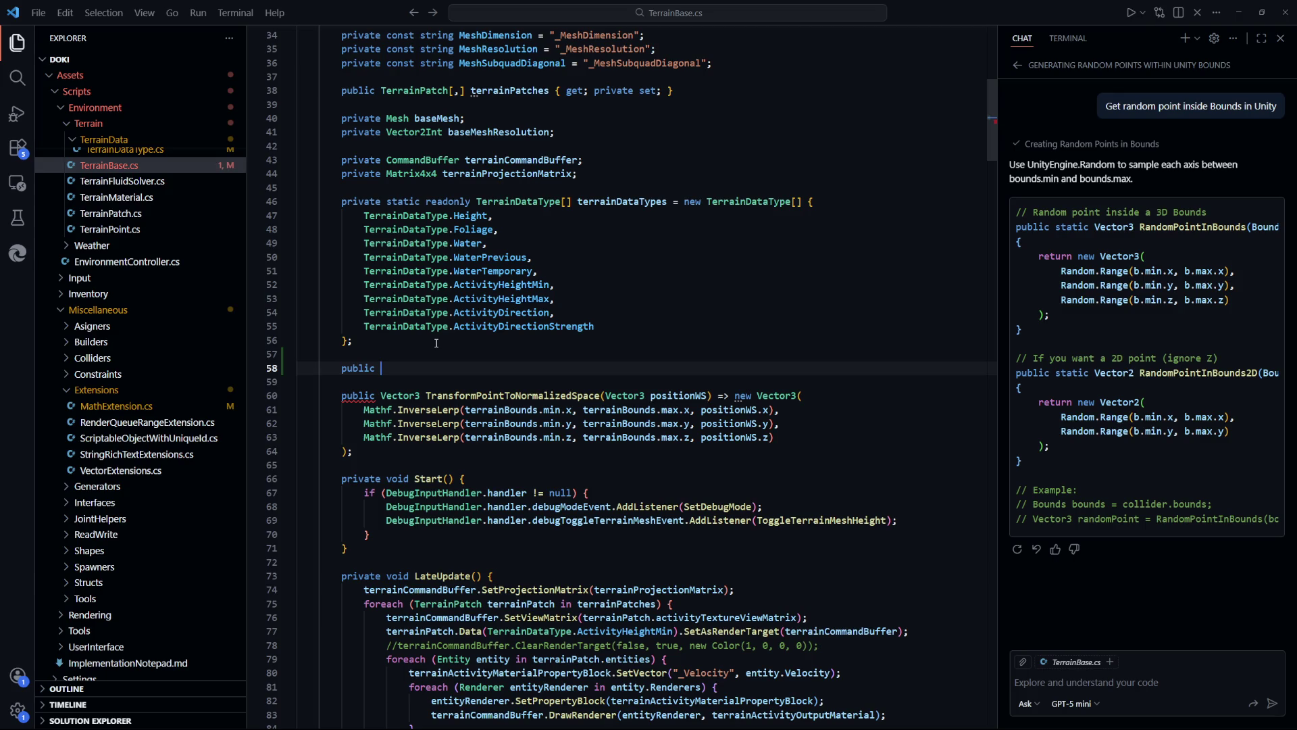
pyautogui.write('Bounds Bounds => retur')
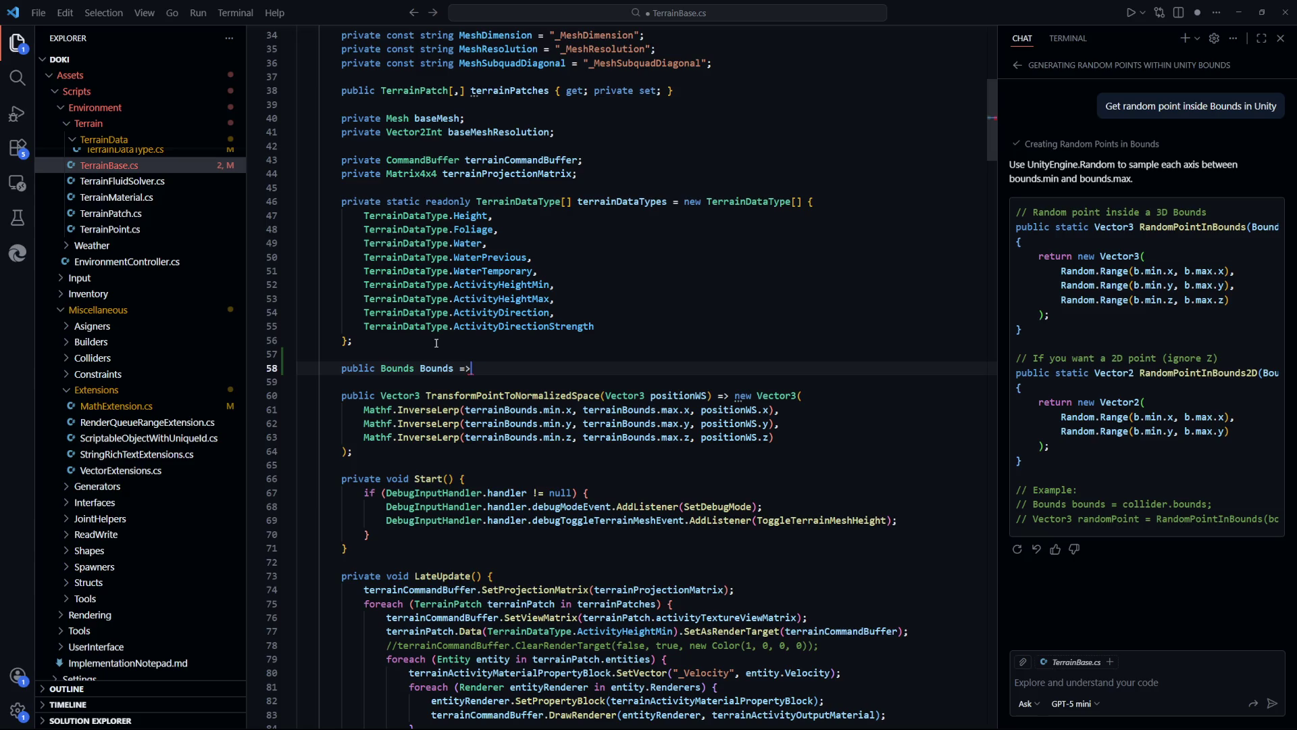
pyautogui.write('n')
pyautogui.press('BackSpace')
pyautogui.press('BackSpace')
pyautogui.press('BackSpace')
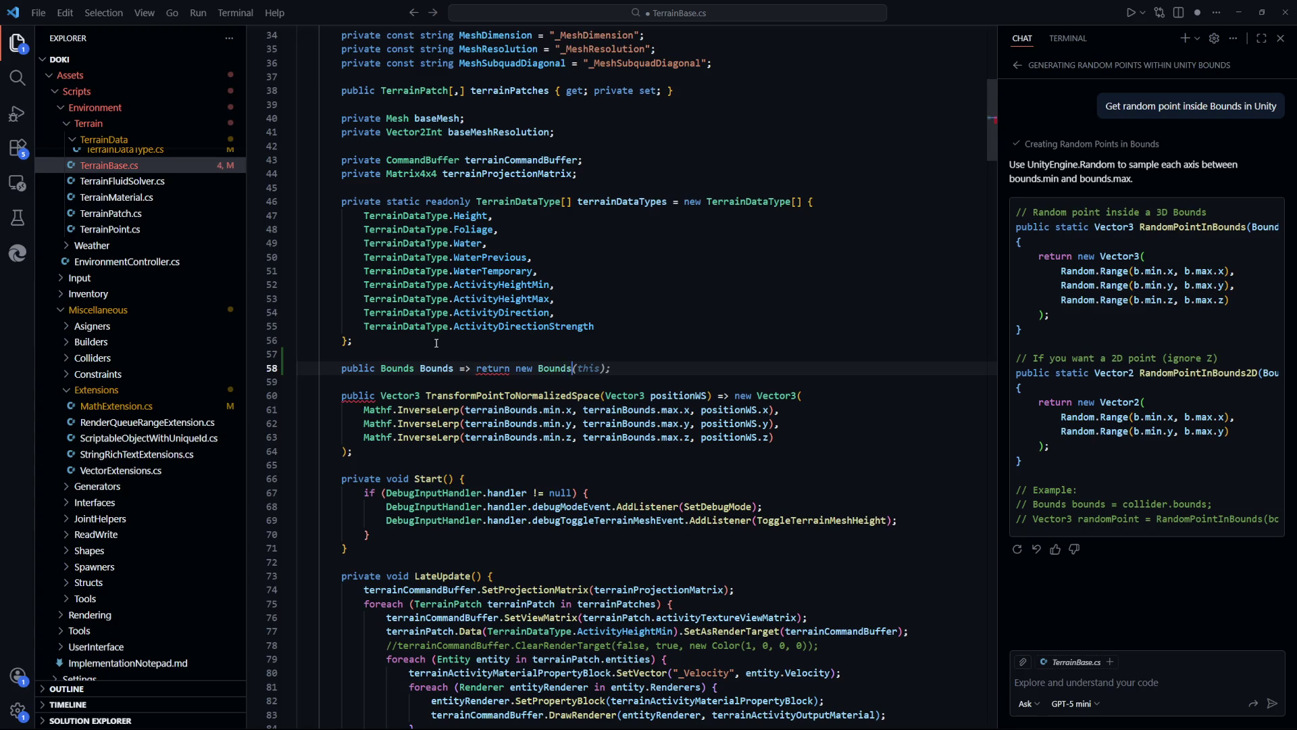
pyautogui.write('new Bounds(')
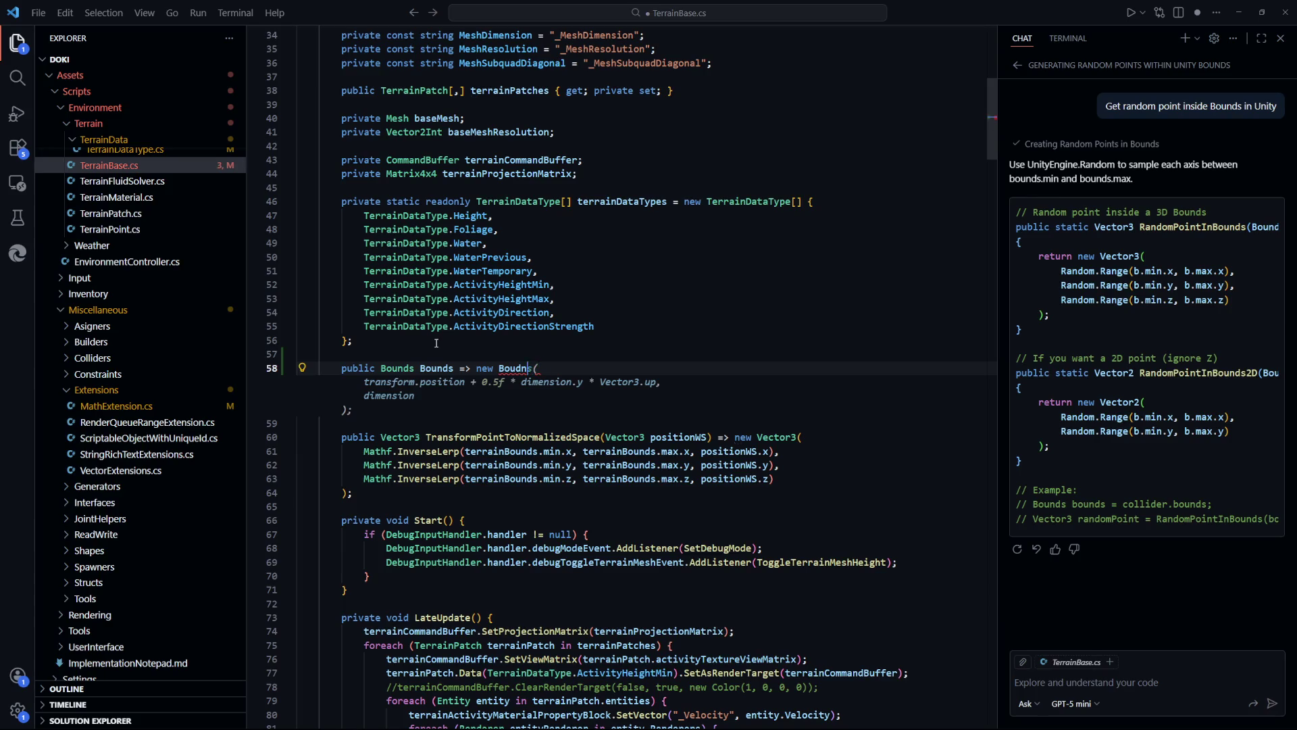
pyautogui.write(')(')
pyautogui.write('transform.position, dimension;')
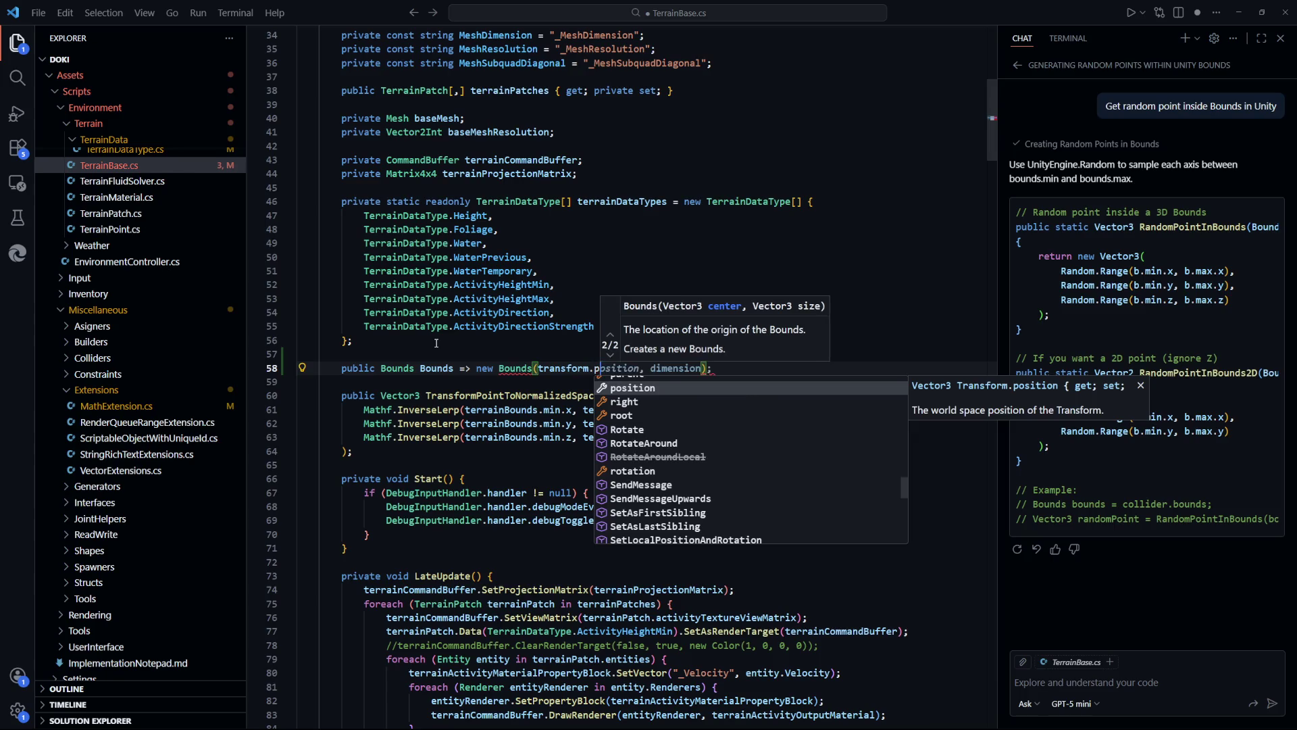
pyautogui.hotkey('ctrl', 'space')
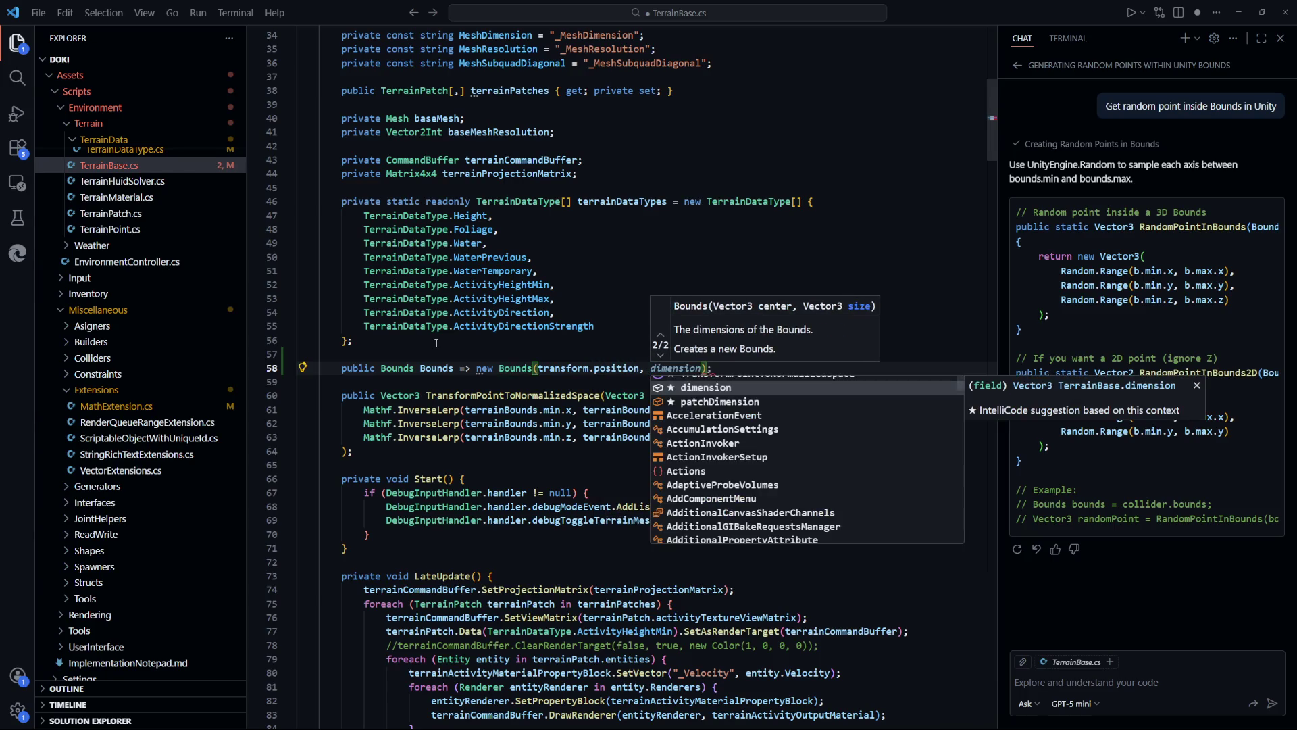
pyautogui.write('dim')
pyautogui.press('Tab')
pyautogui.press('End')
pyautogui.hotkey('ctrl', 's')
# Look over the TransformPointToNormalizedSpace method, then bring up the project file list
pyautogui.click(811, 396)
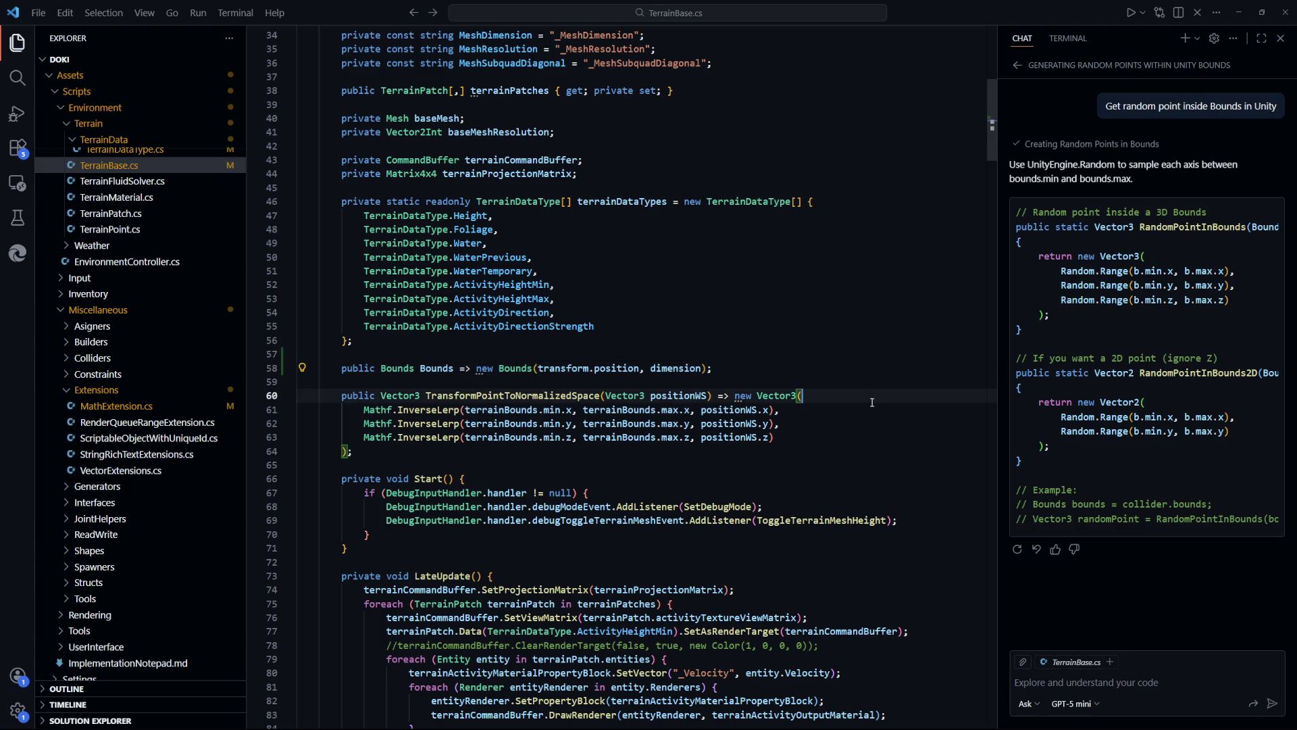
pyautogui.scroll(5, 814, 440)
pyautogui.scroll(4, 814, 440)
pyautogui.scroll(-9, 815, 442)
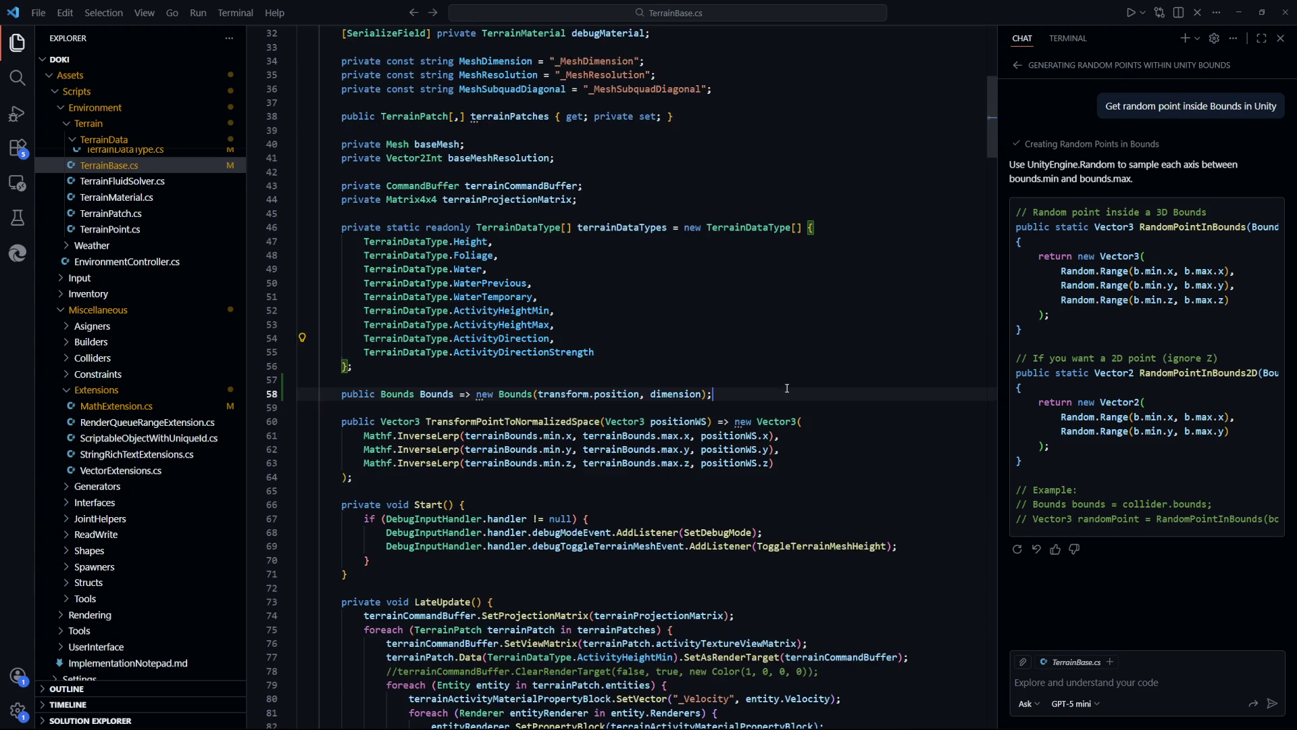
pyautogui.hotkey('ctrl', 'p')
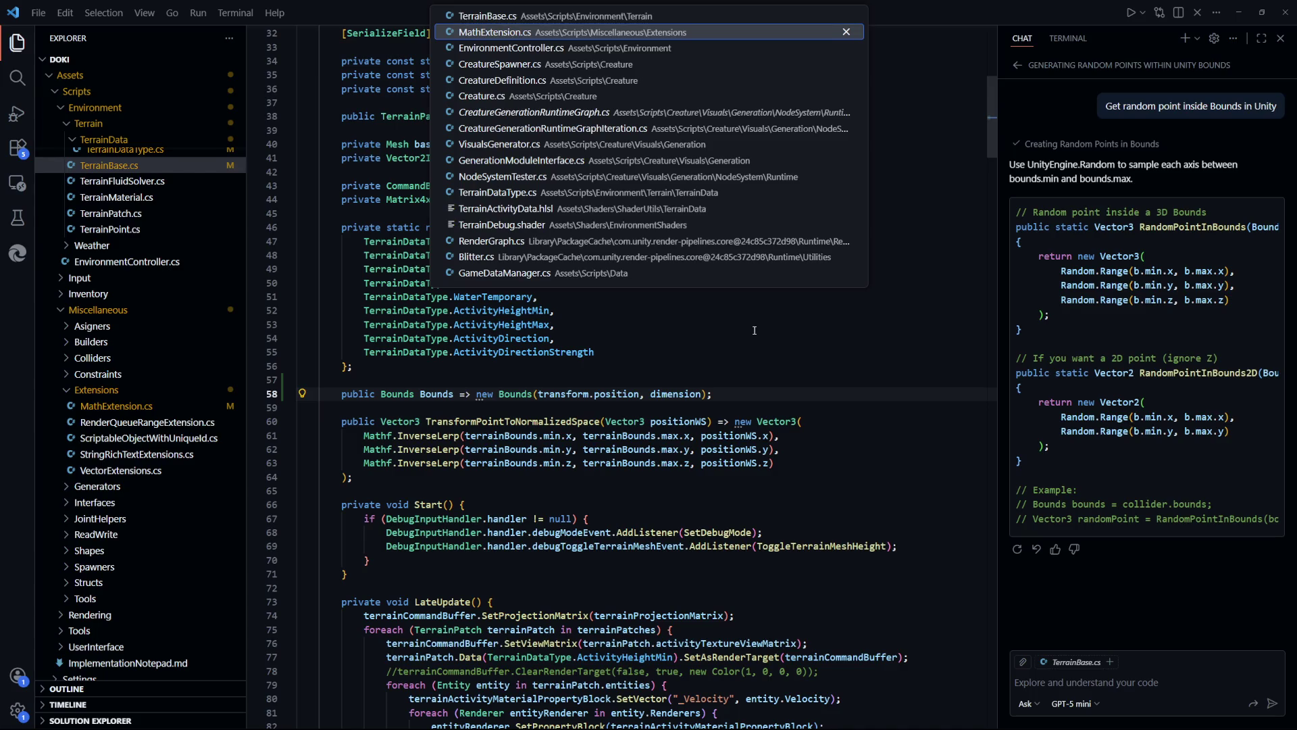
# Open CreatureSpawner.cs and delete the old transform.position spawn value
pyautogui.press('Down')
pyautogui.press('Down')
pyautogui.press('Return')
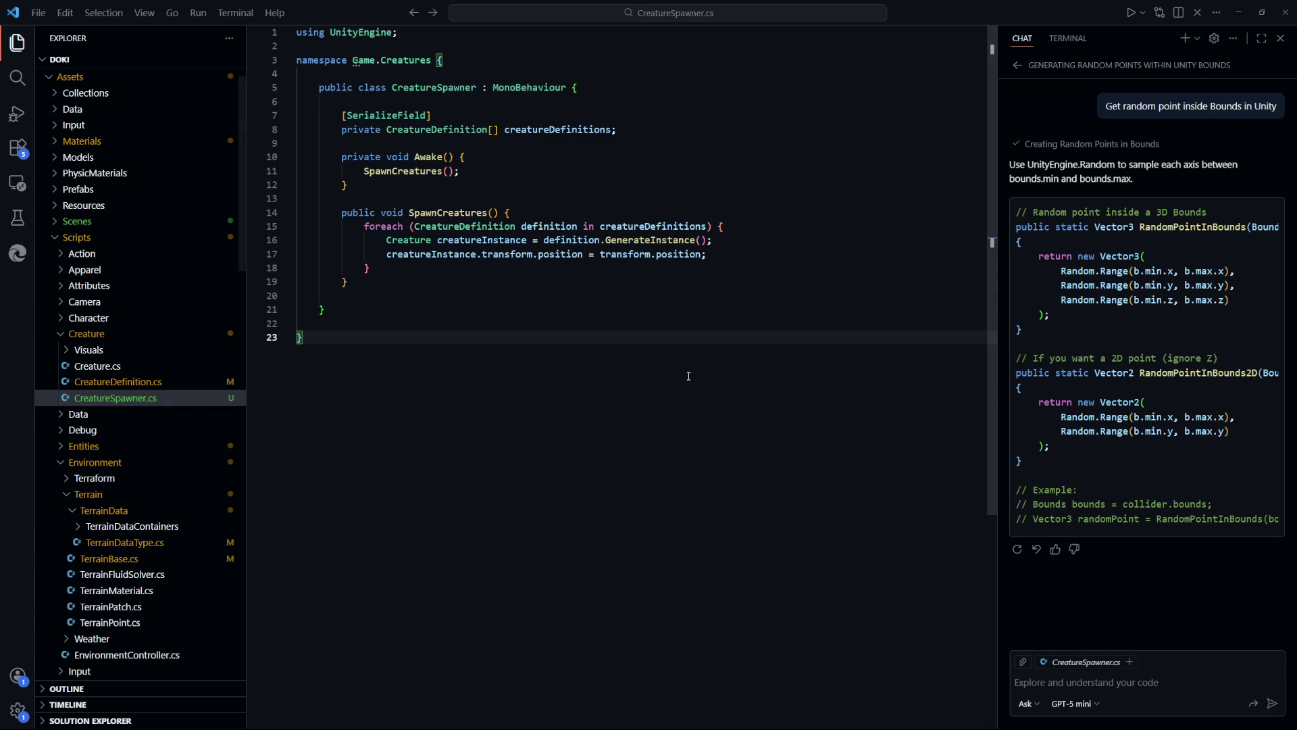
pyautogui.moveTo(743, 257); pyautogui.dragTo(600, 256)
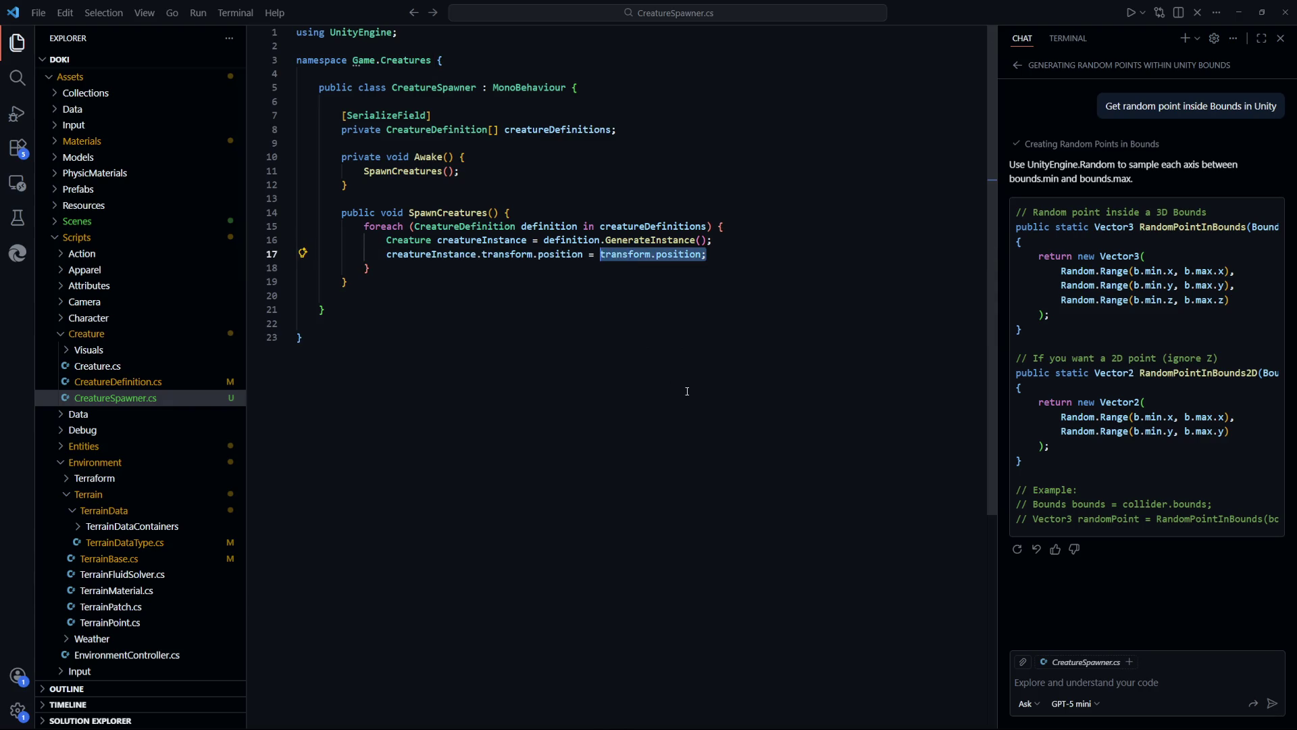
pyautogui.press('BackSpace')
pyautogui.press('Return')
pyautogui.hotkey('ctrl', 's')
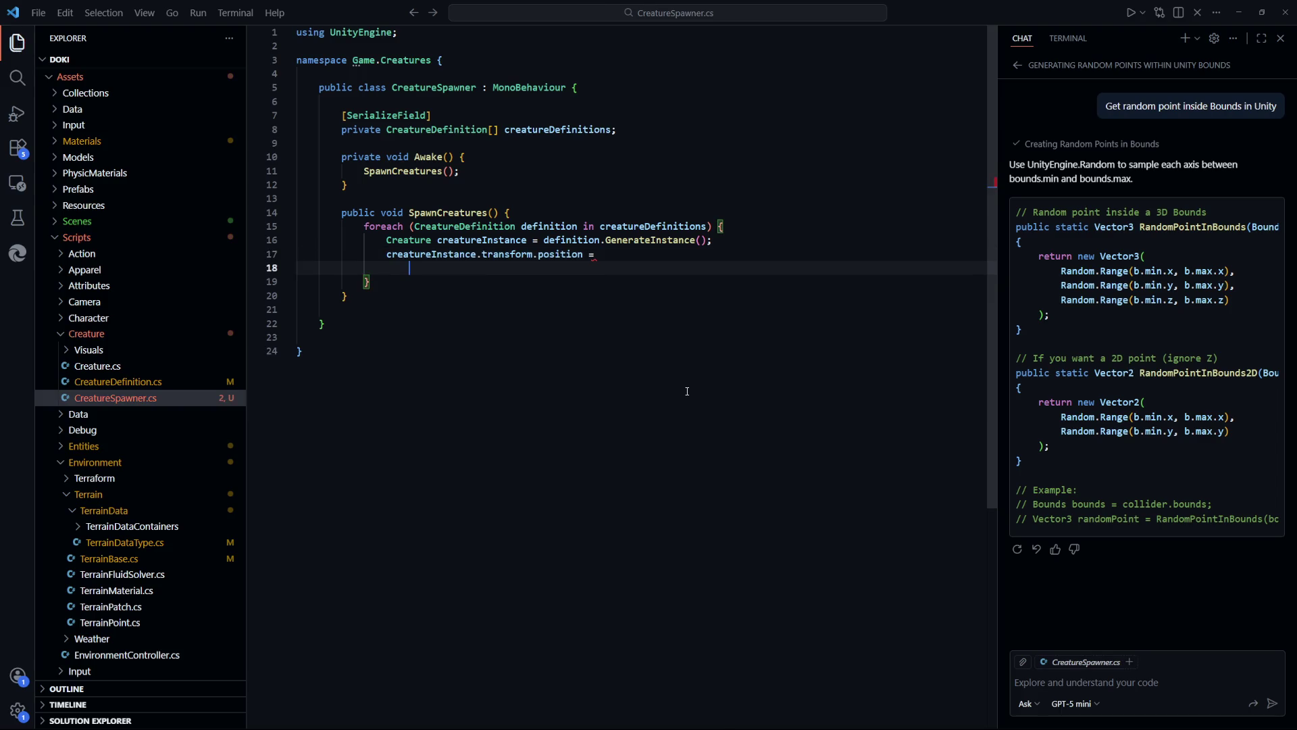
# Insert EnvironmentController qualified as Game.Environment, dropping the auto-added using directive
pyautogui.write('Envi')
pyautogui.press('Down')
pyautogui.press('Down')
pyautogui.press('Down')
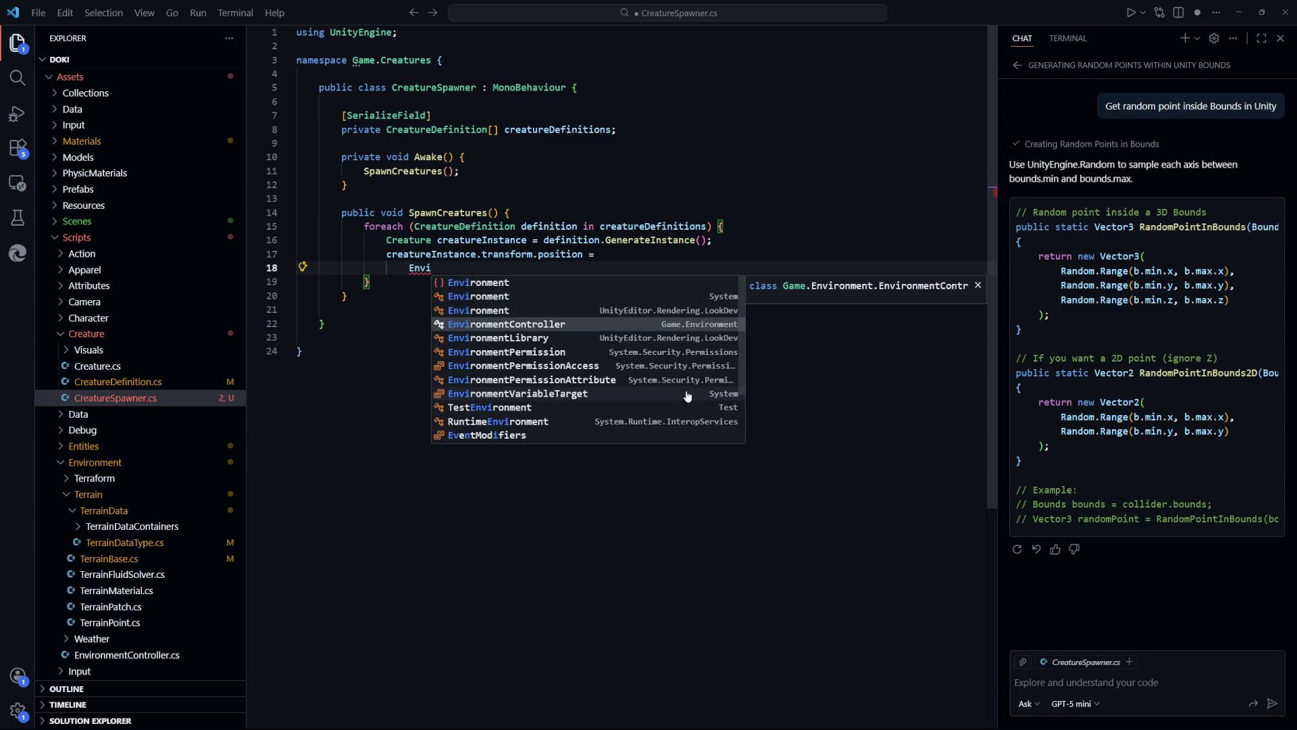
pyautogui.press('Return')
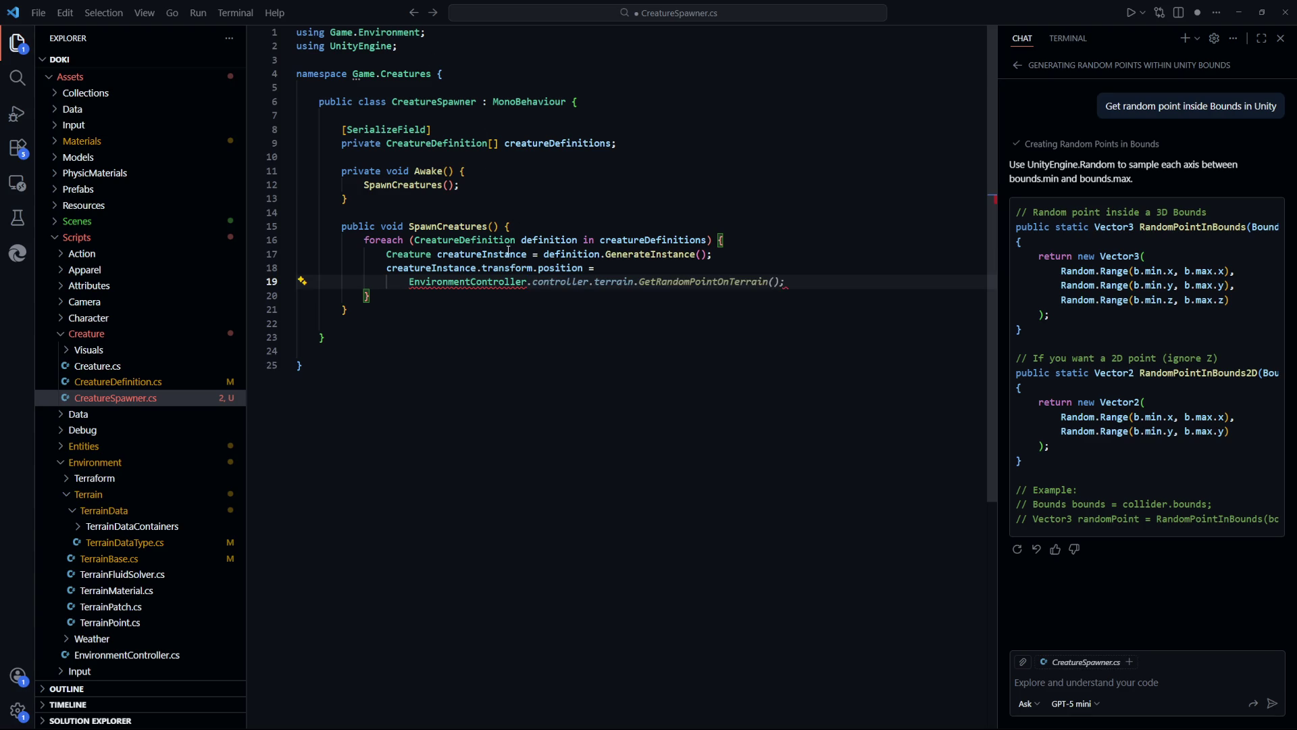
pyautogui.moveTo(448, 36); pyautogui.dragTo(295, 34)
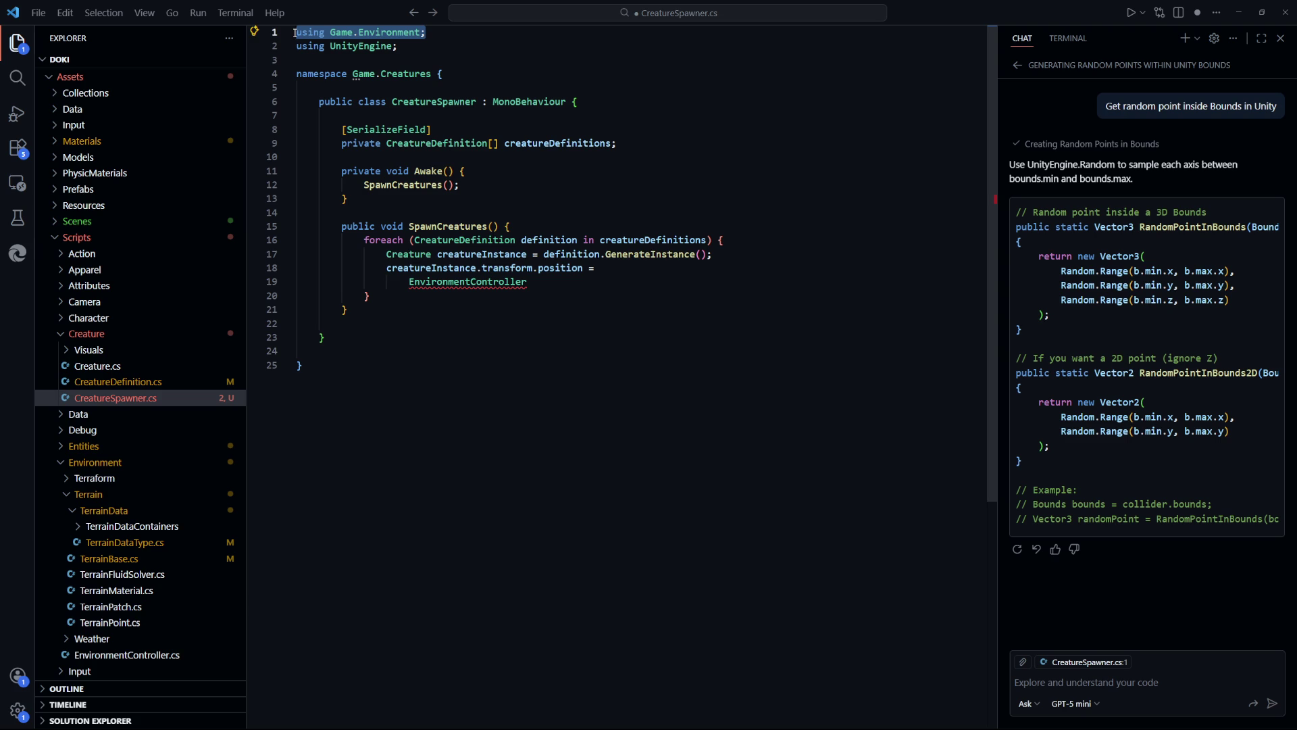
pyautogui.press('BackSpace')
pyautogui.press('Down')
pyautogui.press('BackSpace')
pyautogui.click(409, 267)
pyautogui.write('Game.')
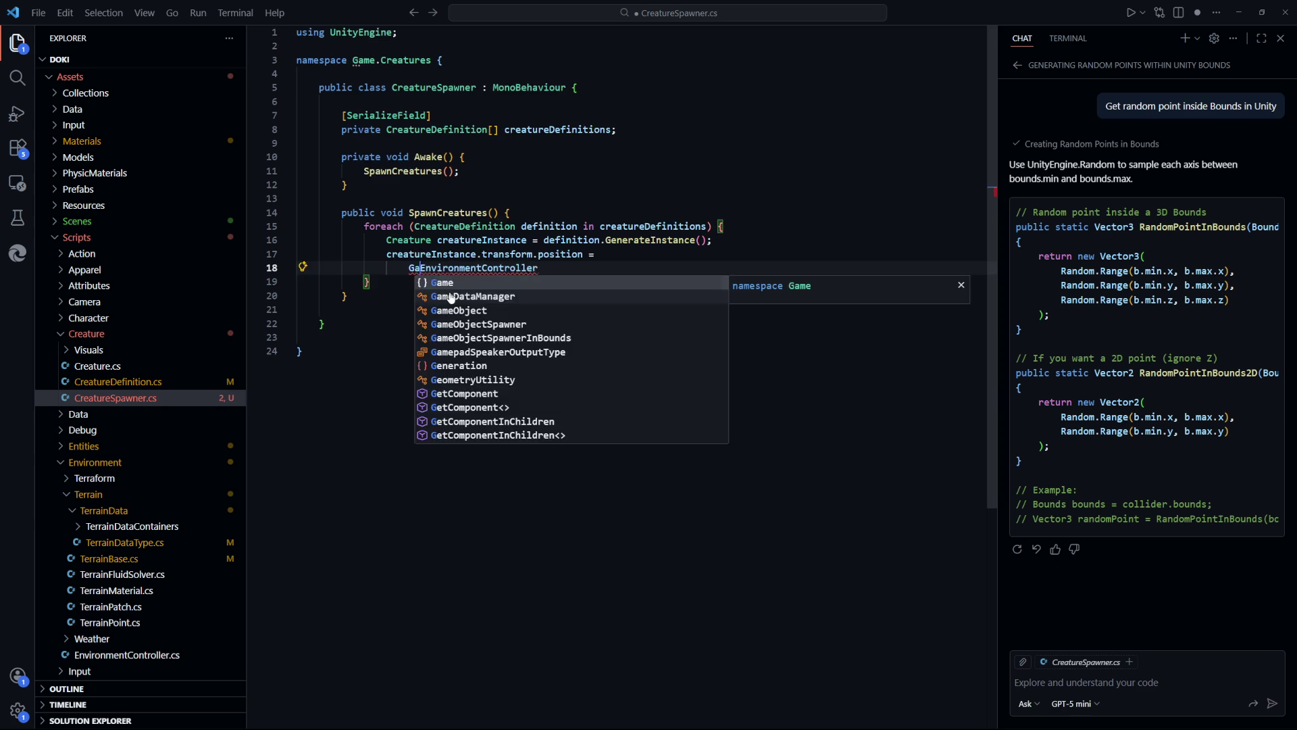
pyautogui.press('Tab')
# Complete the position as EnvironmentController.controller.terrain.Bounds.RandomPoint() and save
pyautogui.write('.')
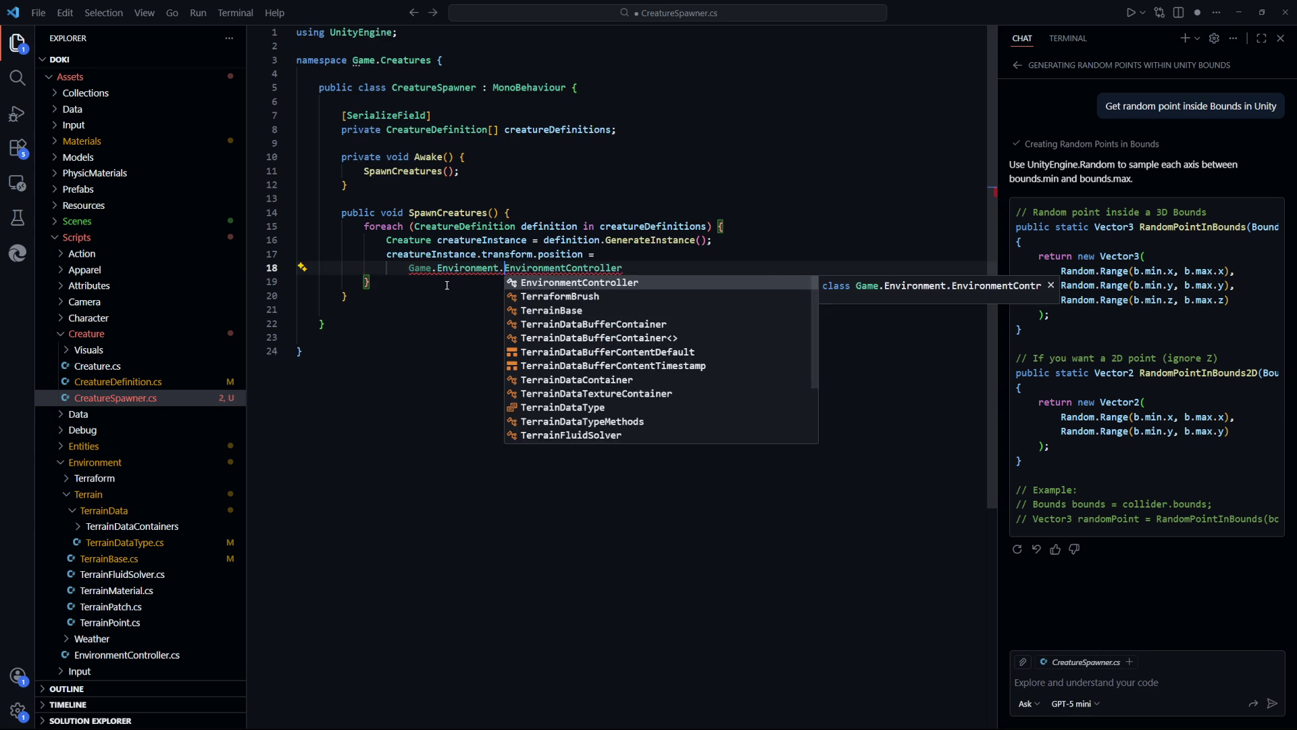
pyautogui.press('Escape')
pyautogui.hotkey('ctrl', 'shift', 'Right')
pyautogui.write('.')
pyautogui.press('Tab')
pyautogui.write('.')
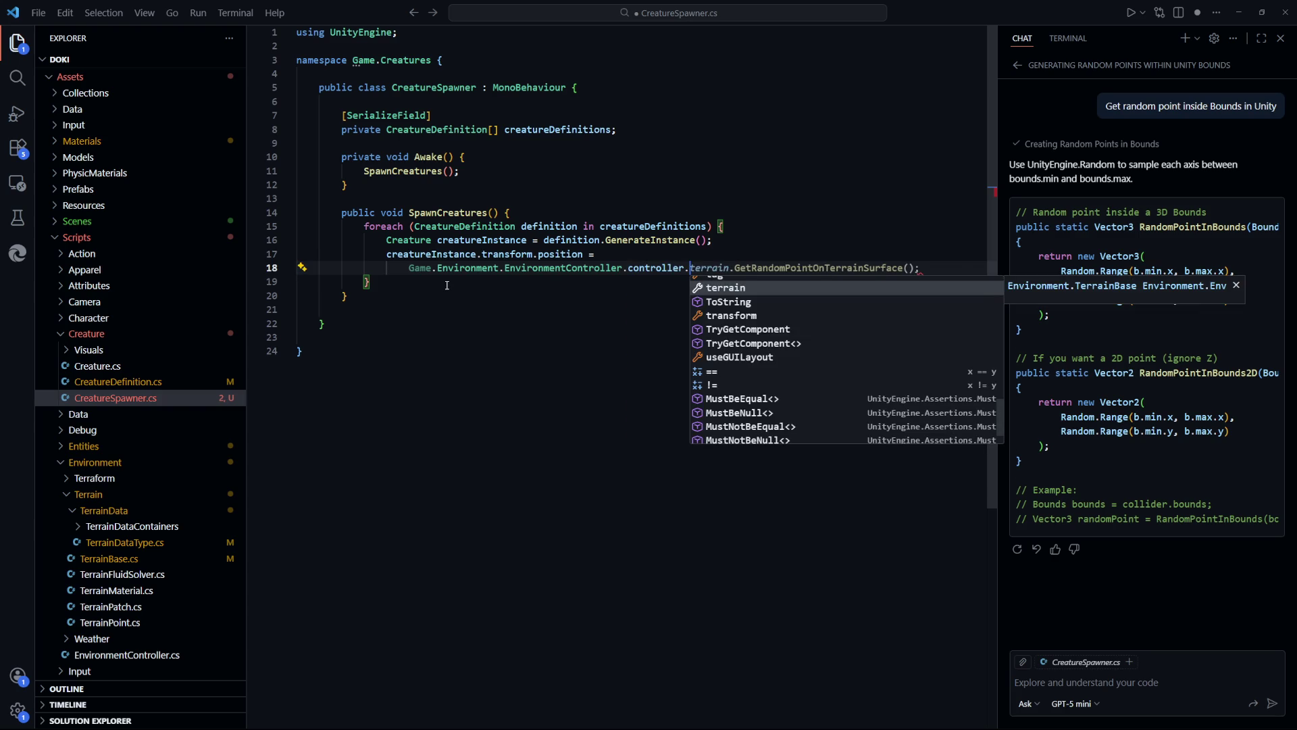
pyautogui.press('Tab')
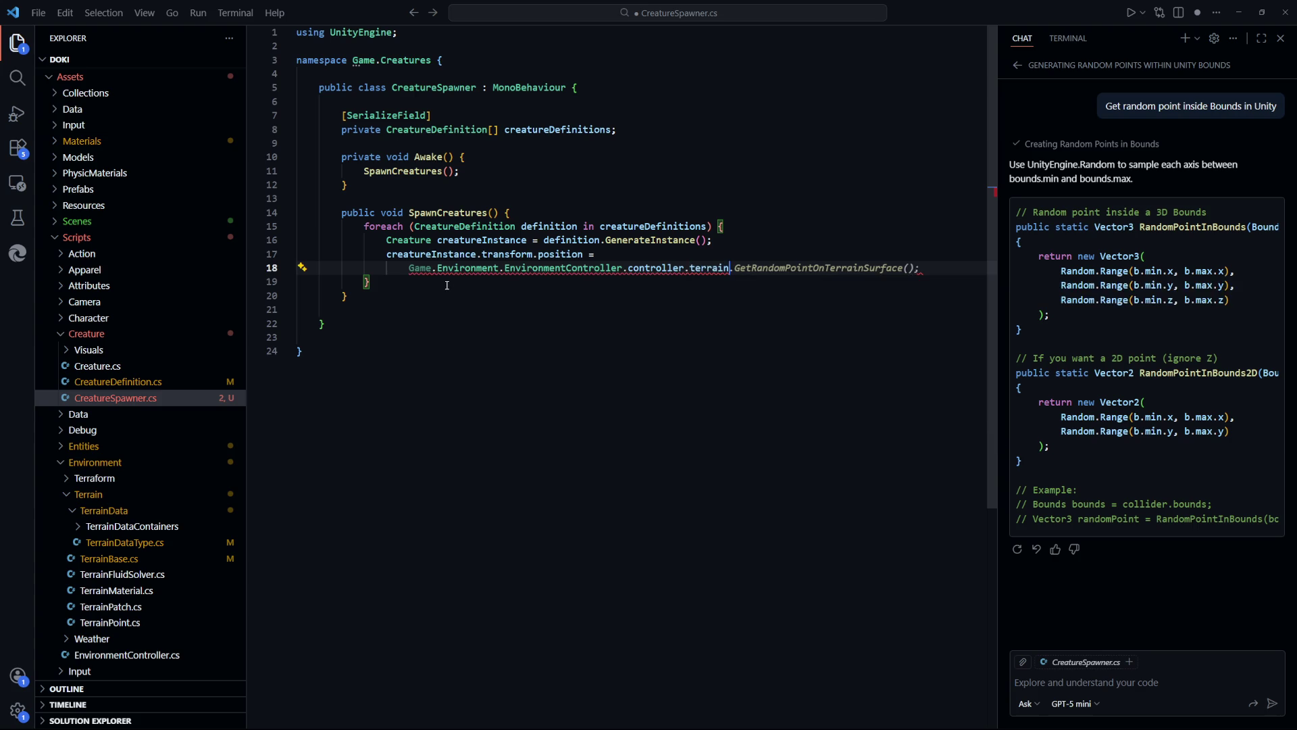
pyautogui.write('.')
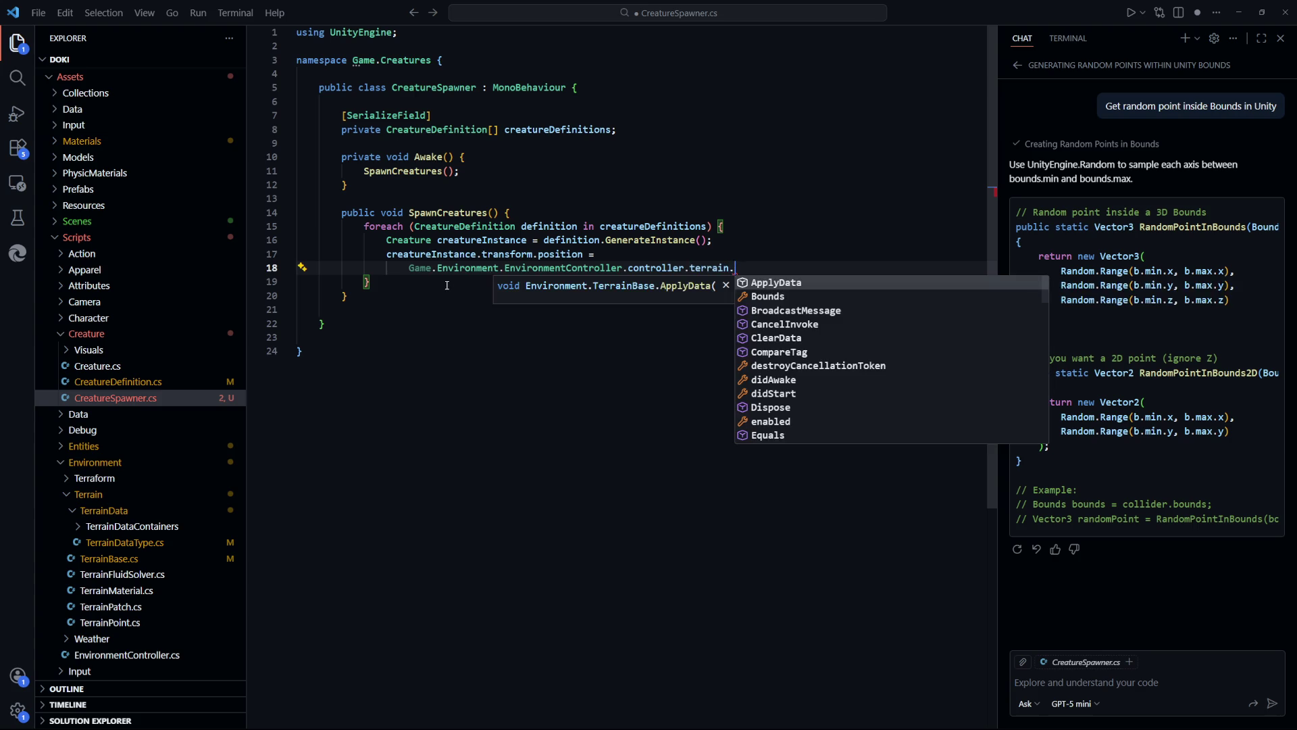
pyautogui.write('Bo')
pyautogui.press('Tab')
pyautogui.write('.R')
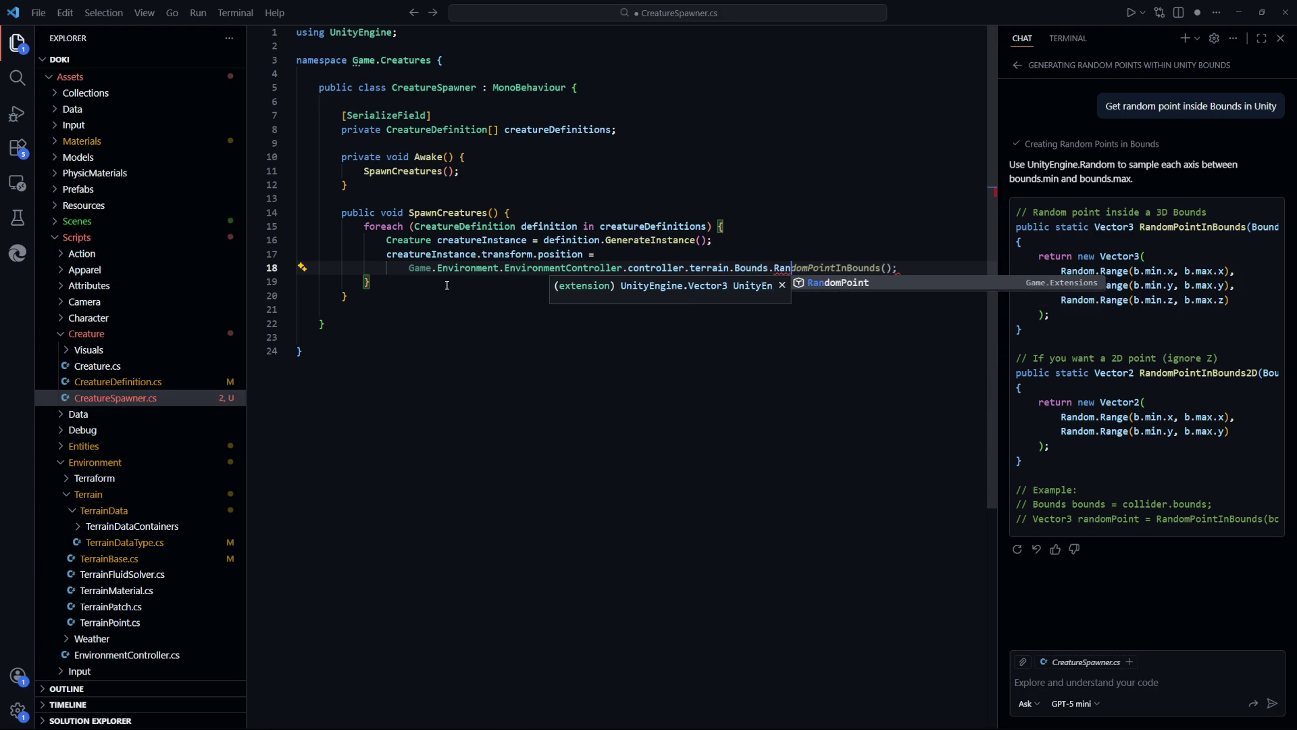
pyautogui.press('Tab')
pyautogui.write('();')
pyautogui.hotkey('ctrl', 's')
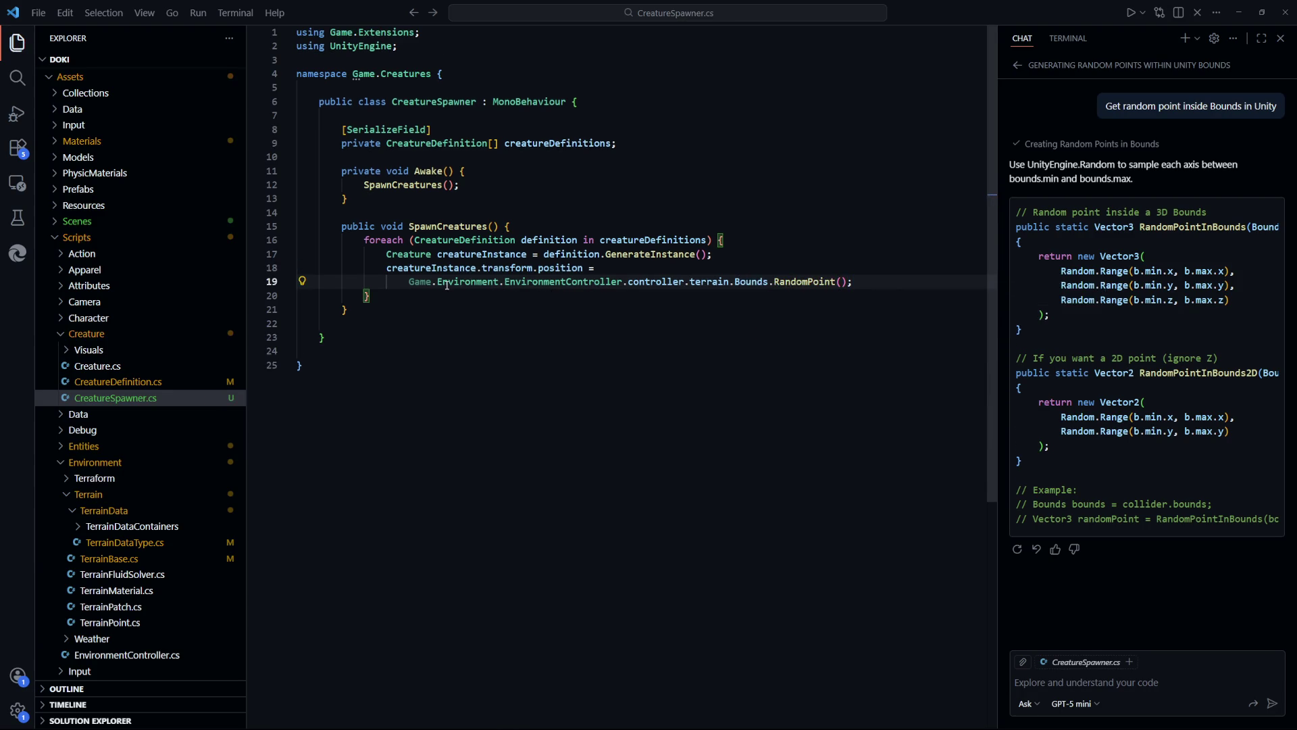
pyautogui.click(319, 53)
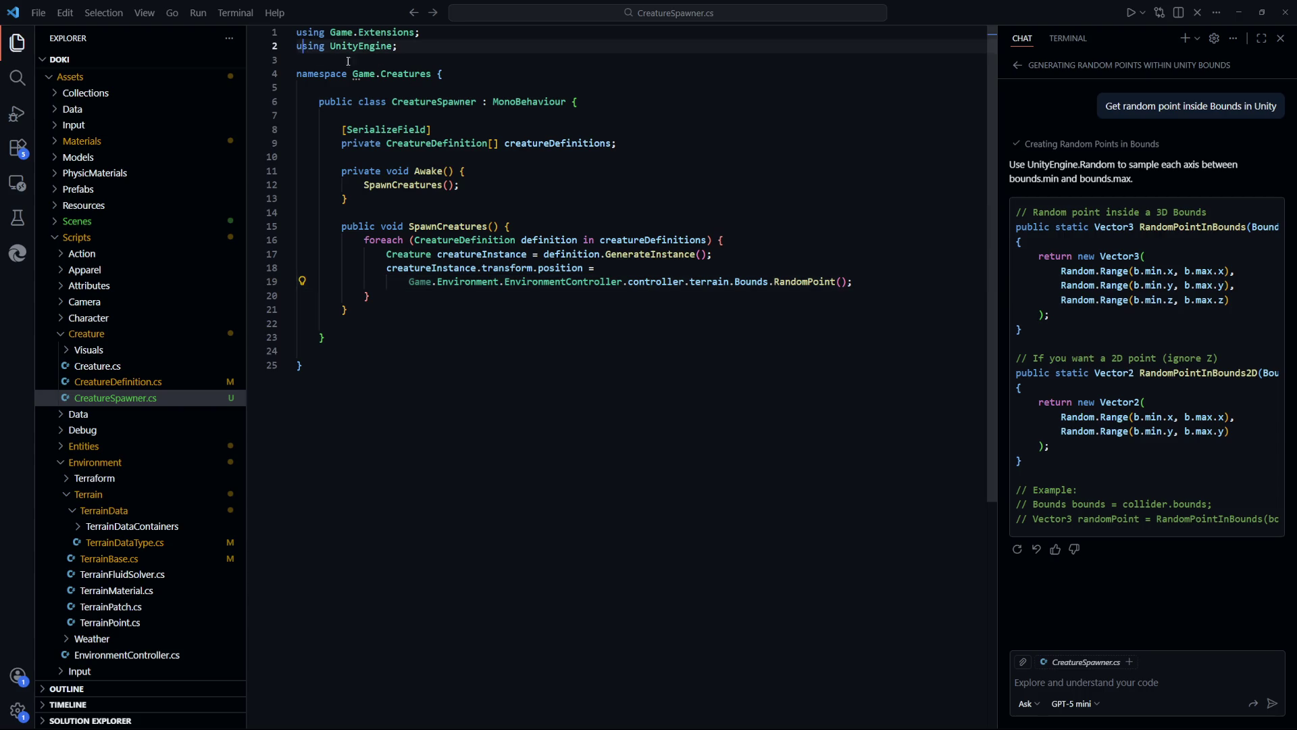
# Move using Game.Extensions below using UnityEngine, separated by a blank line, and save
pyautogui.press('Home')
pyautogui.press('Return')
pyautogui.press('Up')
pyautogui.press('Up')
pyautogui.hotkey('alt', 'Down')
pyautogui.hotkey('alt', 'Down')
pyautogui.hotkey('alt', 'Down')
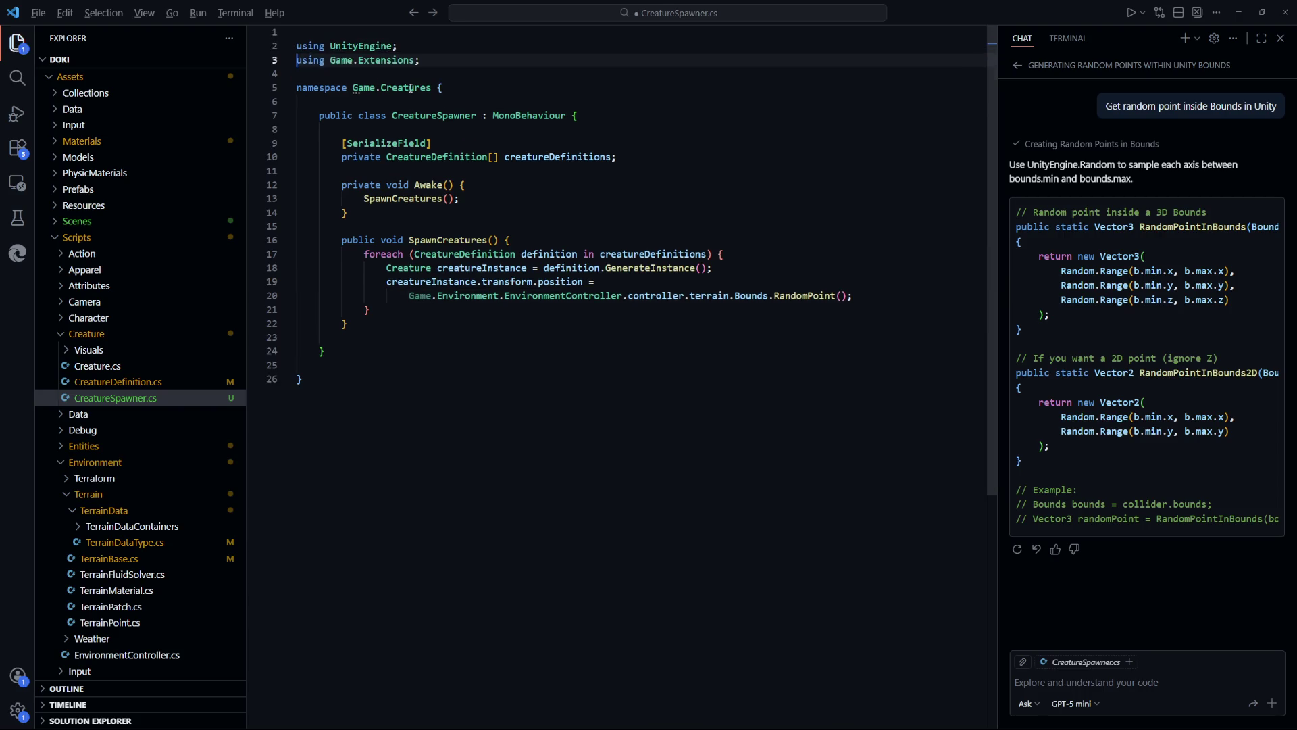
pyautogui.press('Return')
pyautogui.hotkey('ctrl', 's')
pyautogui.press('Up')
pyautogui.press('Up')
pyautogui.press('Up')
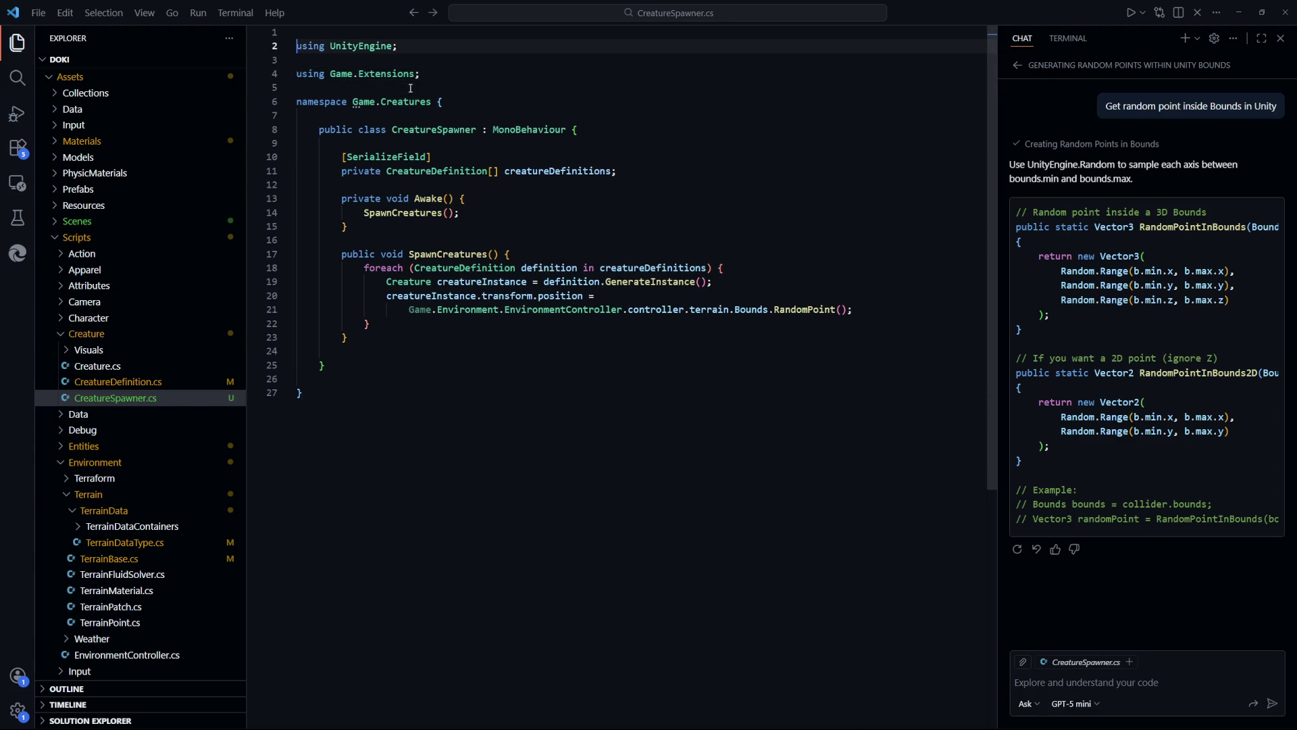
pyautogui.press('BackSpace')
pyautogui.hotkey('ctrl', 'End')
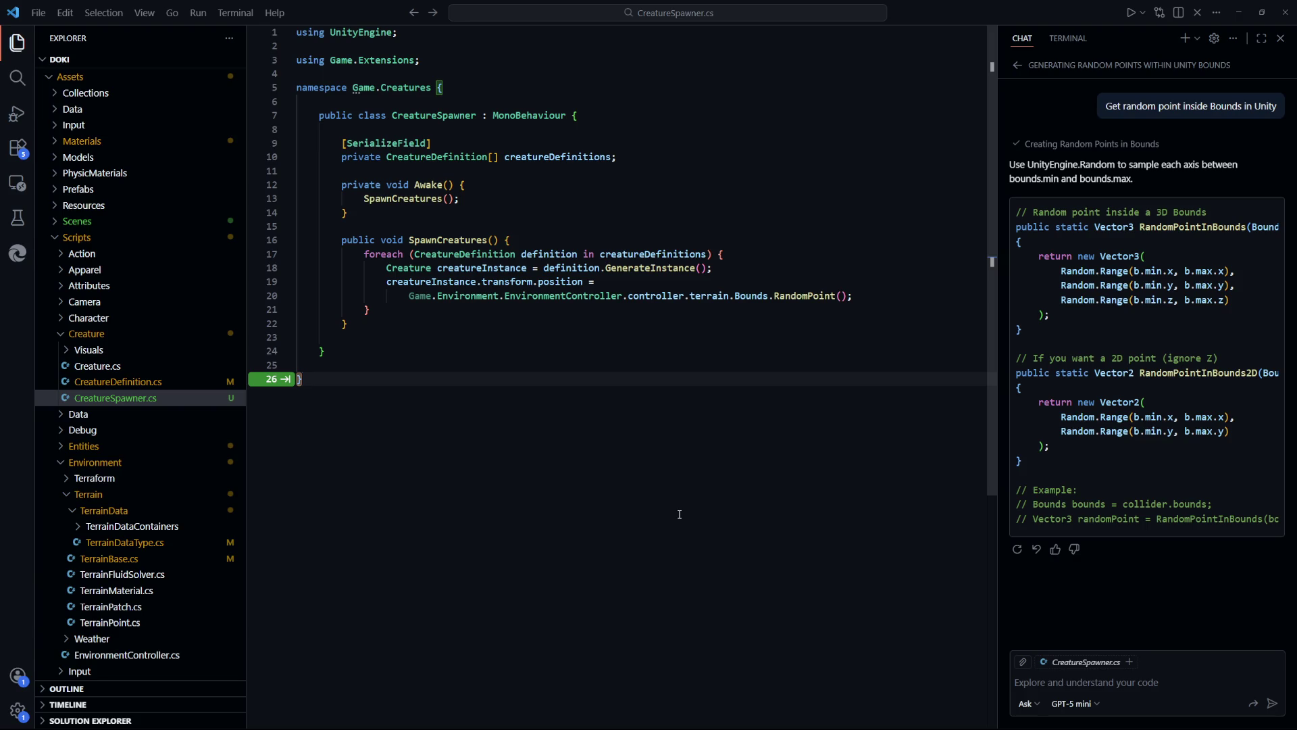
# Open new blank lines below the creatureDefinitions field
pyautogui.click(685, 159)
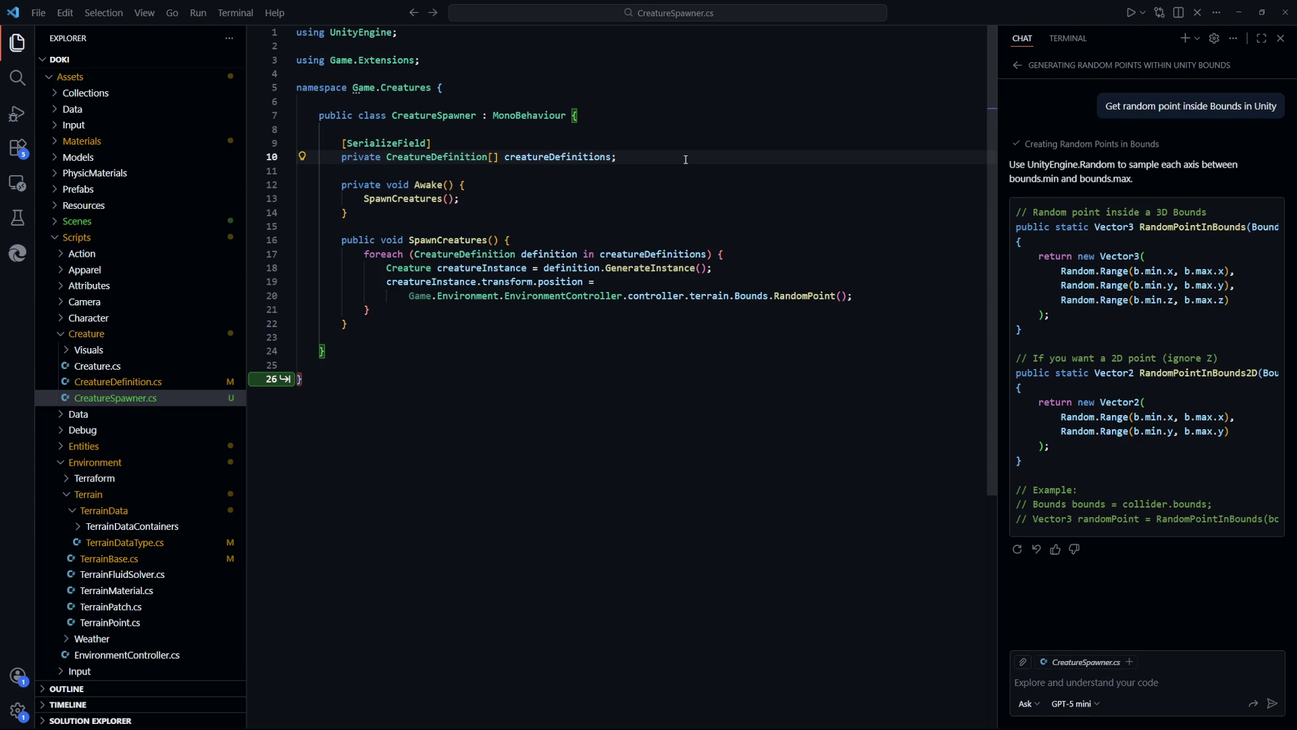
pyautogui.press('Return')
pyautogui.press('Return')
pyautogui.press('Up')
pyautogui.press('Up')
pyautogui.press('Up')
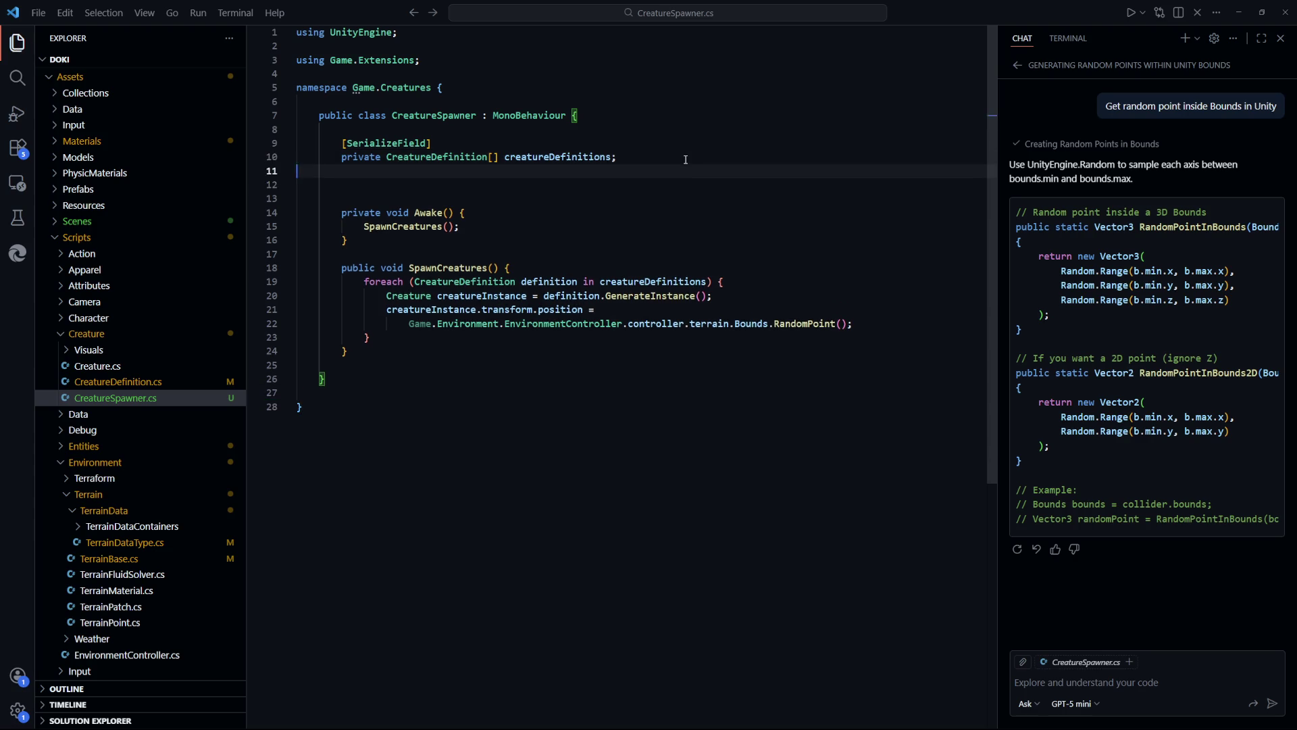
# Add [Header("Creature Setup")] above the creatureDefinitions field and save
pyautogui.press('Return')
pyautogui.write('[Header')
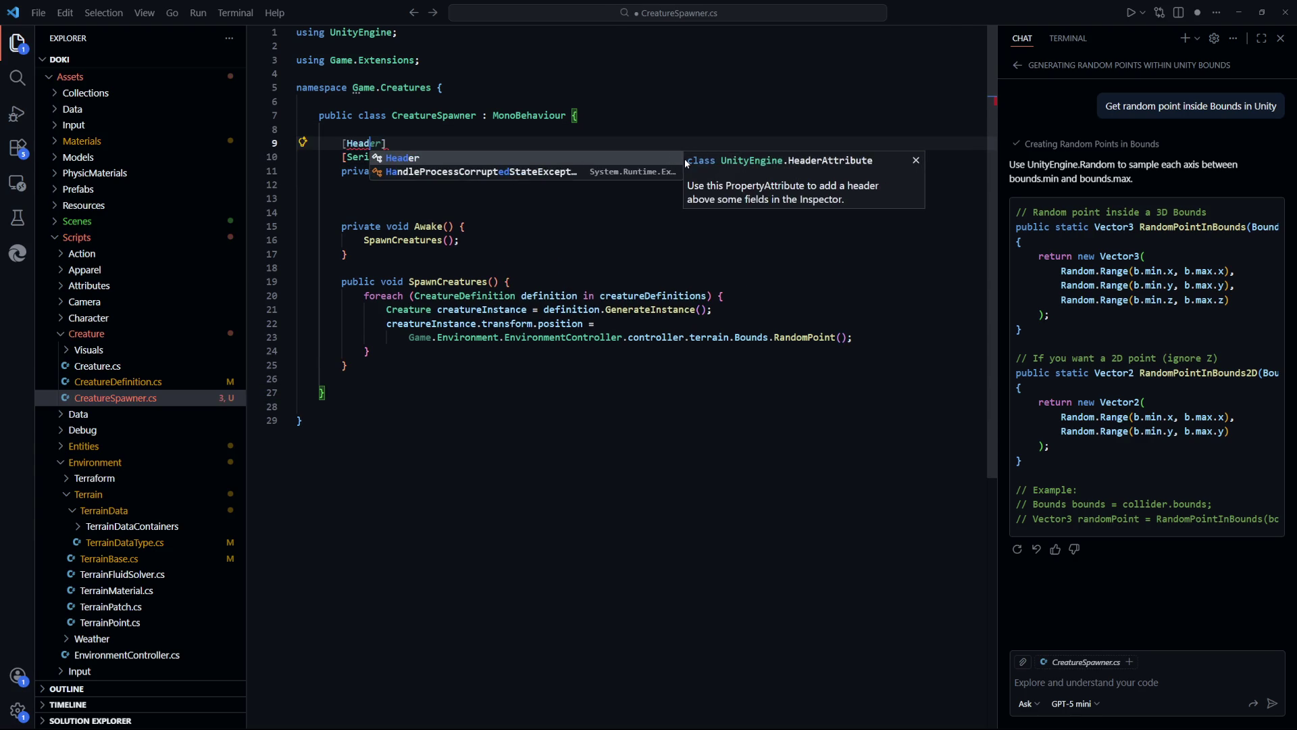
pyautogui.write('("')
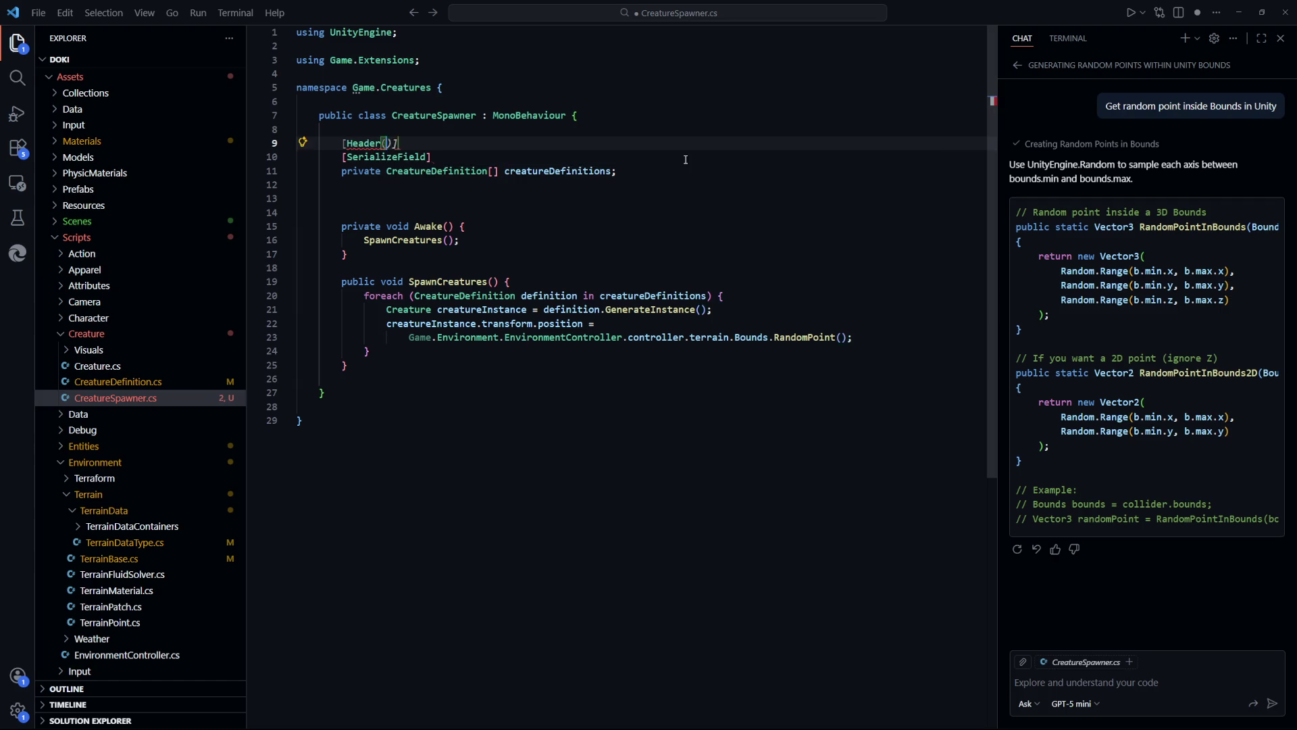
pyautogui.write('Creatue')
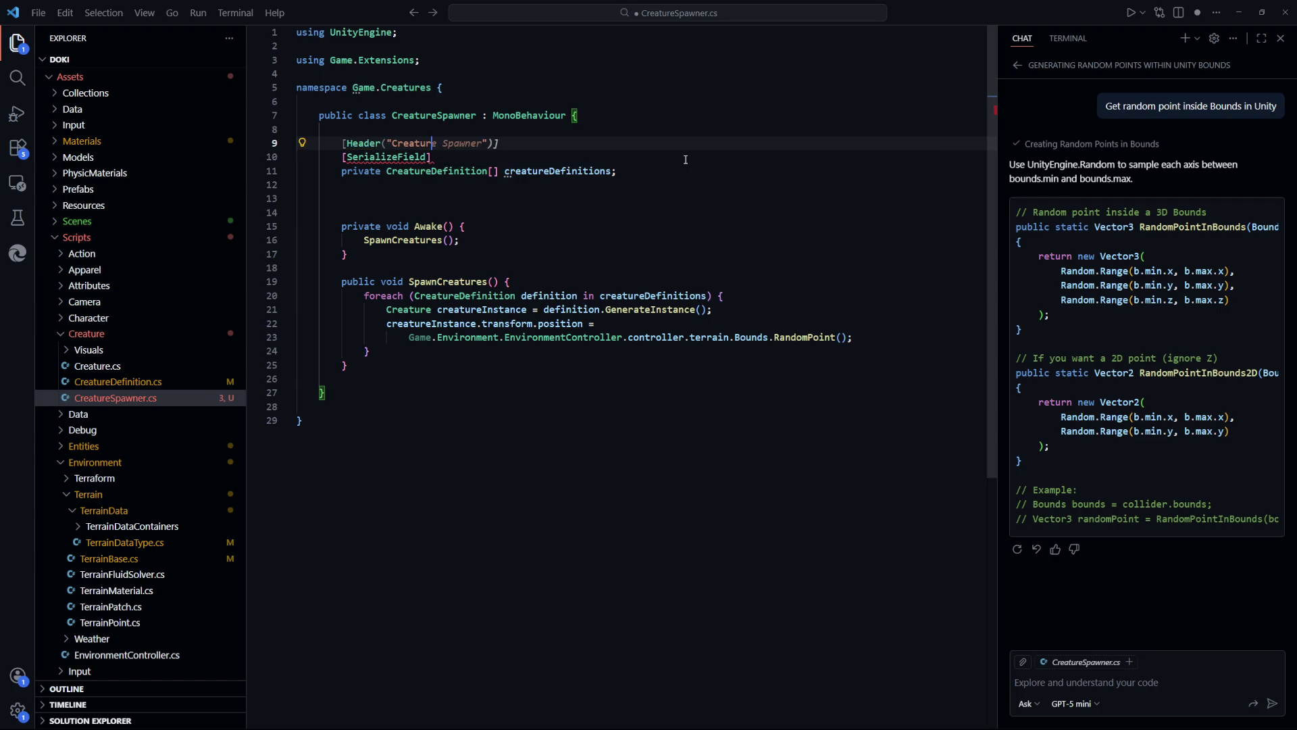
pyautogui.press('Left')
pyautogui.write('r')
pyautogui.press('Right')
pyautogui.write('s to Spawn')
pyautogui.press('Right')
pyautogui.press('BackSpace')
pyautogui.hotkey('shift', 'End')
pyautogui.write('Setupo')
pyautogui.press('BackSpace')
pyautogui.write('")]')
pyautogui.hotkey('ctrl', 's')
# Add [Header("Position Constraints")] below the creature list, save, and start a new line
pyautogui.press('Down')
pyautogui.press('Down')
pyautogui.press('Down')
pyautogui.press('Tab')
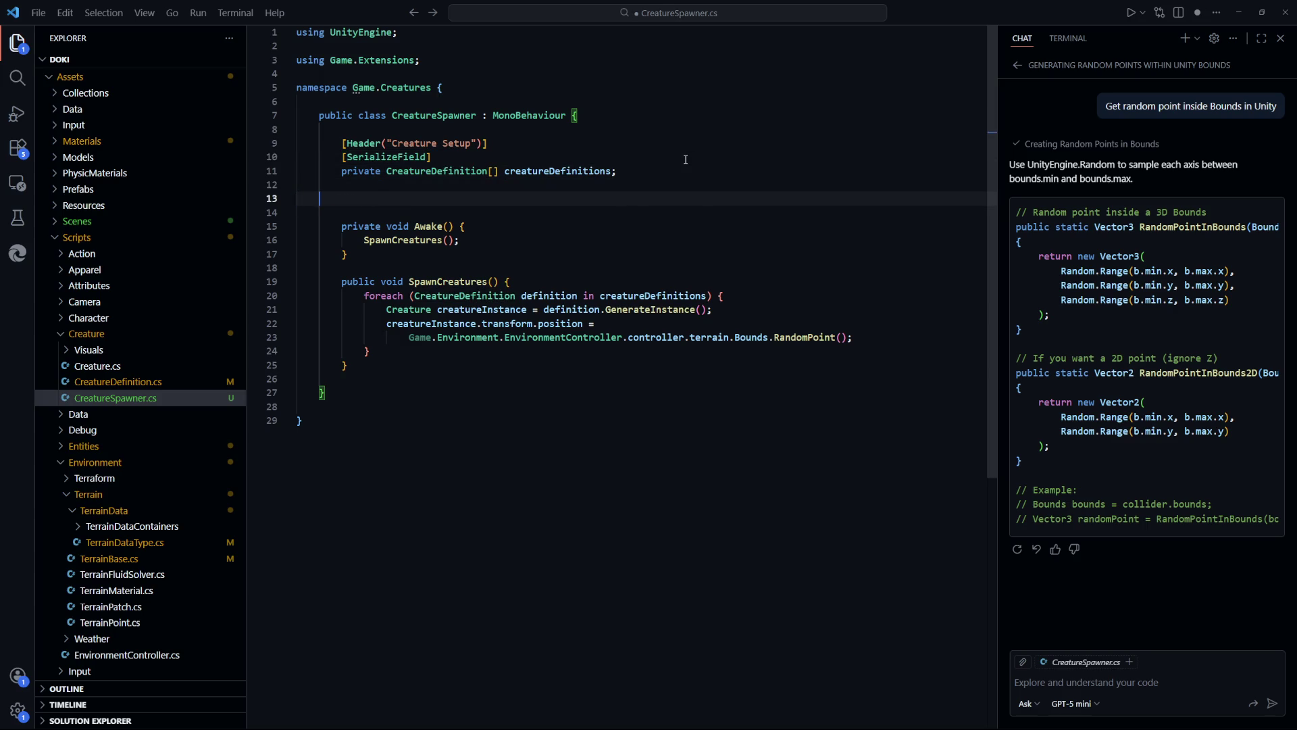
pyautogui.press('Tab')
pyautogui.write('[HE')
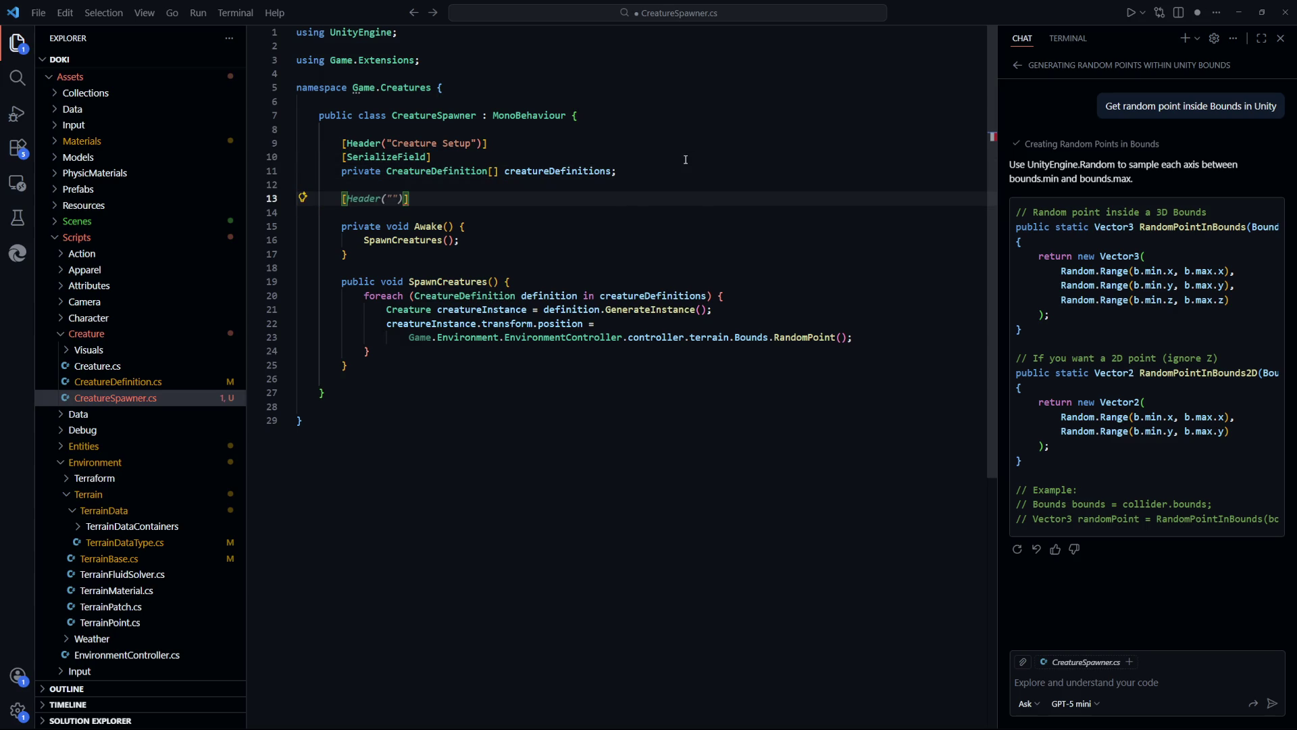
pyautogui.press('BackSpace')
pyautogui.write('eader(')
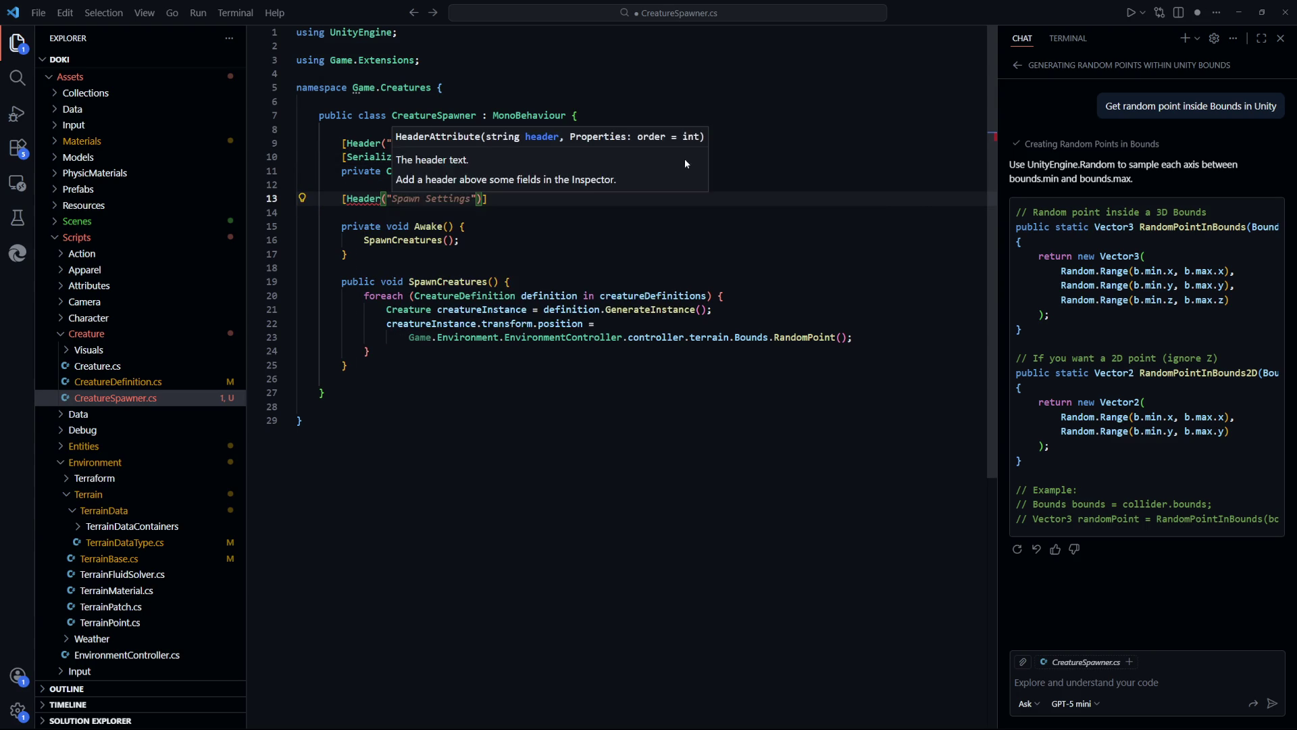
pyautogui.write('"Position S')
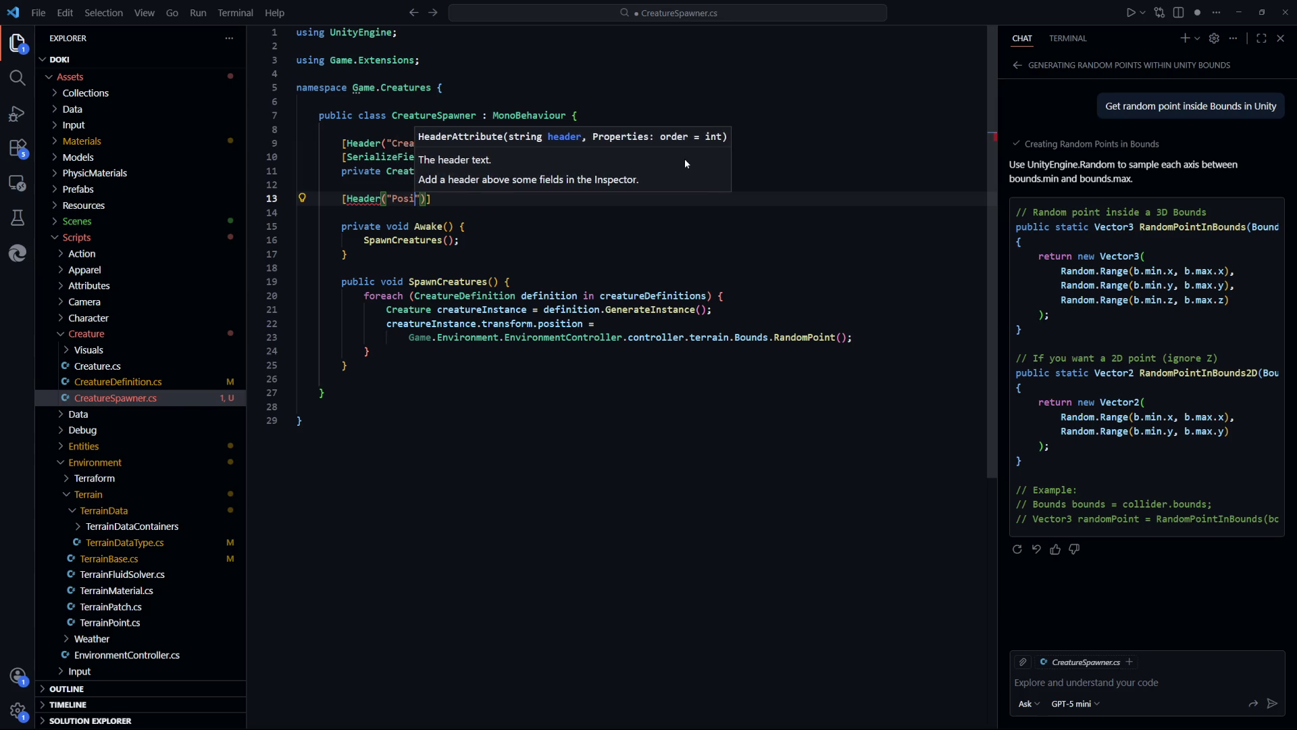
pyautogui.write('pawn')
pyautogui.press('BackSpace')
pyautogui.press('BackSpace')
pyautogui.press('BackSpace')
pyautogui.write('Constraints')
pyautogui.hotkey('ctrl', 's')
pyautogui.press('End')
pyautogui.press('Return')
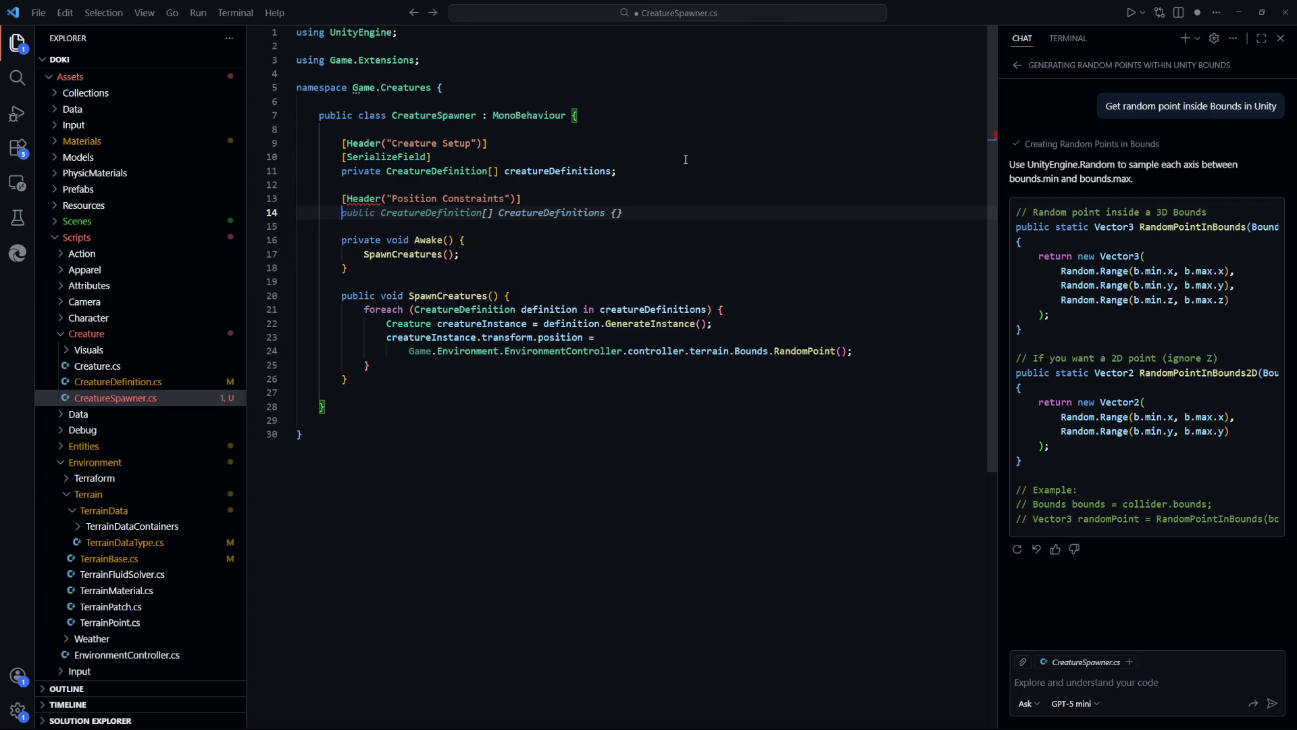
# Add a [SerializeField] private Vector3 spawnPositionOffset field to CreatureSpawner.cs and save
pyautogui.write('[Serial')
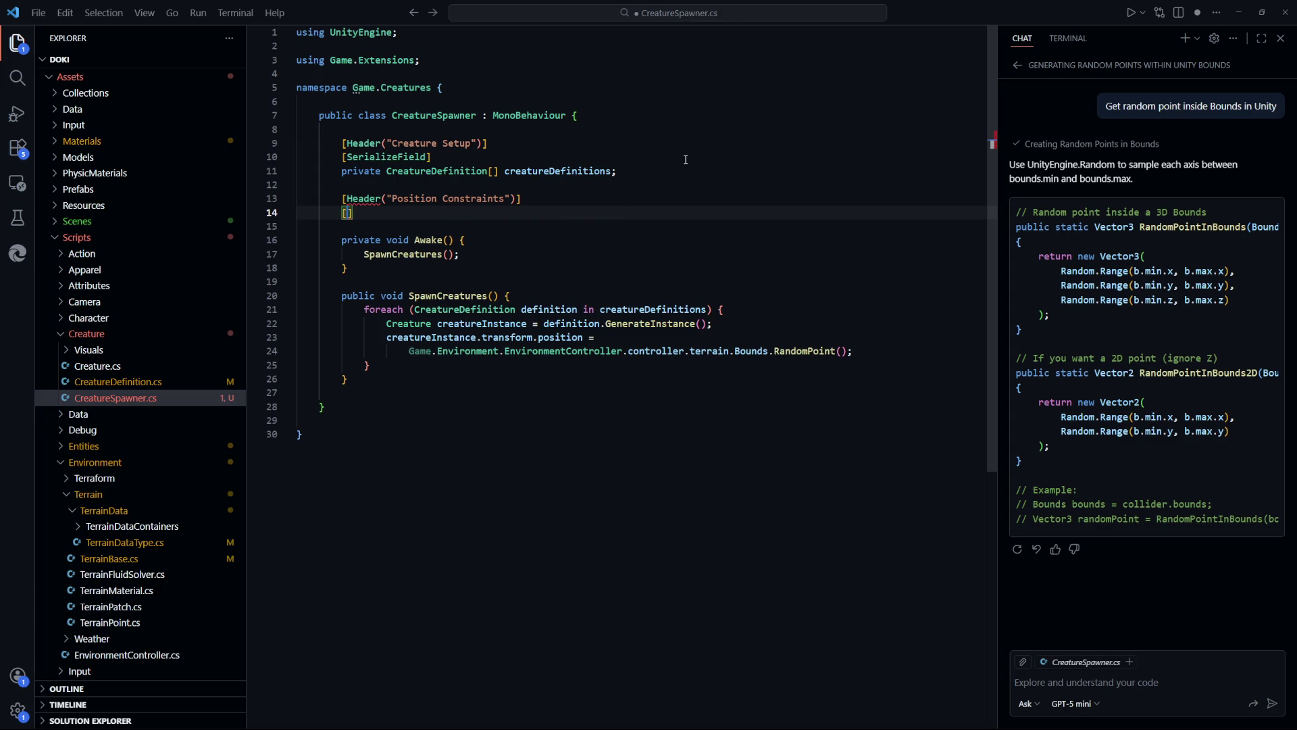
pyautogui.press('Tab')
pyautogui.press('Return')
pyautogui.write('private Vector3 po')
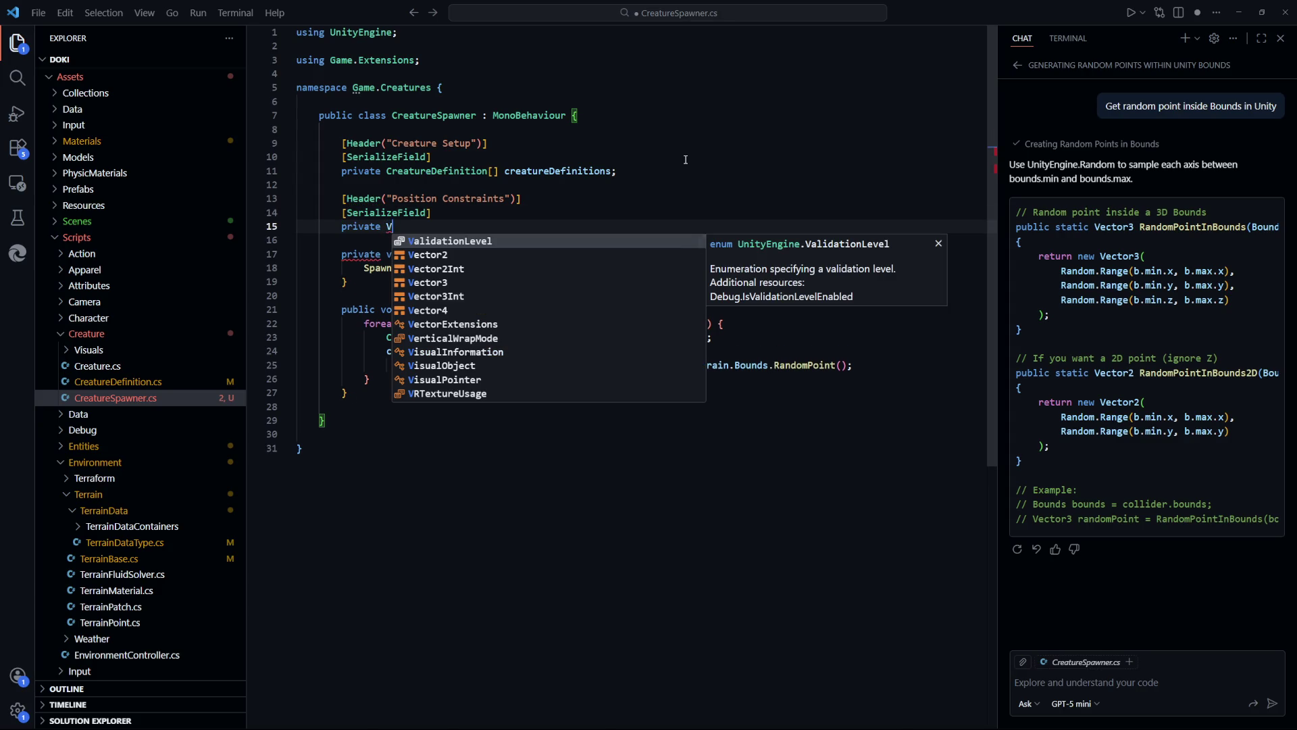
pyautogui.press('BackSpace')
pyautogui.press('BackSpace')
pyautogui.write('spawnPositionOffs')
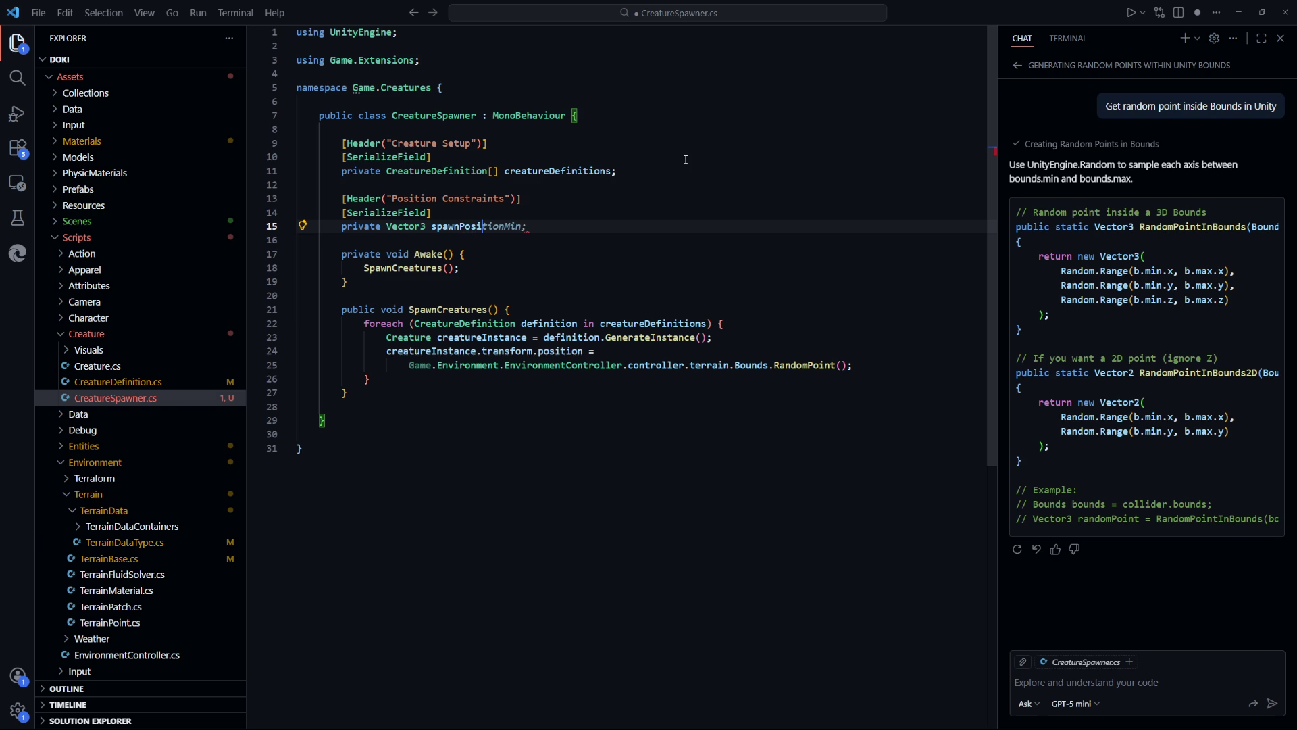
pyautogui.write('et;')
pyautogui.hotkey('ctrl', 's')
# Make the spawn position spawnPositionOffset plus the random terrain point, dropping the stray ' +', and save
pyautogui.click(852, 364)
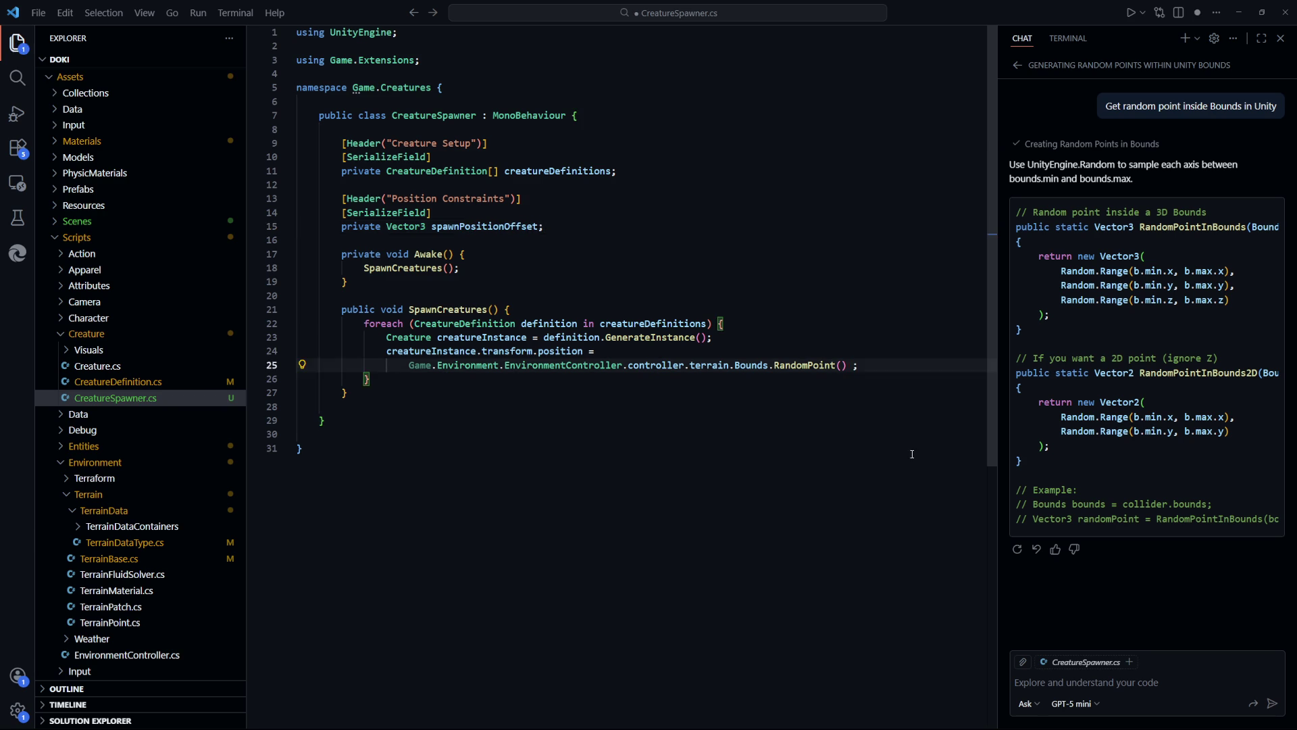
pyautogui.write('+')
pyautogui.press('BackSpace')
pyautogui.press('BackSpace')
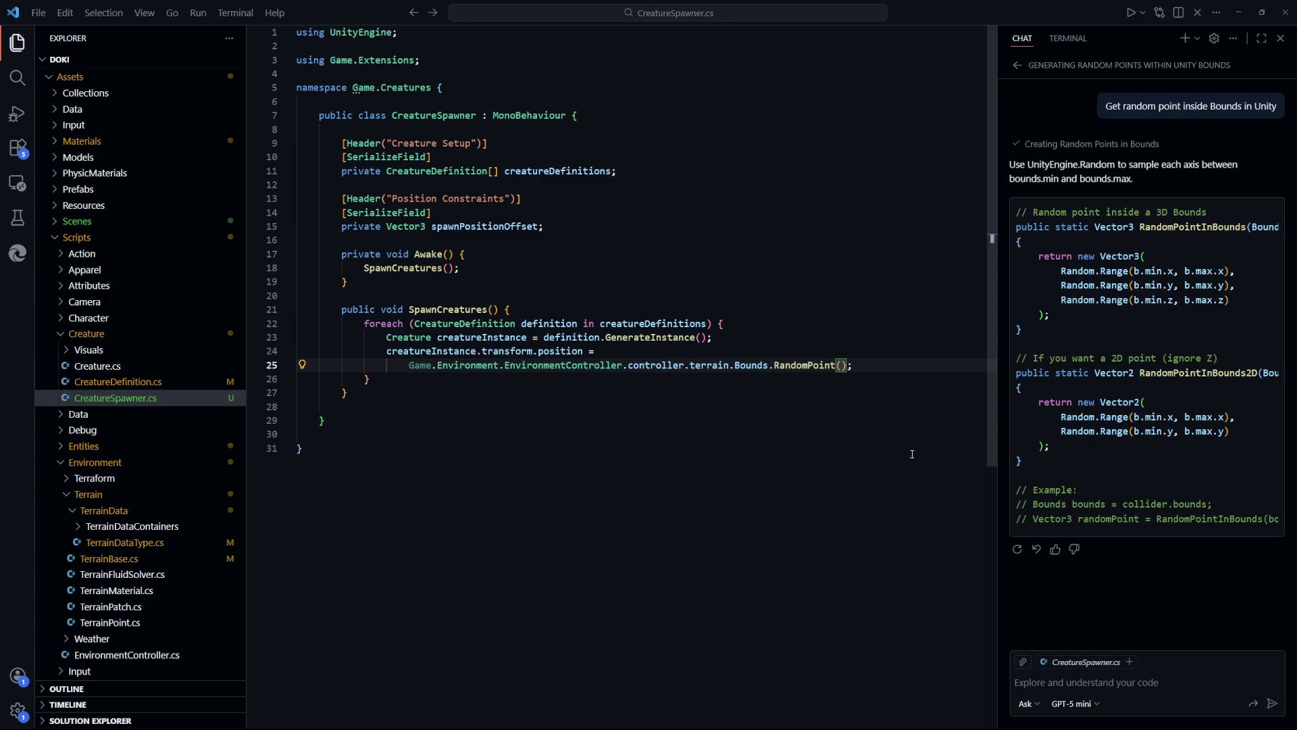
pyautogui.press('Up')
pyautogui.write('s')
pyautogui.press('Tab')
pyautogui.write('+')
pyautogui.hotkey('ctrl', 's')
pyautogui.press('BackSpace')
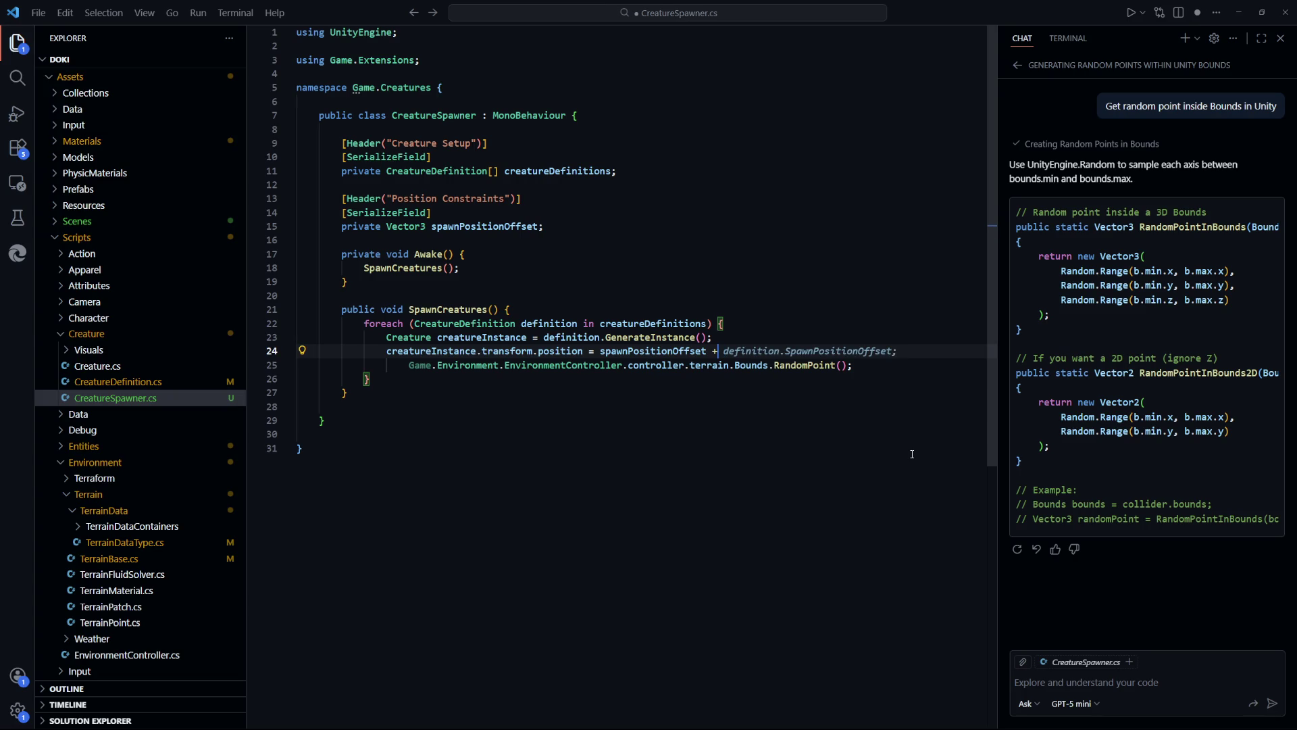
pyautogui.hotkey('ctrl', 's')
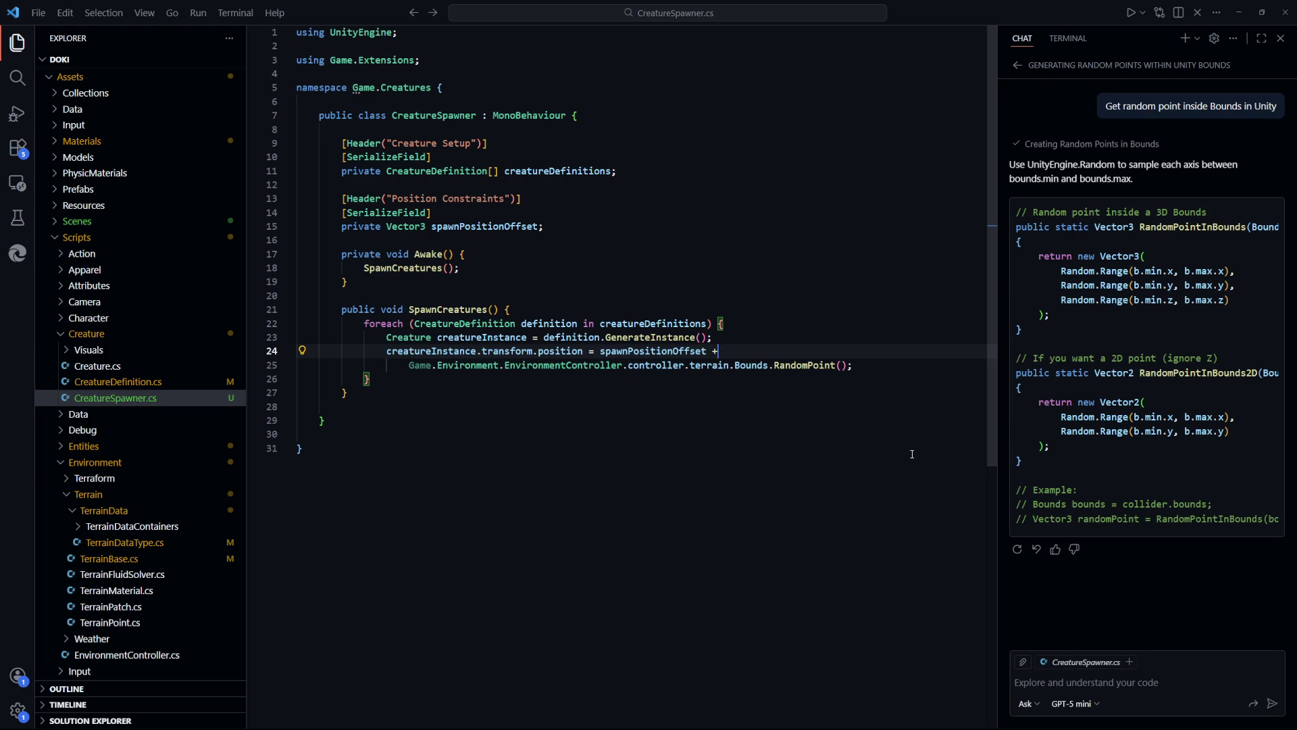
# Let Unity compile the edited scripts and save the Sten creature graph
pyautogui.hotkey('alt', 'Tab')
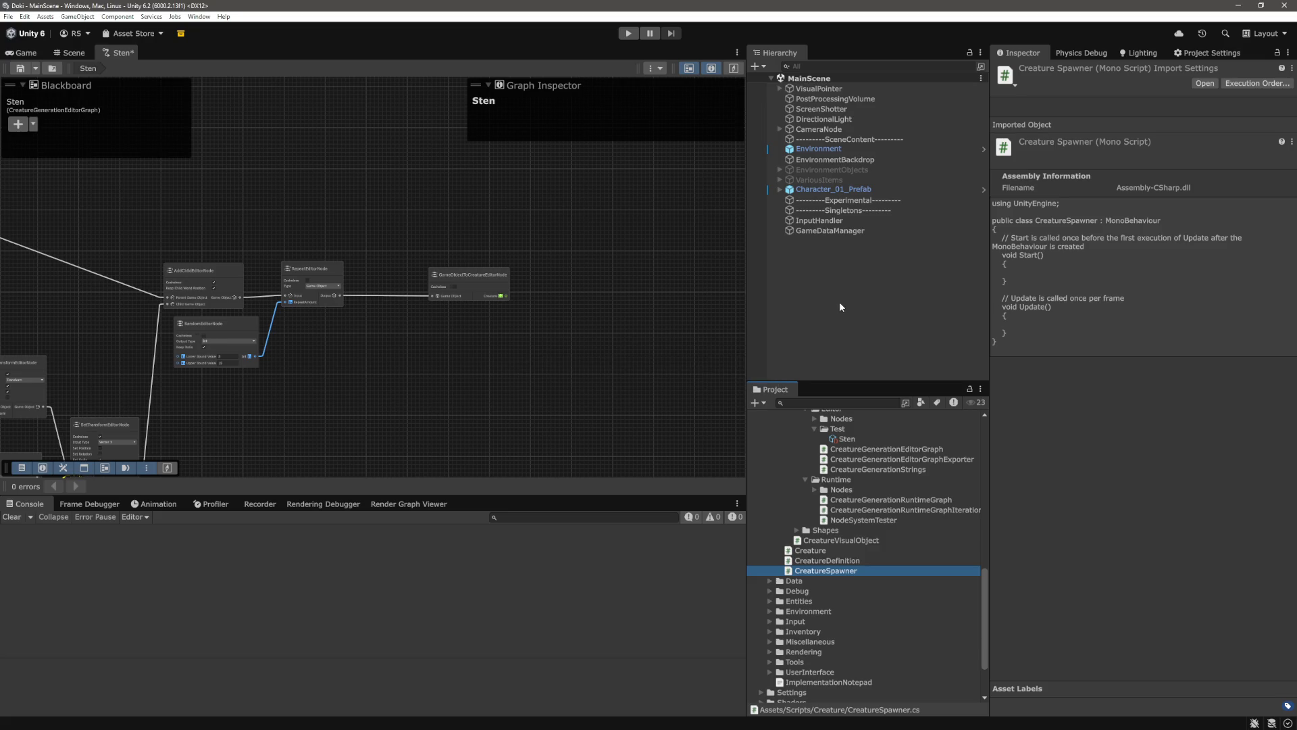
pyautogui.click(842, 305)
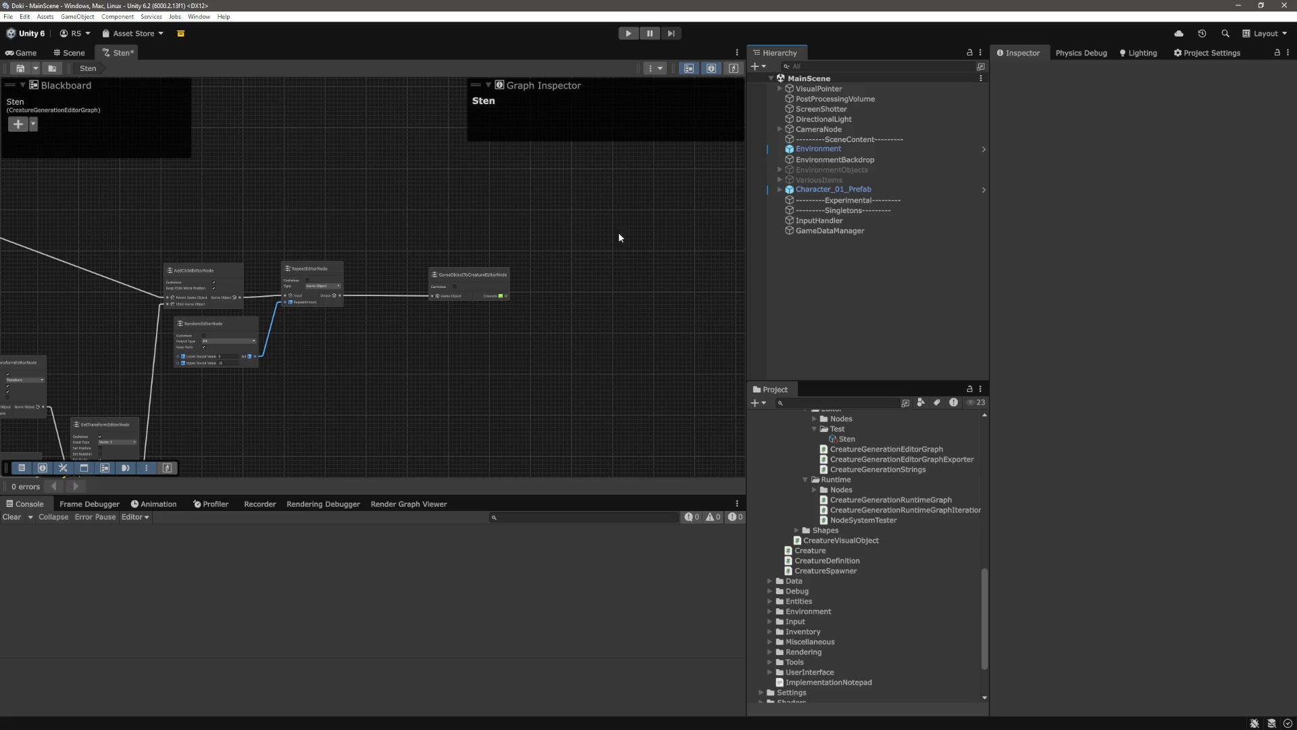
pyautogui.hotkey('ctrl', 's')
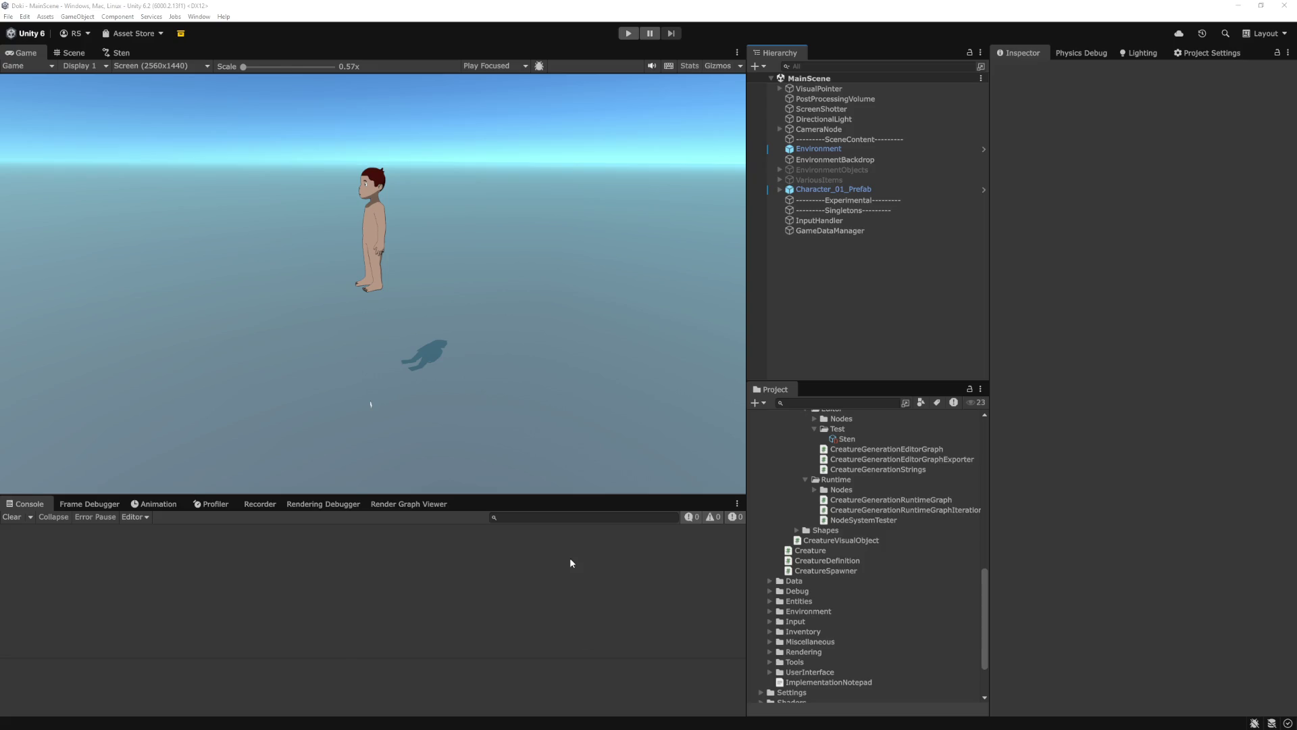
# Check the Character_01_Prefab components, then return to CreatureSpawner.cs at line 31
pyautogui.hotkey('alt', 'Tab')
pyautogui.press('Down')
pyautogui.press('Down')
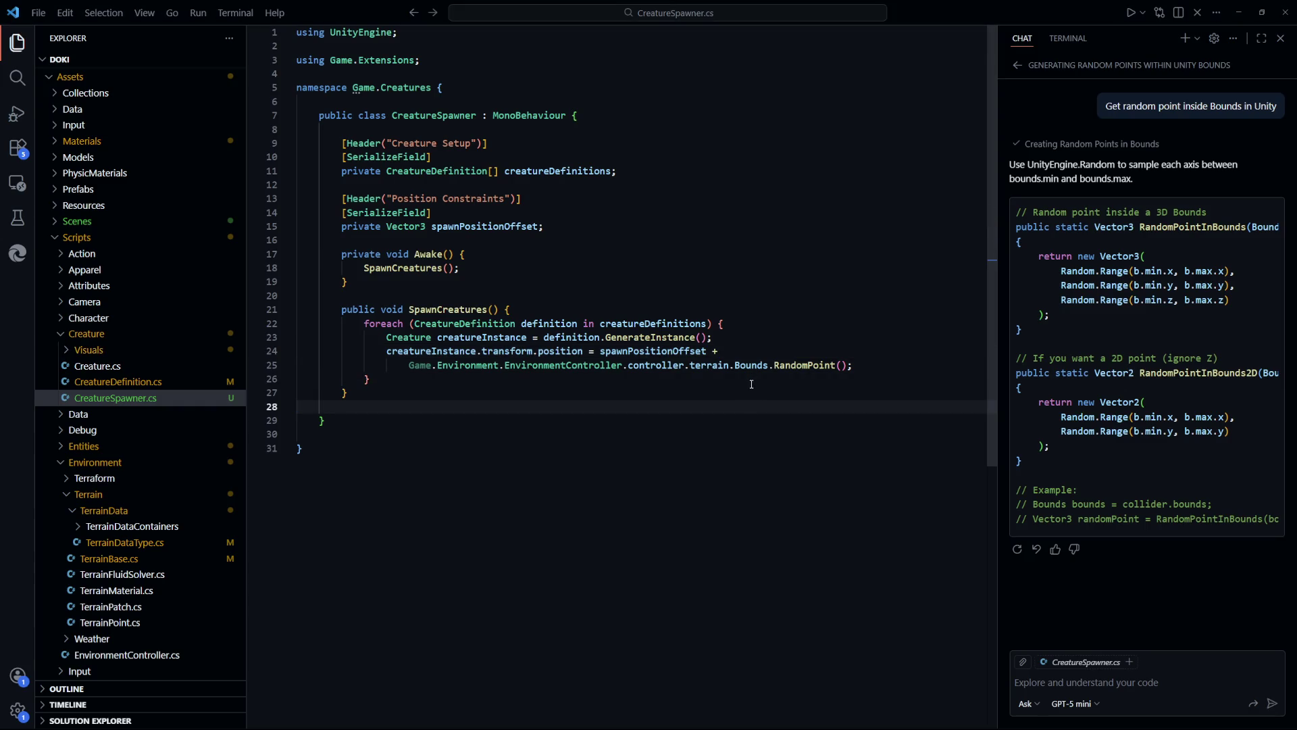
pyautogui.hotkey('alt', 'Tab')
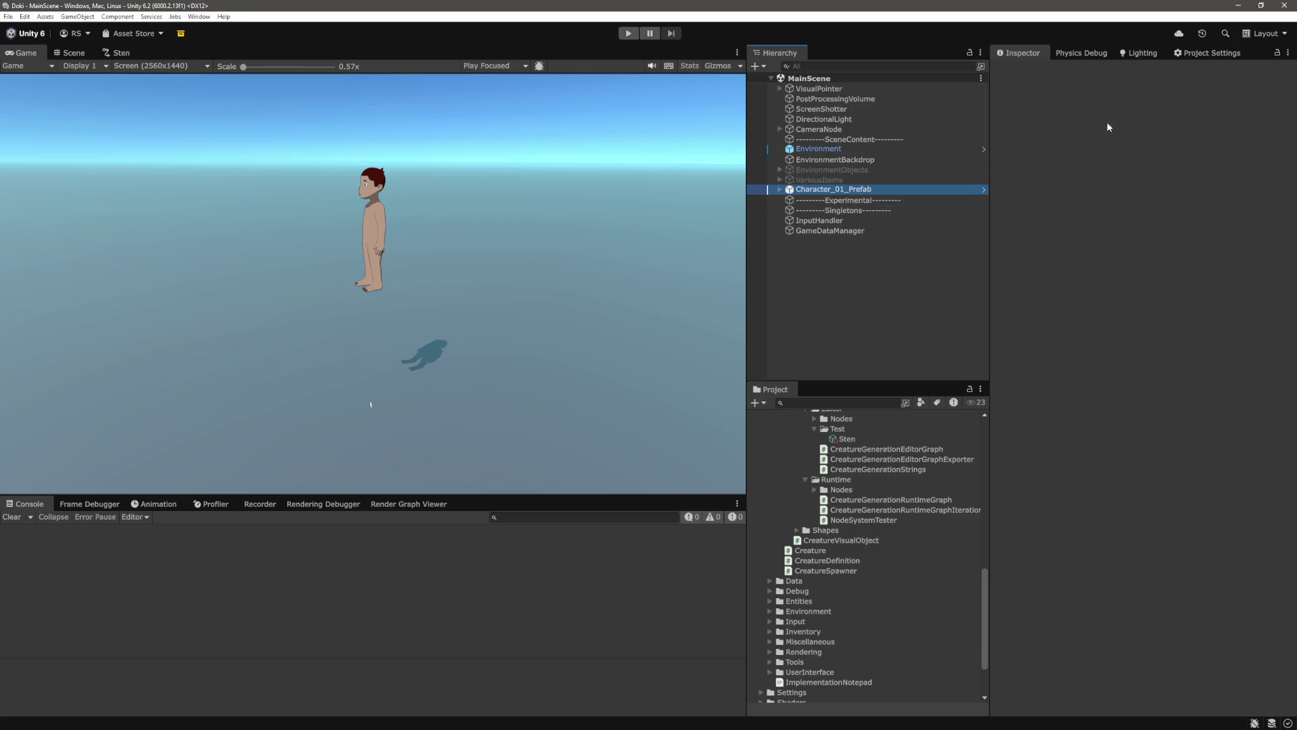
pyautogui.click(846, 308)
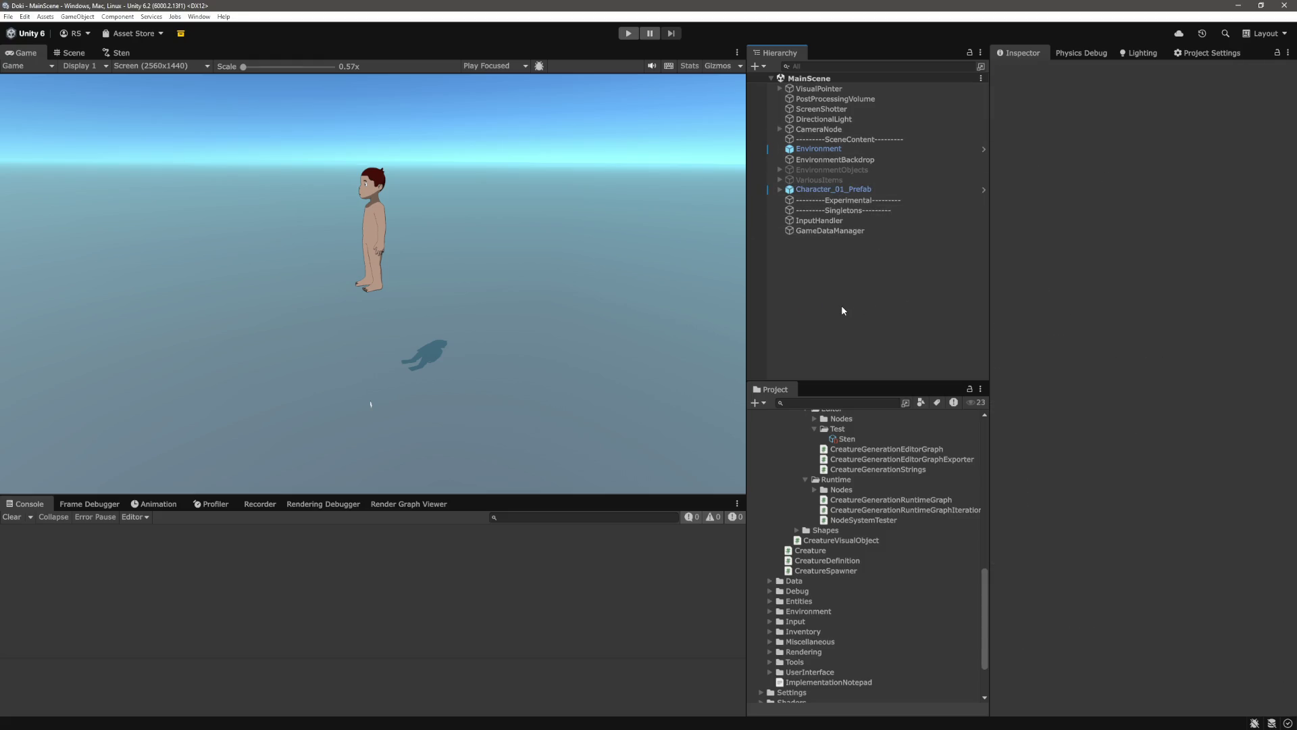
pyautogui.hotkey('alt', 'Tab')
pyautogui.click(703, 473)
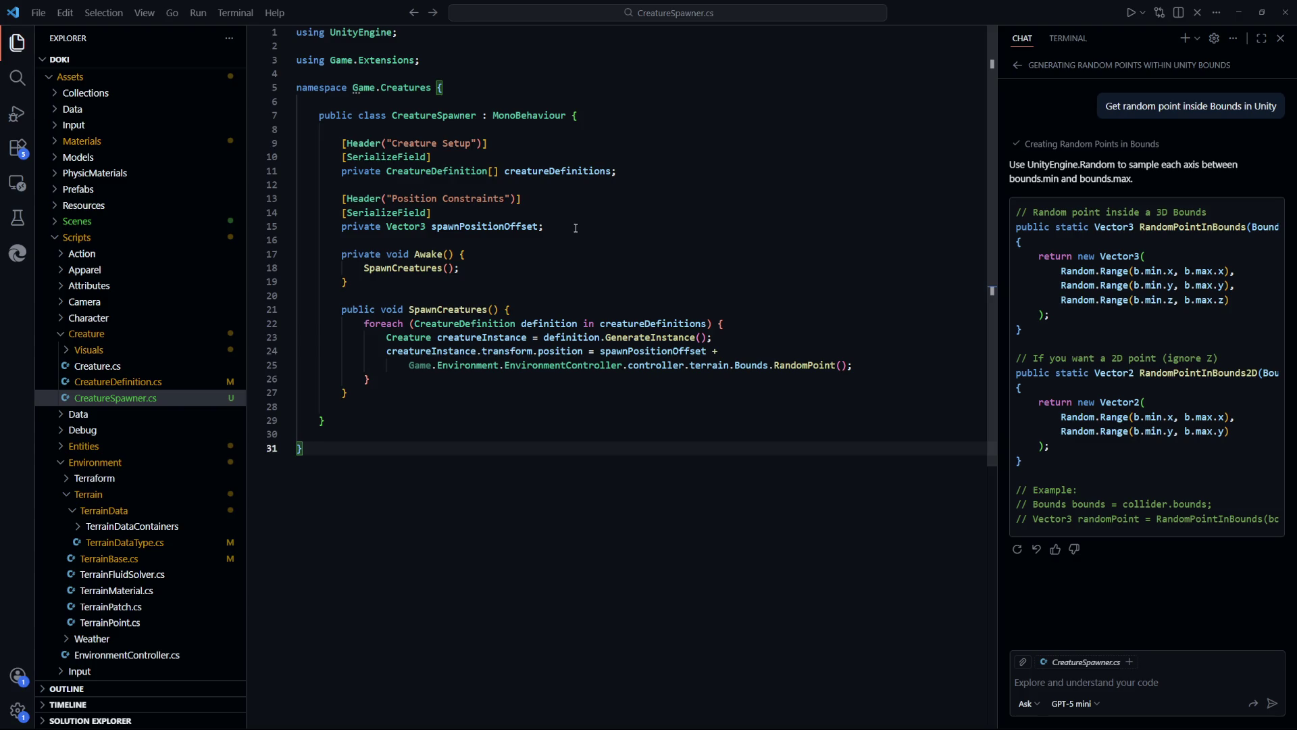
# Block-comment the random terrain point call on line 25 and save the script
pyautogui.click(839, 400)
pyautogui.click(877, 367)
pyautogui.hotkey('shift', 'Home')
pyautogui.hotkey('shift', 'alt', 'a')
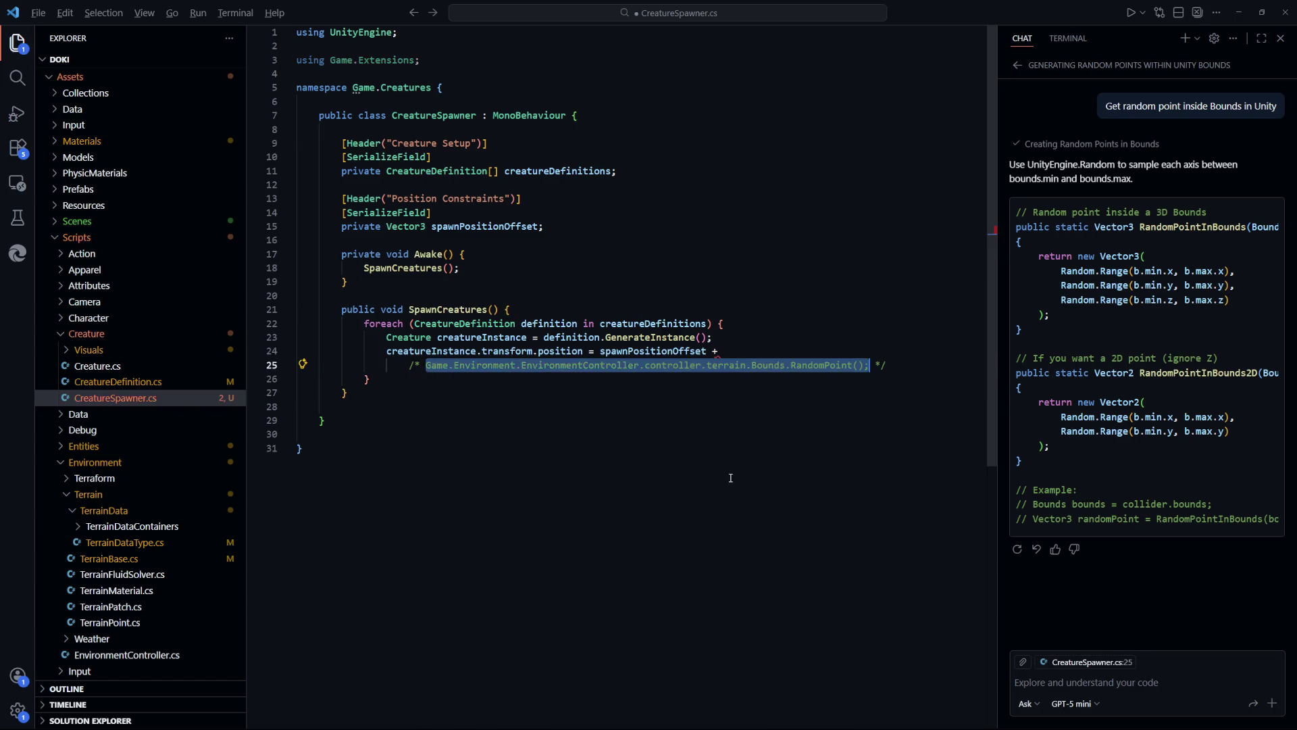
pyautogui.click(730, 477)
pyautogui.hotkey('ctrl', 's')
# Extend the comment to cover the plus on line 24, save, and return to Unity
pyautogui.hotkey('alt', 'Left')
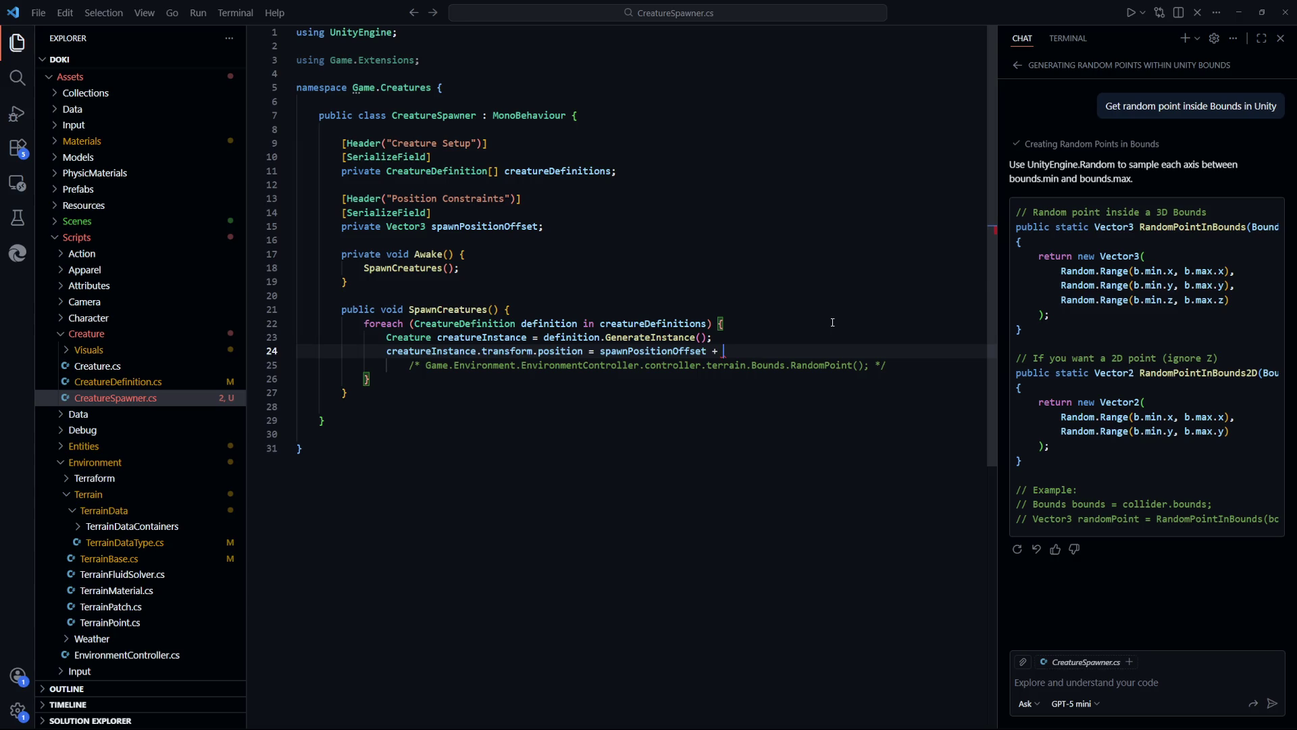
pyautogui.hotkey('ctrl', 'z')
pyautogui.hotkey('ctrl', 'z')
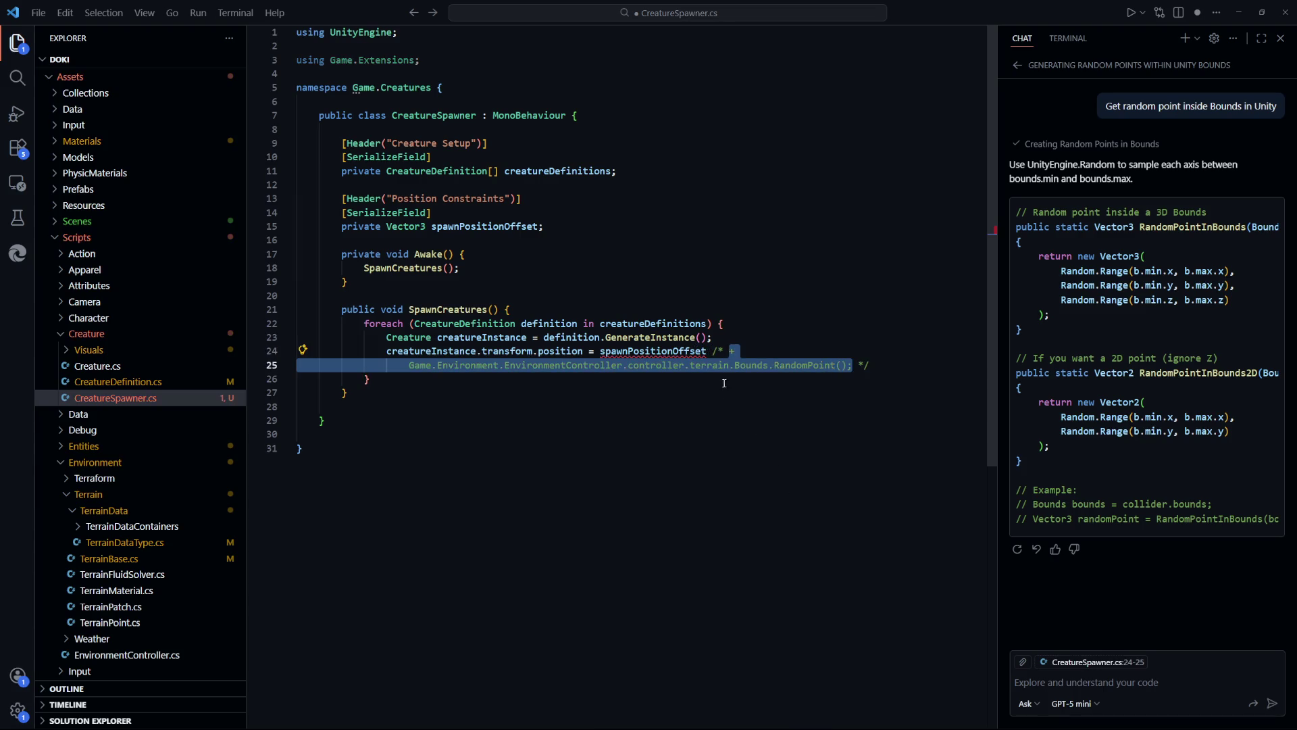
pyautogui.hotkey('ctrl', 's')
pyautogui.click(711, 351)
pyautogui.hotkey('ctrl', 'End')
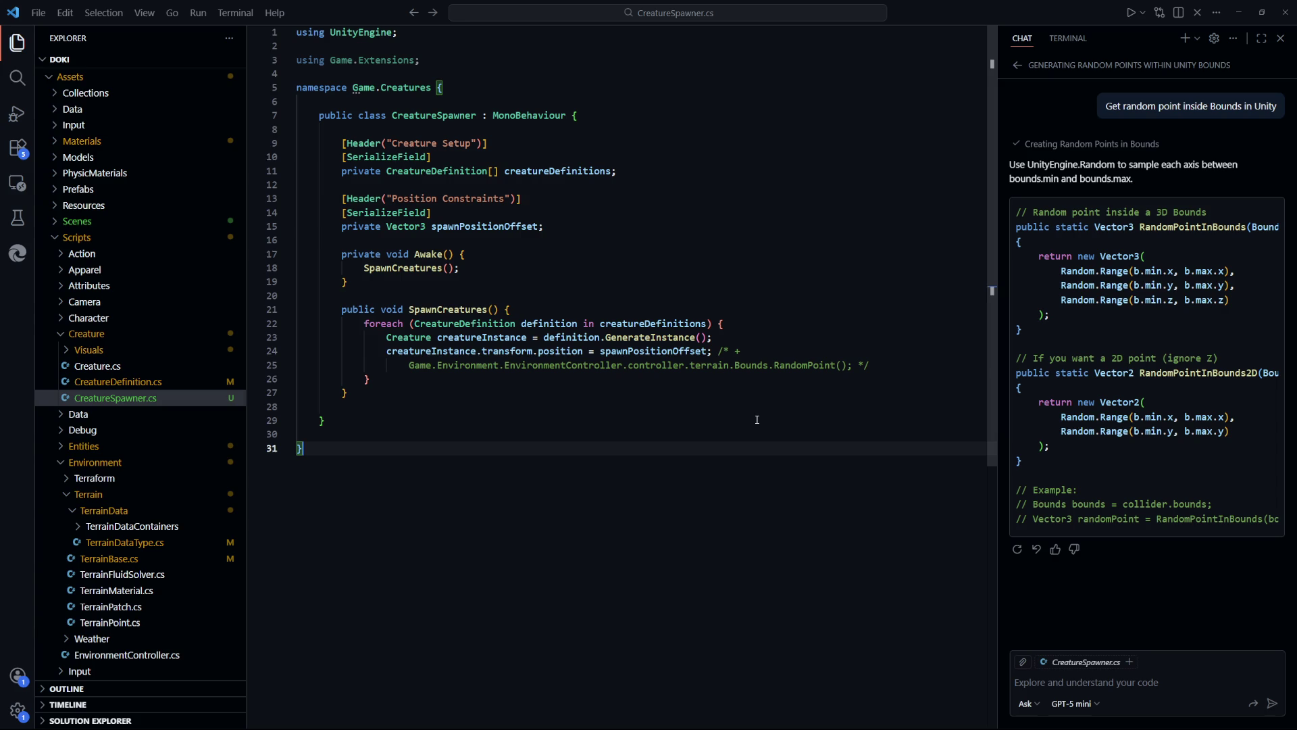
pyautogui.hotkey('alt', 'Tab')
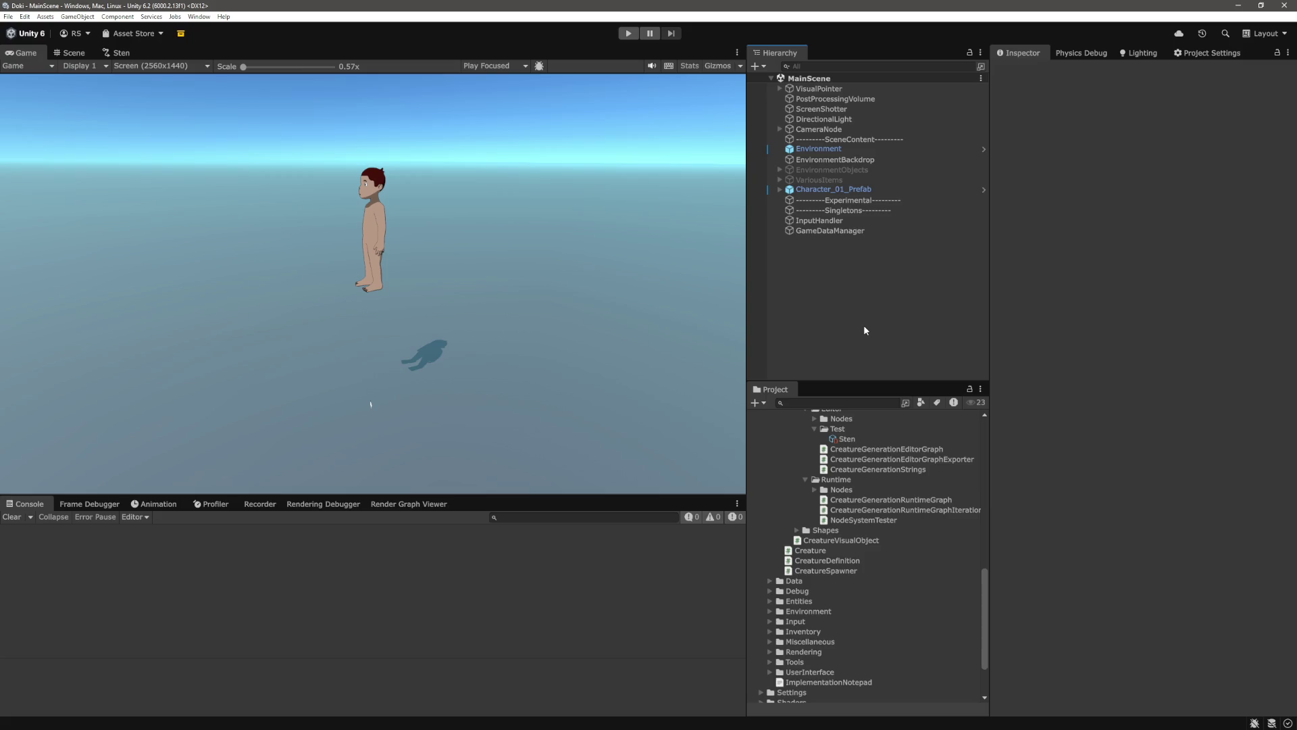
# Create an empty scene object named CreatureSpawner
pyautogui.click(855, 444)
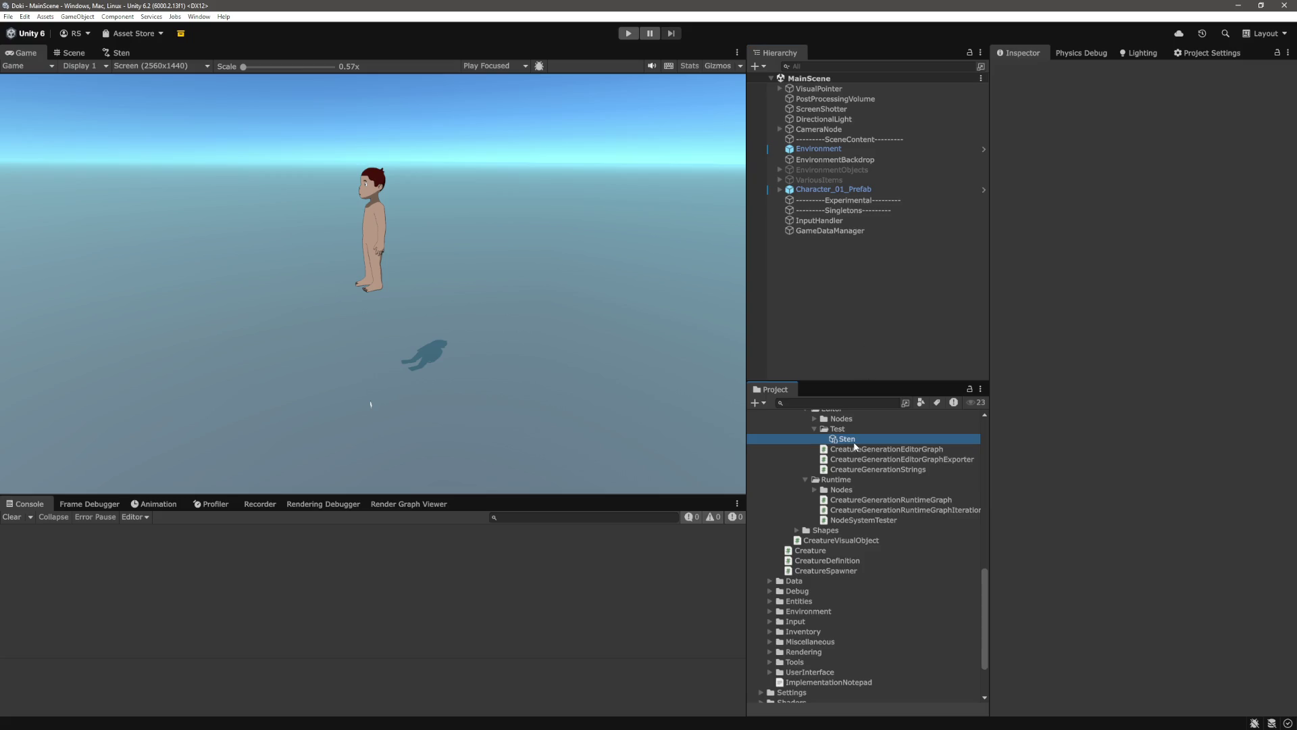
pyautogui.click(851, 304)
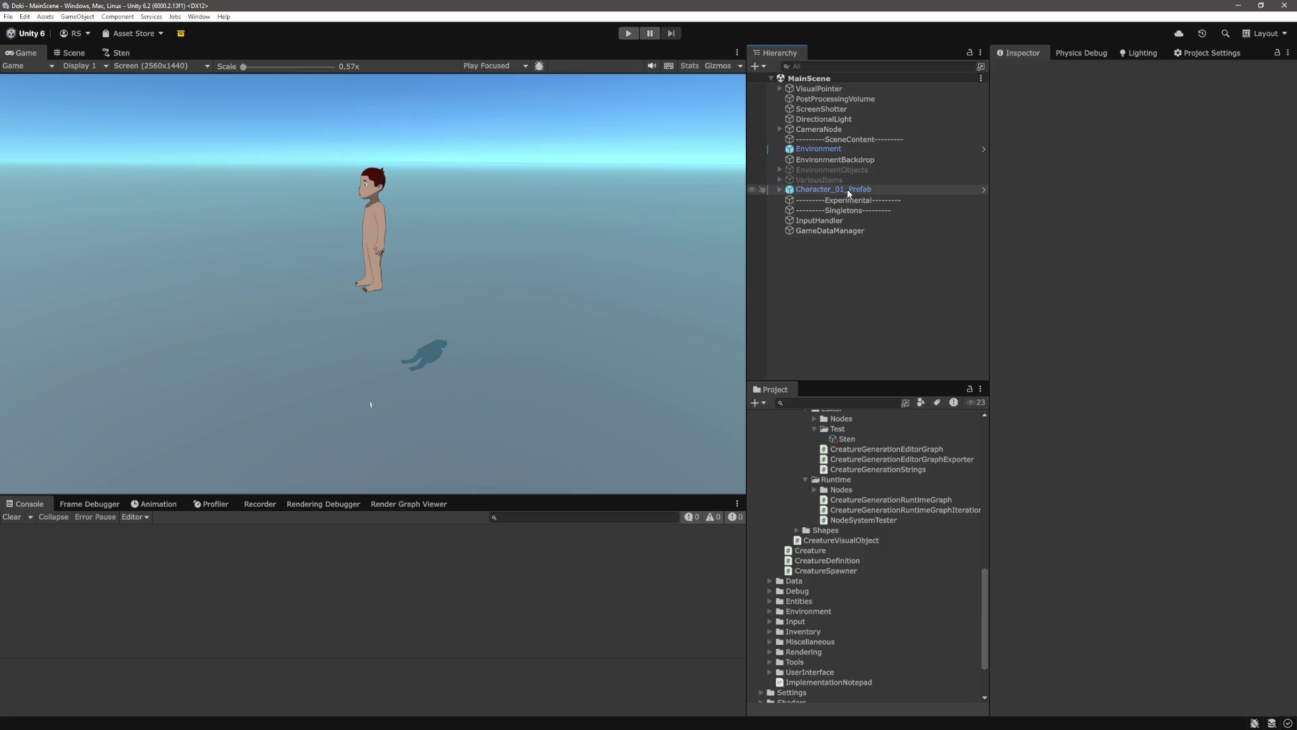
pyautogui.rightClick(827, 278)
pyautogui.click(855, 441)
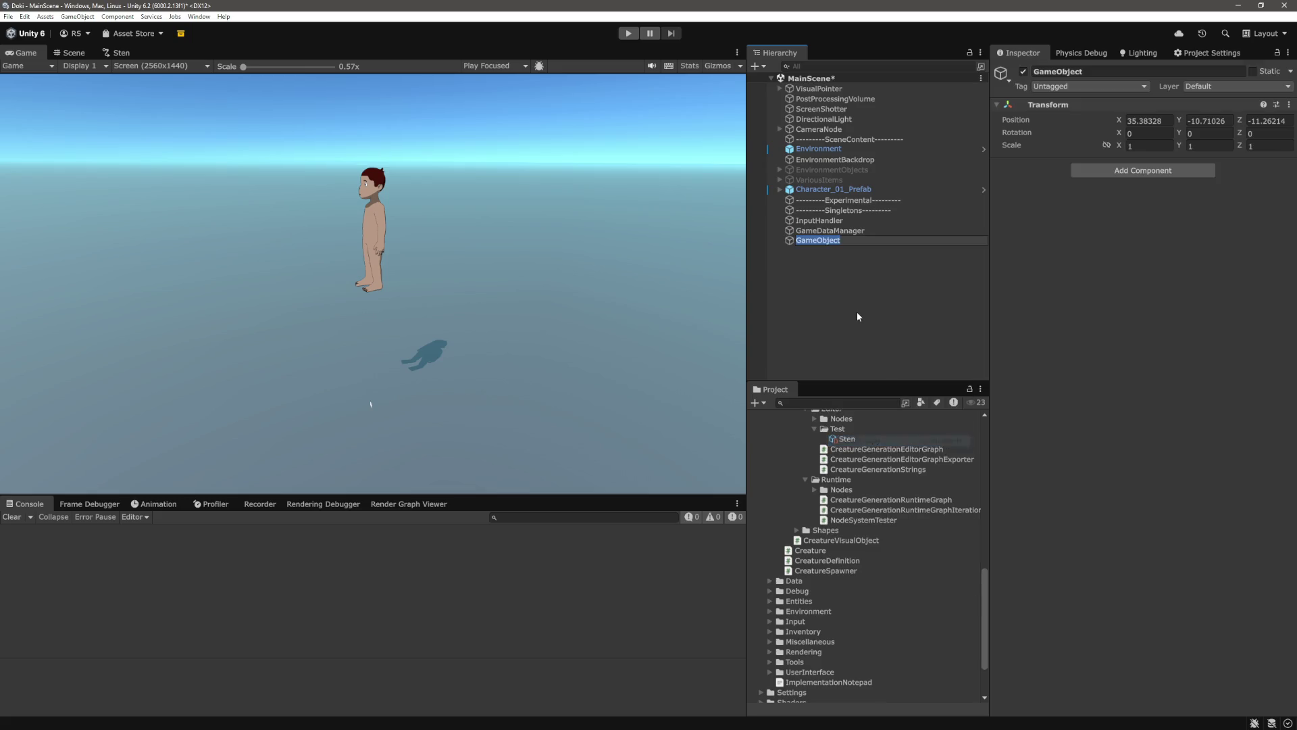
pyautogui.write('CreatureSpawneer')
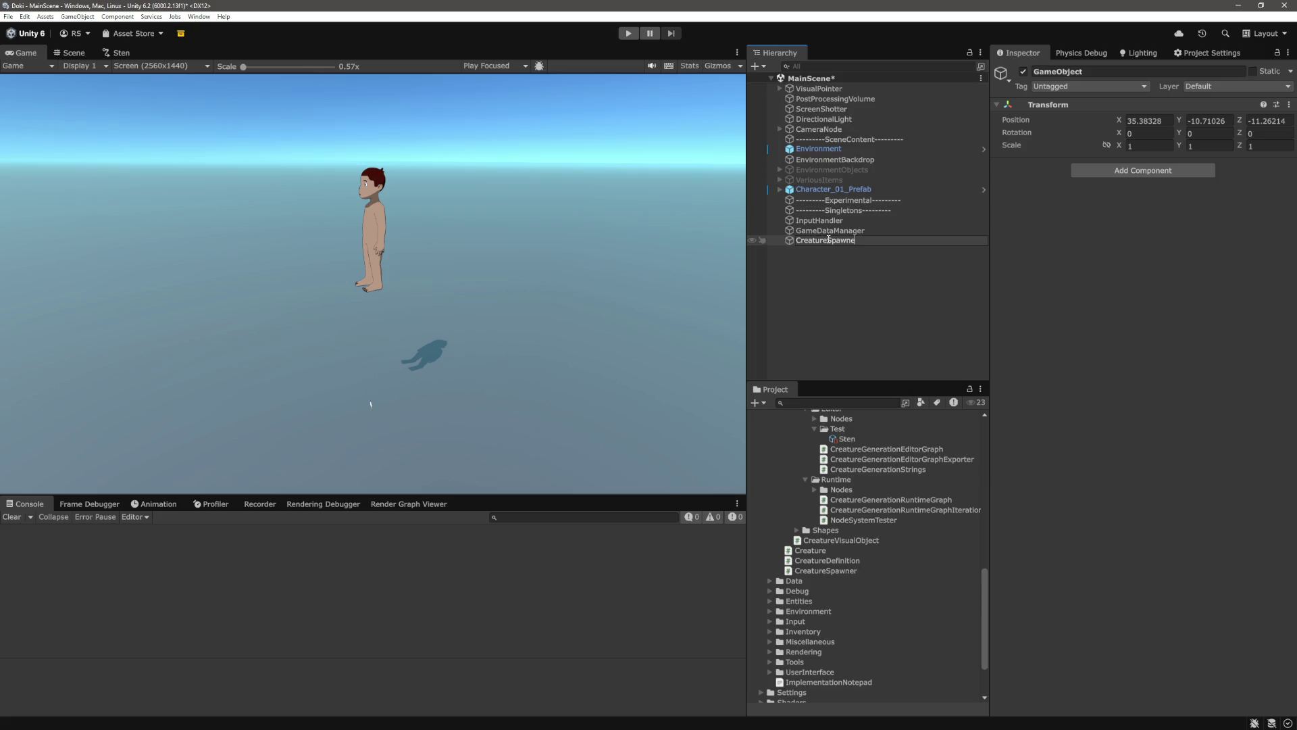
pyautogui.press('BackSpace')
pyautogui.press('BackSpace')
pyautogui.write('r')
pyautogui.press('Return')
# Set the CreatureSpawner's position to 0, 1, 0
pyautogui.click(1171, 122)
pyautogui.write('0')
pyautogui.press('Tab')
pyautogui.write('1')
pyautogui.press('Tab')
pyautogui.write('0')
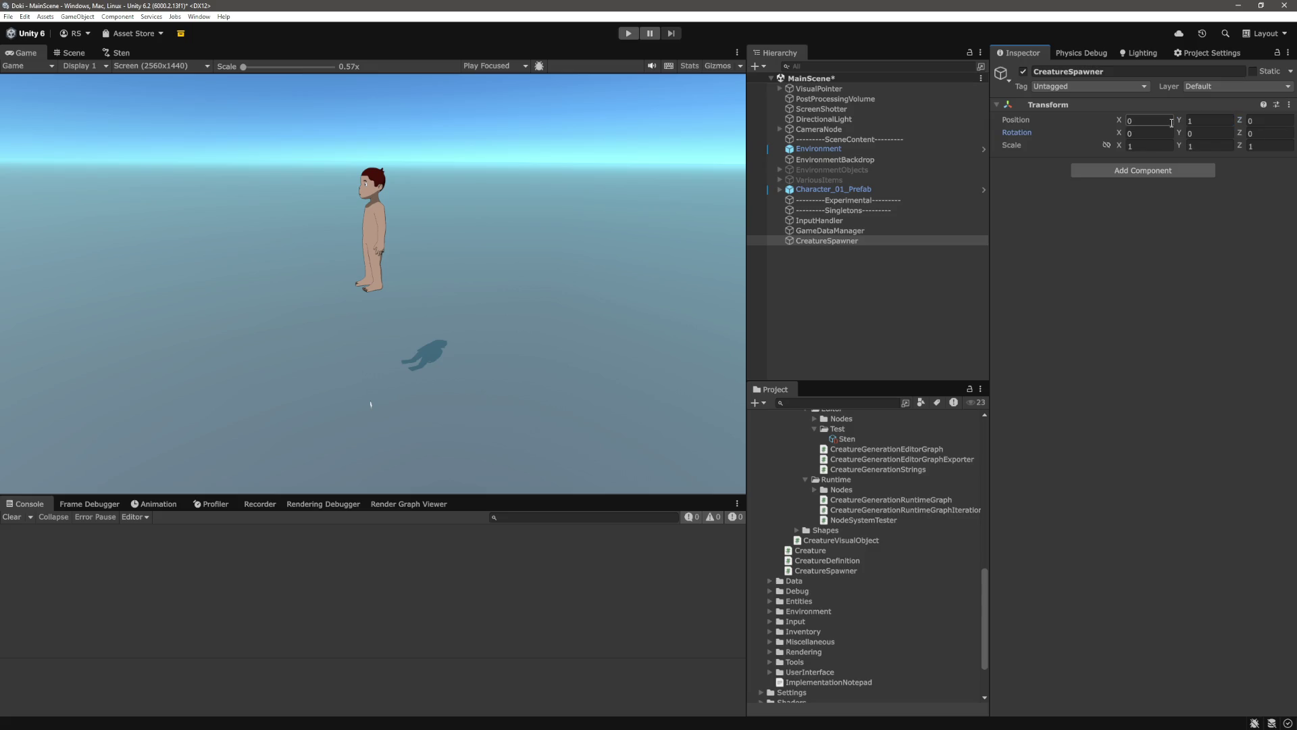
# Add the Creature Spawner script and one empty Creature Definitions slot
pyautogui.click(1153, 173)
pyautogui.write('creat')
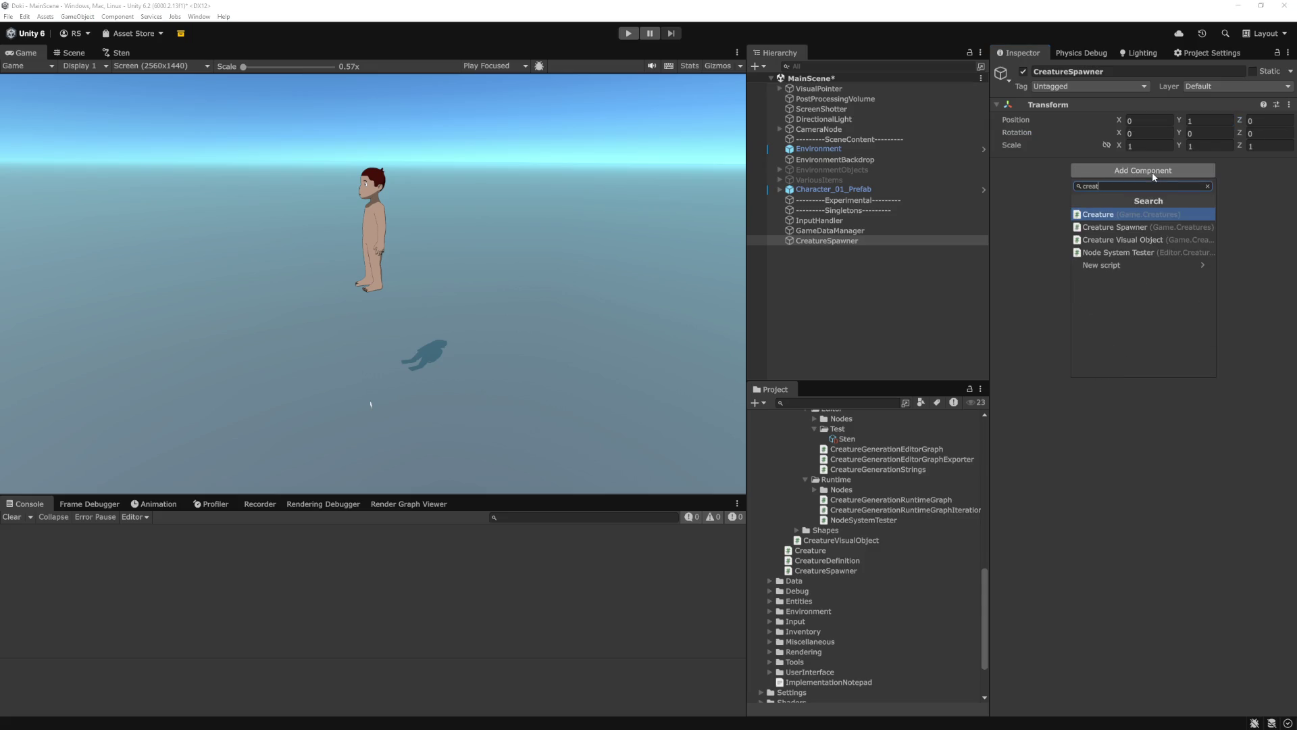
pyautogui.press('Escape')
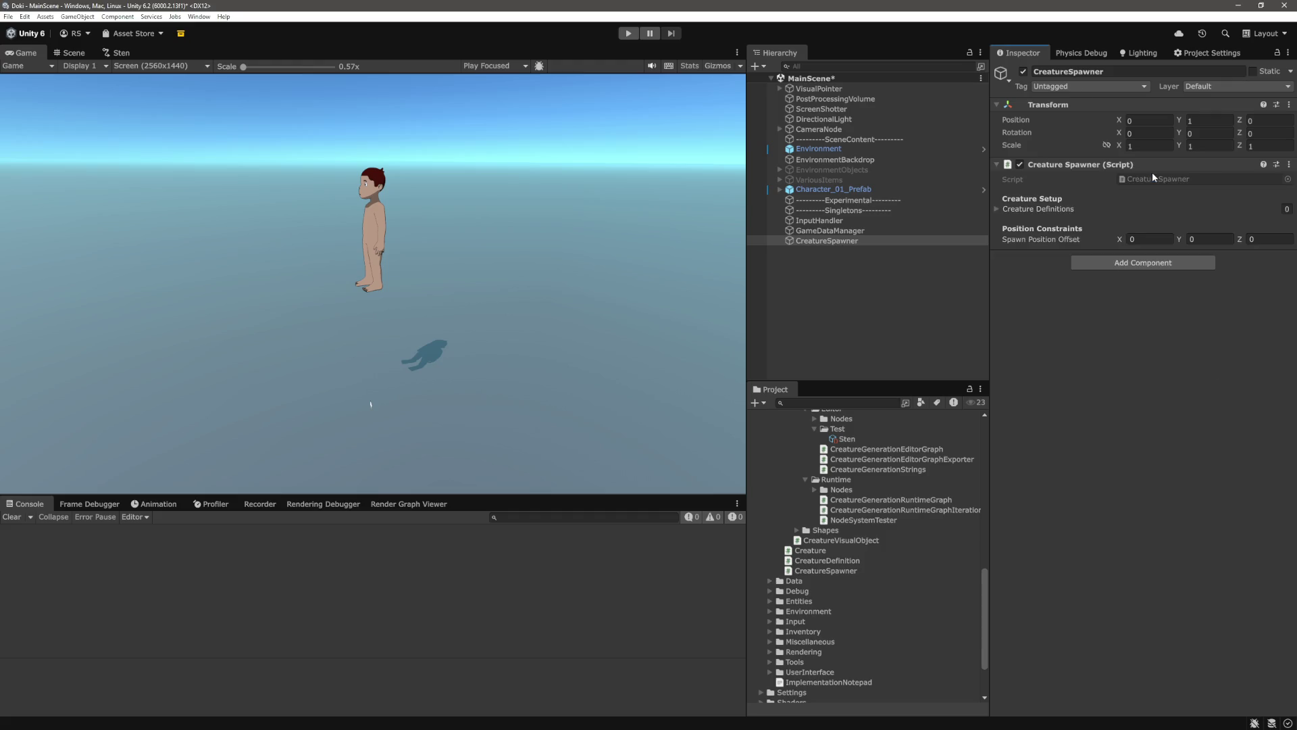
pyautogui.click(1065, 209)
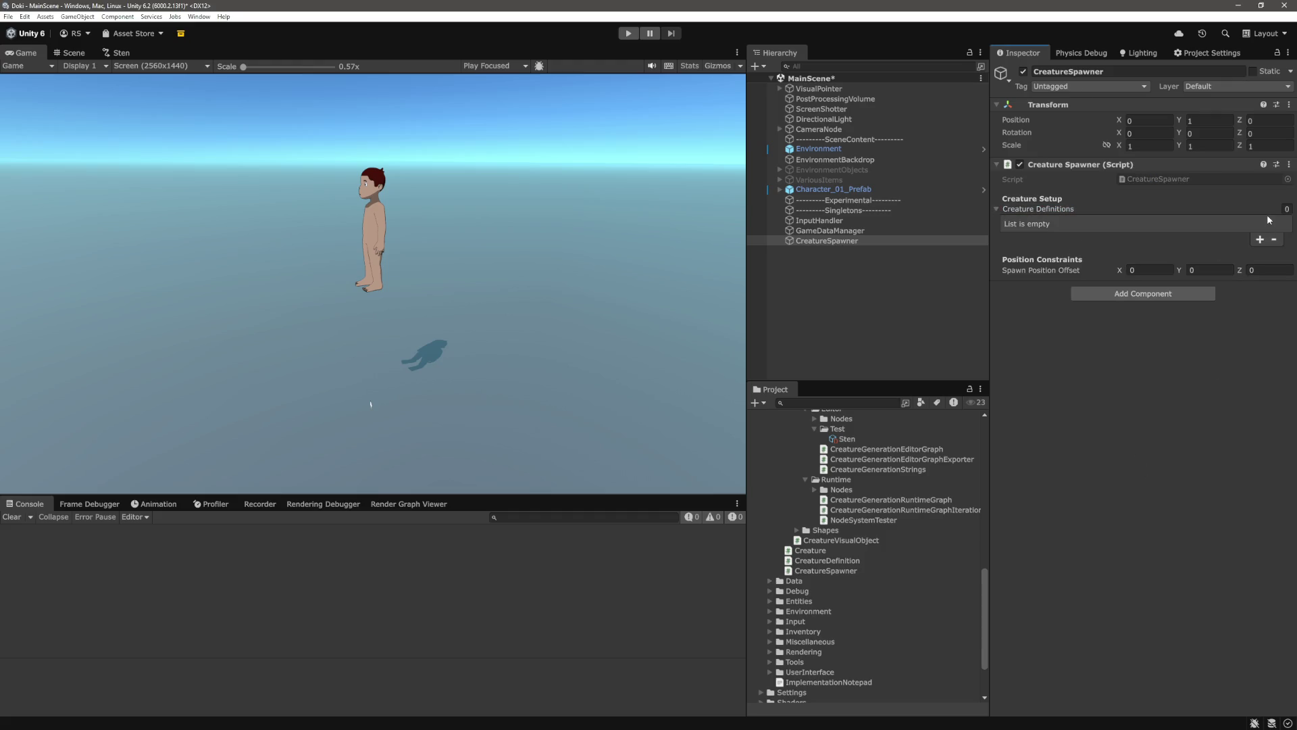
pyautogui.click(1260, 240)
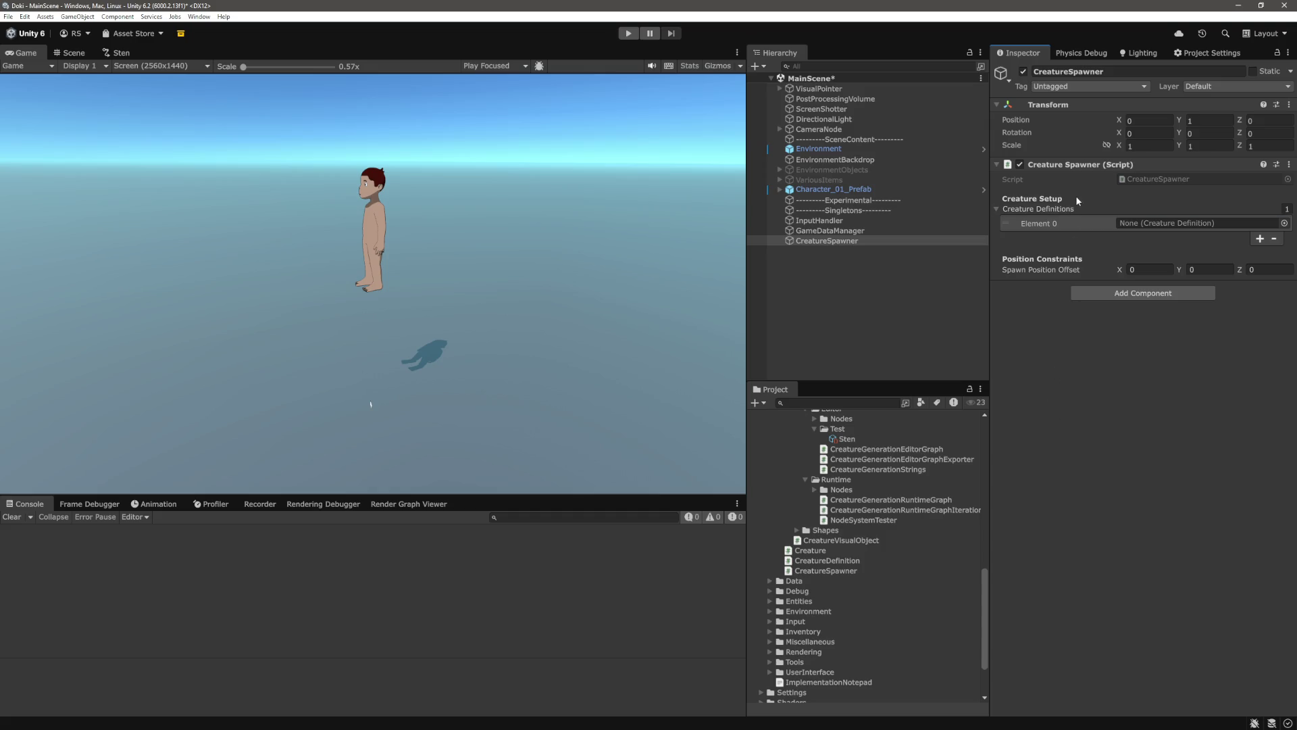
# Drag the Sten graph into Creature_Sten_Definition's Visual Generation Graph field
pyautogui.scroll(10, 923, 611)
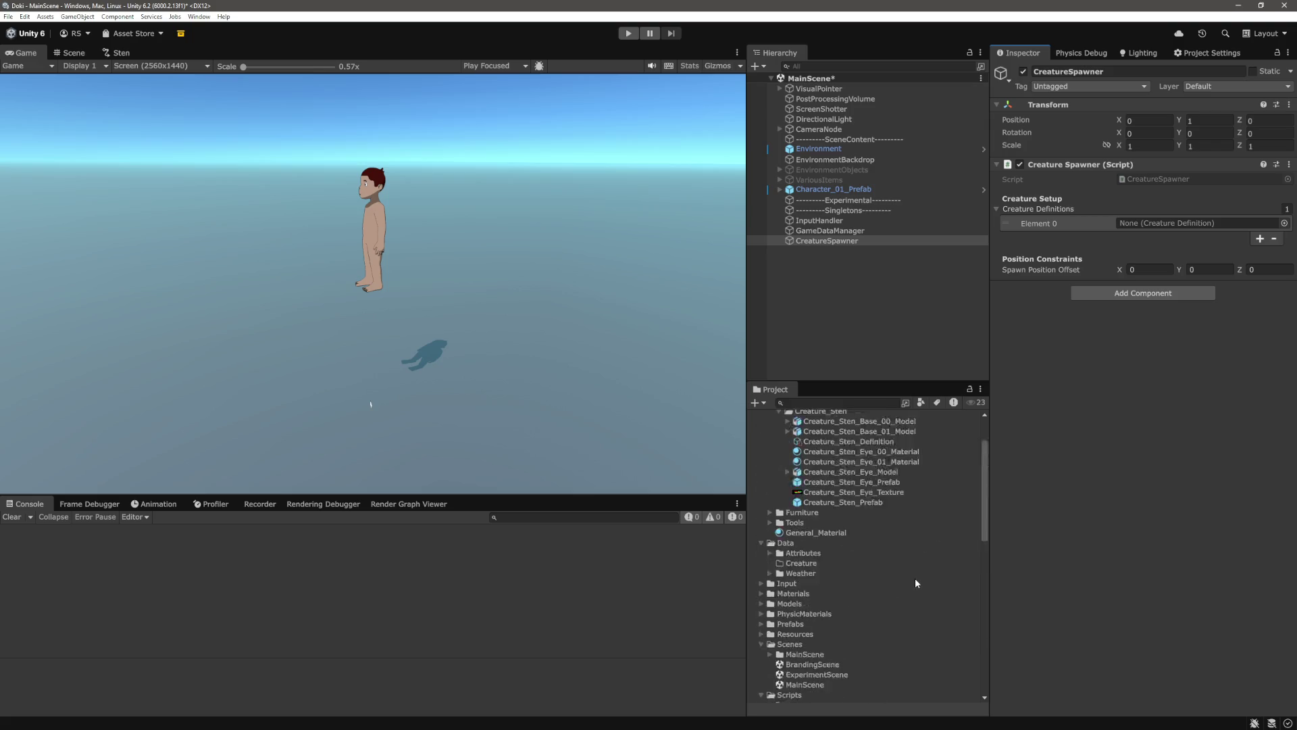
pyautogui.scroll(3, 915, 580)
pyautogui.click(878, 508)
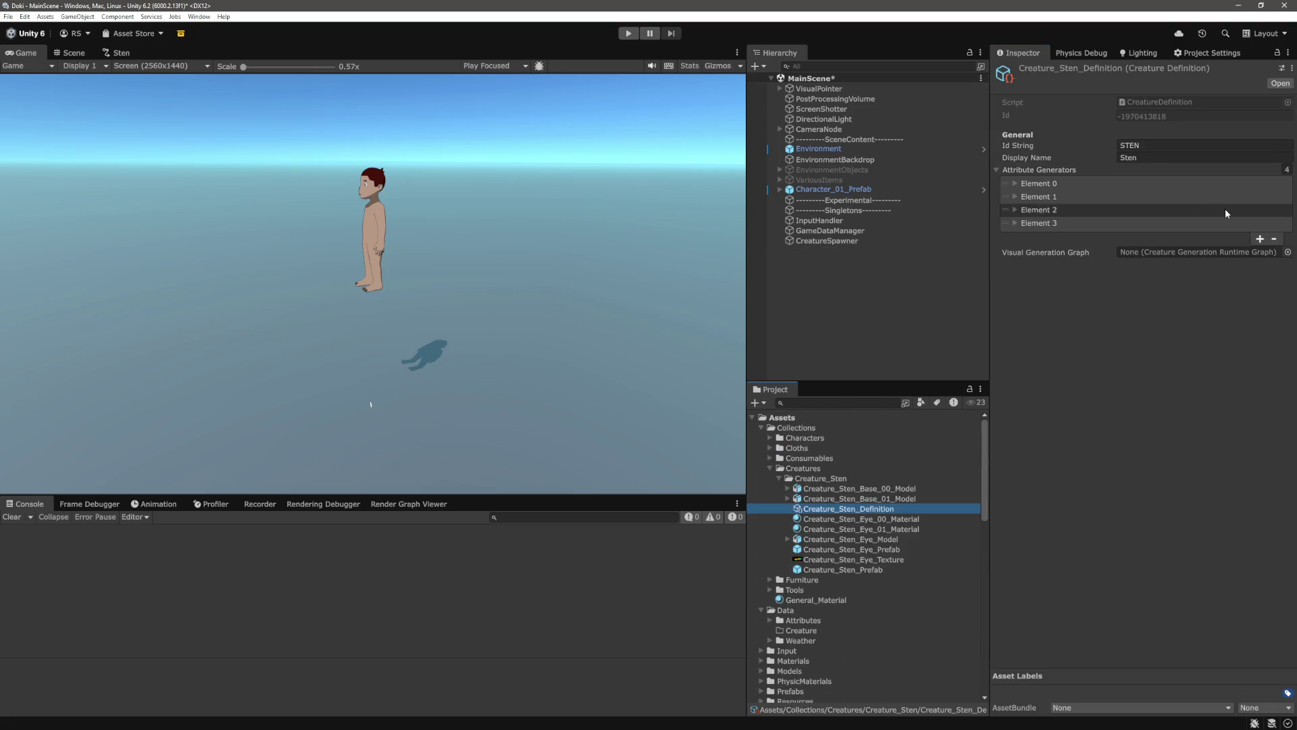
pyautogui.scroll(-12, 866, 520)
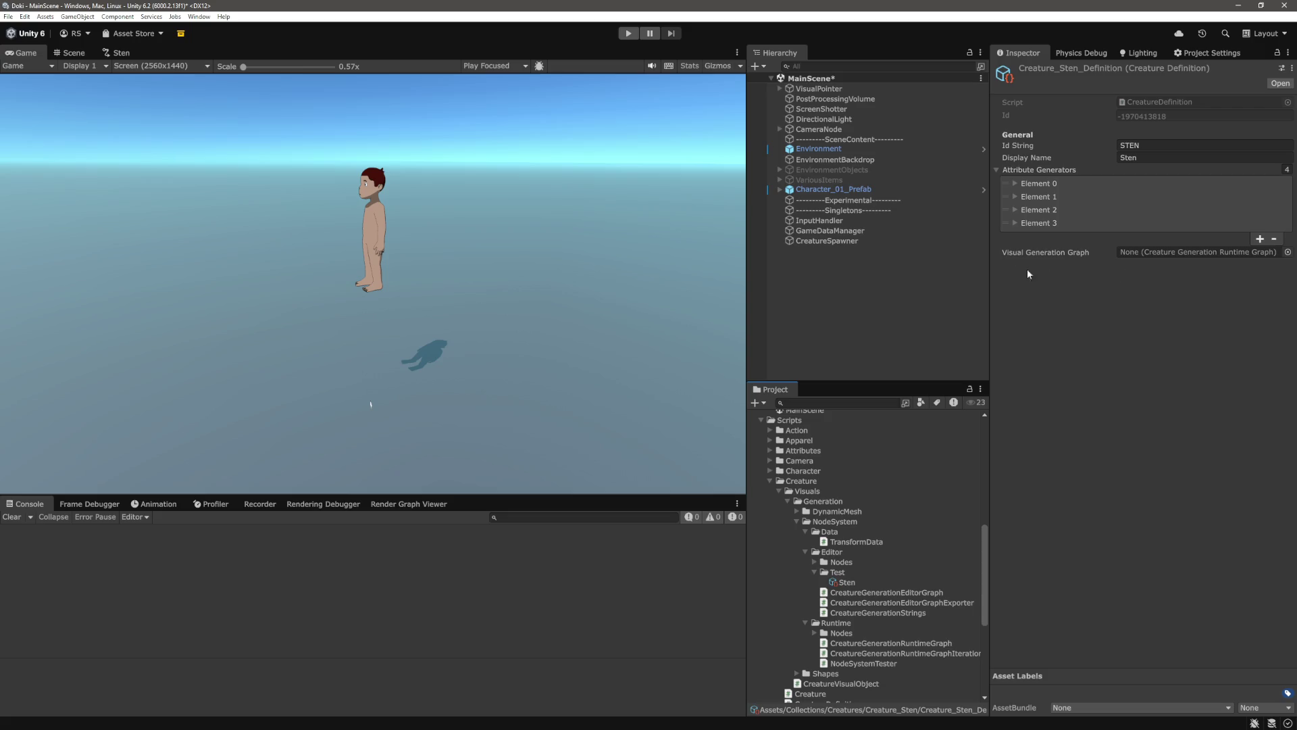
pyautogui.scroll(-3, 883, 526)
pyautogui.moveTo(846, 544)
pyautogui.mouseDown()
pyautogui.moveTo(1248, 345)
pyautogui.moveTo(1177, 258)
pyautogui.moveTo(1175, 275)
pyautogui.mouseUp()
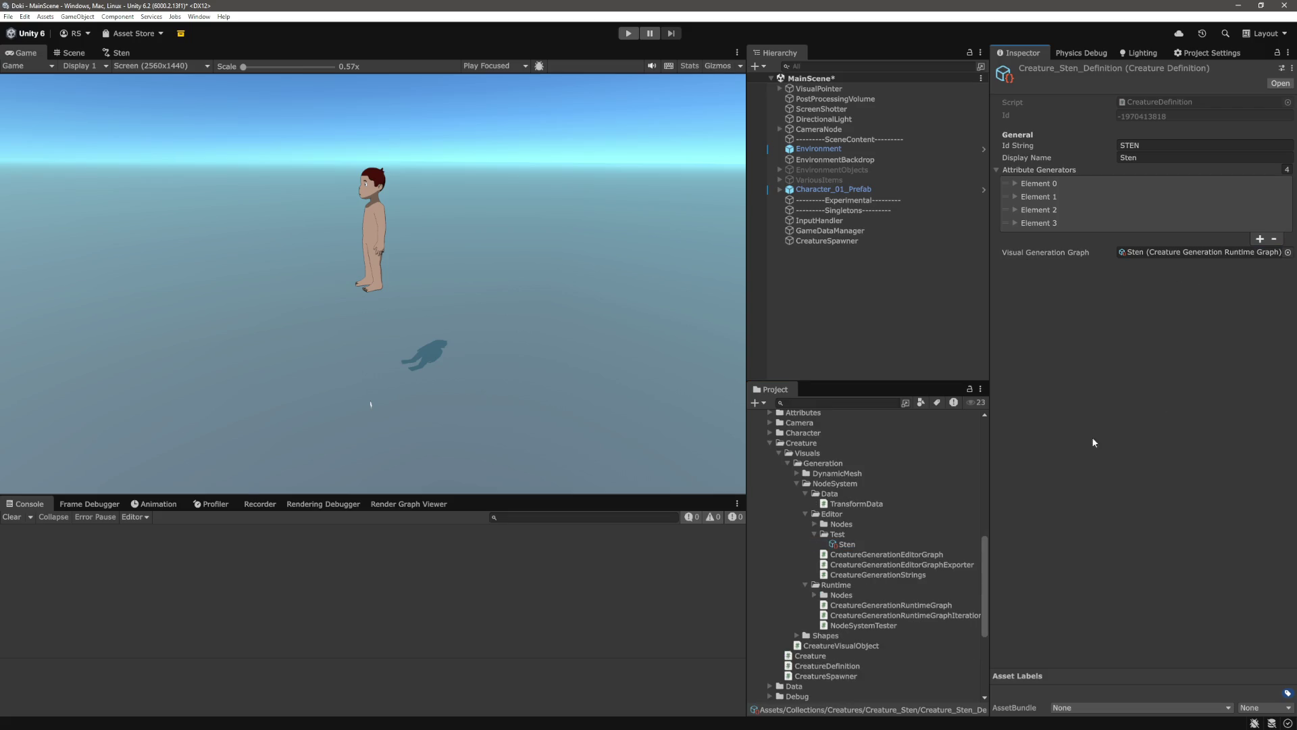
pyautogui.click(951, 331)
# Move the Sten graph asset into the Creature_Sten folder
pyautogui.scroll(3, 853, 610)
pyautogui.scroll(3, 858, 585)
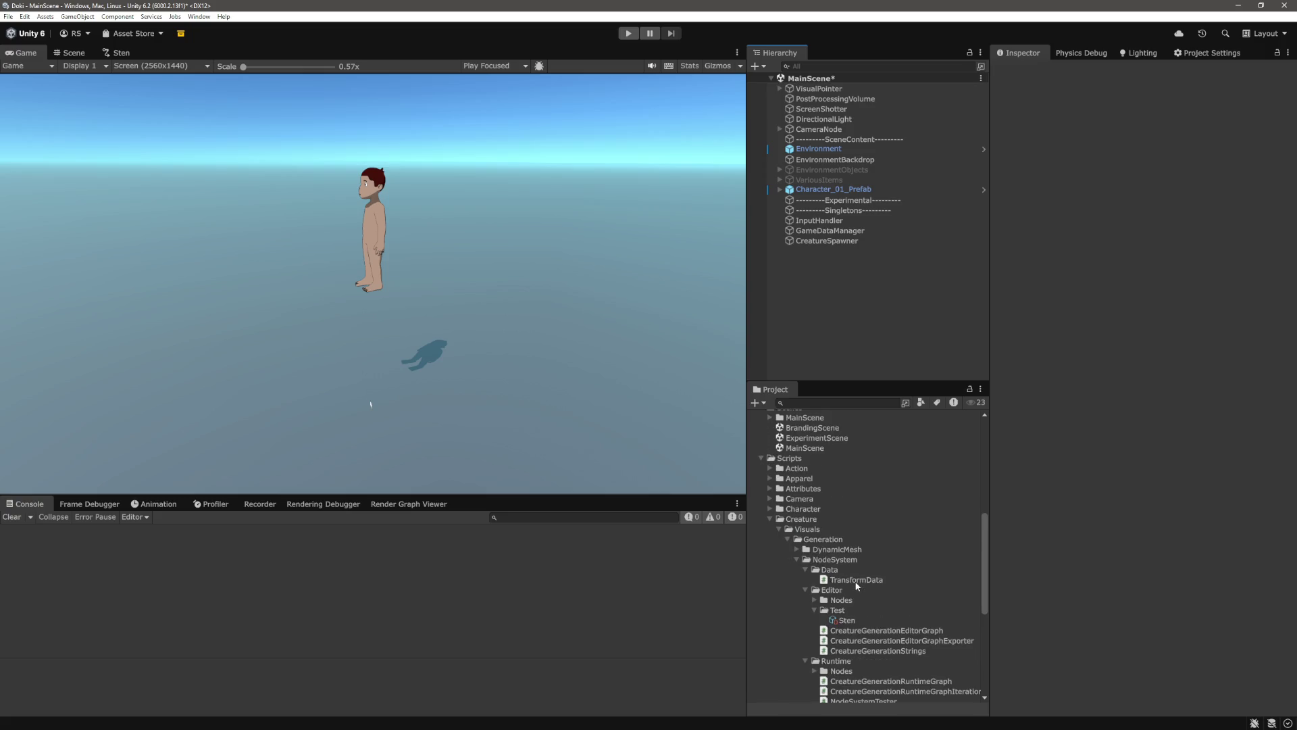
pyautogui.moveTo(854, 657)
pyautogui.mouseDown()
pyautogui.moveTo(872, 415)
pyautogui.moveTo(872, 511)
pyautogui.mouseUp()
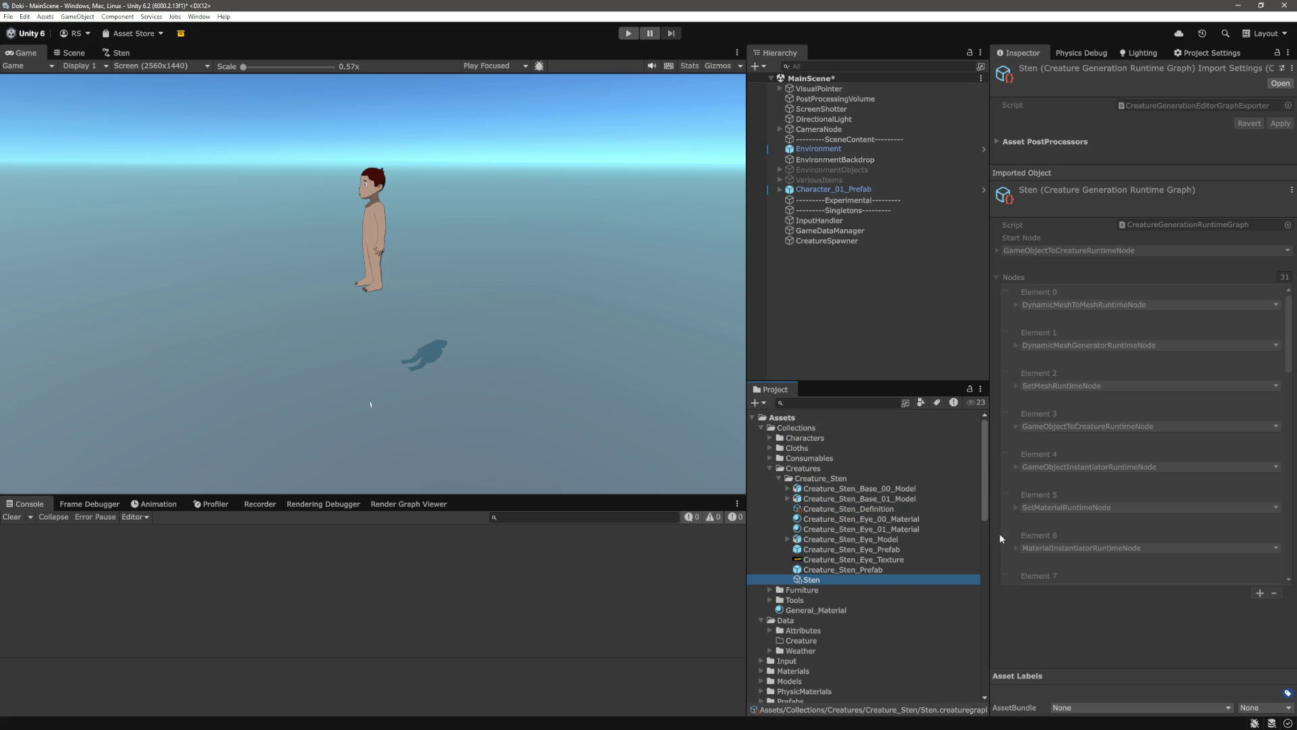
# Rename the Sten graph asset to Creature_Sten_VisualGenerationGraph
pyautogui.rightClick(837, 576)
pyautogui.click(906, 372)
pyautogui.write('Creatur')
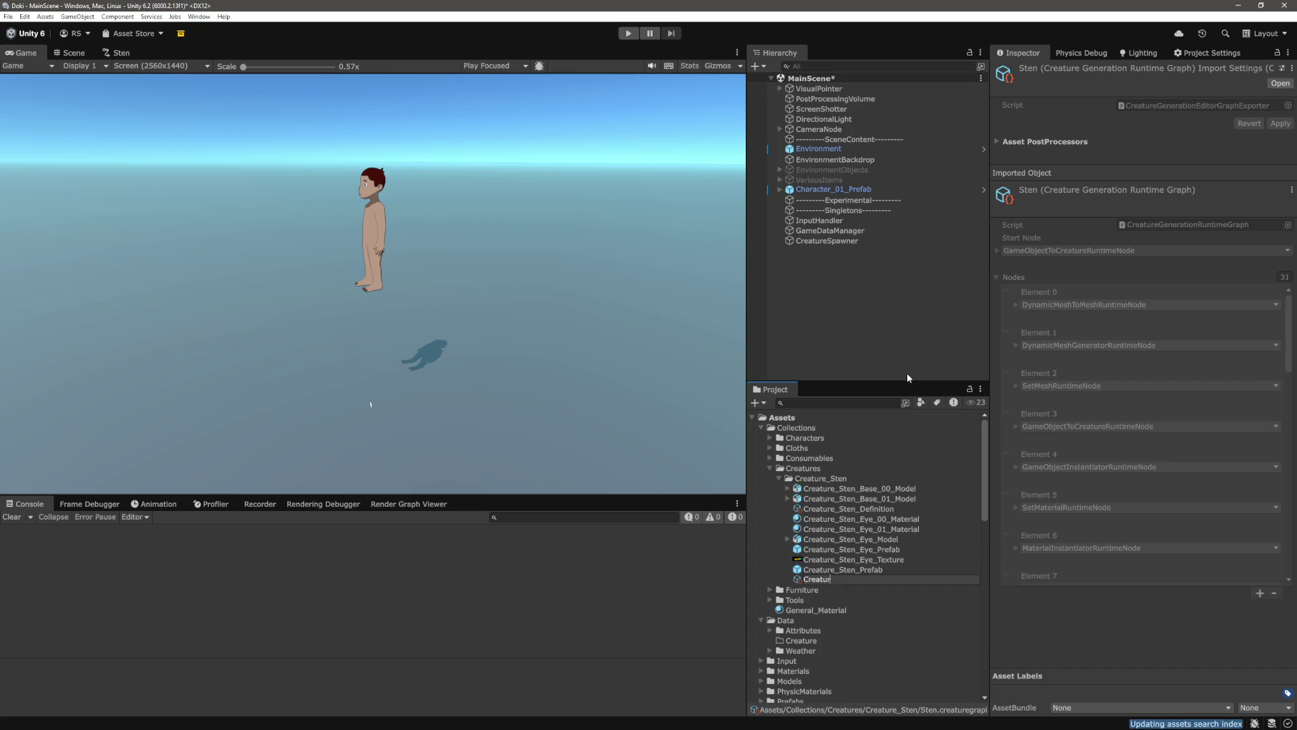
pyautogui.write('e_Sten_')
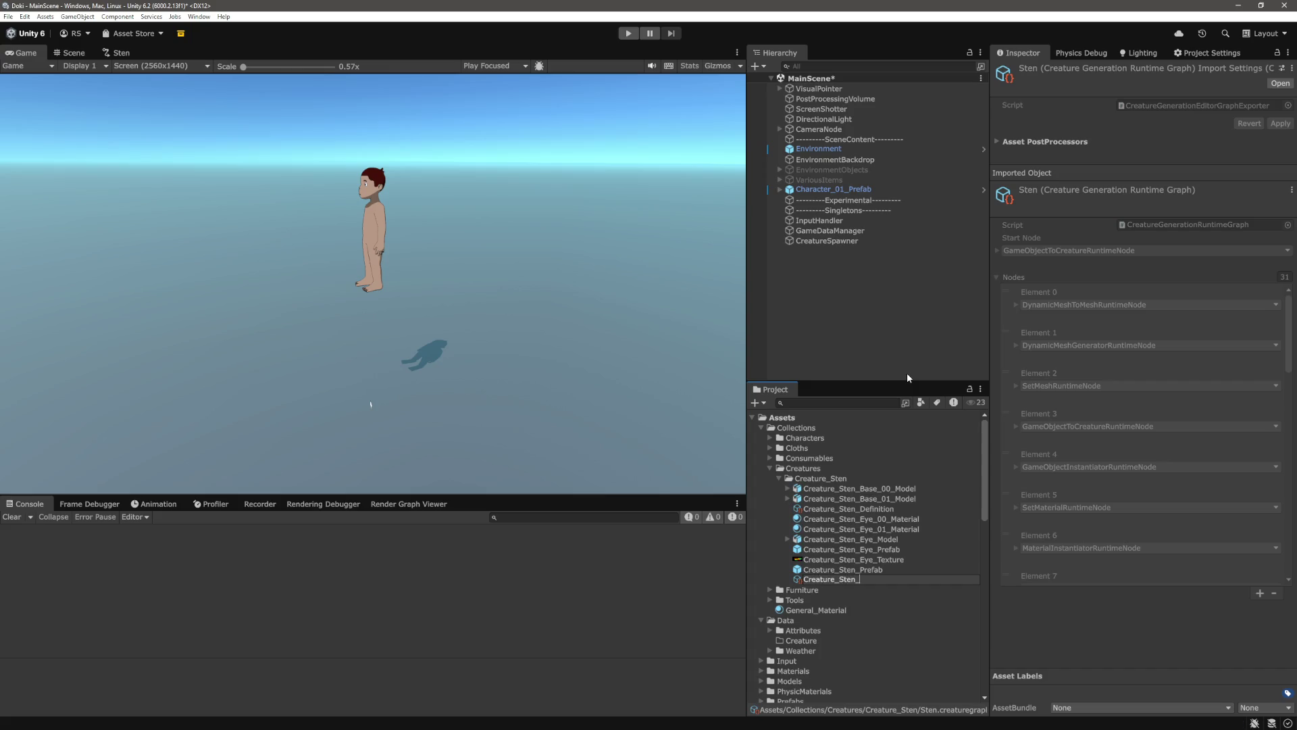
pyautogui.write('VisualGener')
pyautogui.write('ationGraph')
pyautogui.press('Return')
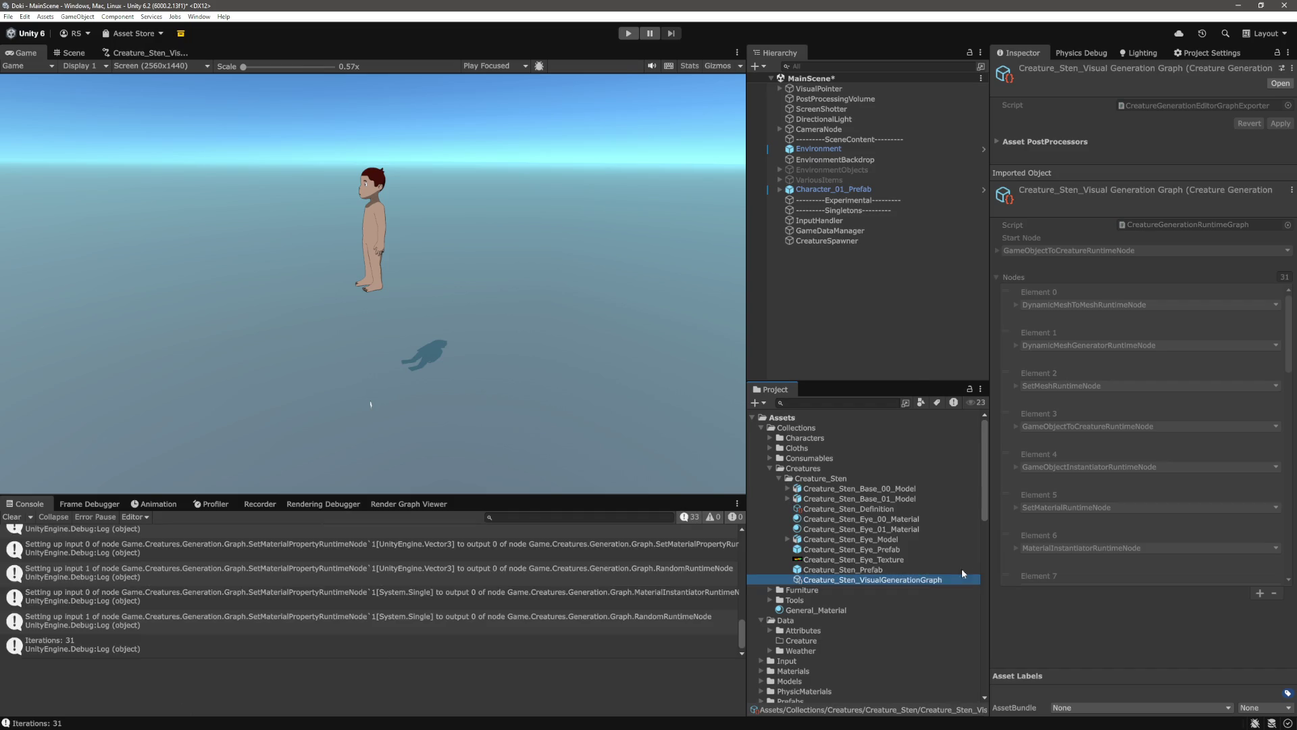
pyautogui.rightClick(837, 479)
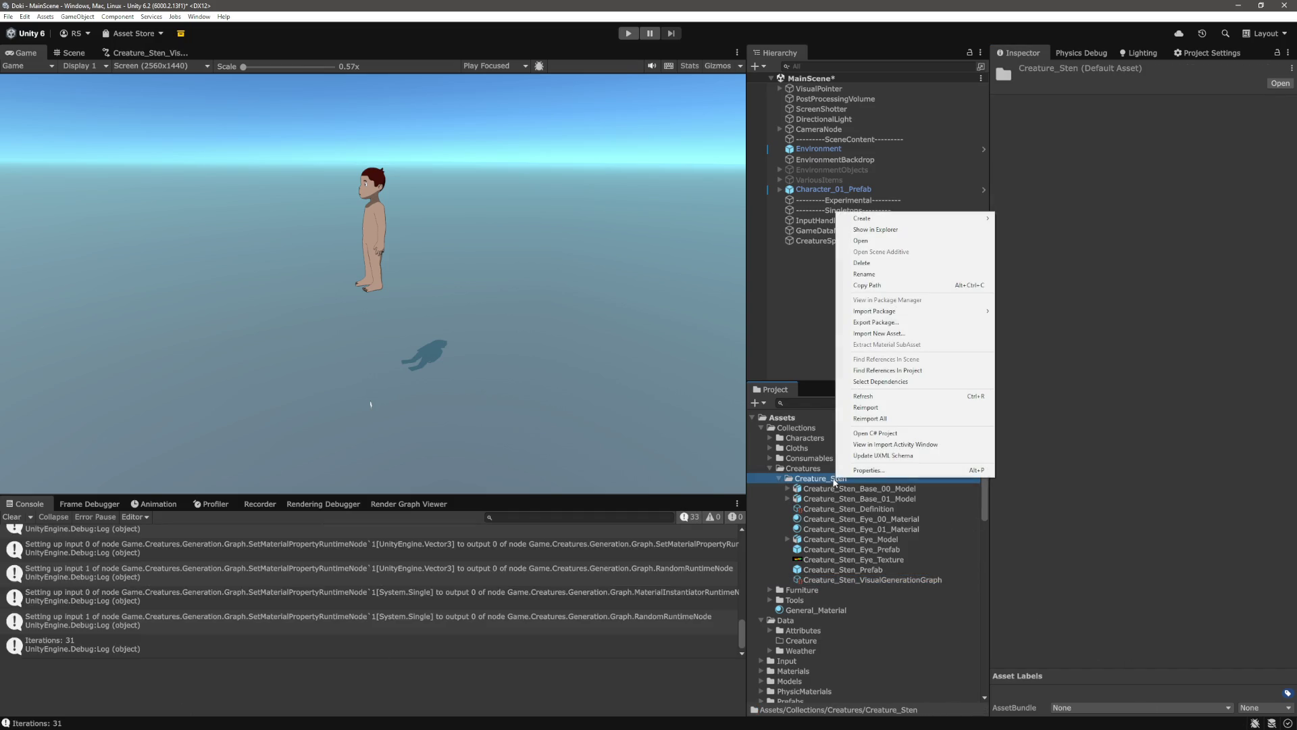
# Refresh the Creature_Sten folder and delete the Test folder under NodeSystem/Editor
pyautogui.click(899, 395)
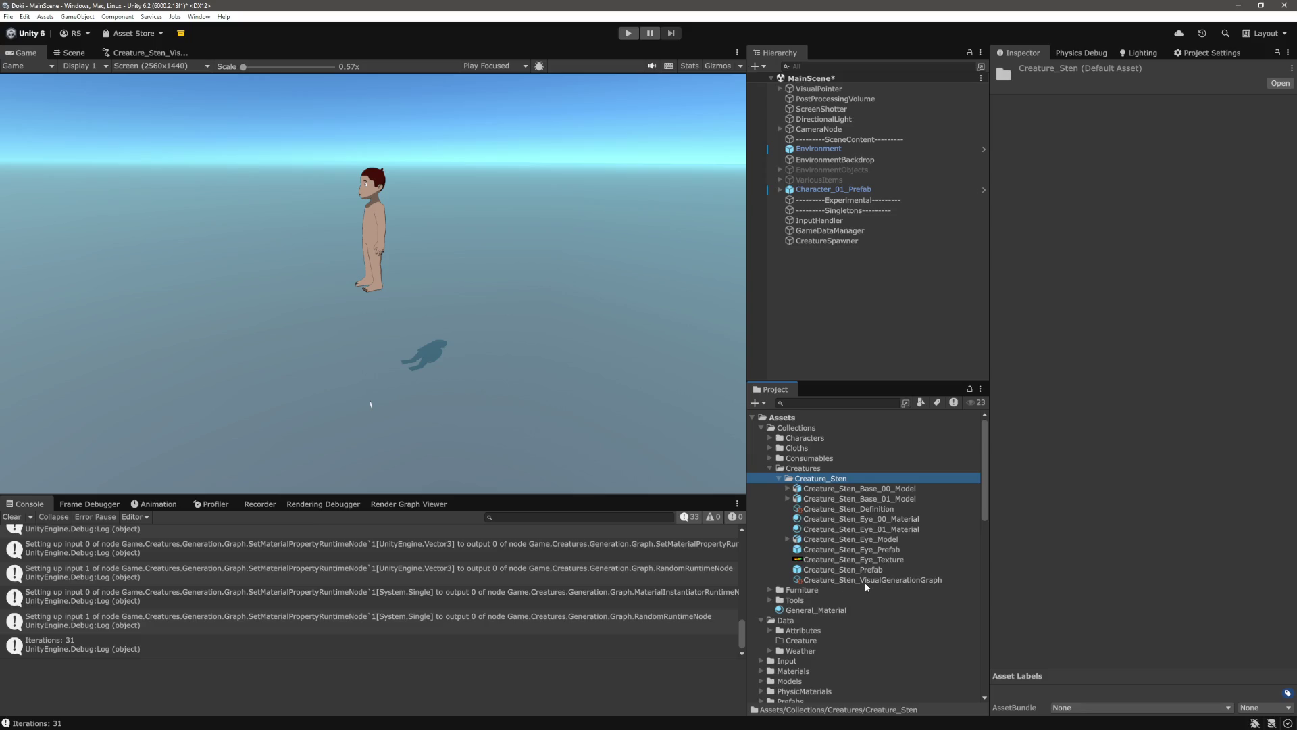
pyautogui.scroll(-15, 890, 528)
pyautogui.scroll(2, 824, 490)
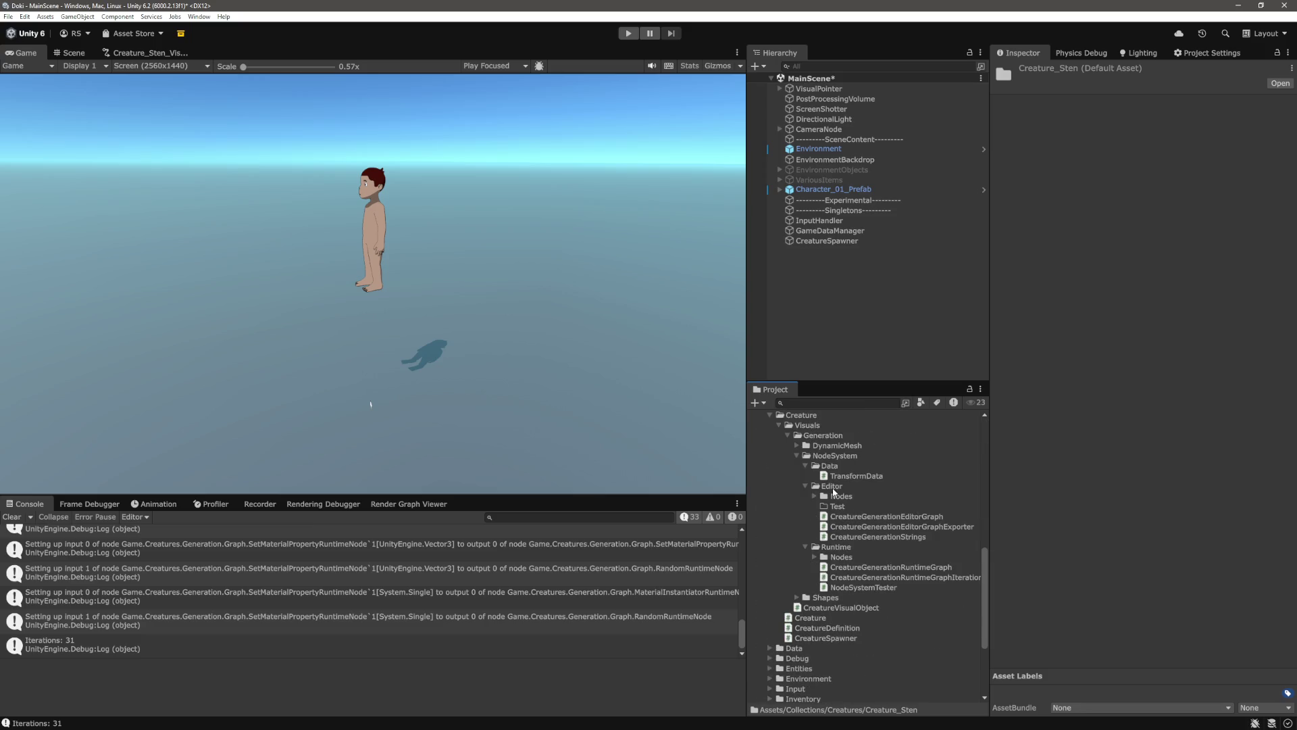
pyautogui.rightClick(838, 507)
pyautogui.click(892, 292)
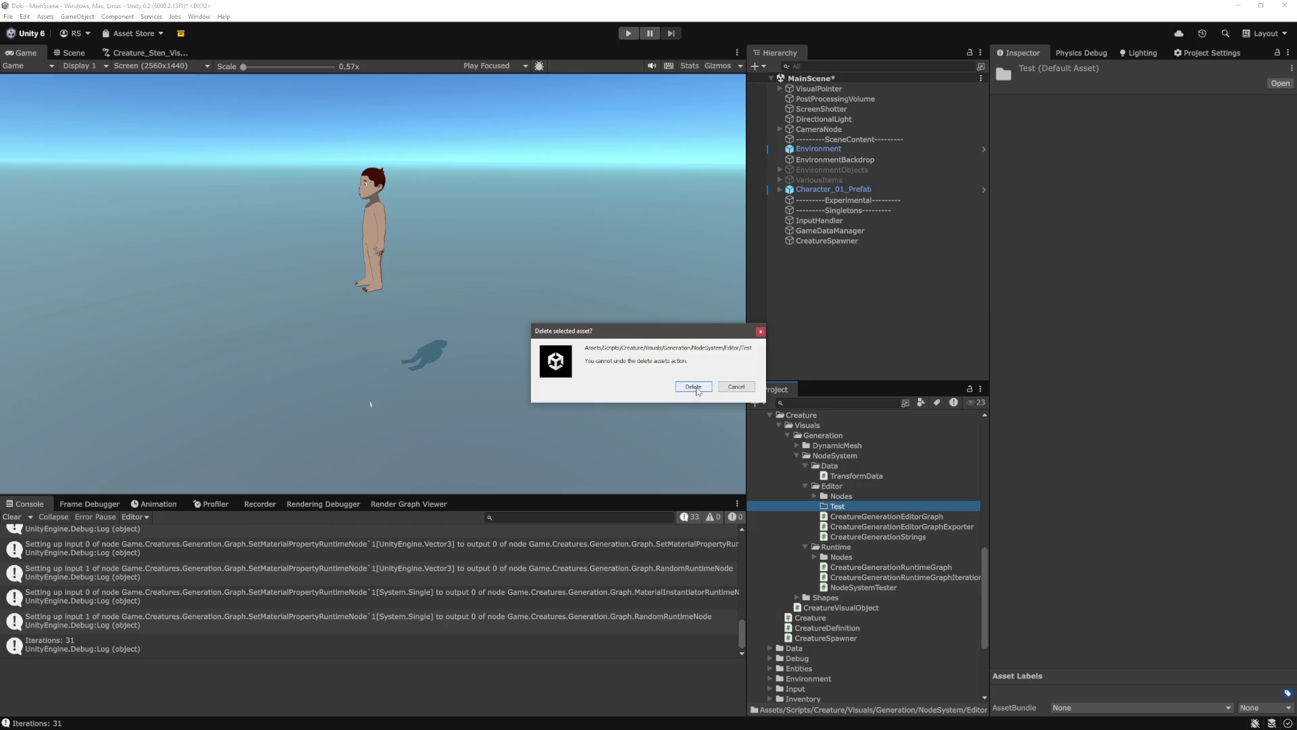
pyautogui.click(697, 391)
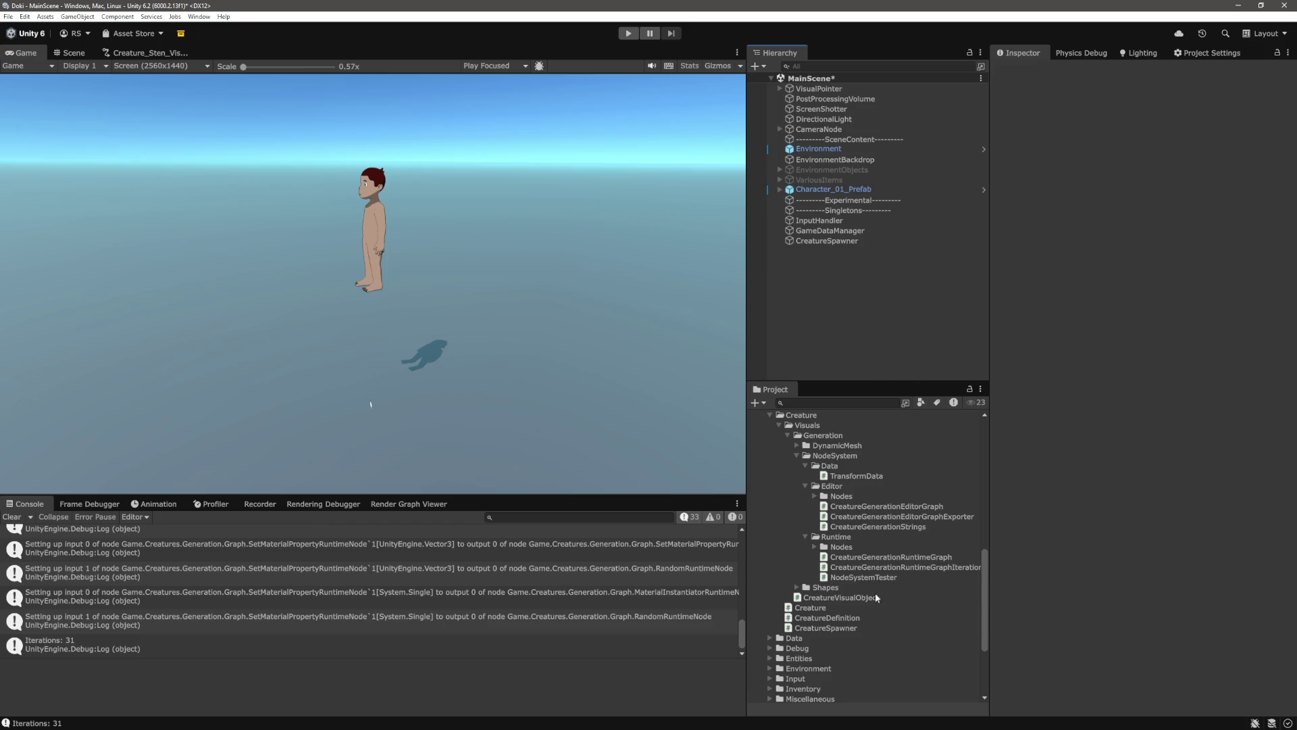
pyautogui.scroll(4, 871, 596)
pyautogui.scroll(10, 864, 600)
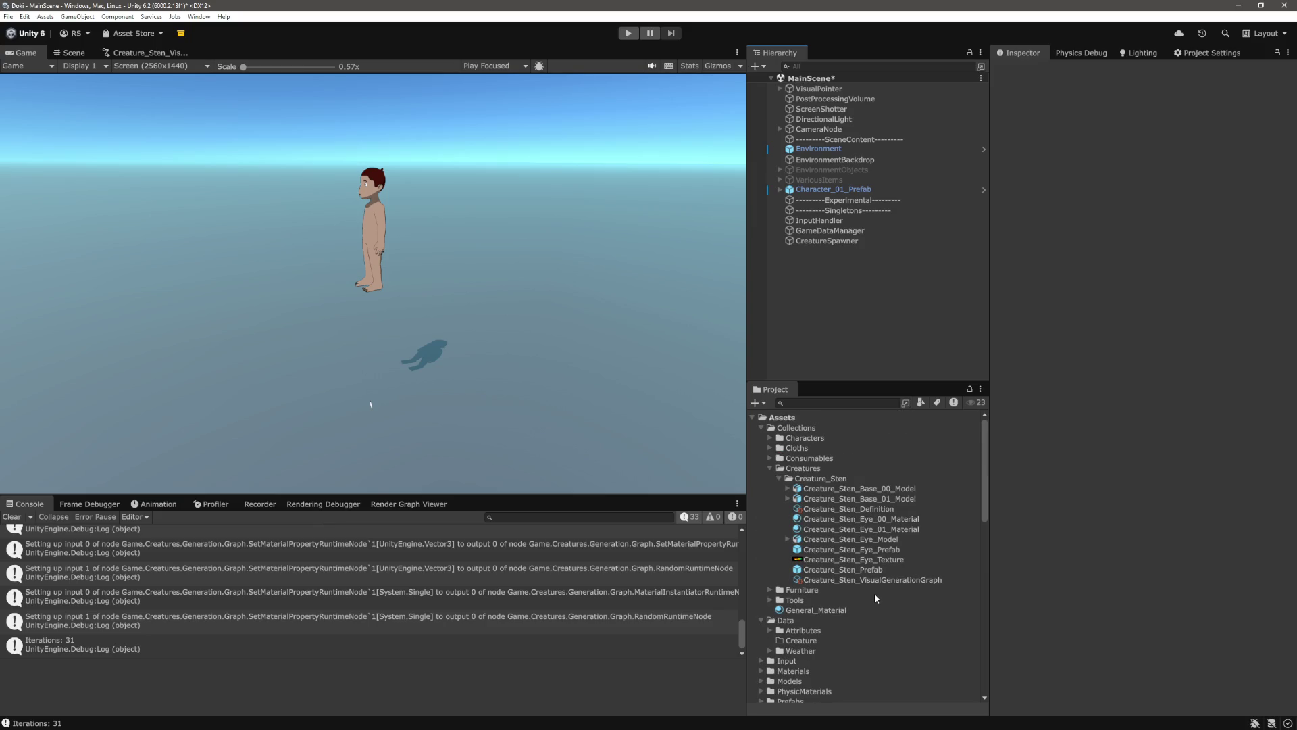
# Drop Creature_Sten_Definition into the spawner's definitions, add a second entry, and set spawn offset Y to 5
pyautogui.click(874, 512)
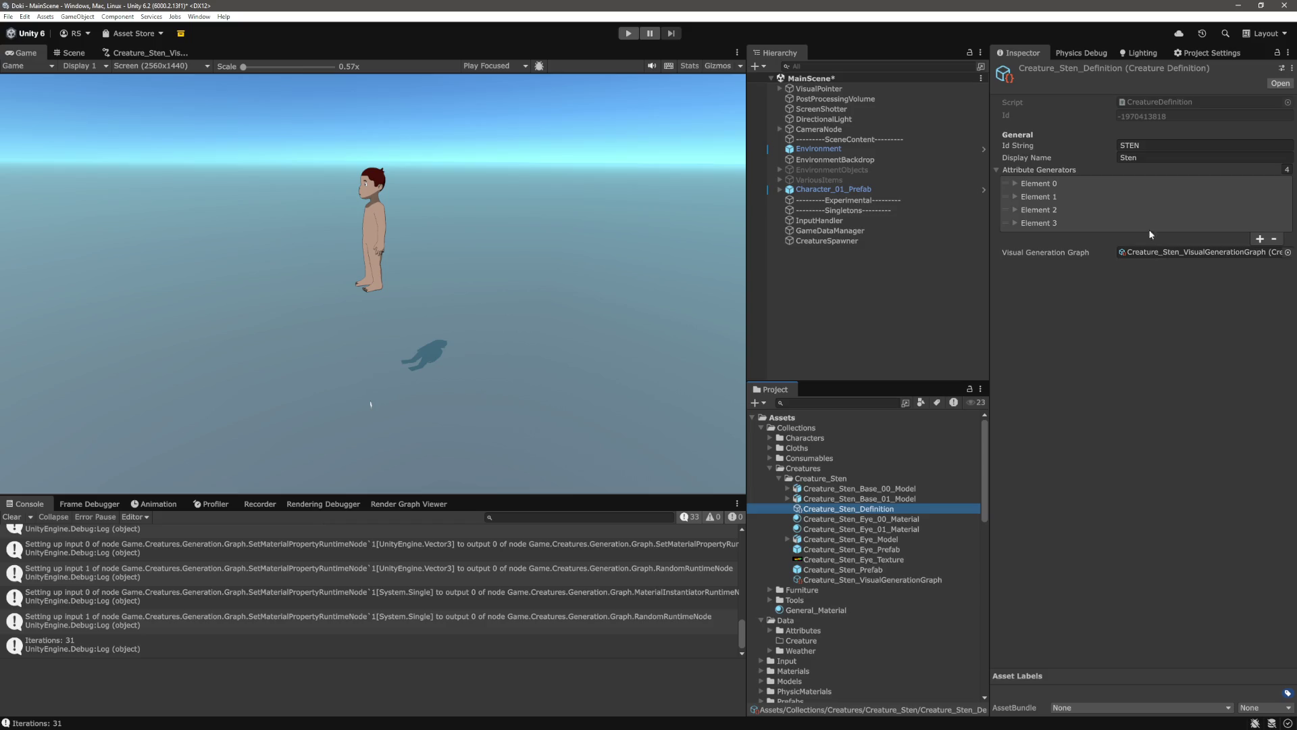
pyautogui.hotkey('ctrl', 'z')
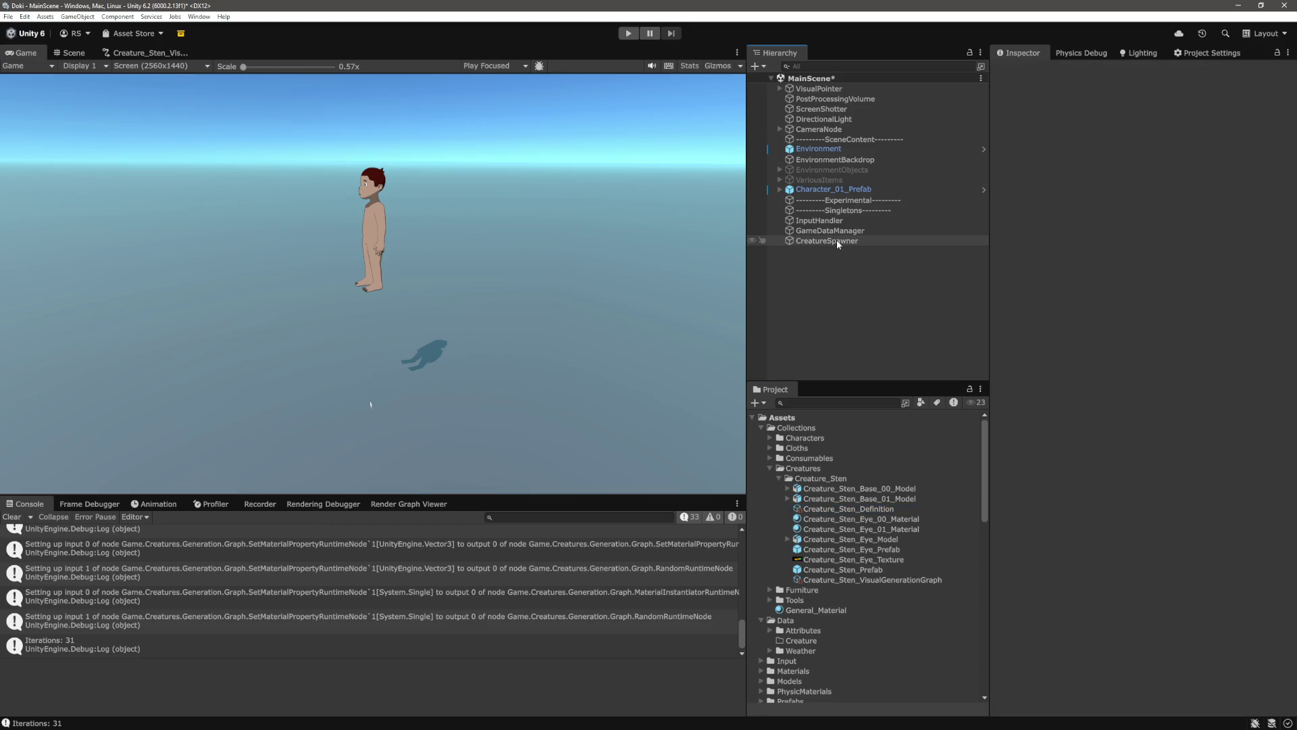
pyautogui.click(837, 240)
pyautogui.moveTo(867, 515); pyautogui.dragTo(1196, 231)
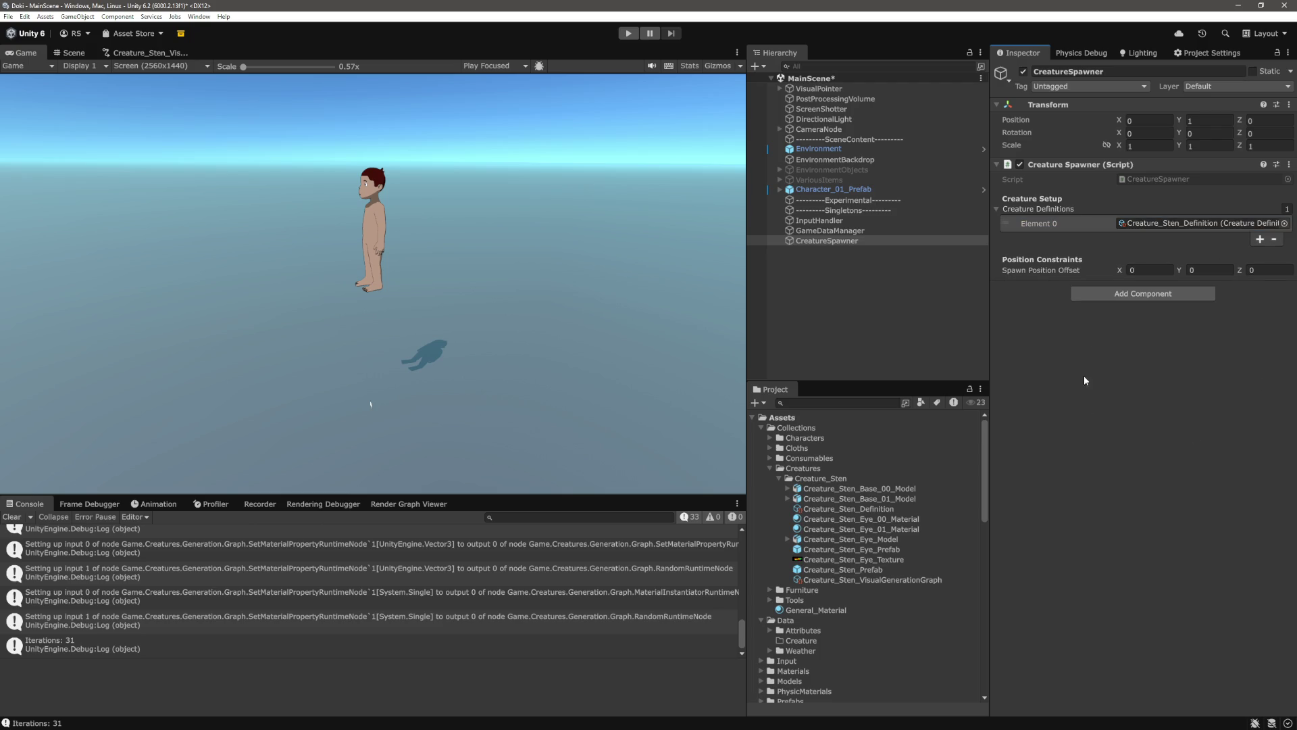
pyautogui.click(1259, 240)
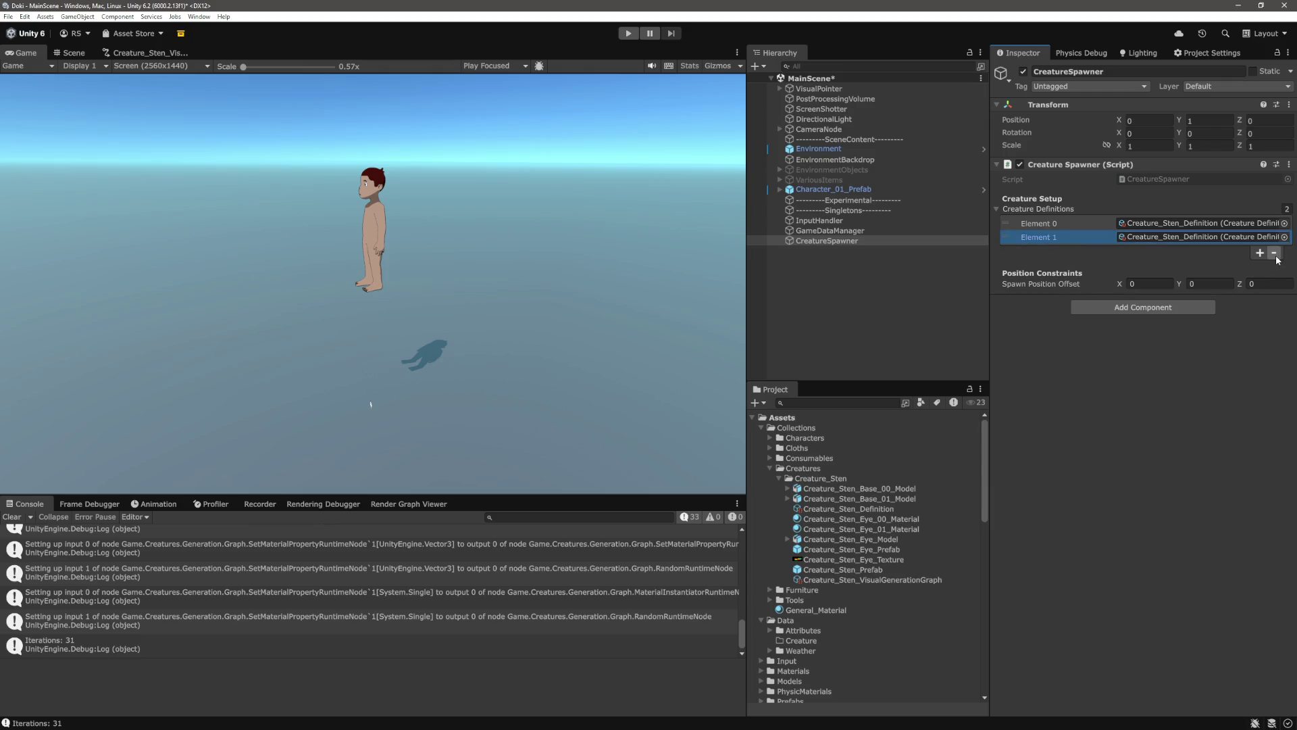
pyautogui.click(1209, 283)
pyautogui.write('5')
pyautogui.press('Return')
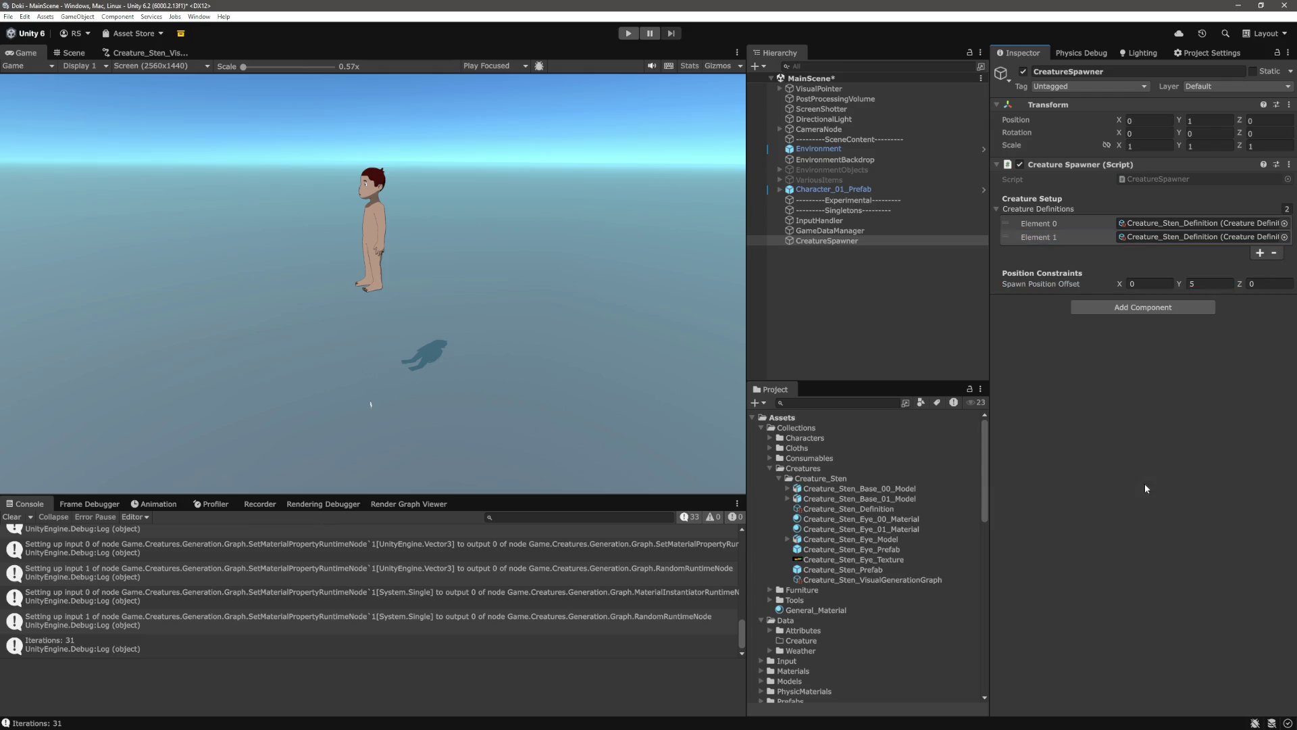
# Remove both Creature Definitions entries, leaving the list empty
pyautogui.click(1101, 240)
pyautogui.click(1275, 253)
pyautogui.click(1094, 224)
pyautogui.click(1274, 240)
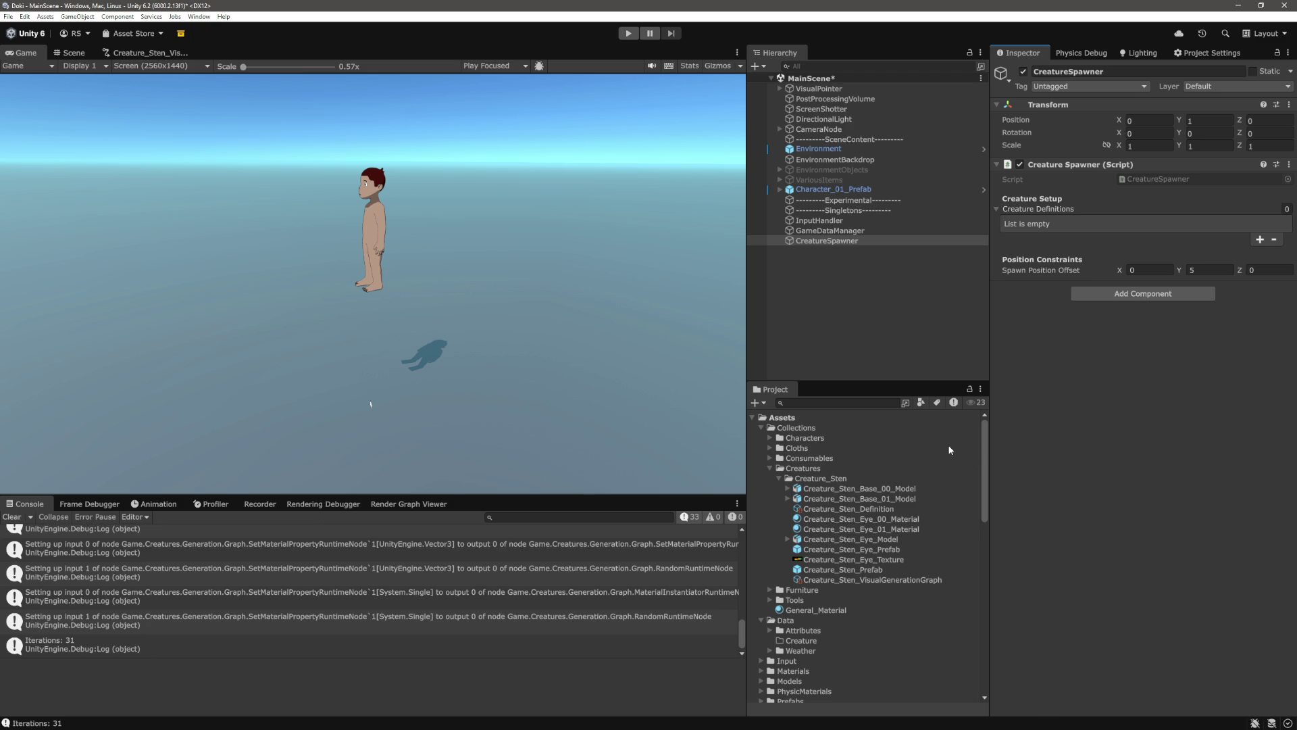
pyautogui.scroll(-10, 935, 480)
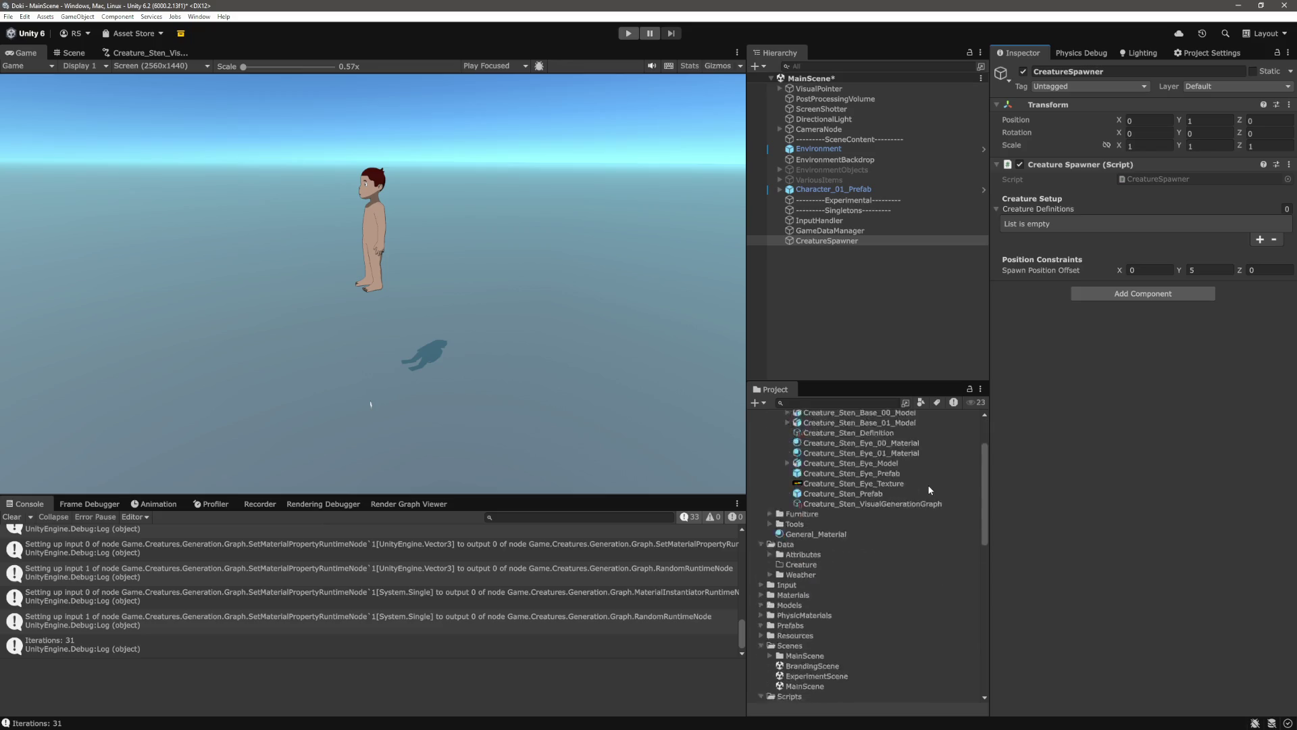
pyautogui.scroll(3, 935, 489)
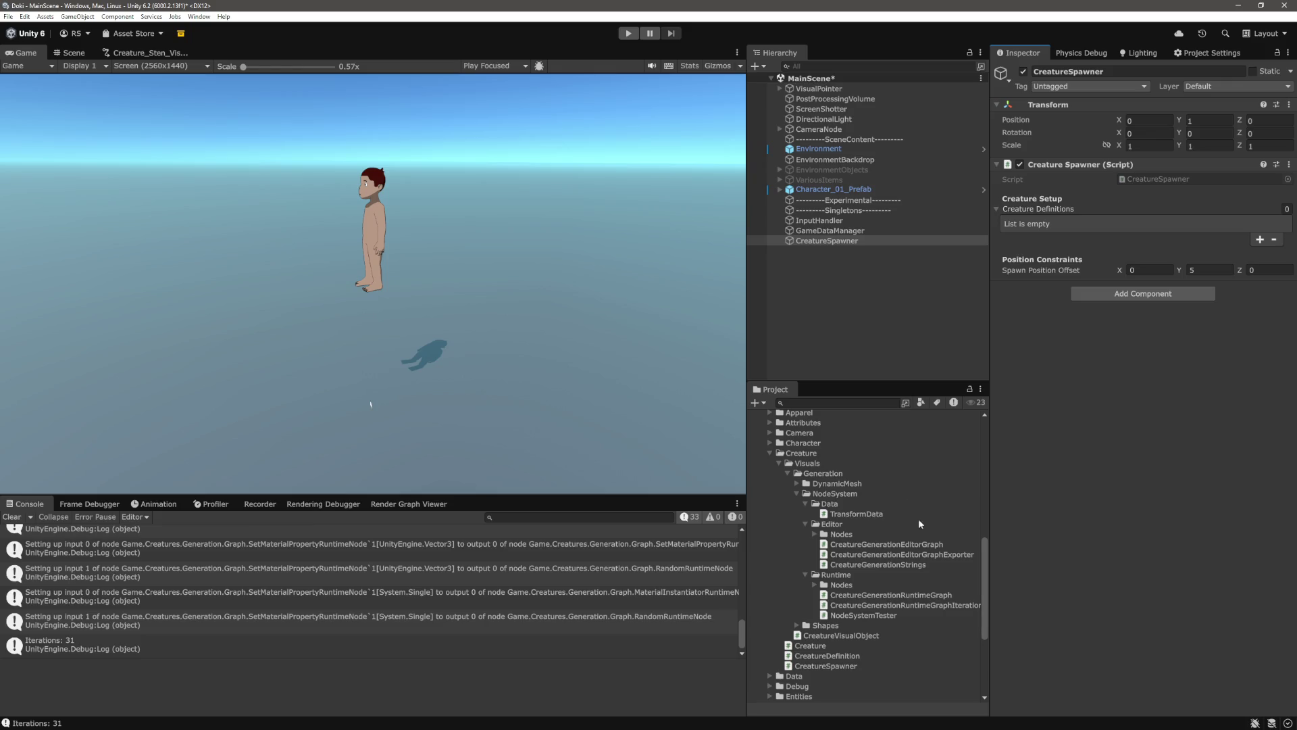
pyautogui.click(899, 285)
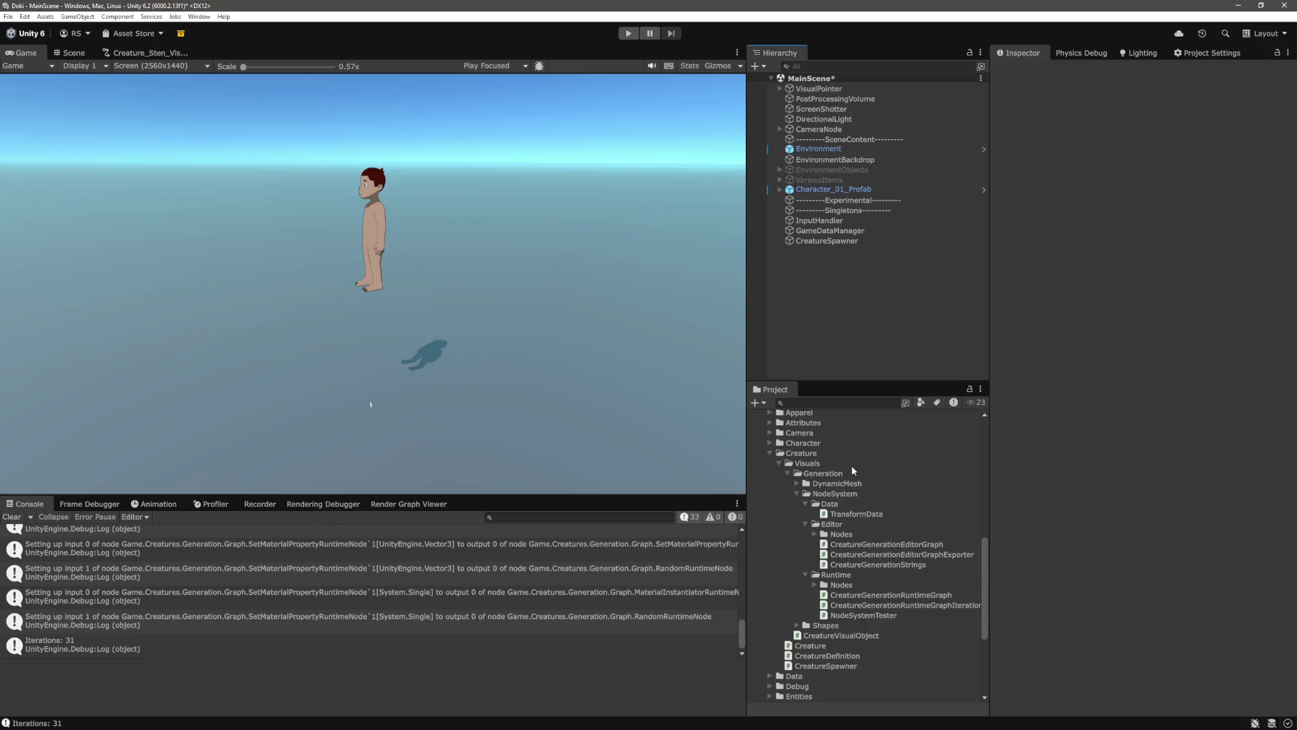
# Create a Creature_Blob folder inside the Creatures folder
pyautogui.scroll(10, 872, 541)
pyautogui.rightClick(817, 468)
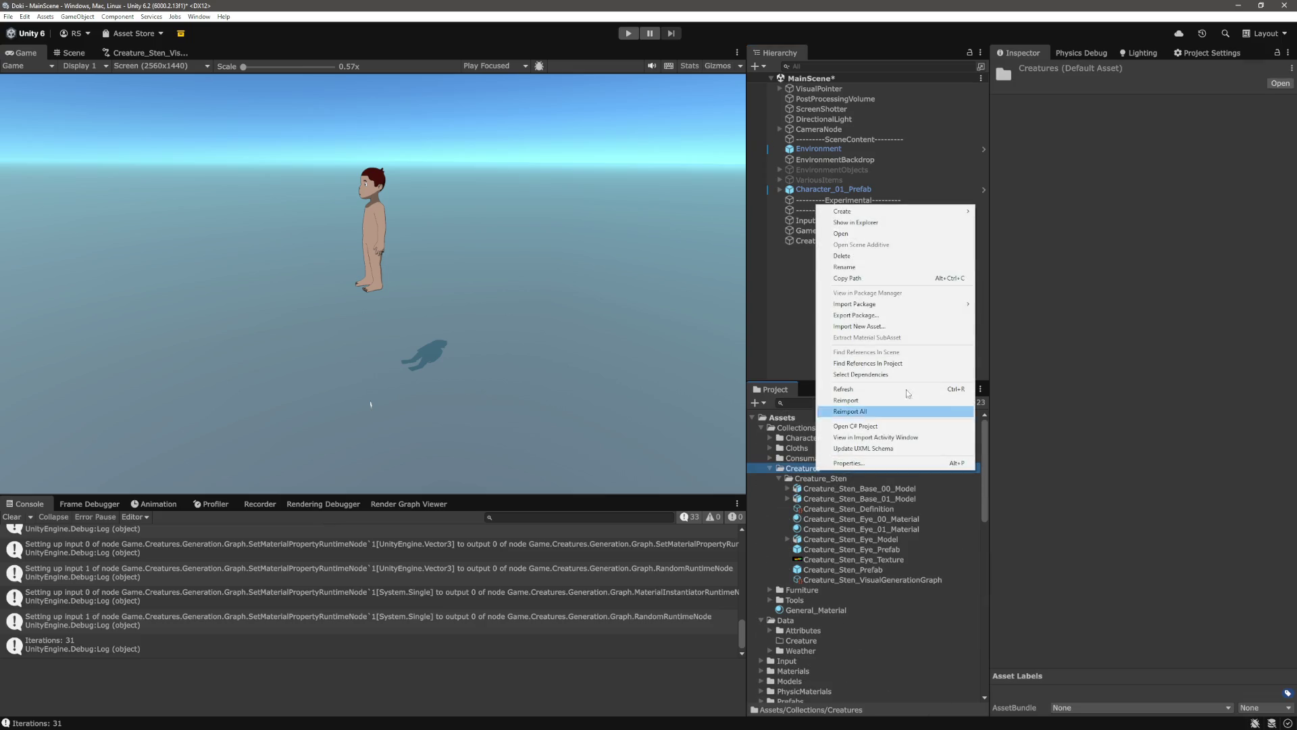
pyautogui.moveTo(898, 210)
pyautogui.click(994, 211)
pyautogui.write('Creature_Blob')
pyautogui.press('Return')
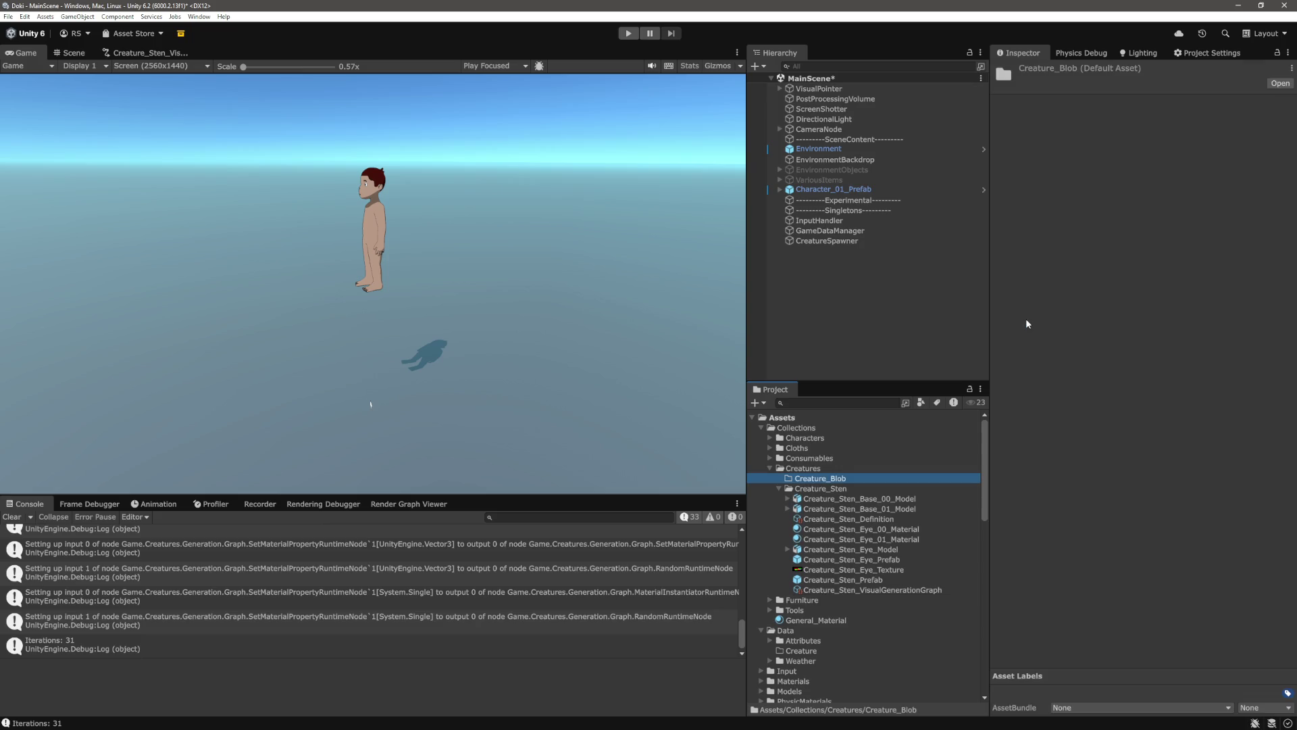
# Inspect the Sten base models, eye materials and Creature_Sten_Eye_Model
pyautogui.click(844, 499)
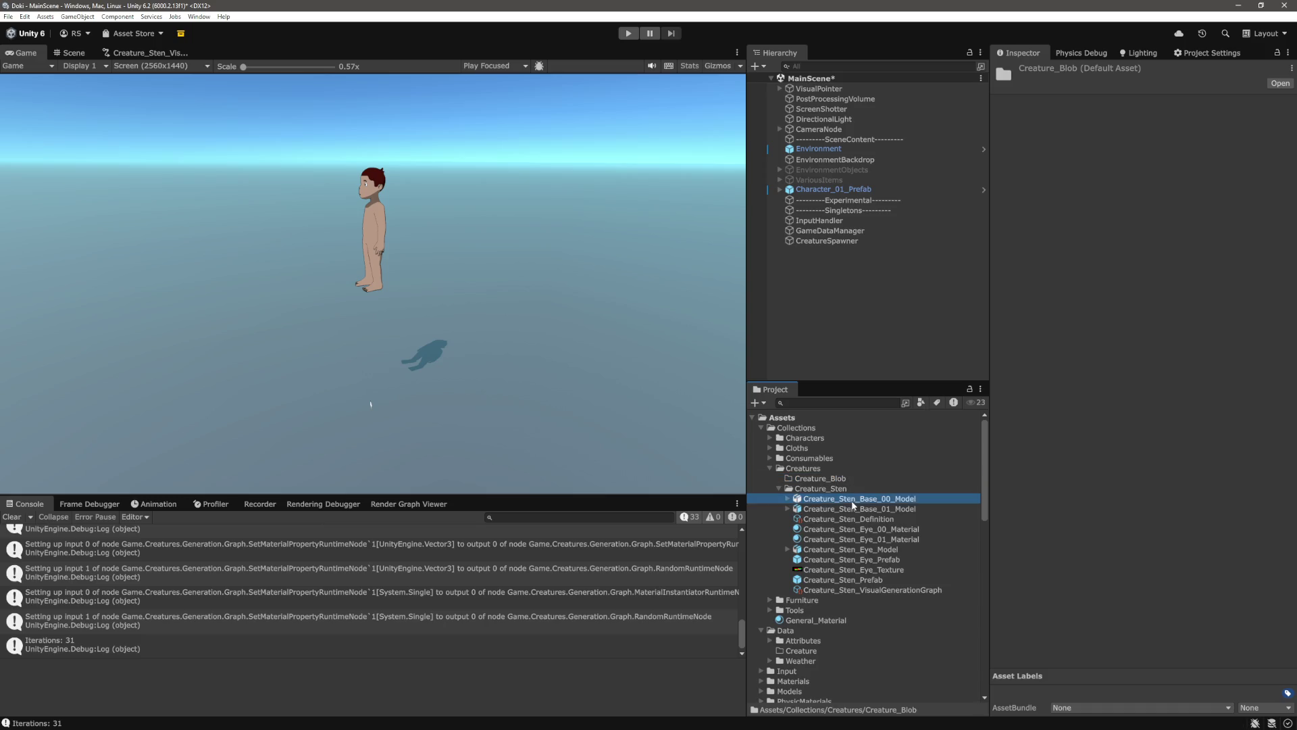
pyautogui.click(857, 511)
pyautogui.moveTo(1140, 558)
pyautogui.mouseDown()
pyautogui.moveTo(1170, 476)
pyautogui.moveTo(1108, 545)
pyautogui.mouseUp()
pyautogui.click(898, 502)
pyautogui.click(900, 509)
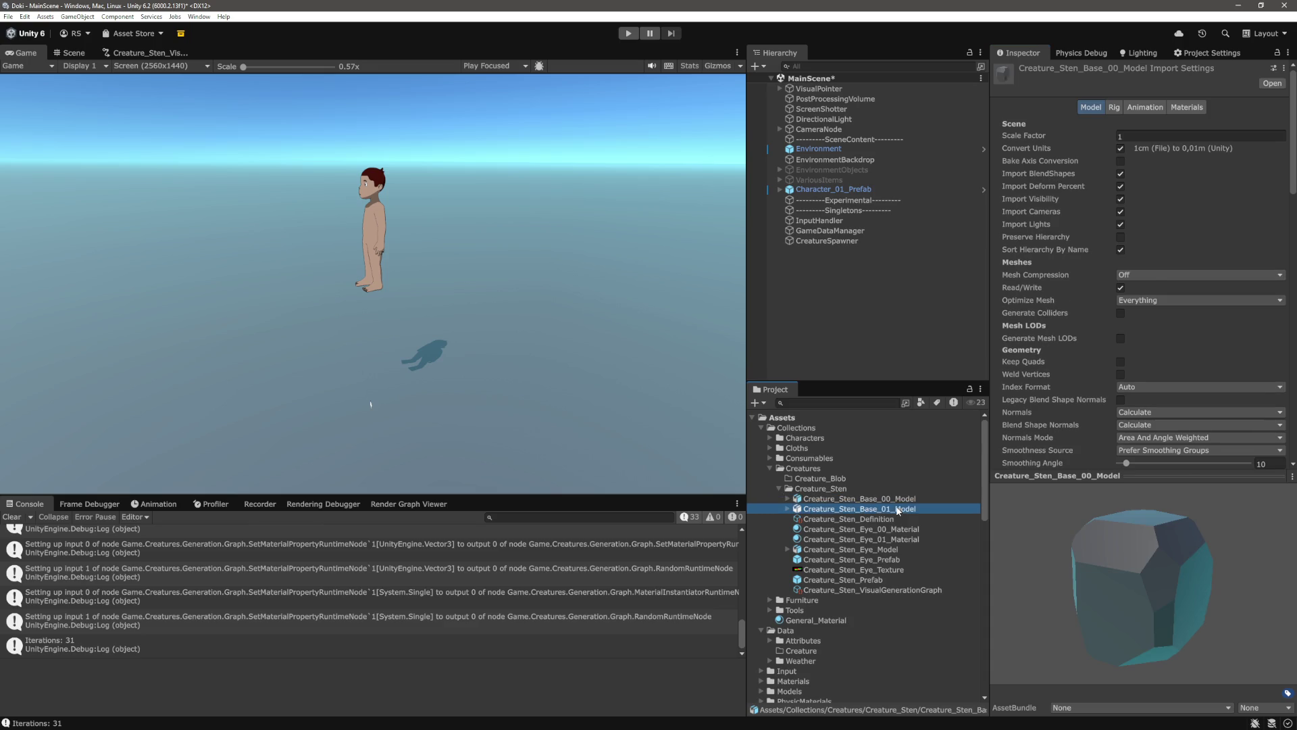
pyautogui.click(888, 529)
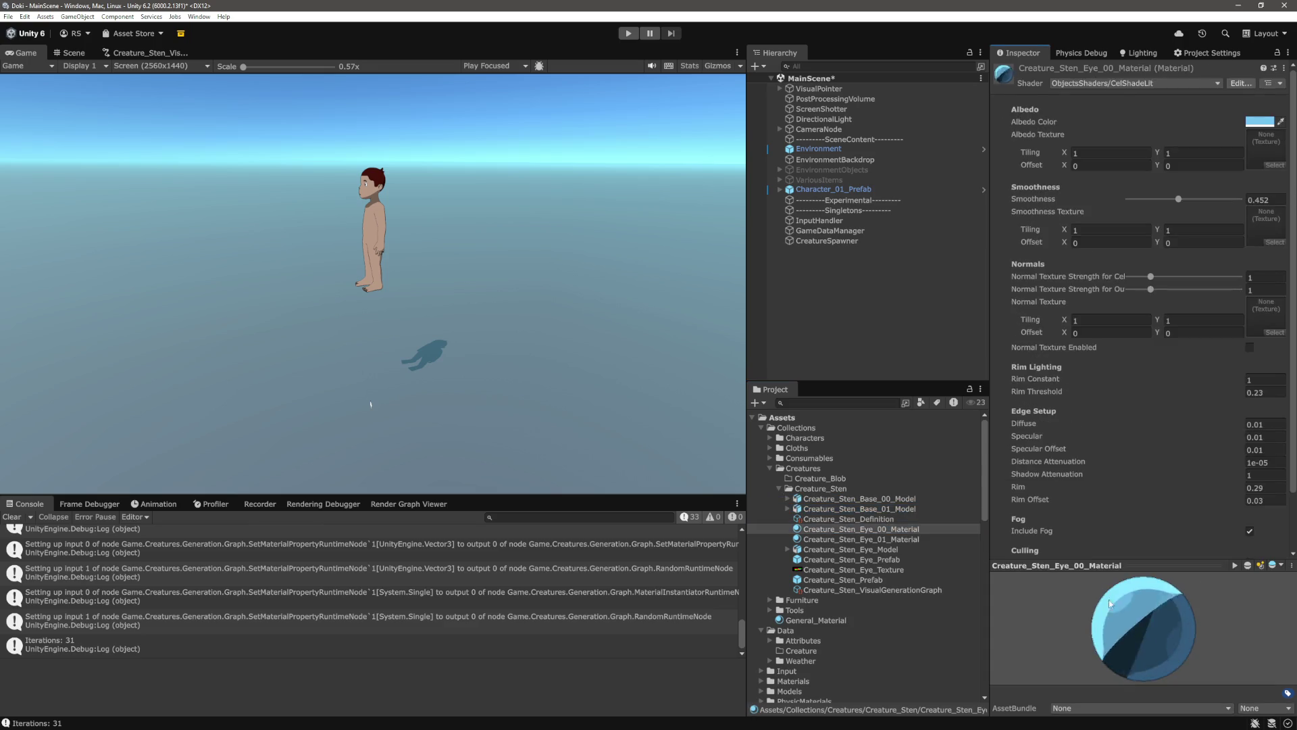
pyautogui.click(907, 538)
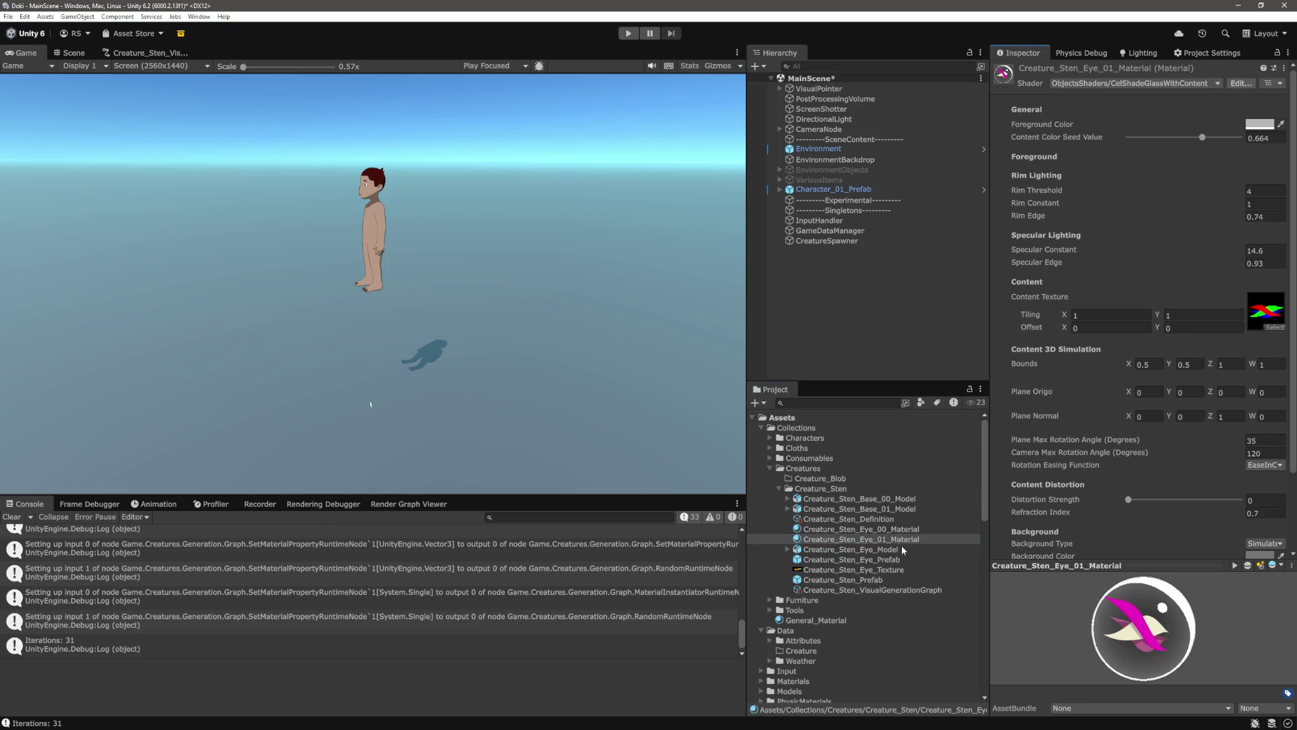
pyautogui.click(878, 550)
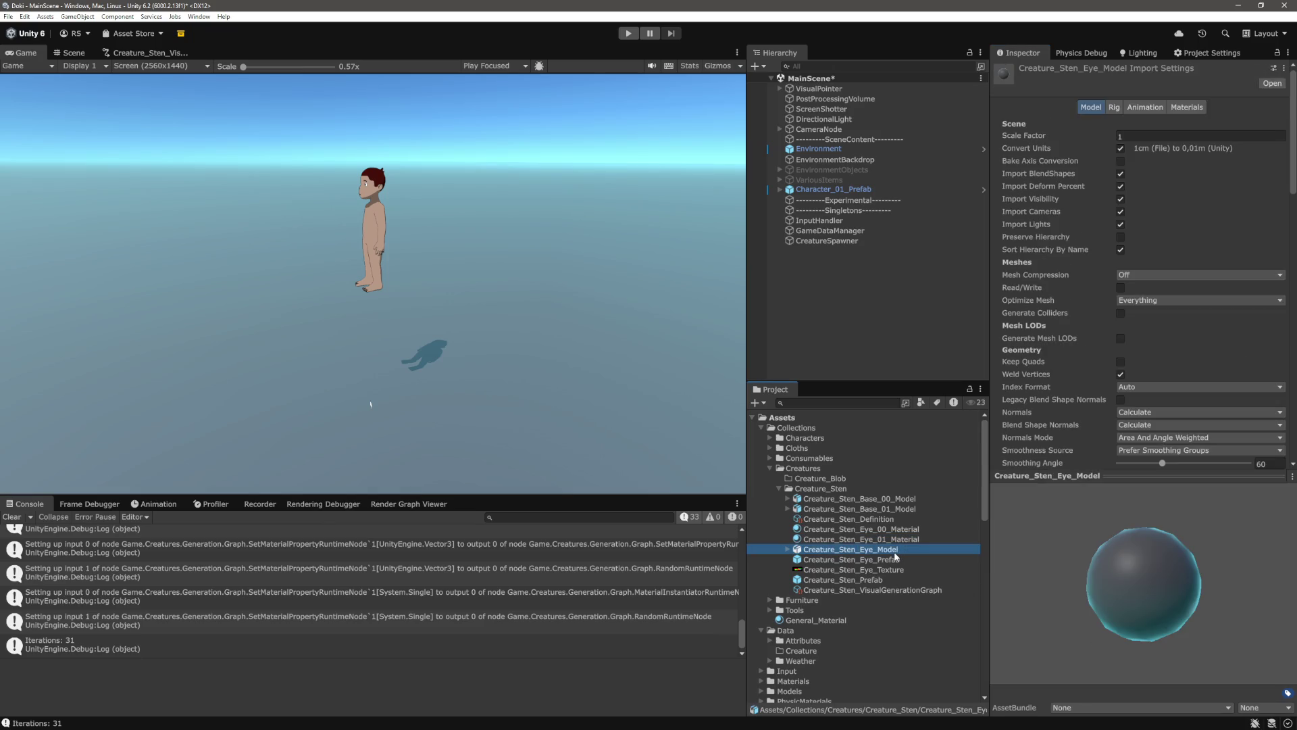
pyautogui.click(1170, 608)
# Review the Sten eye materials, eye prefab, eye texture and Creature_Sten_Prefab's Animator
pyautogui.click(905, 539)
pyautogui.click(906, 529)
pyautogui.click(909, 539)
pyautogui.click(895, 561)
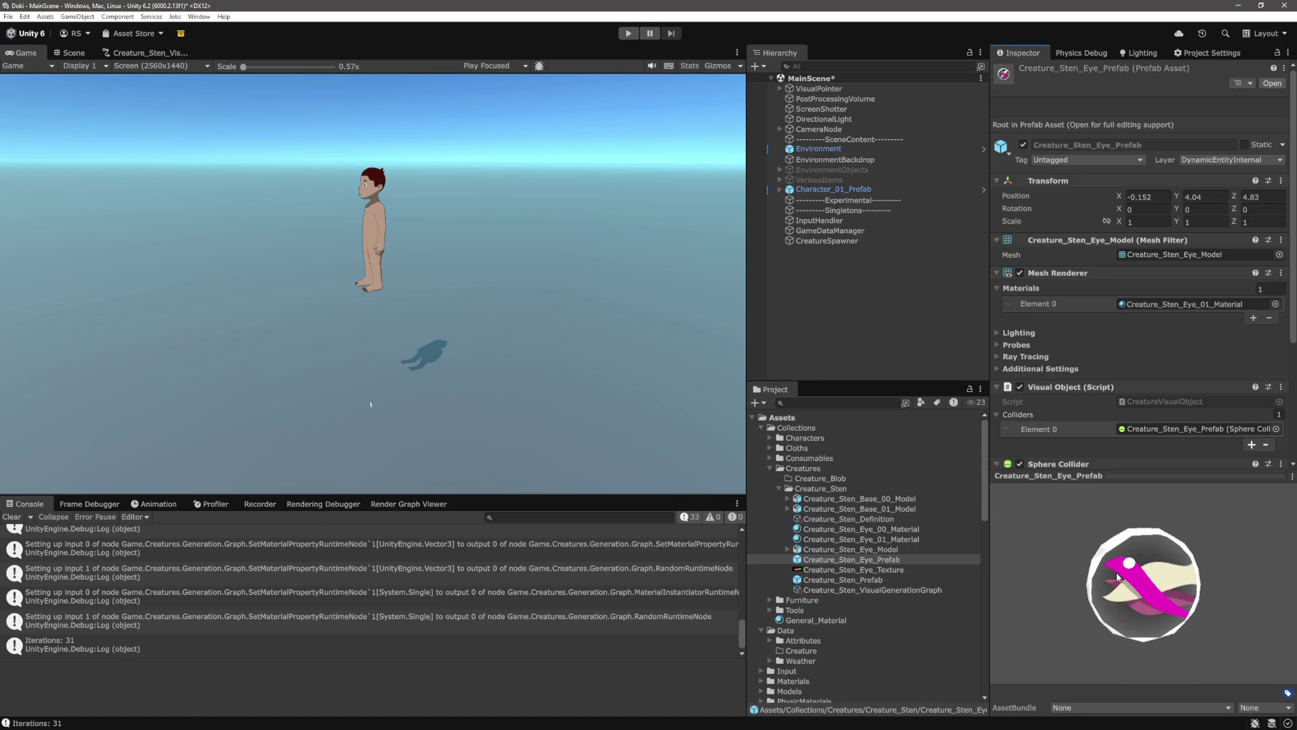
pyautogui.click(904, 571)
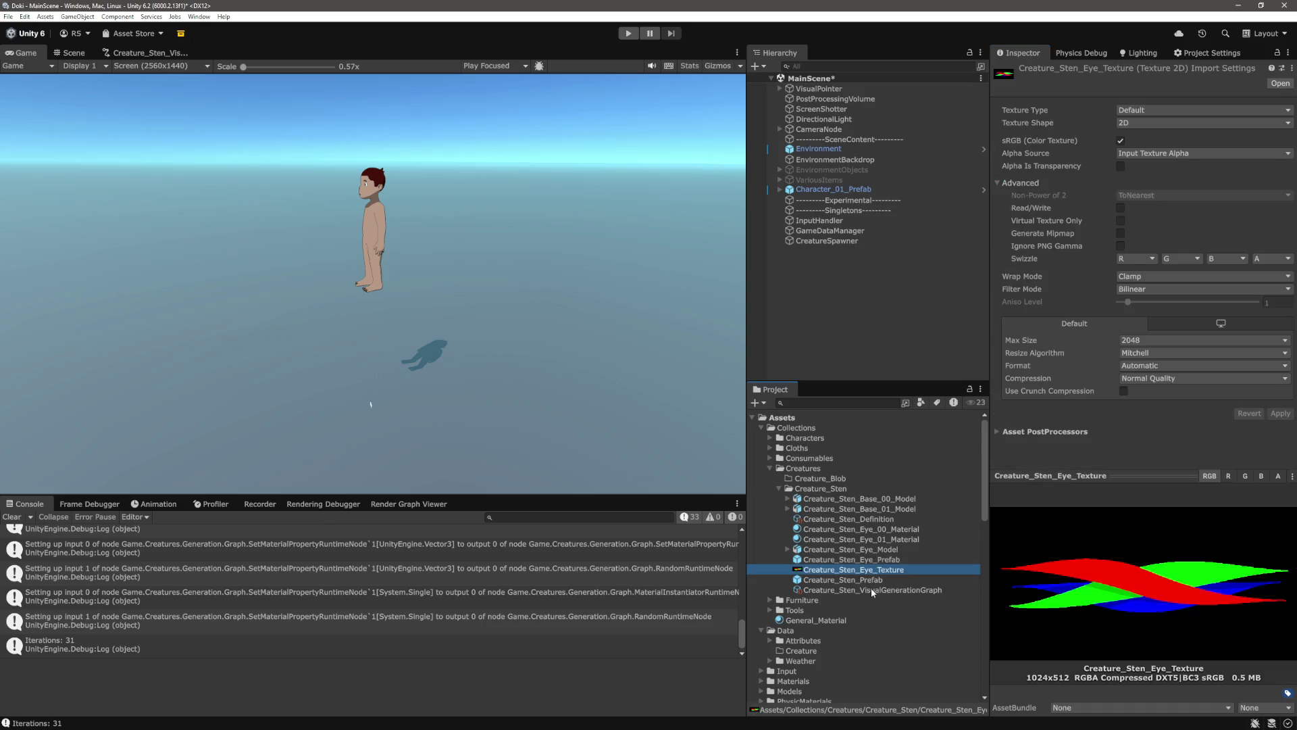
pyautogui.click(872, 580)
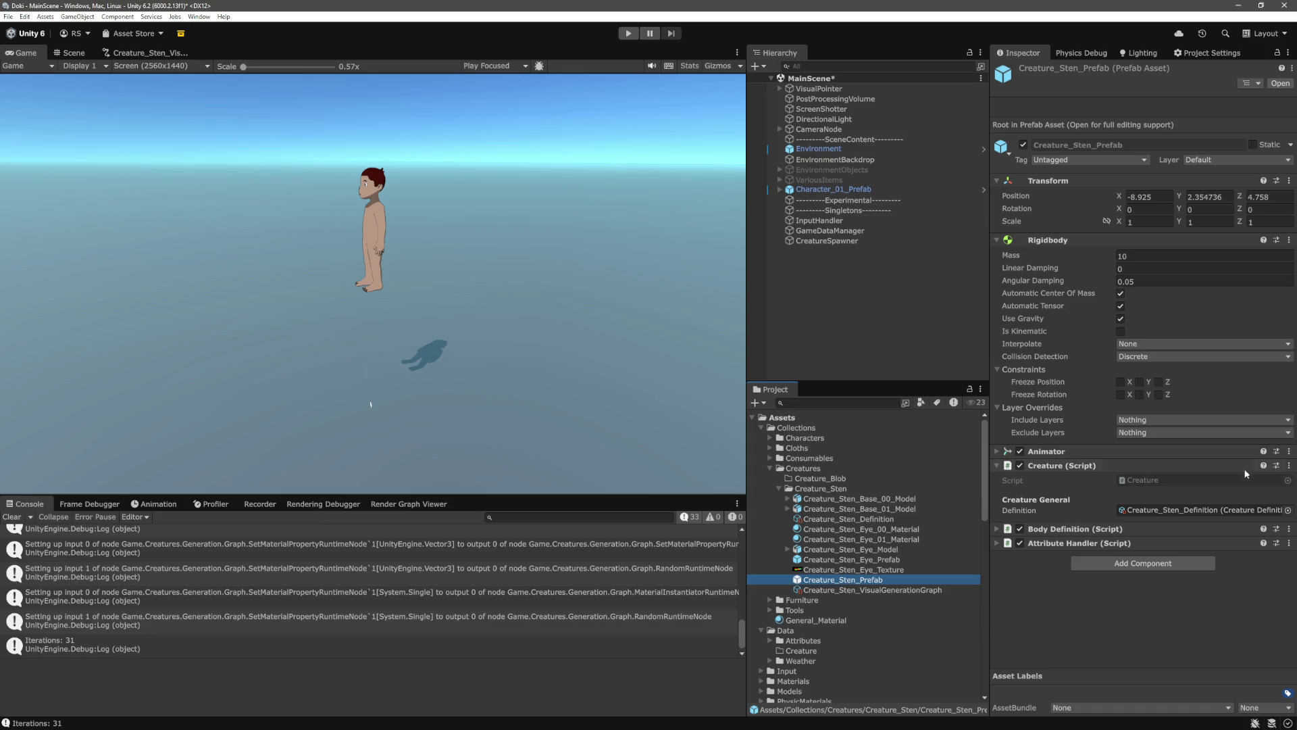
pyautogui.click(997, 453)
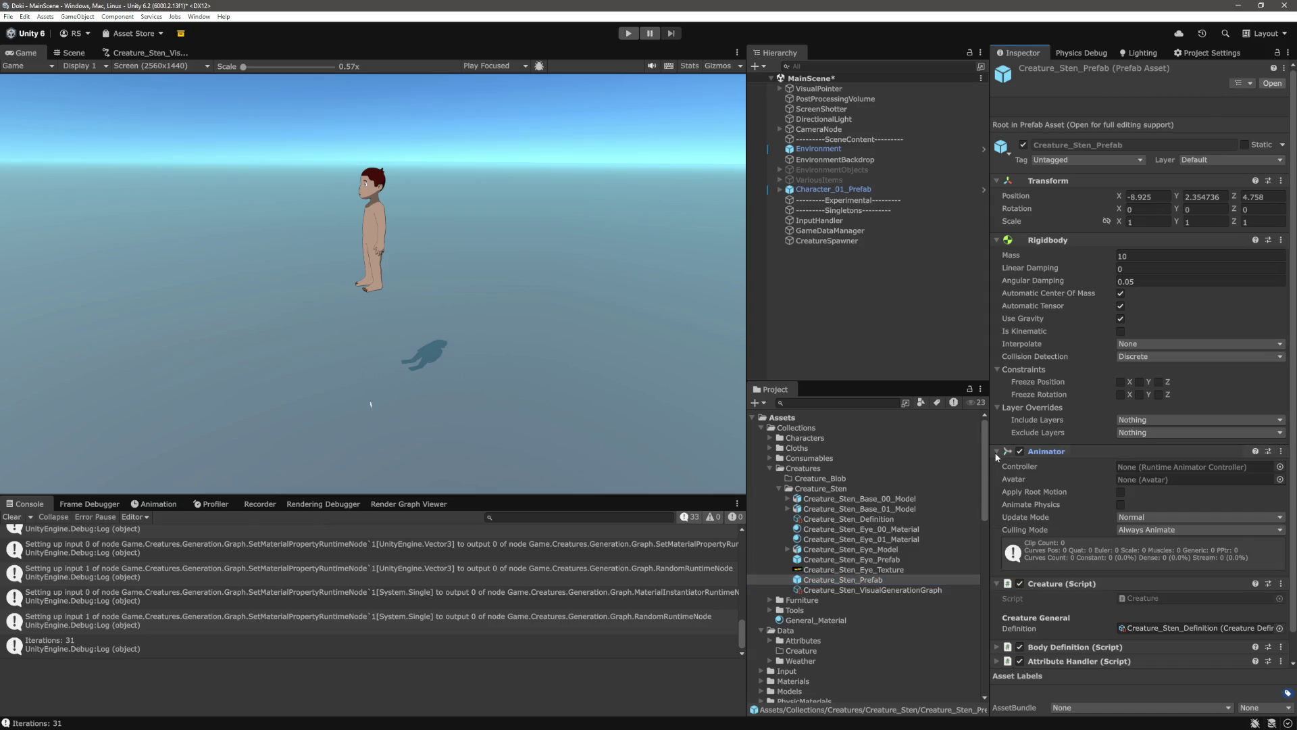
pyautogui.click(996, 452)
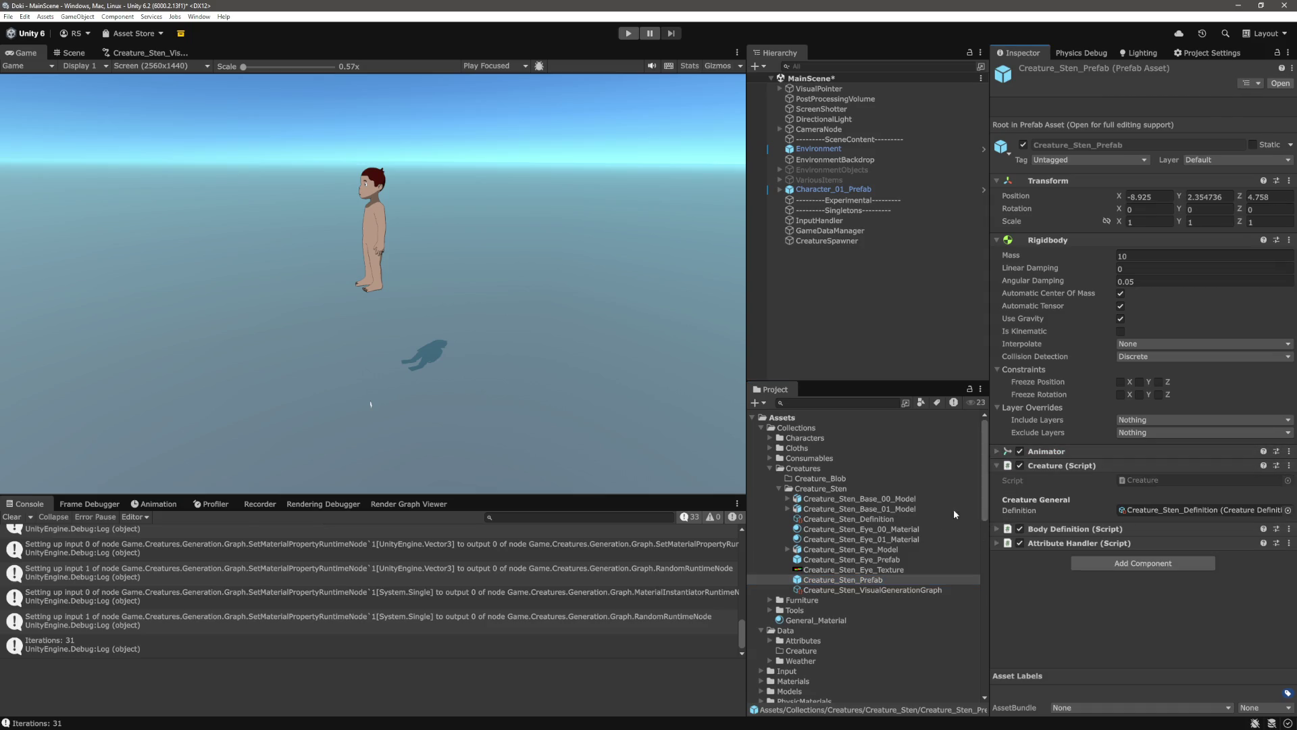
# Create a CreatureDefinition asset named Creature_Blob_Definition in the Creature_Blob folder
pyautogui.rightClick(838, 479)
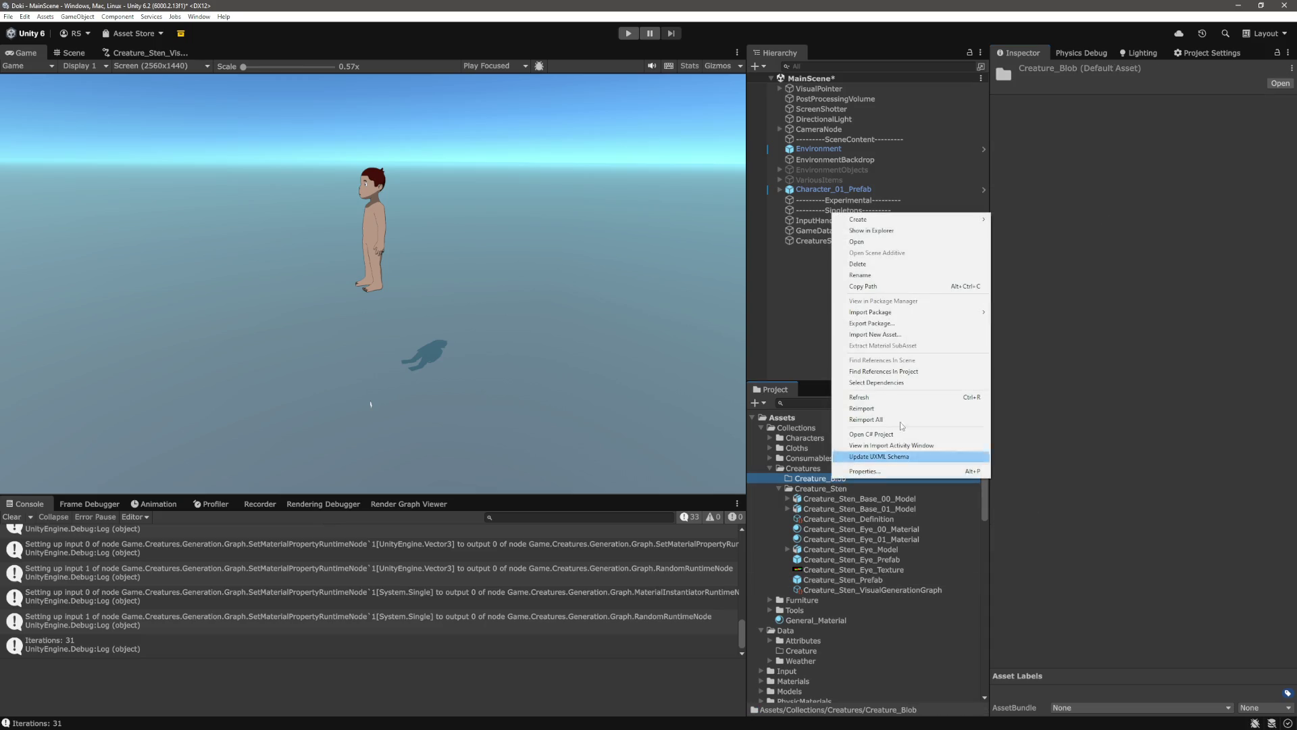
pyautogui.moveTo(964, 225)
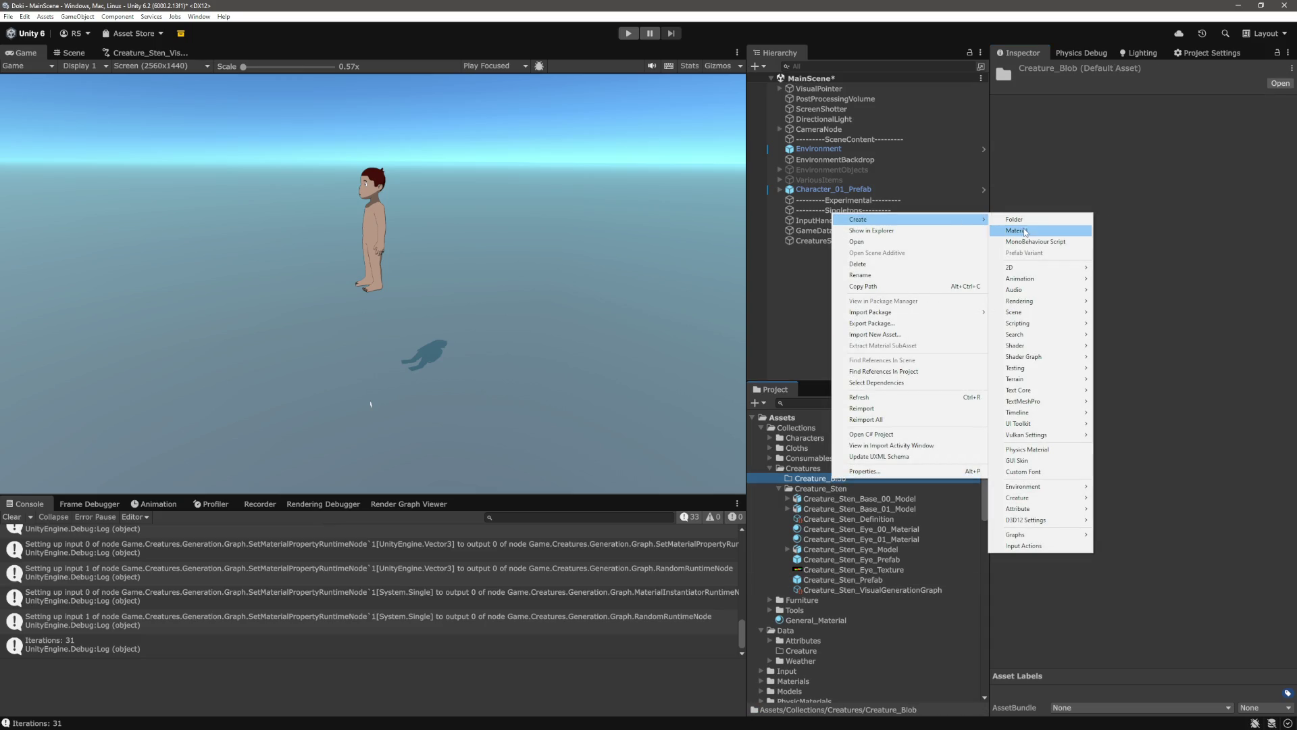
pyautogui.moveTo(1077, 497)
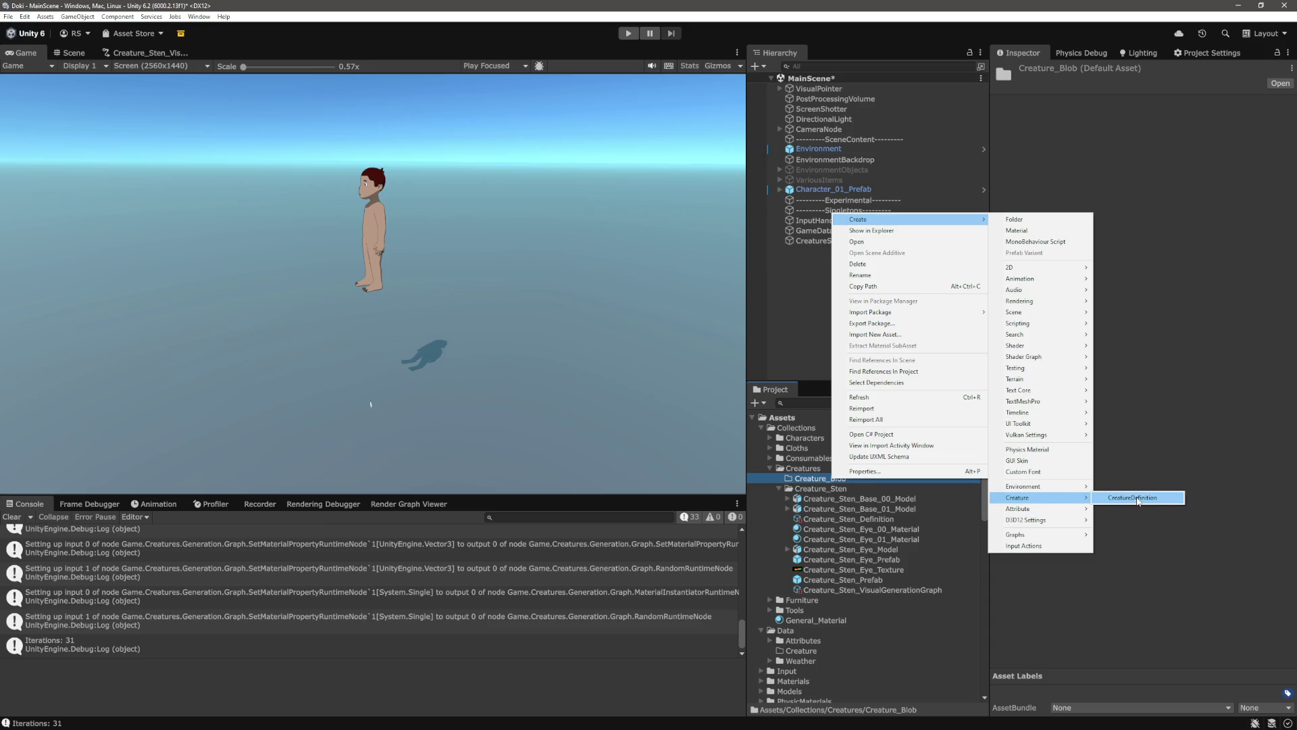
pyautogui.click(1139, 500)
pyautogui.write('Creatu')
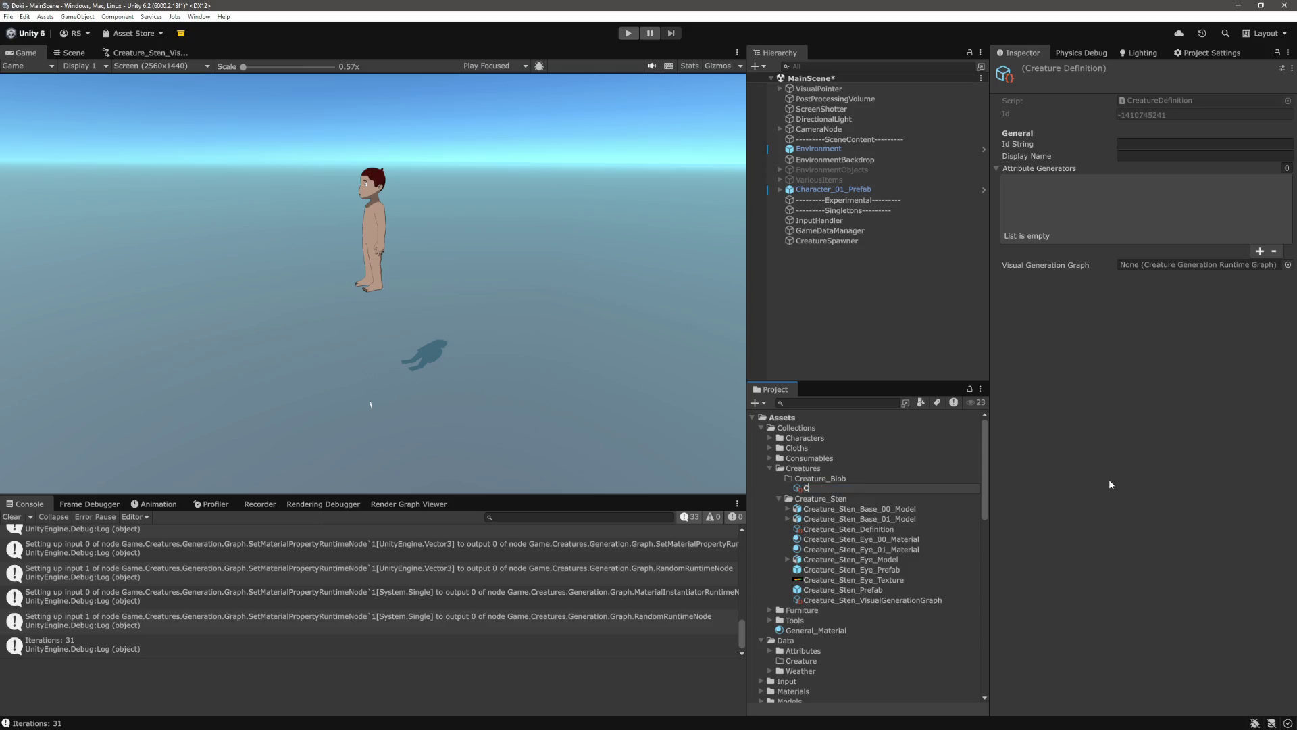
pyautogui.write('re_Blob_Def')
pyautogui.write('inition')
pyautogui.press('Return')
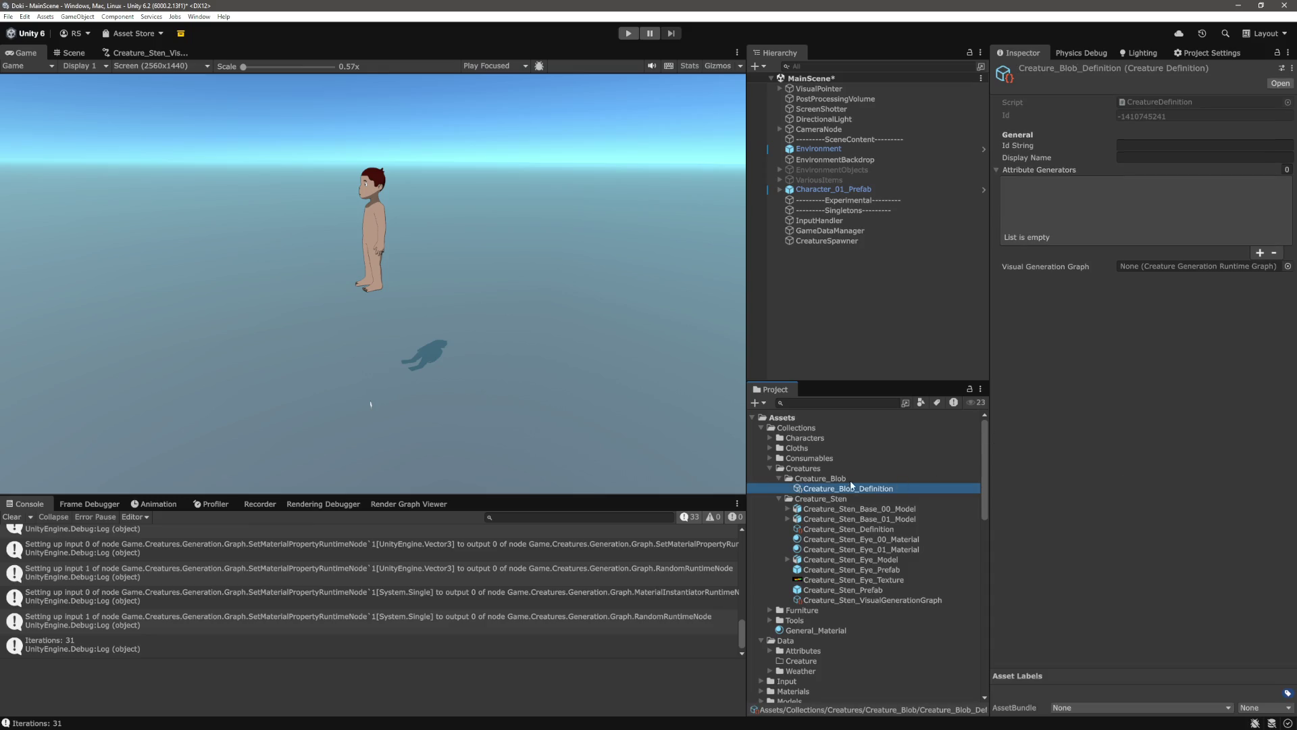
# Bring up the Create > Graphs menu for the Creature_Blob folder
pyautogui.rightClick(851, 481)
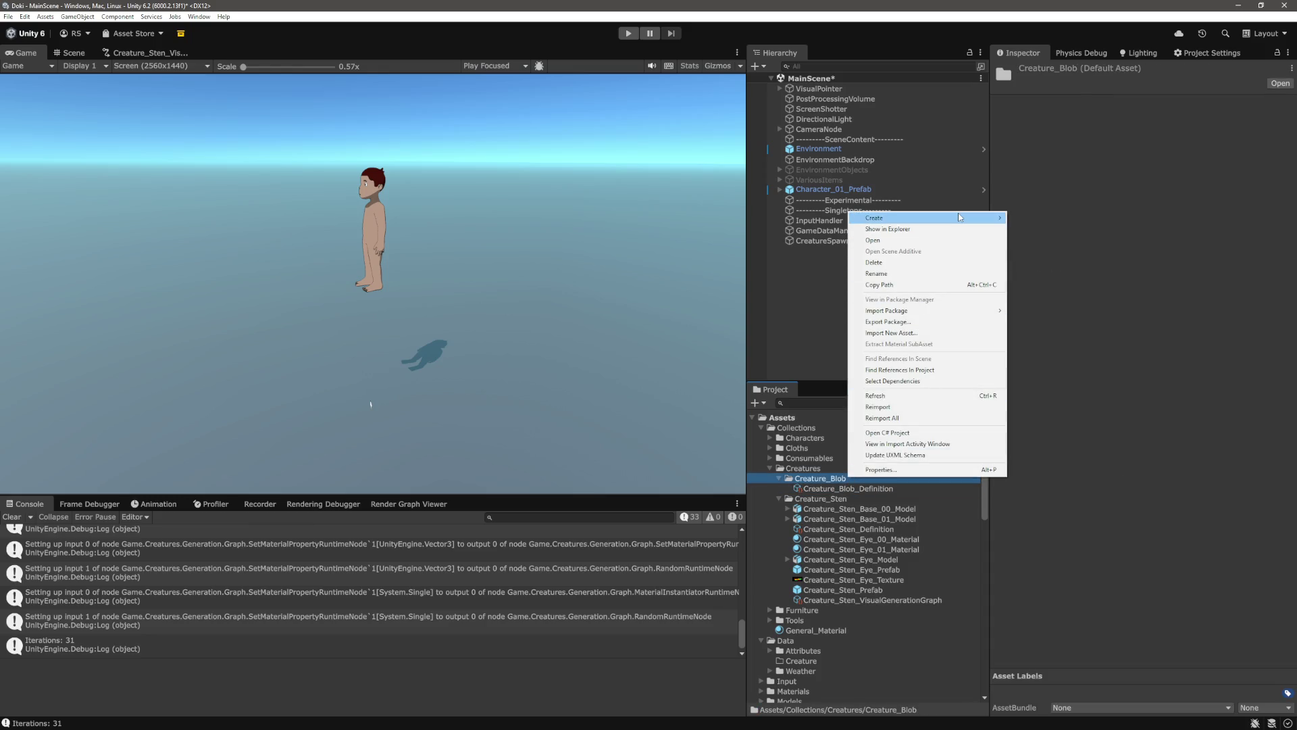
pyautogui.moveTo(960, 217)
pyautogui.moveTo(1085, 500)
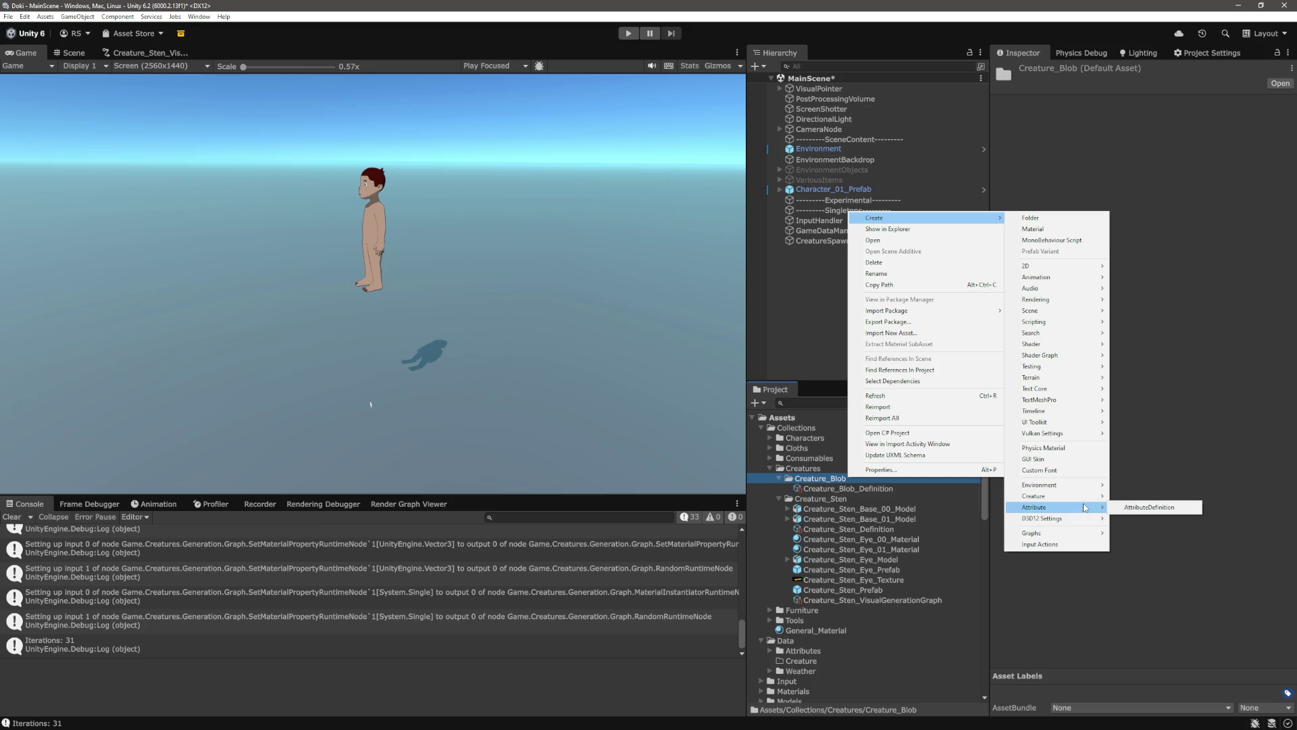
pyautogui.moveTo(1085, 534)
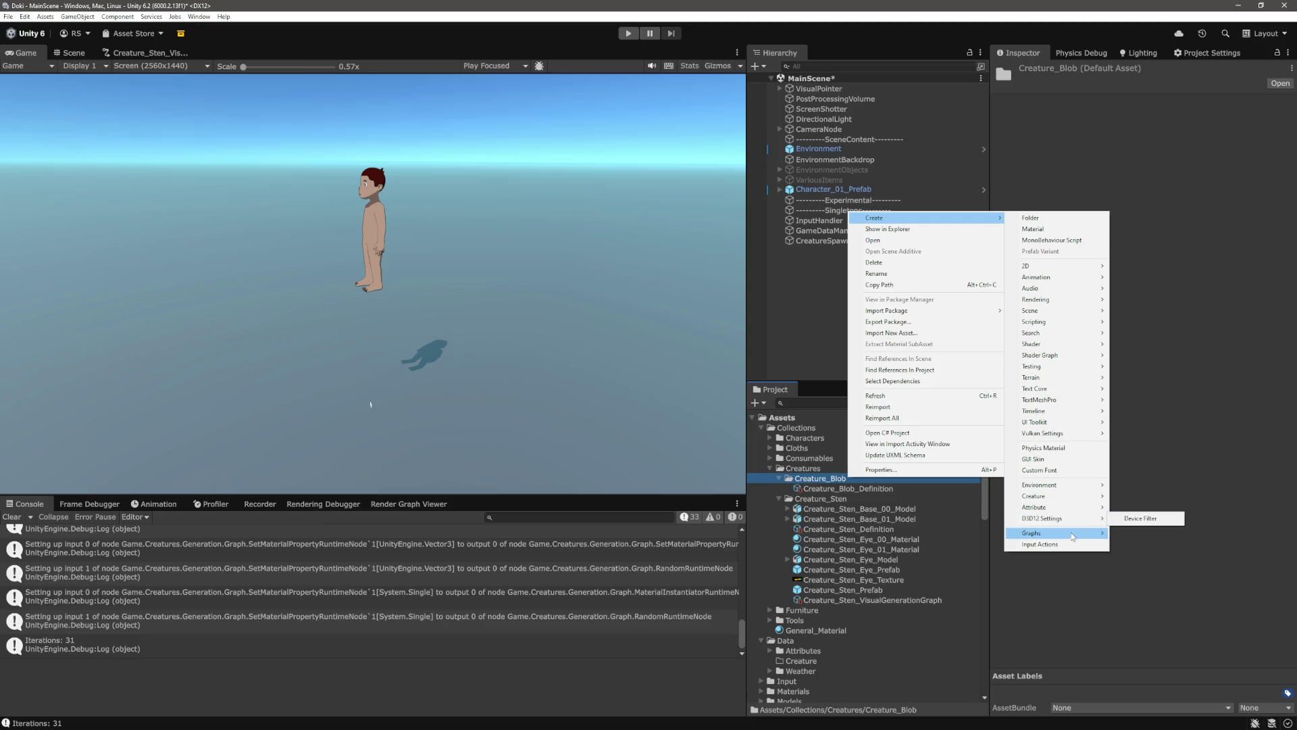
# Create a Creature Generation Graph named Creature_Blob_VisualGenerationGraph, open it, and jump to the end-node error's code
pyautogui.click(1158, 533)
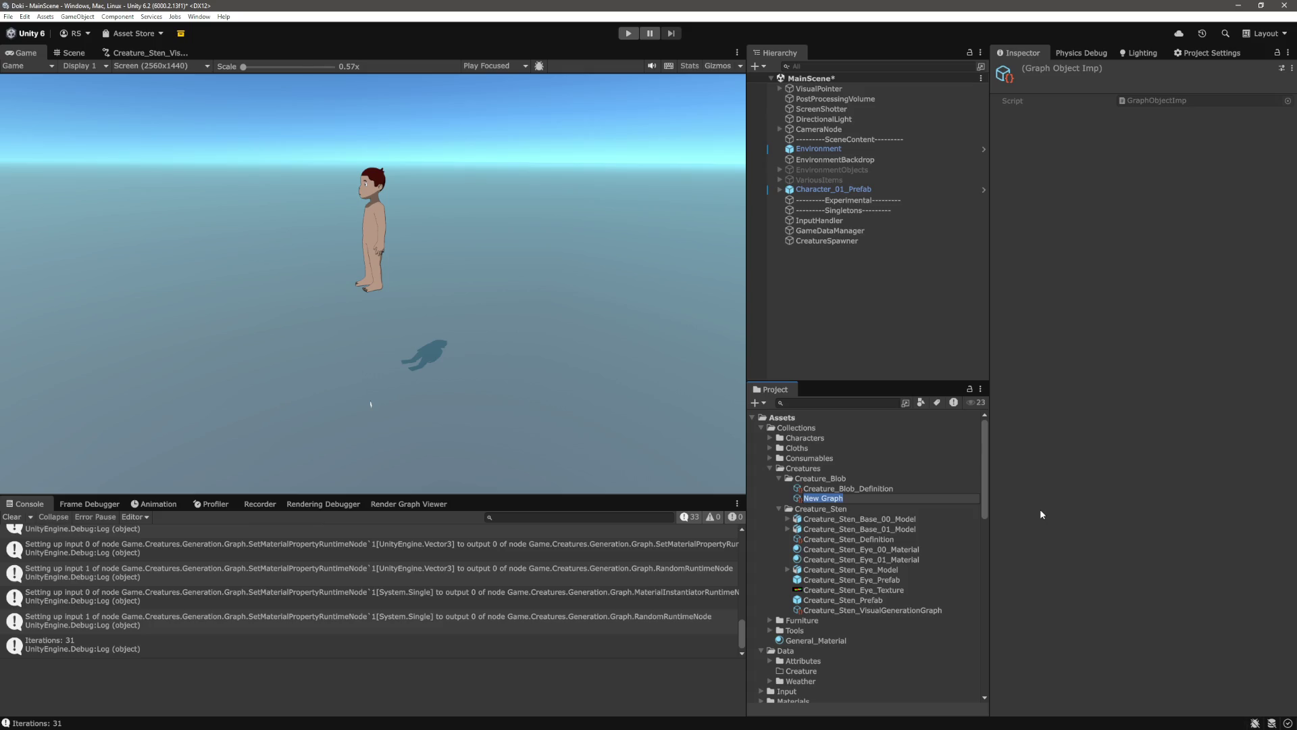
pyautogui.write('Creature_Blob_')
pyautogui.write('VisualGenera')
pyautogui.write('tion')
pyautogui.write('Graph')
pyautogui.press('Return')
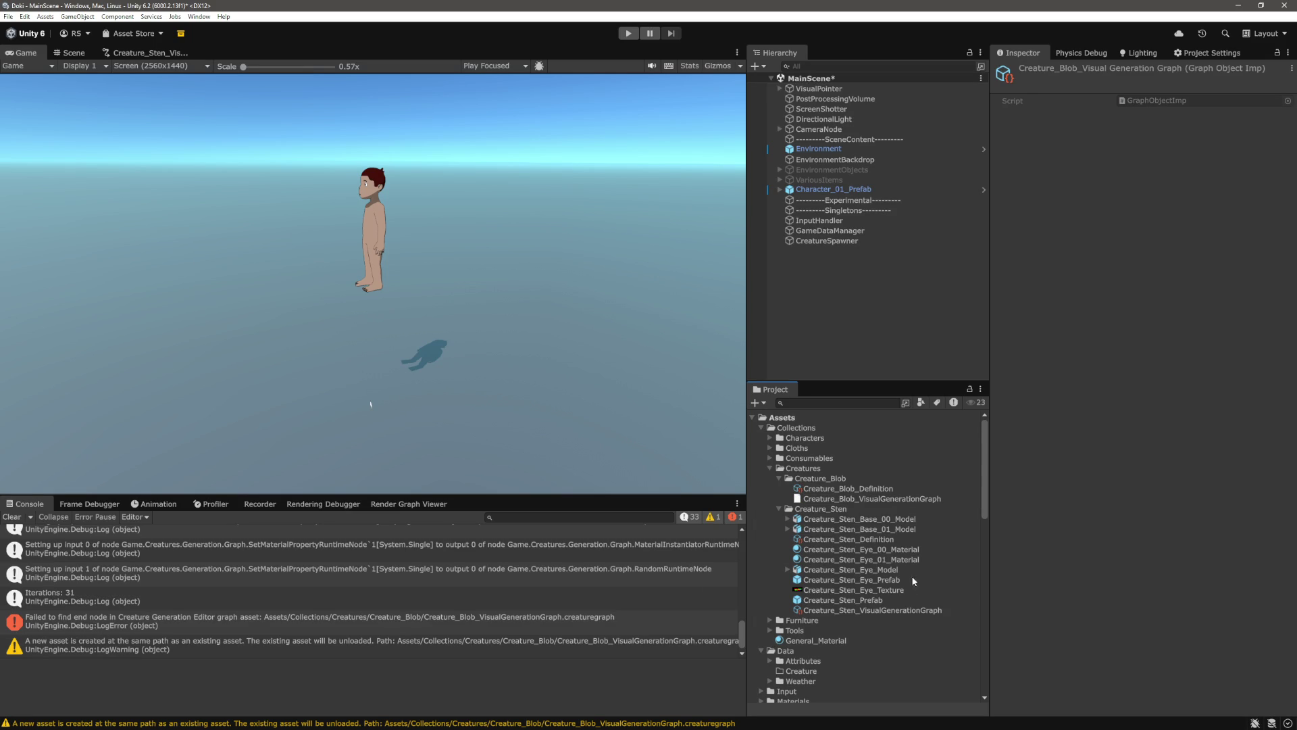
pyautogui.doubleClick(862, 498)
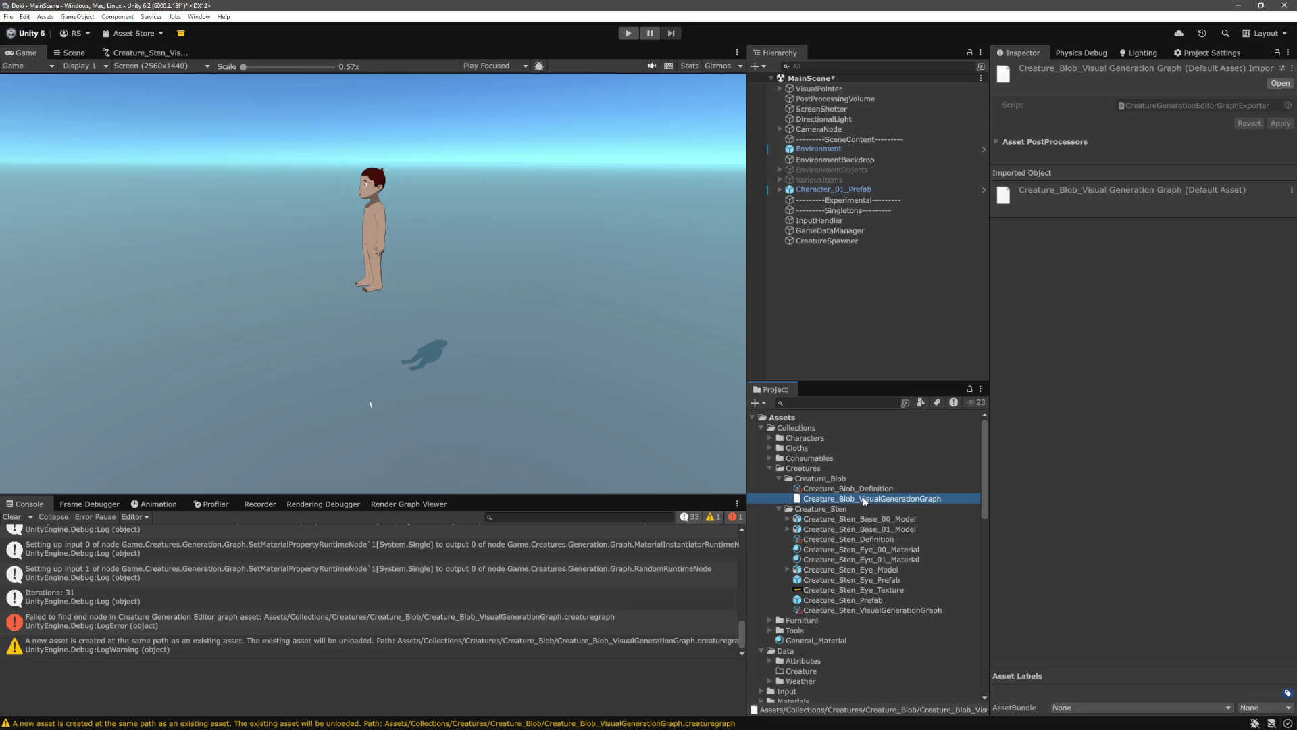
pyautogui.doubleClick(210, 626)
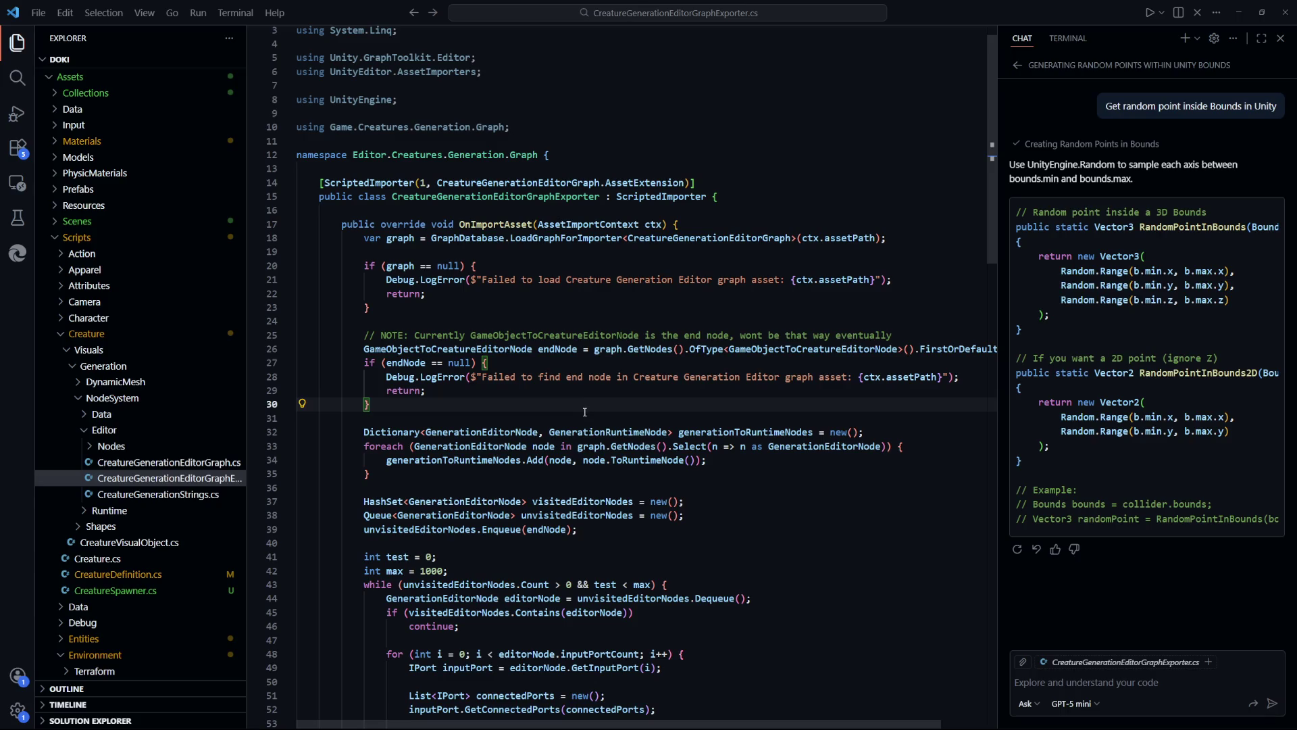
# After reading the endNode null check in CreatureGenerationEditorGraphExporter.cs, return to Unity's graph editor
pyautogui.hotkey('alt', 'Tab')
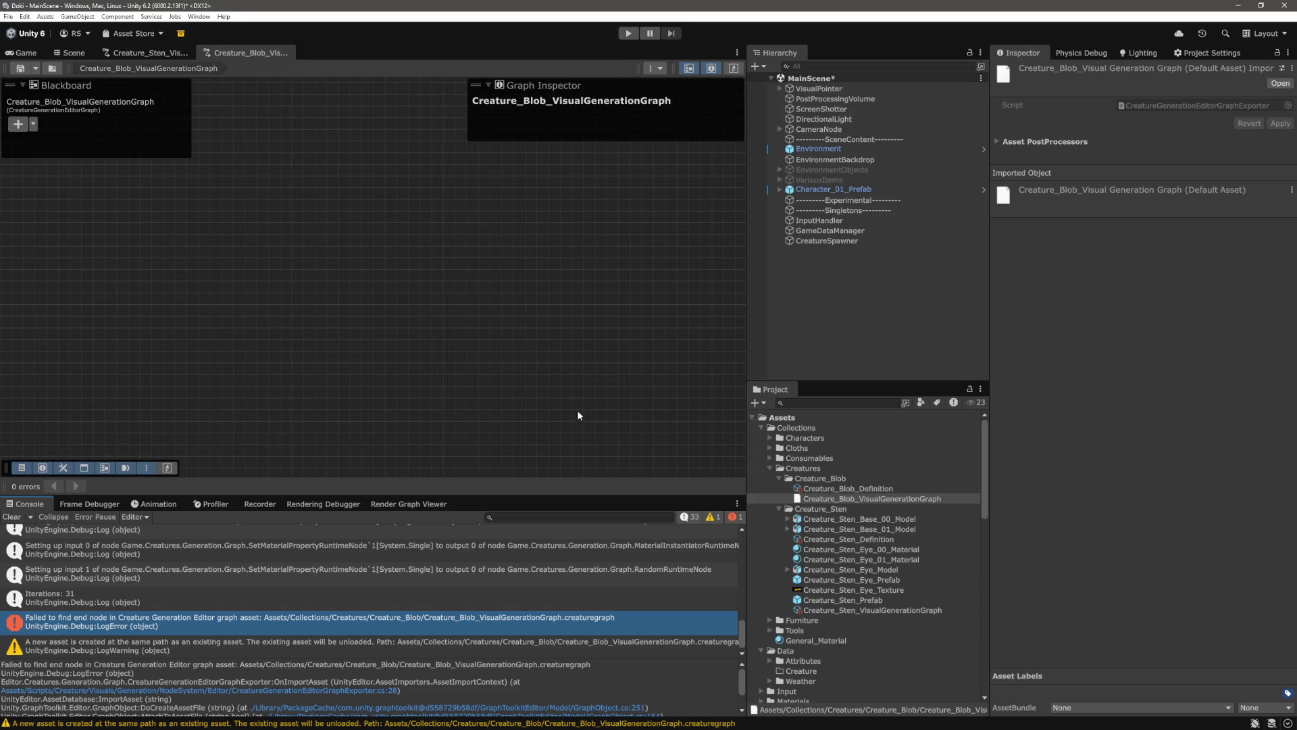
# Add a GameObjectToCreatureEditorNode to the canvas by searching 'create' in the node list
pyautogui.rightClick(416, 289)
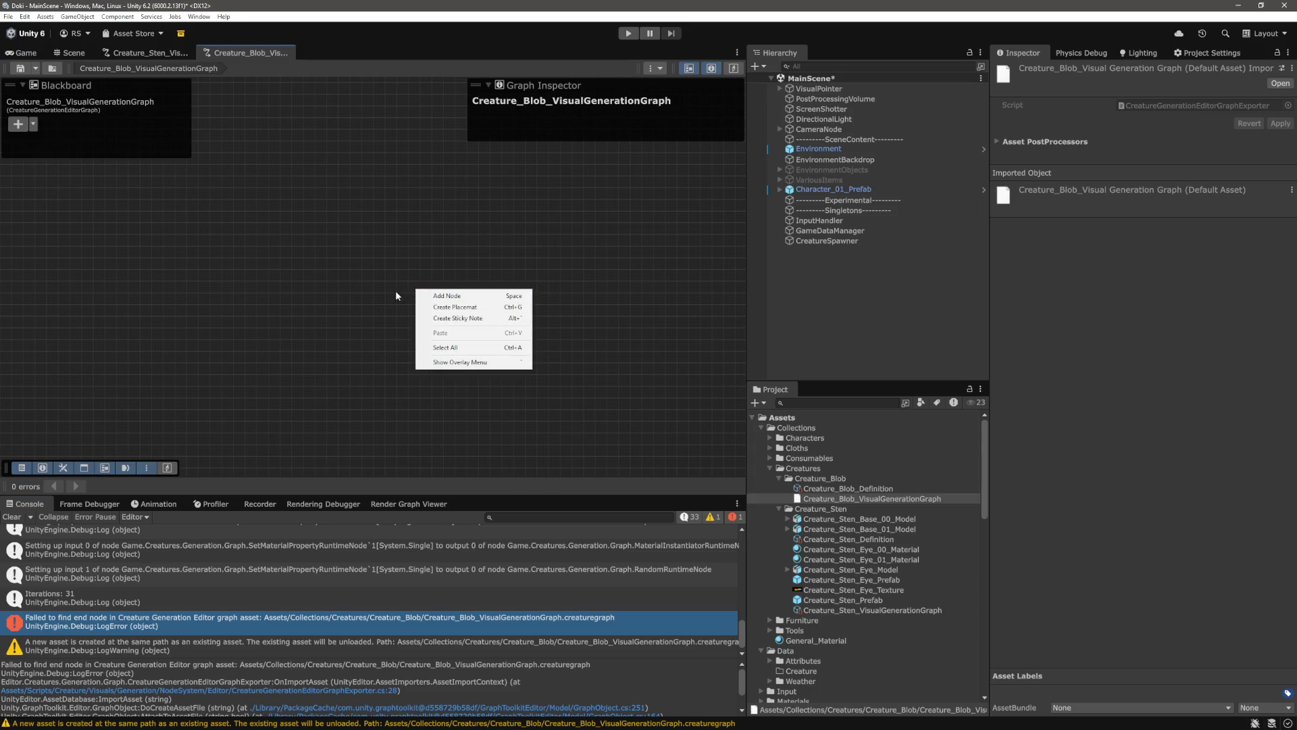
pyautogui.click(450, 296)
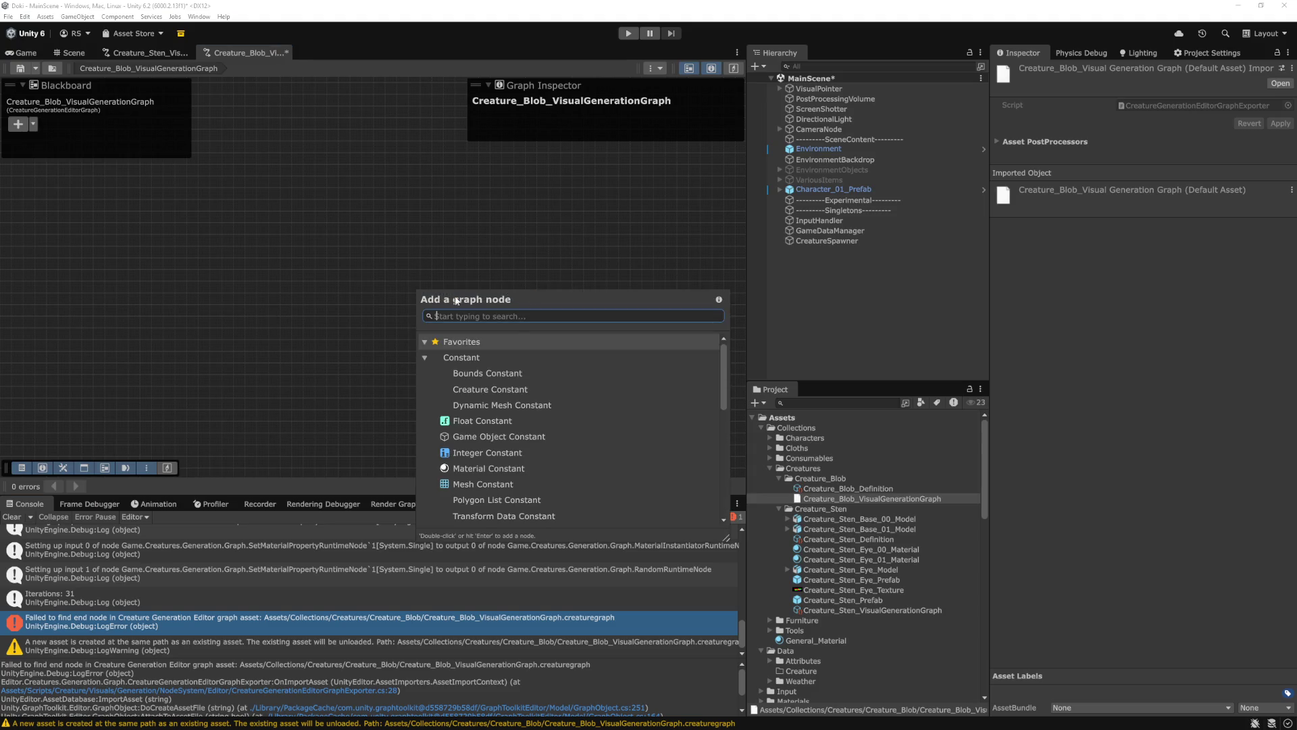
pyautogui.scroll(-10, 534, 389)
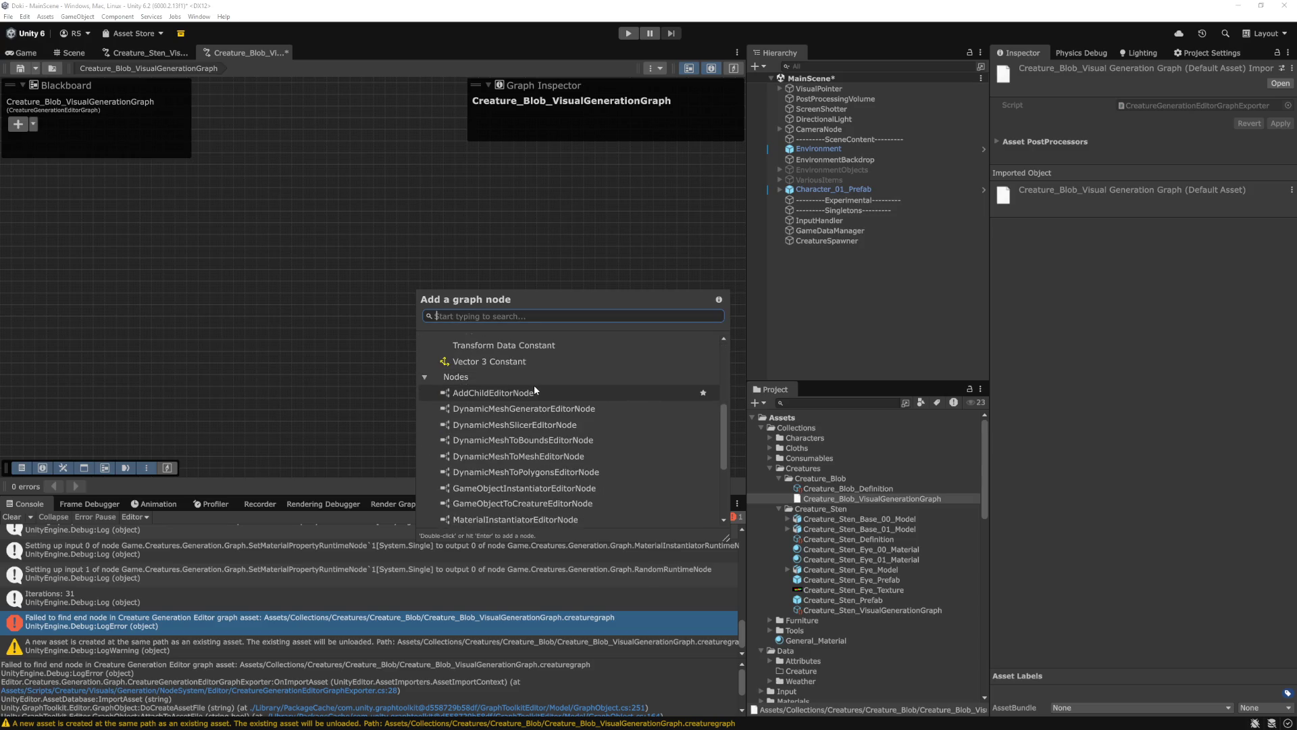
pyautogui.scroll(10, 534, 388)
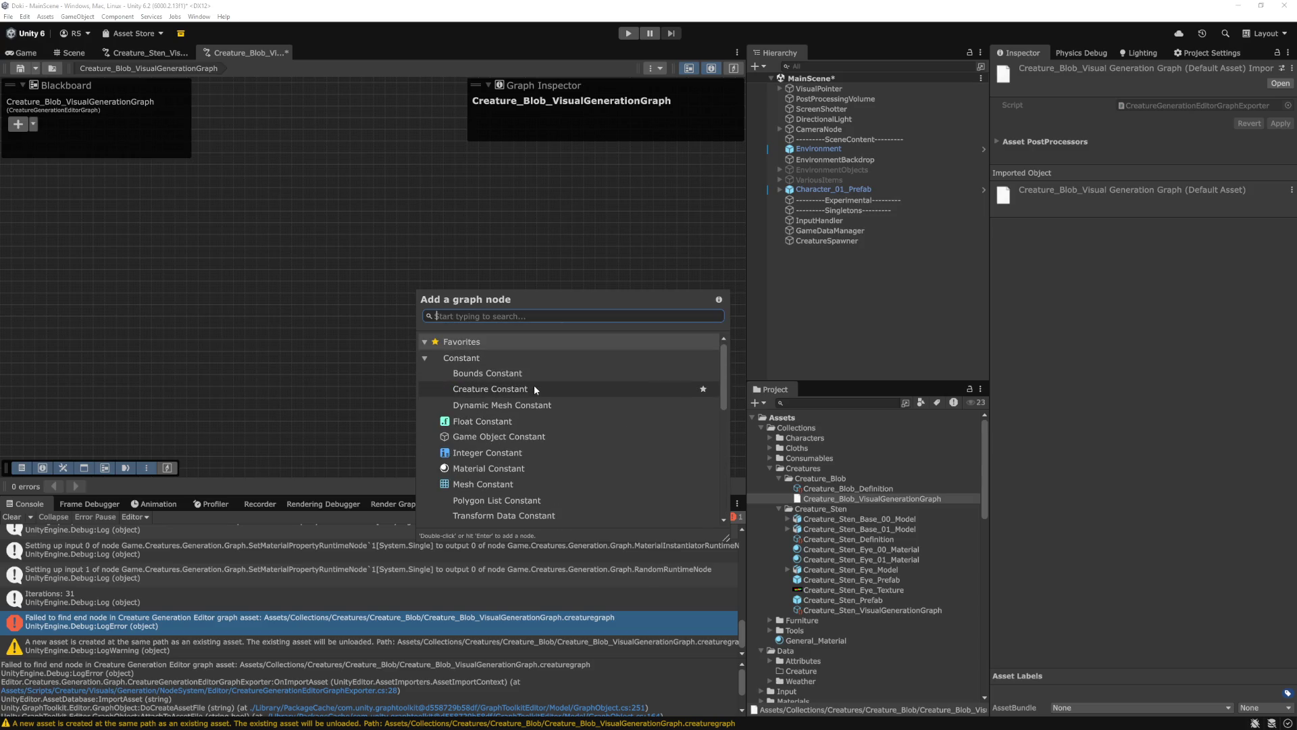
pyautogui.write('create')
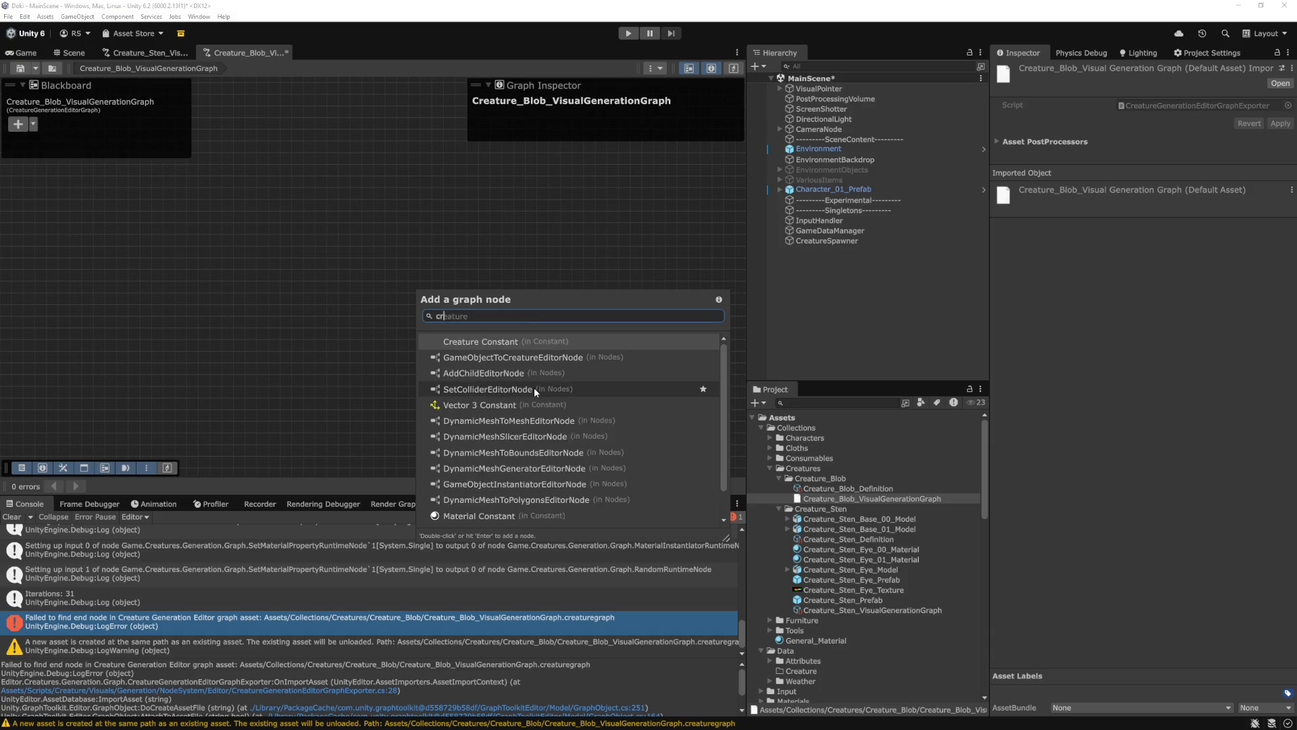
pyautogui.click(489, 346)
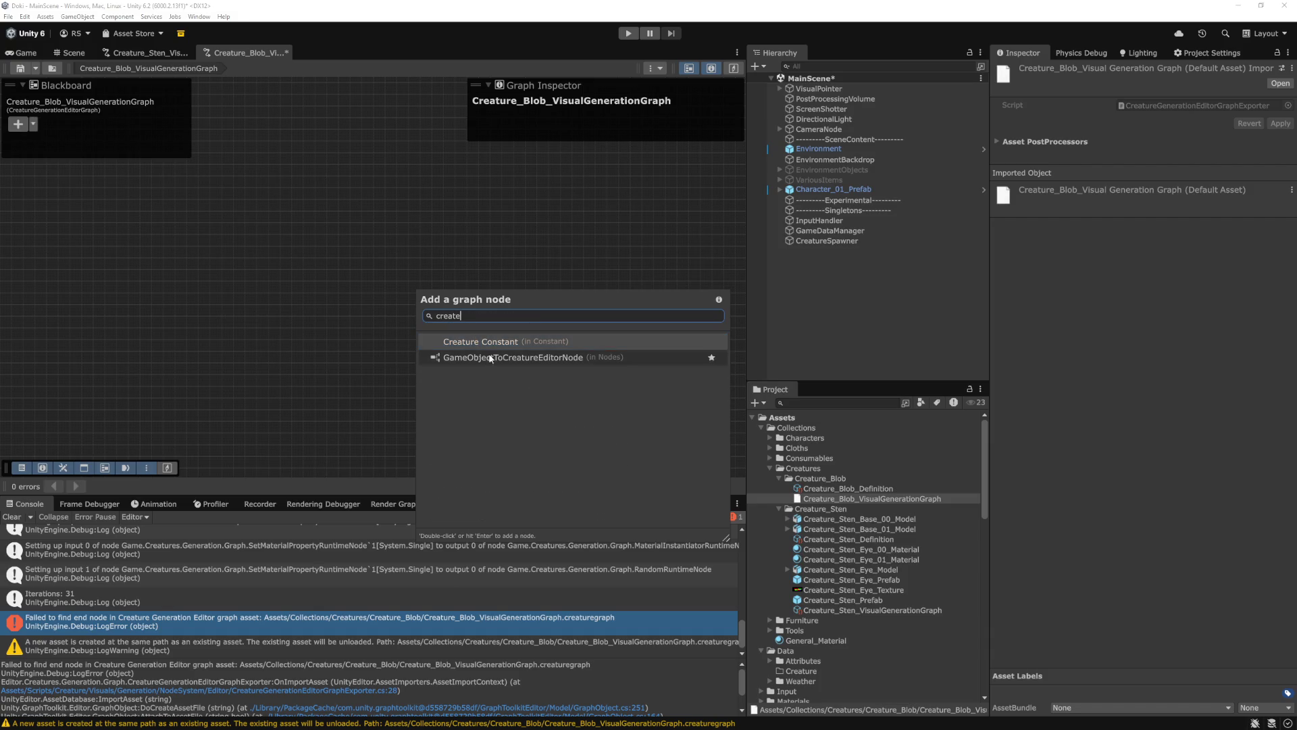
pyautogui.doubleClick(488, 359)
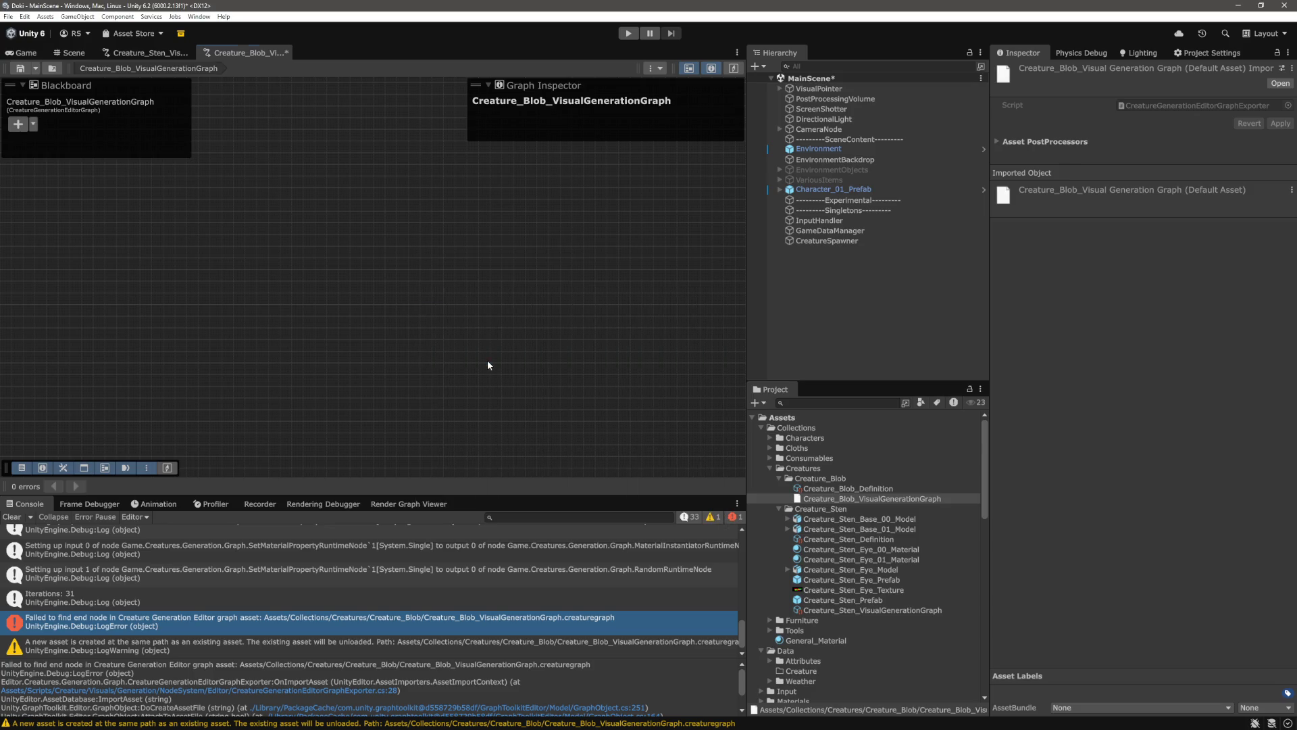
pyautogui.scroll(3, 473, 341)
# Add a GameObjectInstantiatorEditorNode to the graph as the second node
pyautogui.rightClick(273, 291)
pyautogui.click(303, 304)
pyautogui.write('anei')
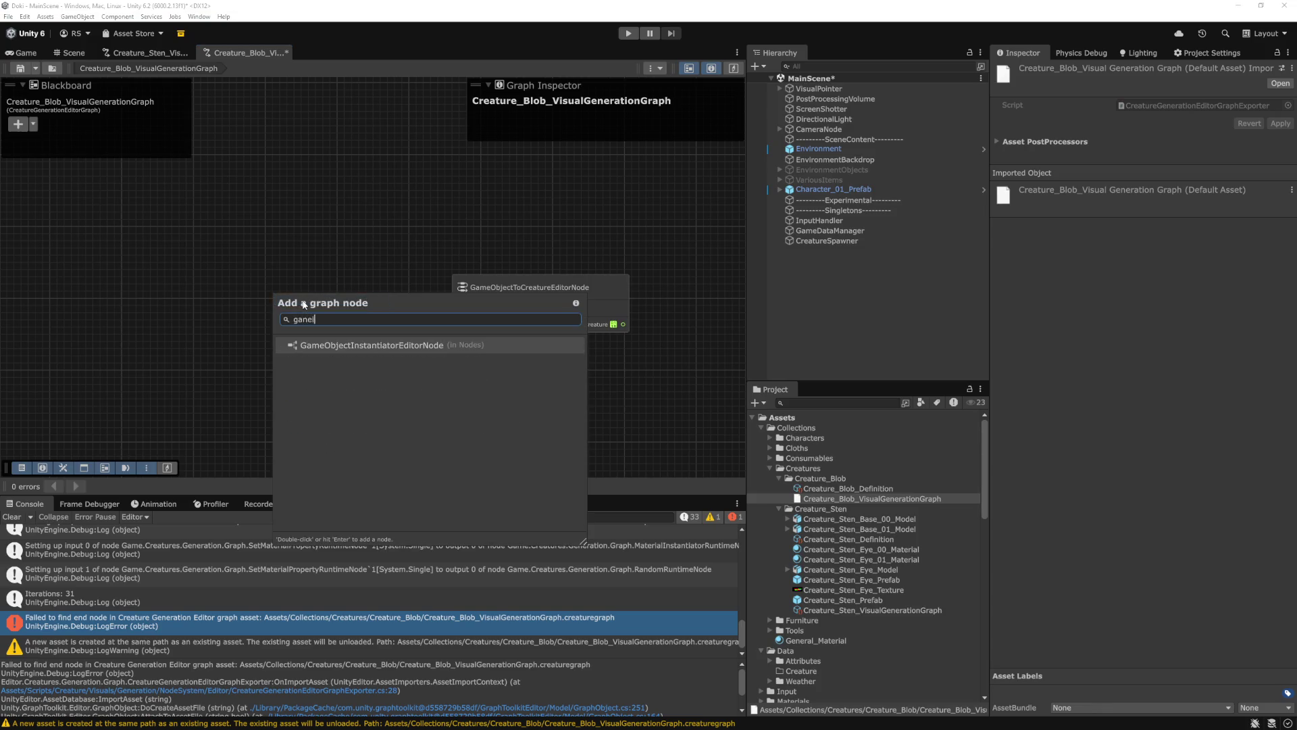
pyautogui.write('´')
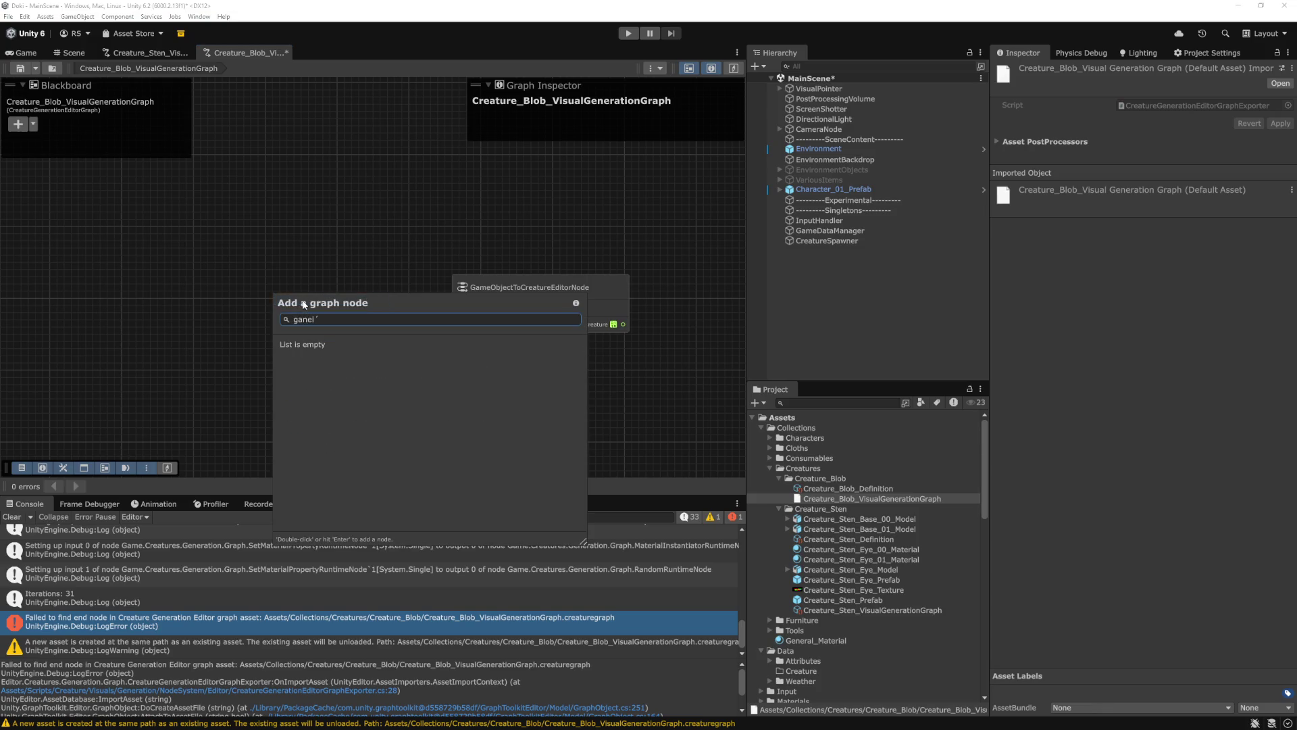
pyautogui.press('BackSpace')
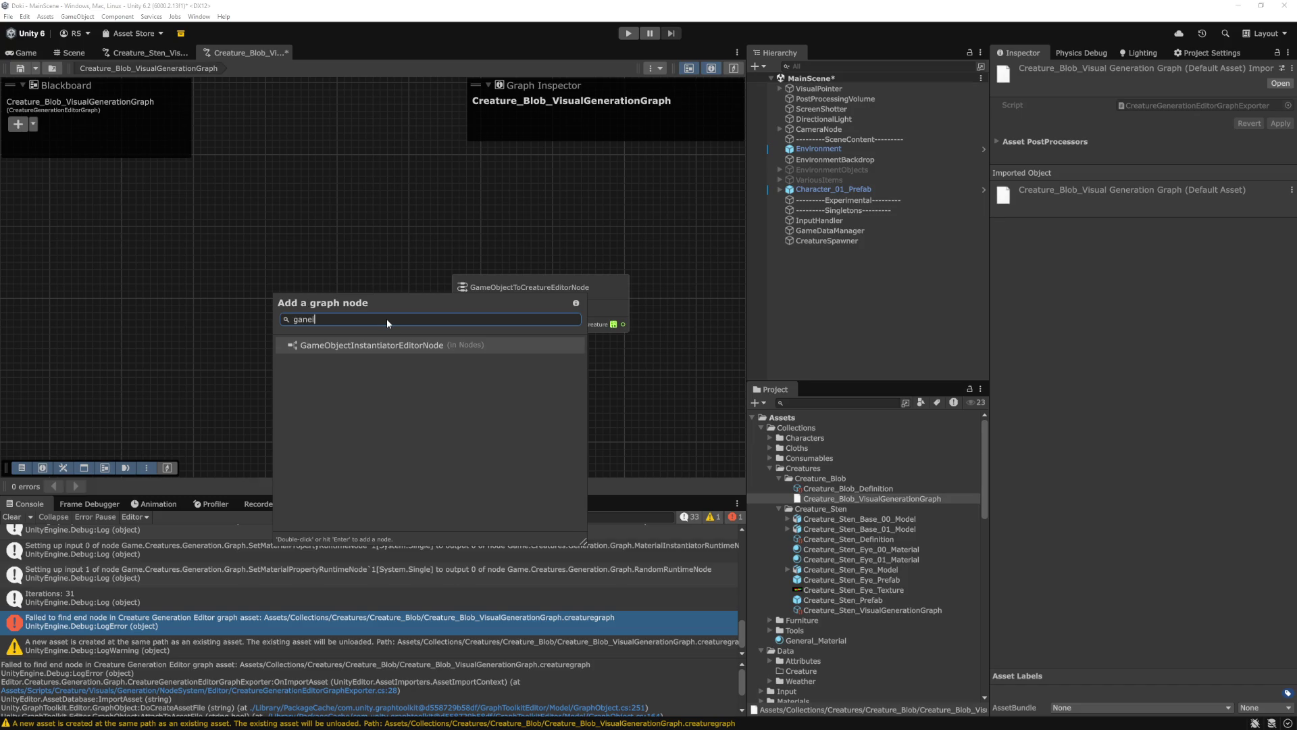
pyautogui.doubleClick(387, 343)
# Arrange both nodes and wire the instantiator's Game Object output into the creature node's input
pyautogui.moveTo(354, 306); pyautogui.dragTo(342, 285)
pyautogui.click(397, 229)
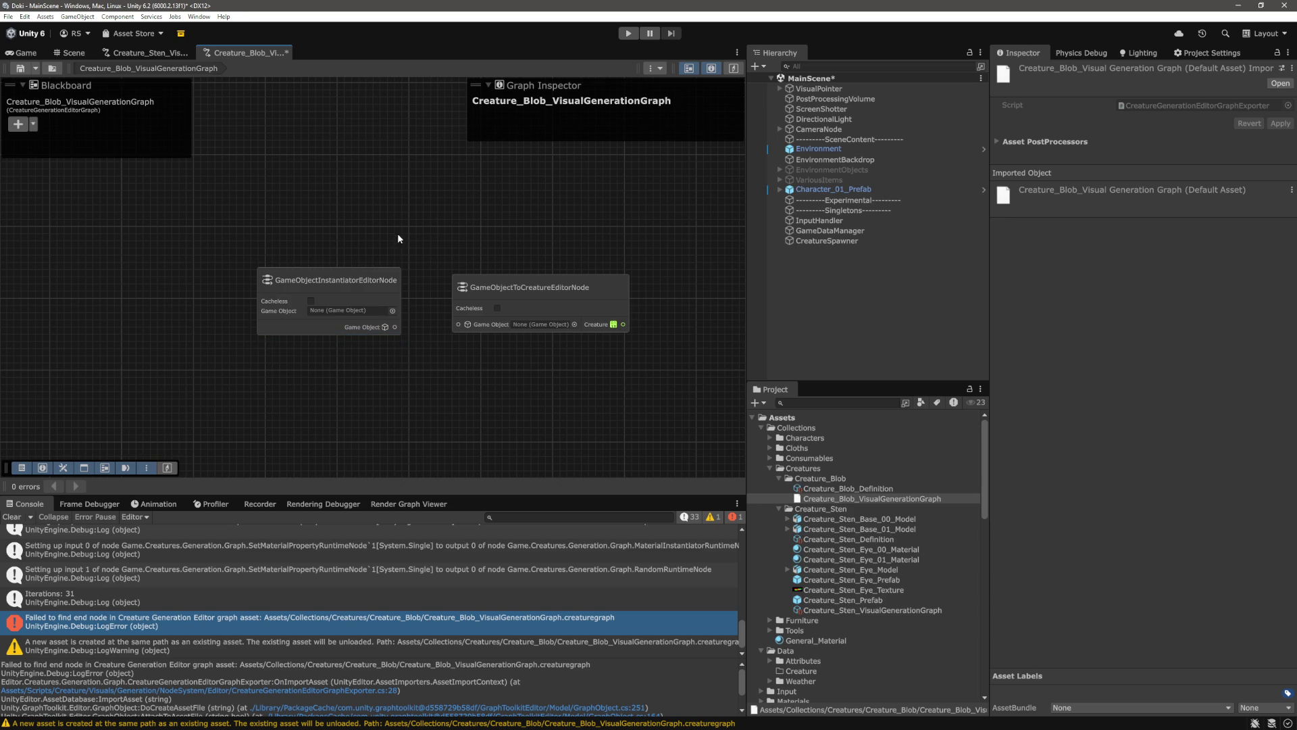
pyautogui.moveTo(398, 231); pyautogui.dragTo(427, 266)
pyautogui.scroll(4, 432, 314)
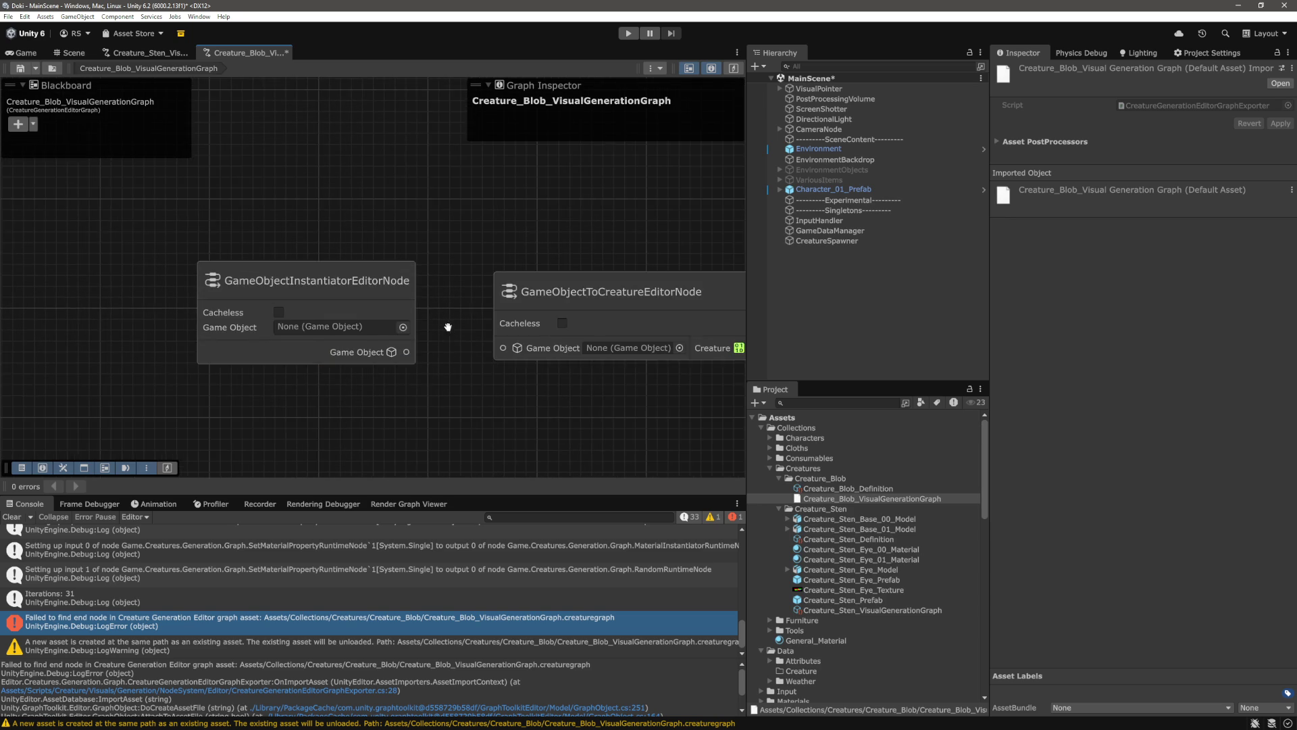
pyautogui.moveTo(391, 353)
pyautogui.mouseDown()
pyautogui.moveTo(466, 341)
pyautogui.moveTo(376, 346)
pyautogui.moveTo(492, 342)
pyautogui.mouseUp()
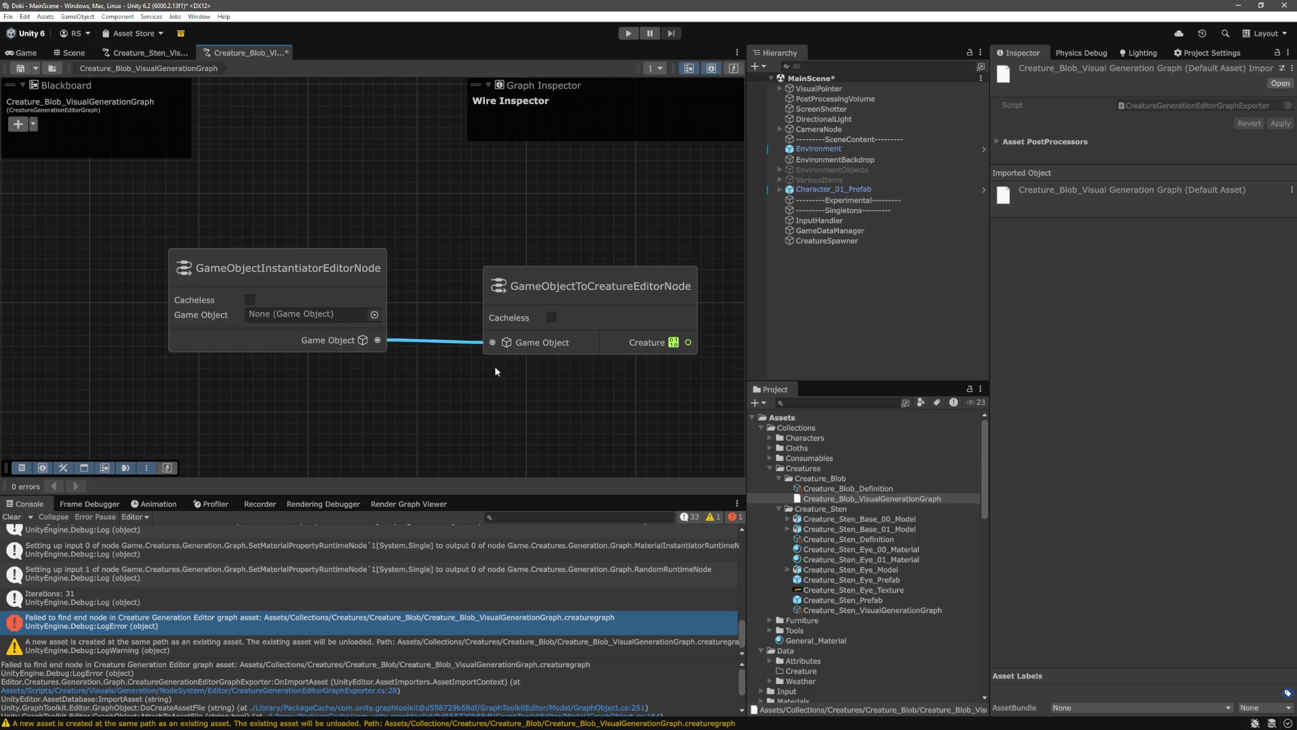
pyautogui.moveTo(317, 264); pyautogui.dragTo(324, 267)
pyautogui.click(338, 422)
pyautogui.moveTo(417, 212); pyautogui.dragTo(128, 384)
pyautogui.moveTo(628, 219)
pyautogui.mouseDown()
pyautogui.moveTo(477, 362)
pyautogui.moveTo(318, 428)
pyautogui.moveTo(319, 415)
pyautogui.mouseUp()
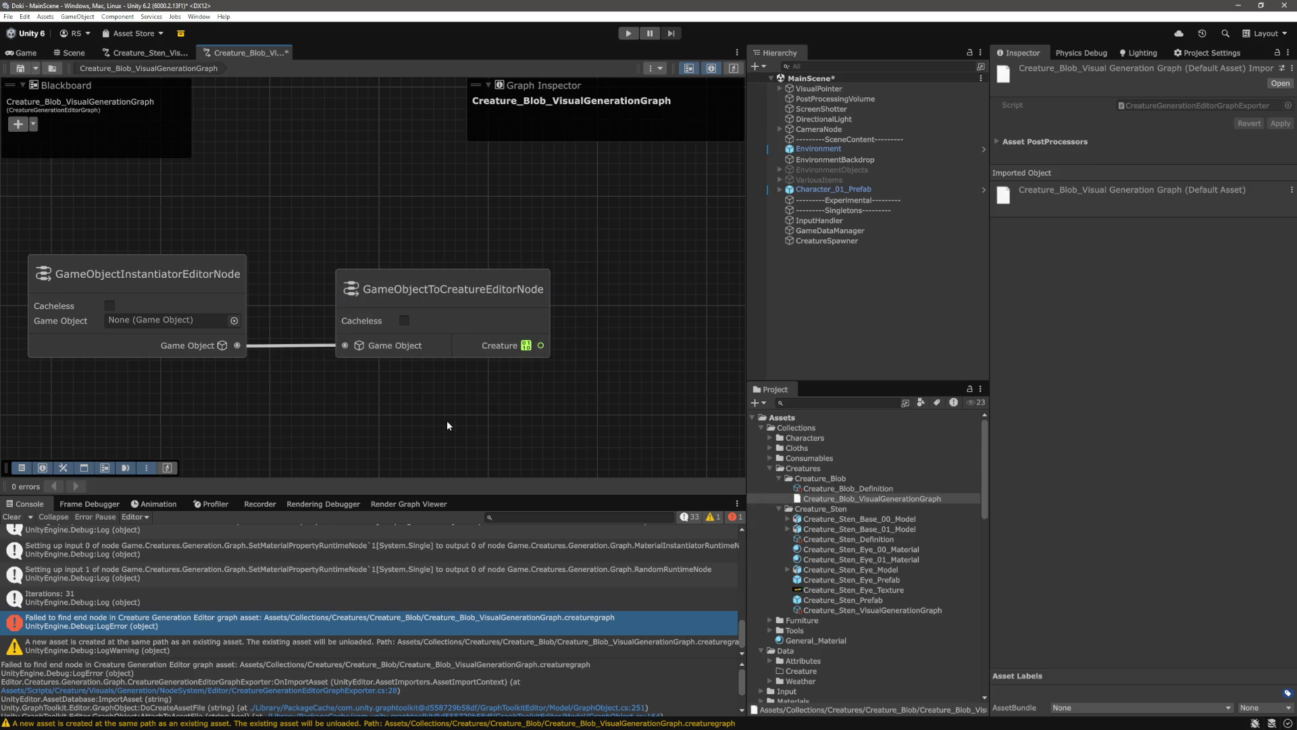
# Clear the console, save the graph, and move CreatureSpawner up under Environment in the hierarchy
pyautogui.click(12, 516)
pyautogui.hotkey('ctrl', 's')
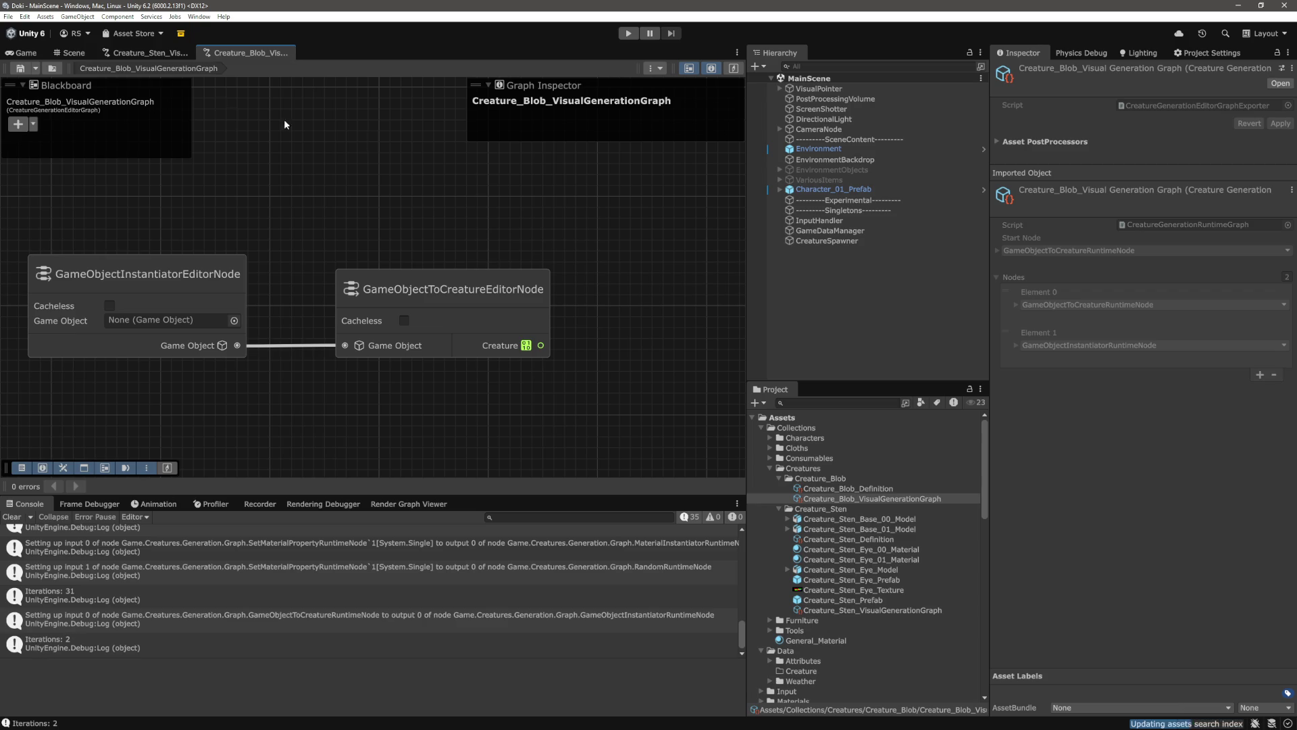
pyautogui.click(30, 53)
pyautogui.click(853, 312)
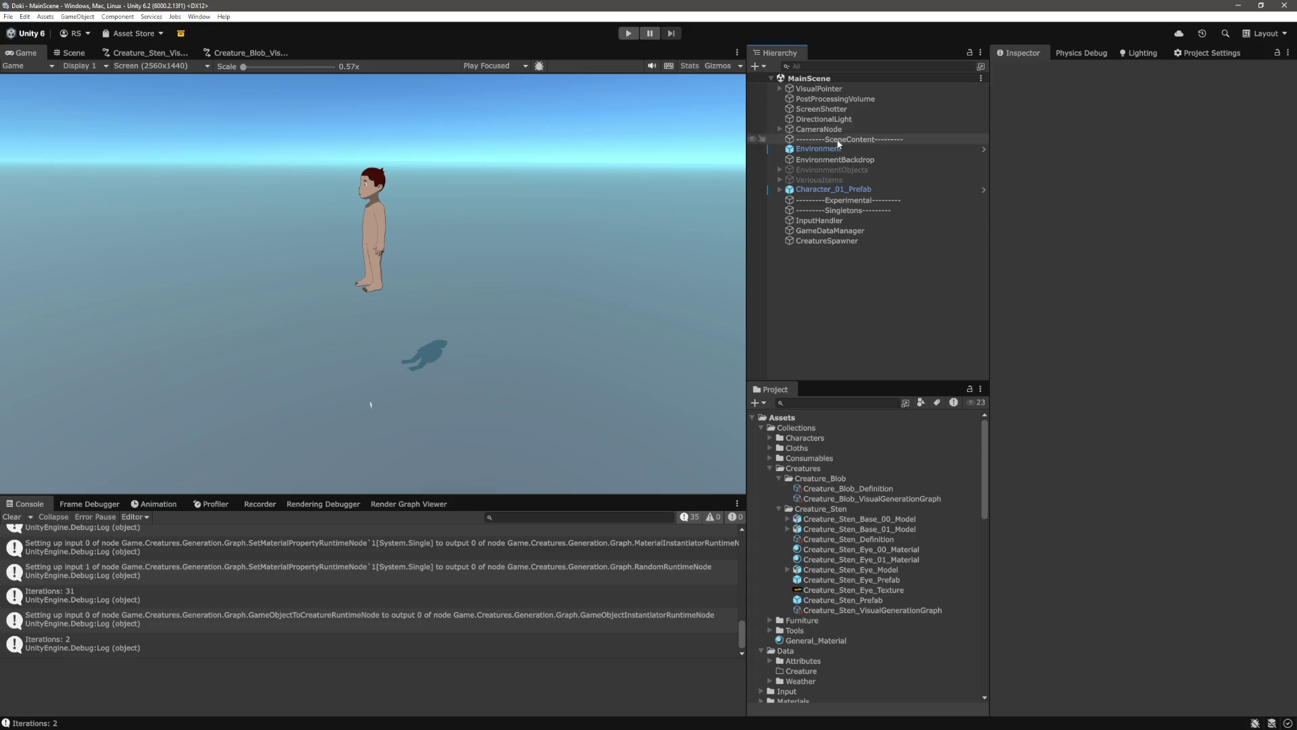
pyautogui.click(843, 160)
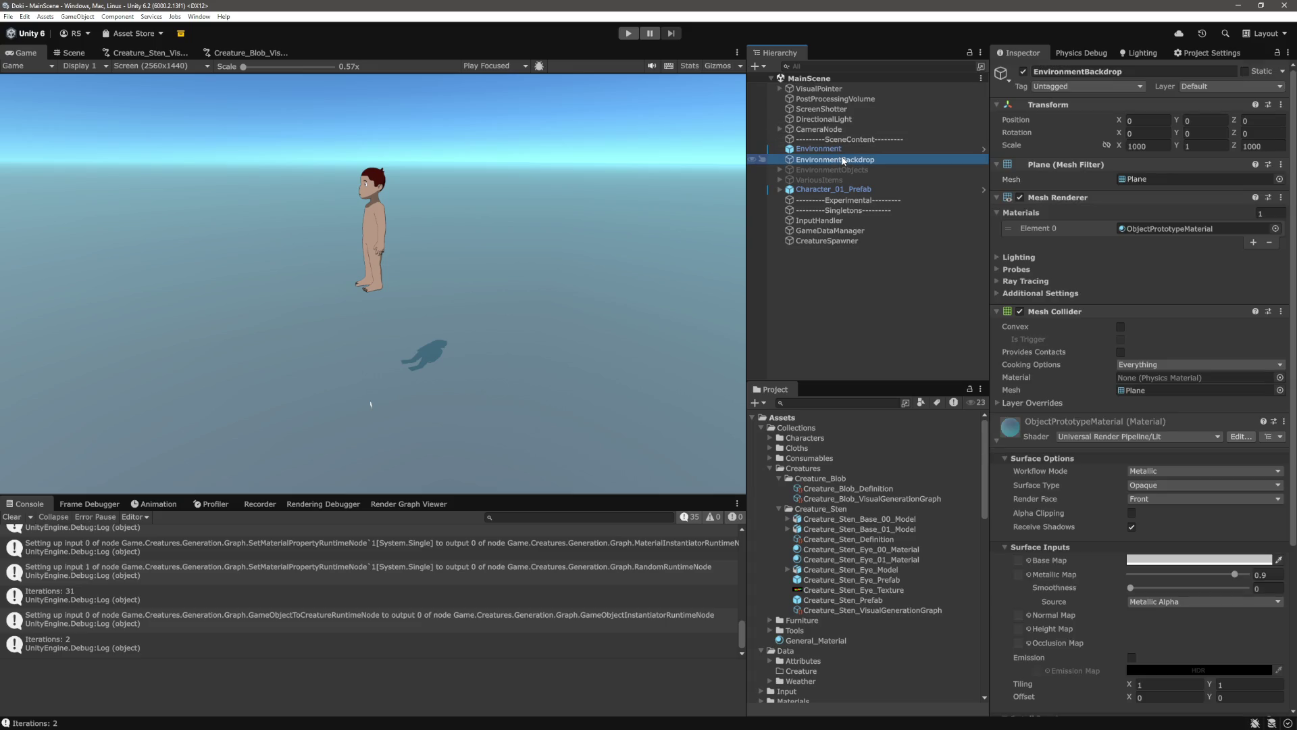
pyautogui.moveTo(838, 241); pyautogui.dragTo(847, 154)
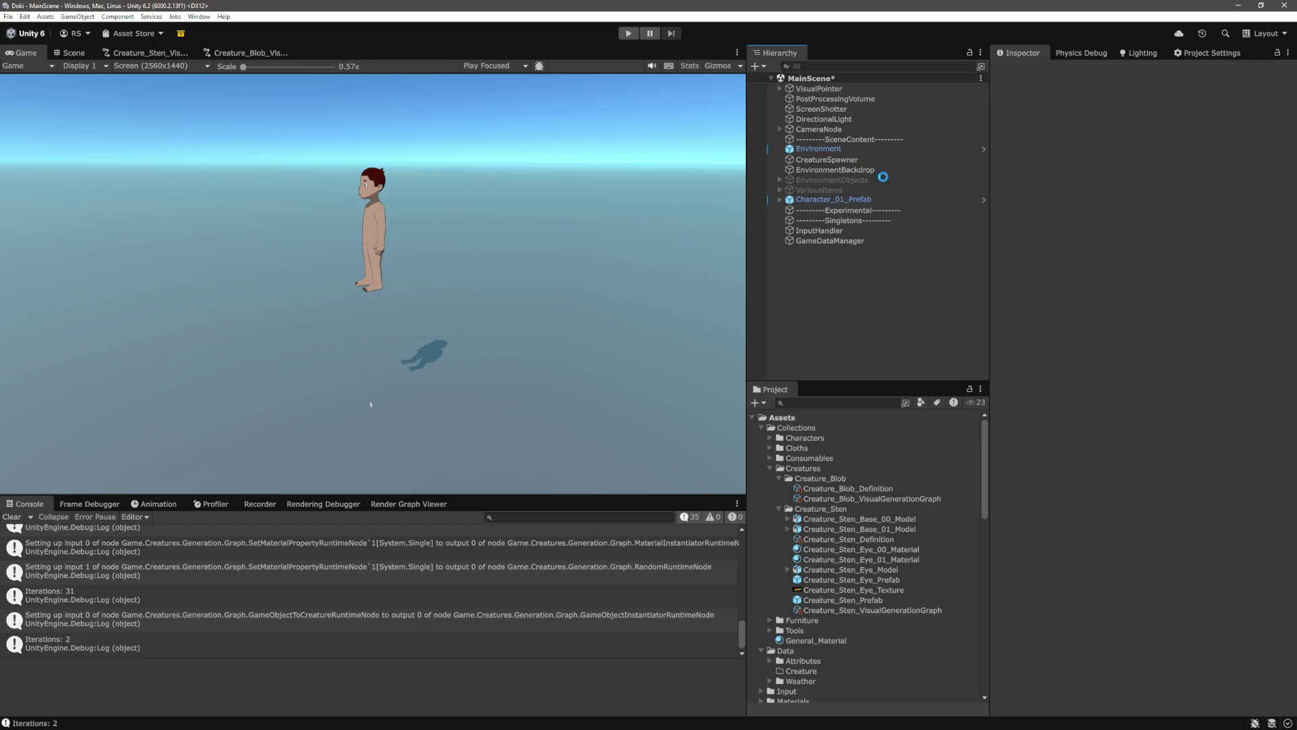
# Add Creature_Blob_Definition as the spawner's first creature definition, save the scene, and enter Play mode
pyautogui.click(1260, 239)
pyautogui.click(861, 489)
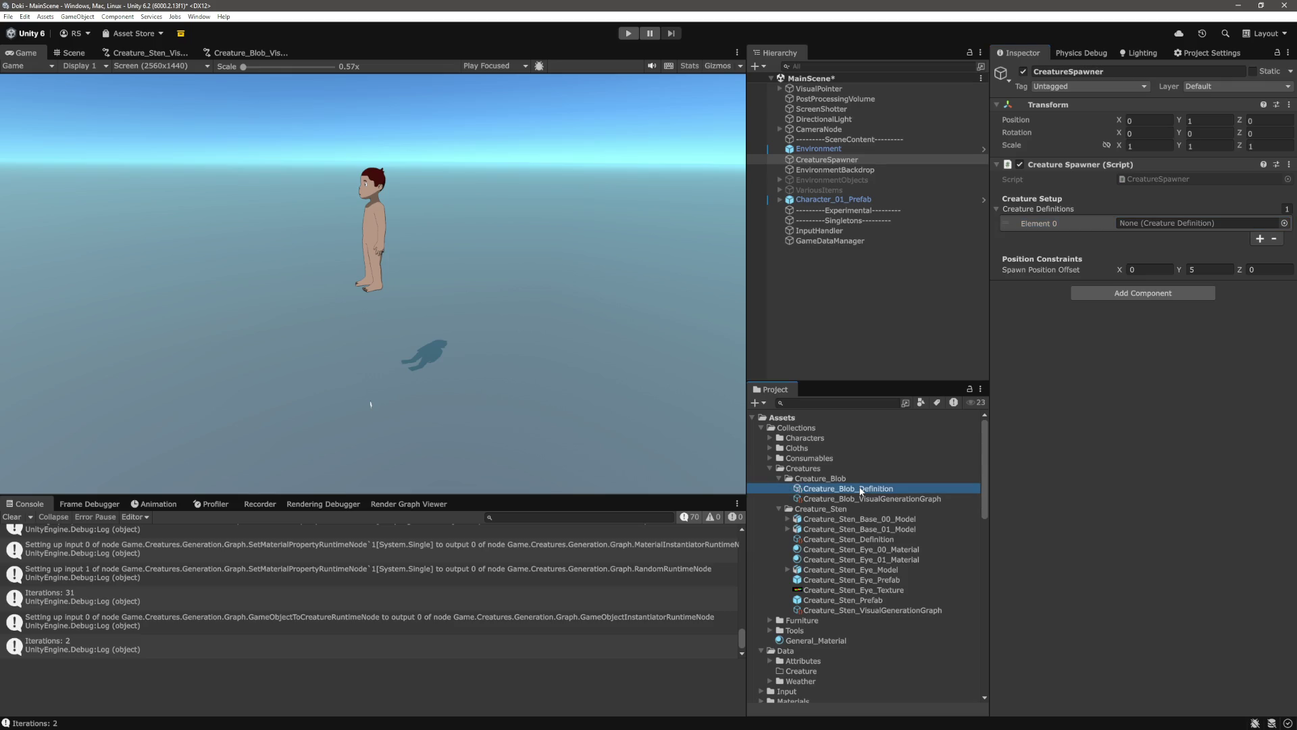
pyautogui.moveTo(861, 490); pyautogui.dragTo(1179, 223)
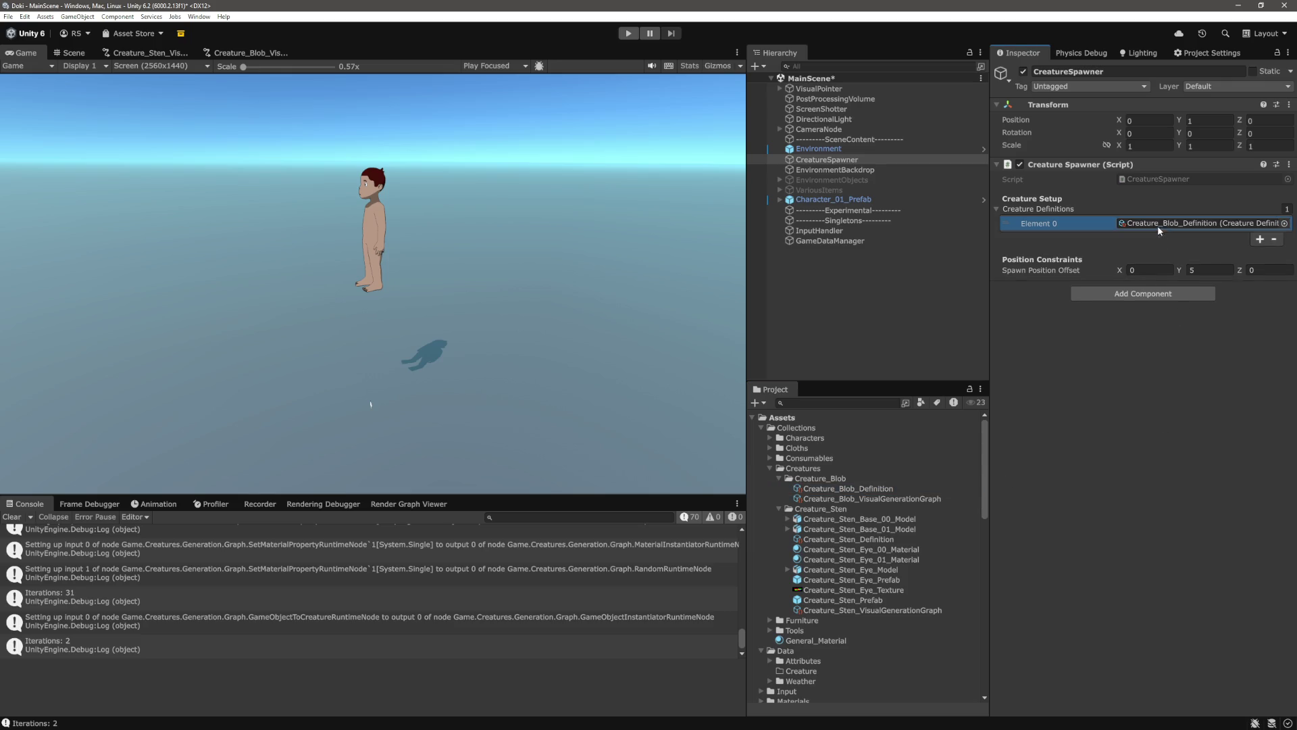
pyautogui.click(900, 312)
pyautogui.hotkey('ctrl', 's')
pyautogui.click(621, 35)
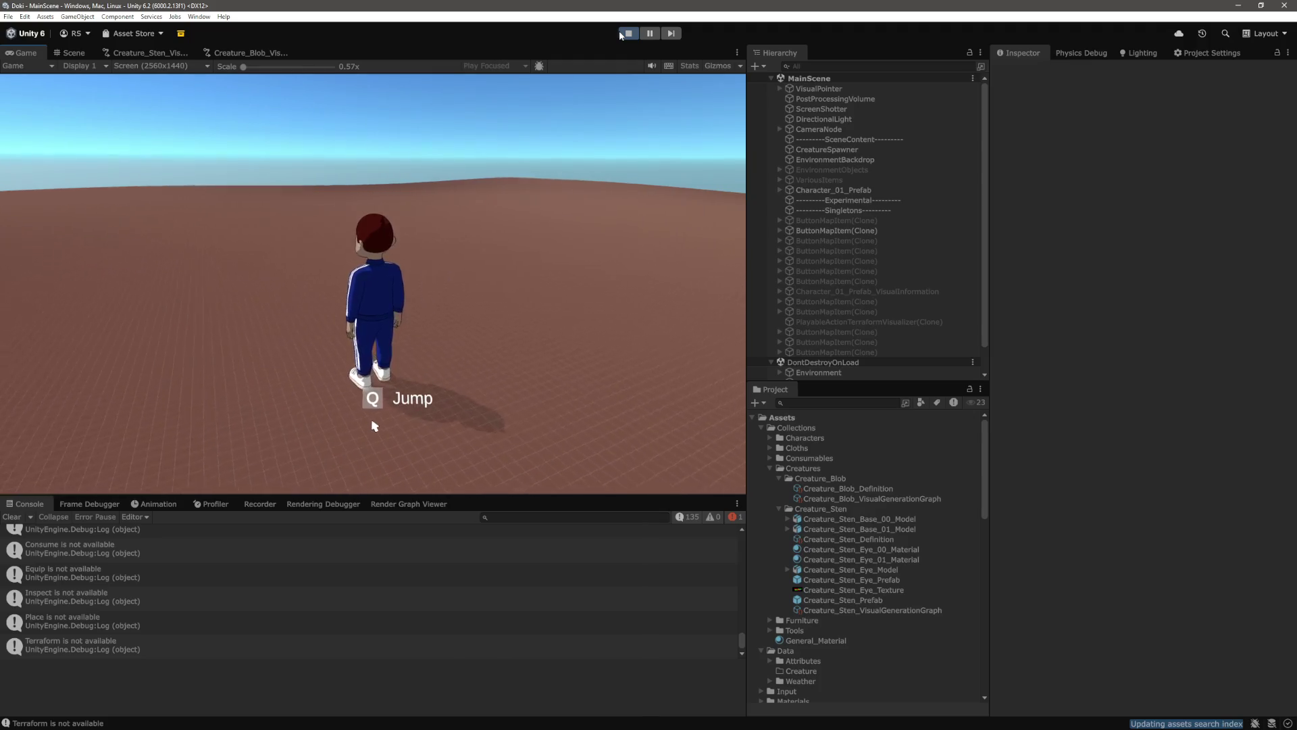
# Stop Play mode and view the null-reference error's stack trace
pyautogui.scroll(-2, 833, 306)
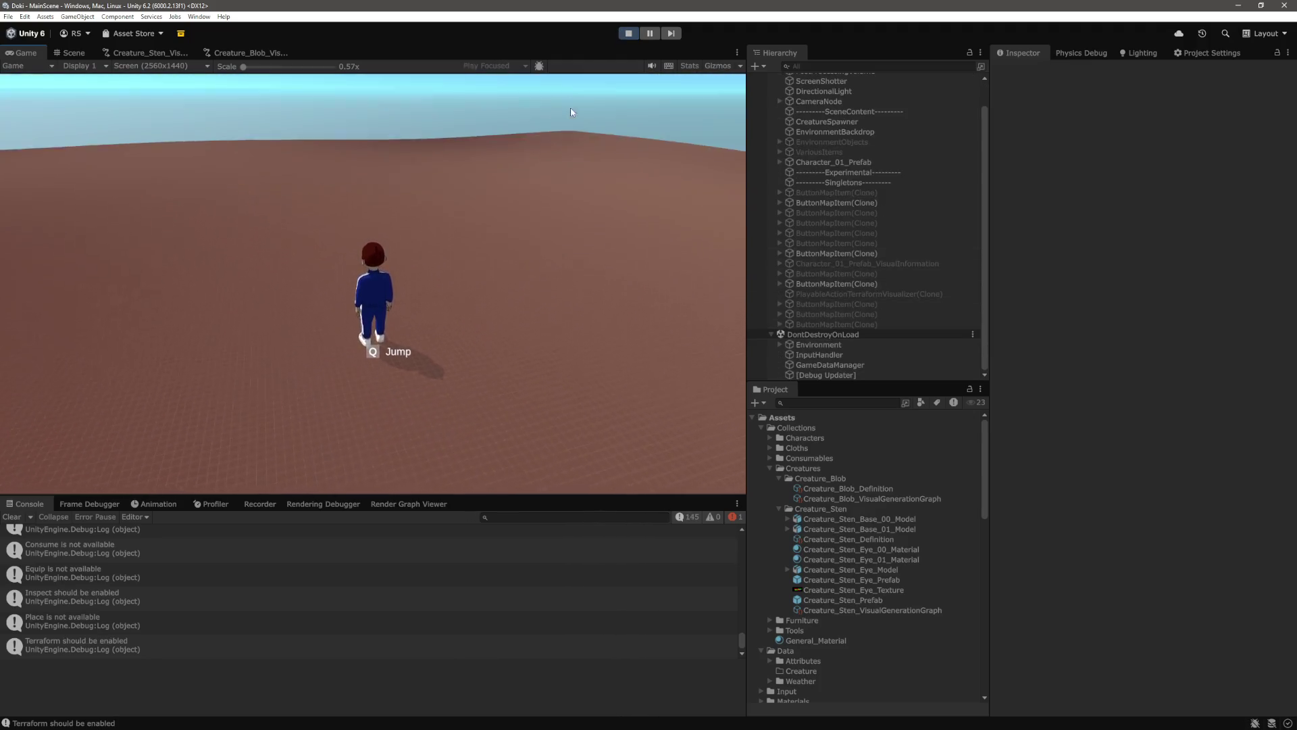
pyautogui.hotkey('ctrl', 'p')
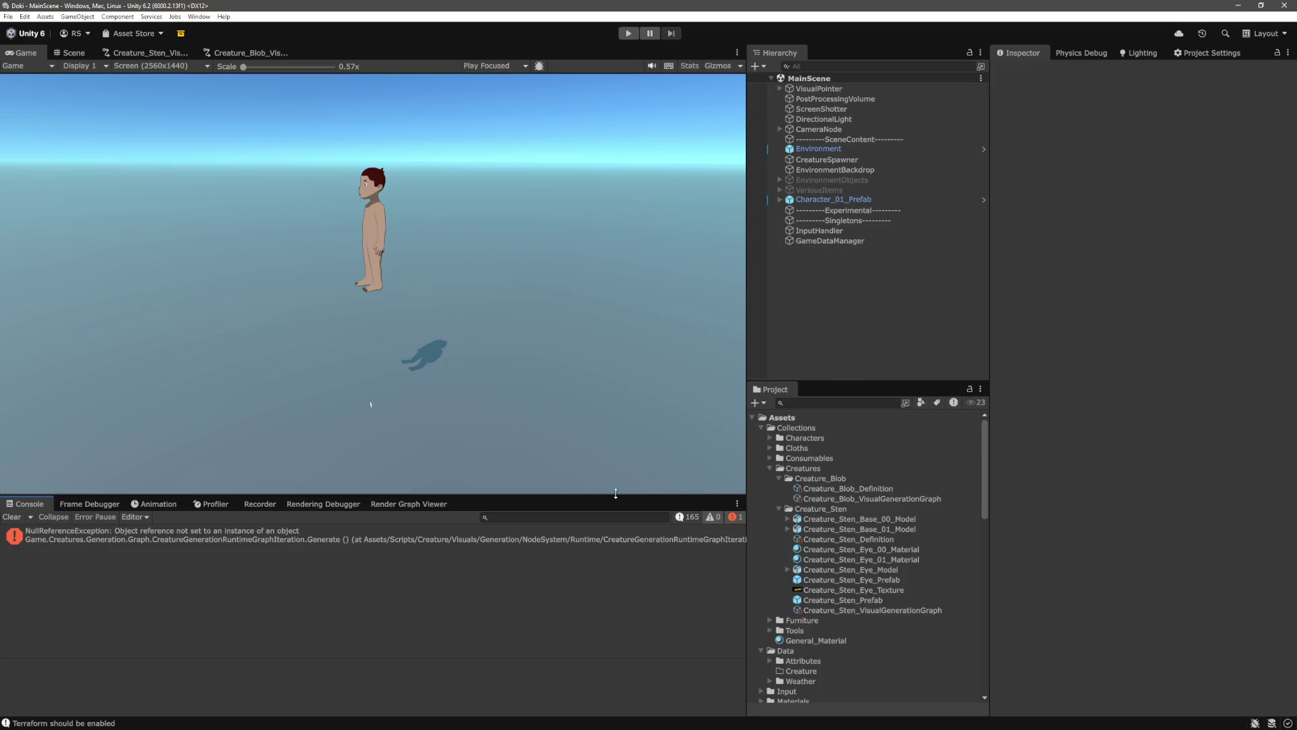
pyautogui.click(233, 538)
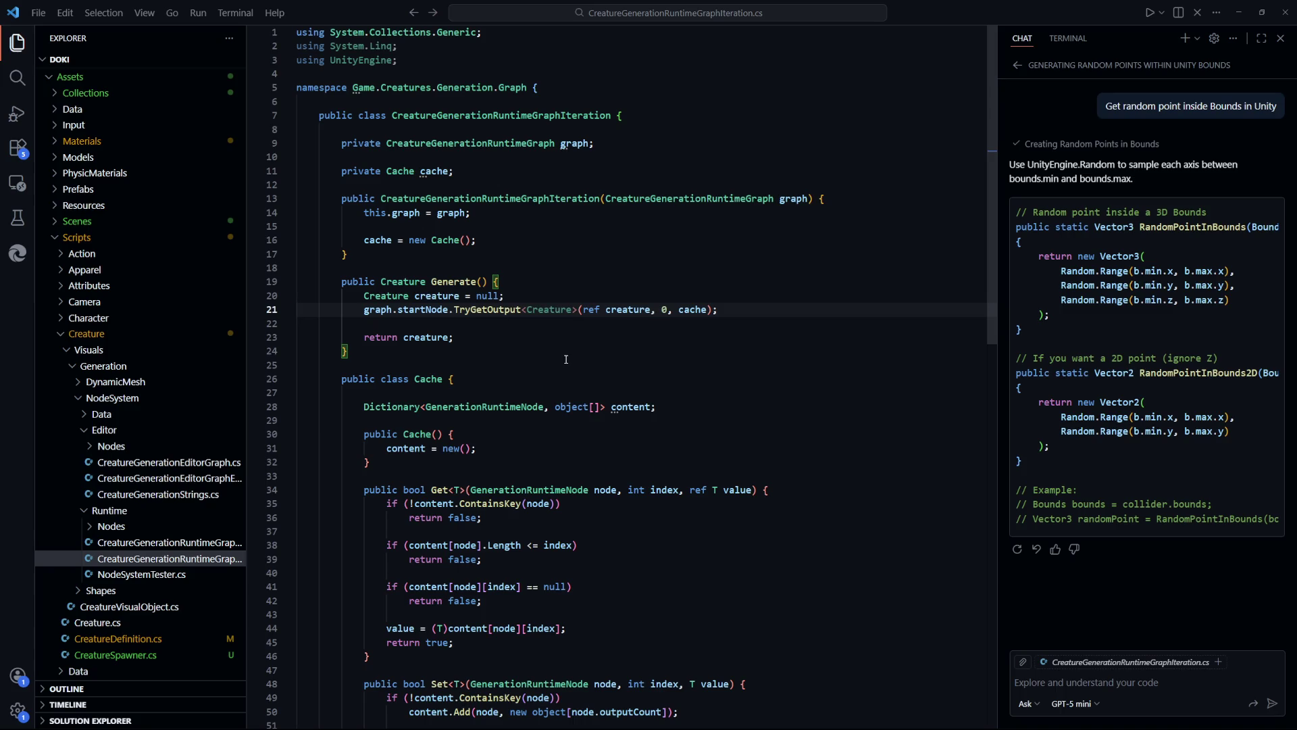
# Rerun the game and open the recurring NullReferenceException at Generate, line 21, in code
pyautogui.hotkey('alt', 'Tab')
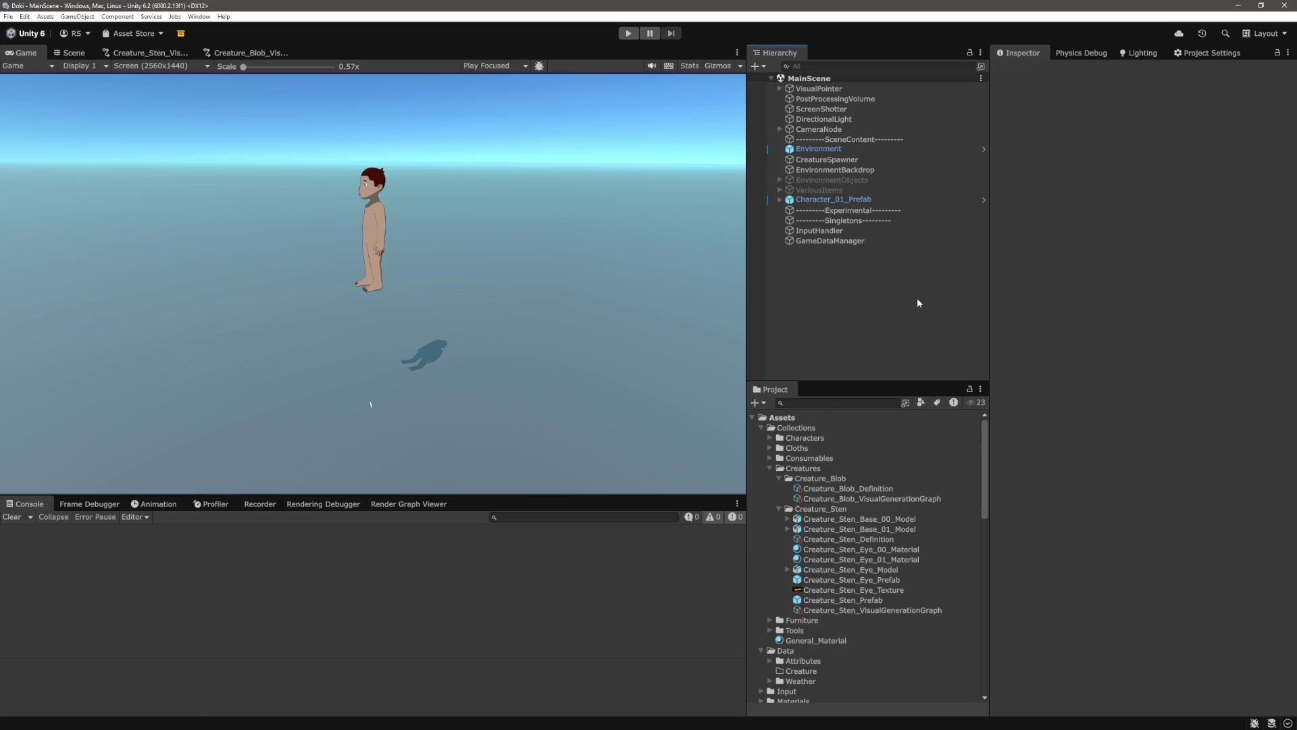
pyautogui.click(623, 36)
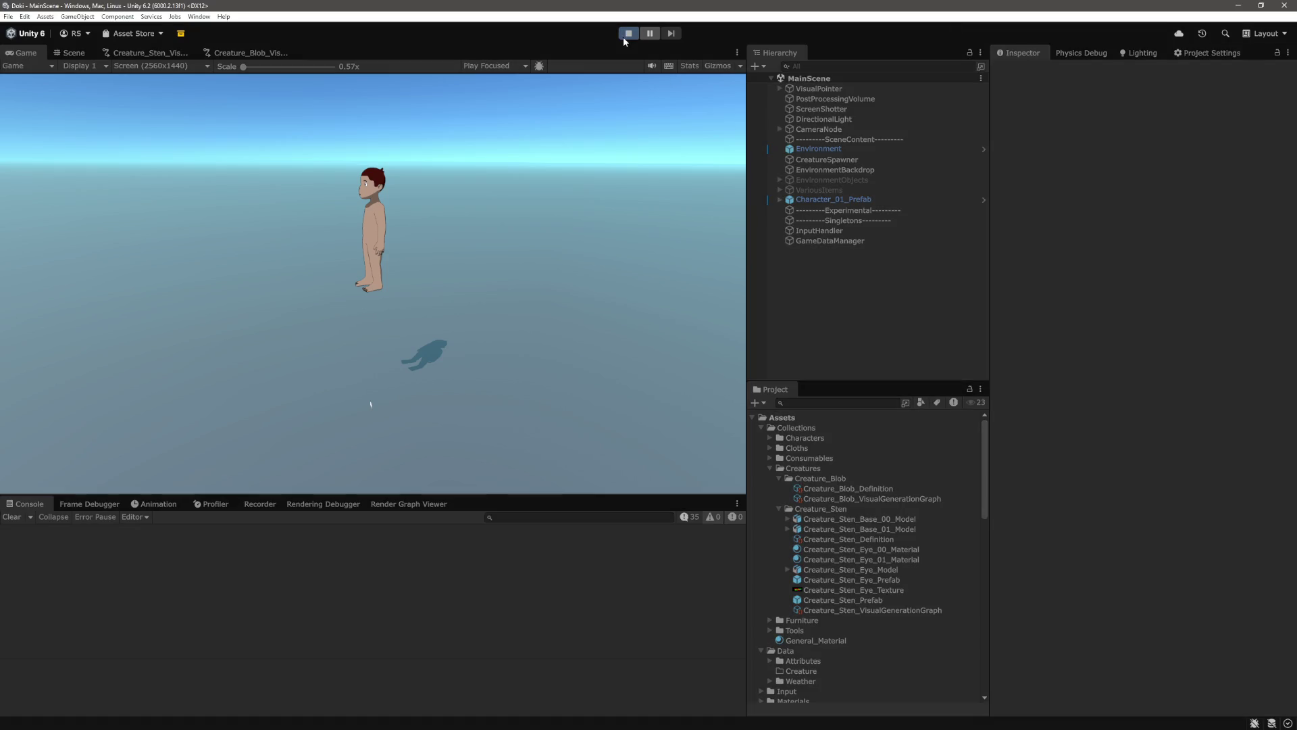
pyautogui.click(290, 536)
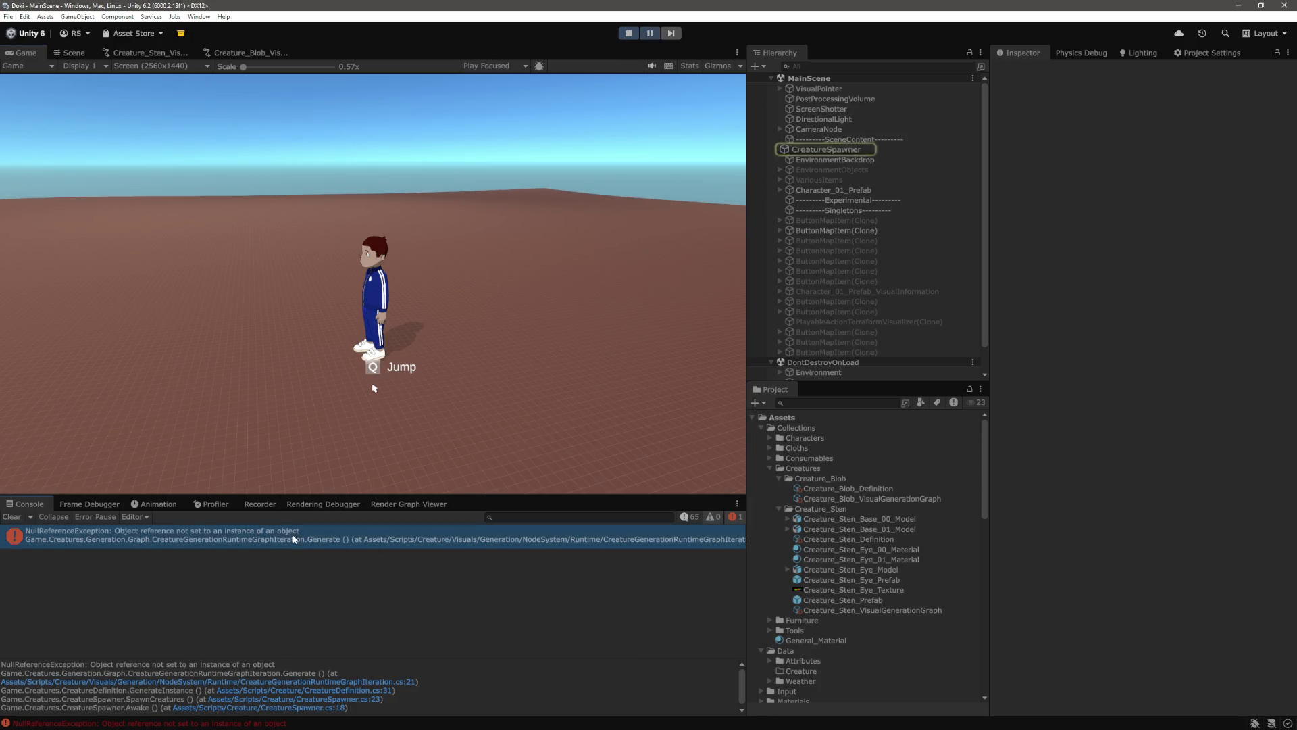
pyautogui.doubleClick(294, 539)
pyautogui.press('Down')
pyautogui.press('Down')
pyautogui.press('Down')
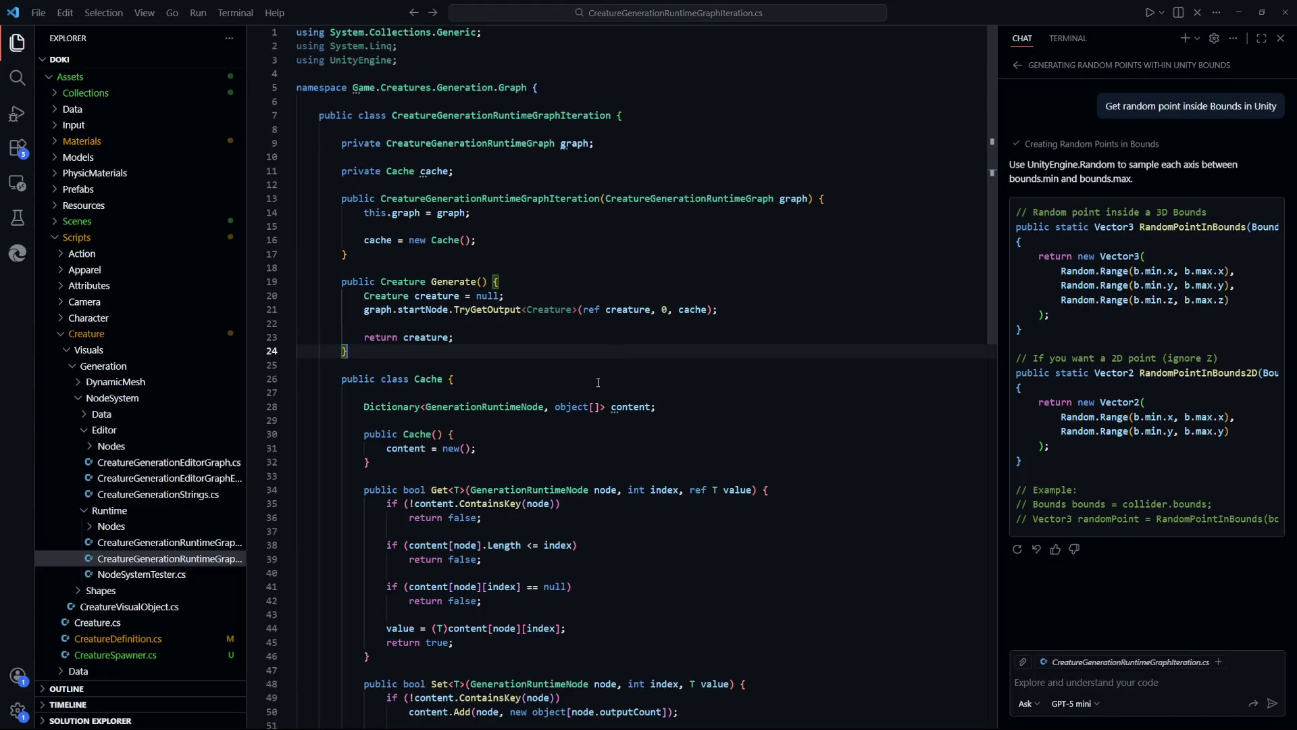
# Inspect how graph is used on Generate's line 21 and the cache initialisation in CreatureGenerationRuntimeGraphIteration.cs
pyautogui.doubleClick(377, 310)
pyautogui.moveTo(629, 371); pyautogui.dragTo(338, 171)
pyautogui.click(507, 296)
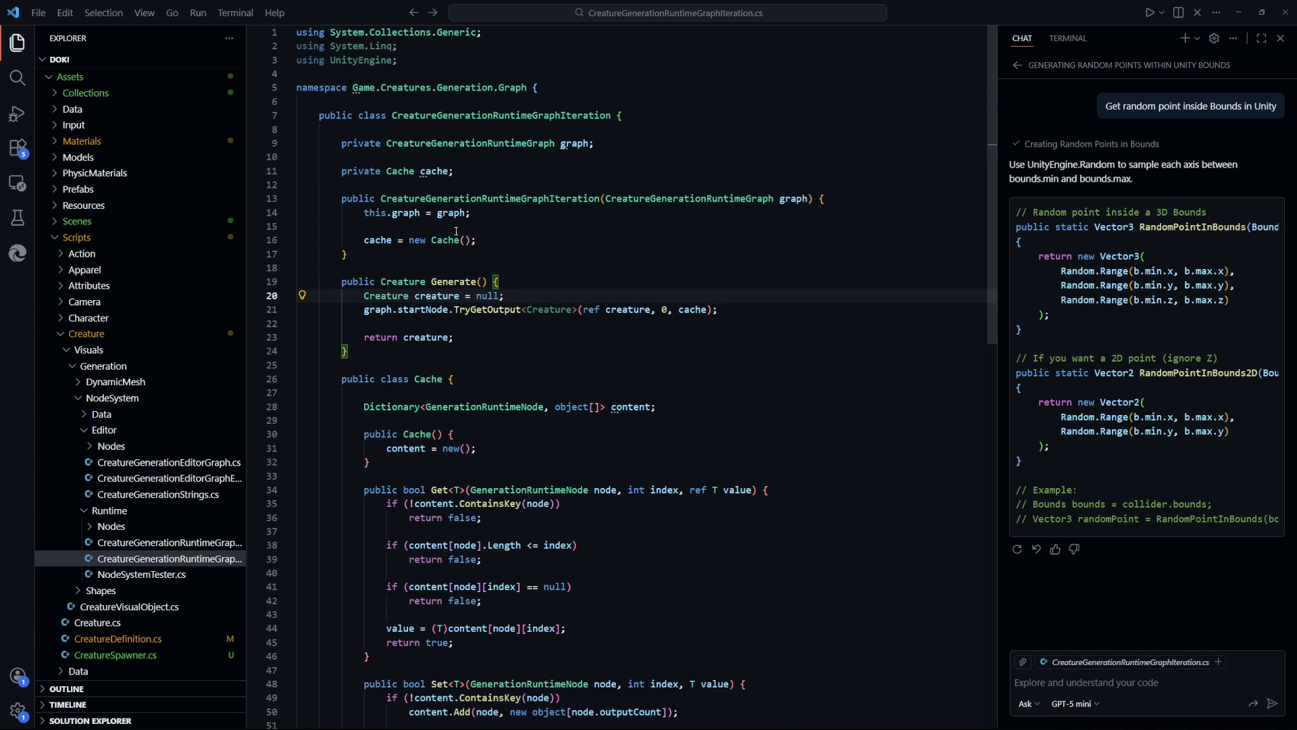
pyautogui.press('Down')
pyautogui.press('Home')
pyautogui.hotkey('ctrl', 'shift', 'Right')
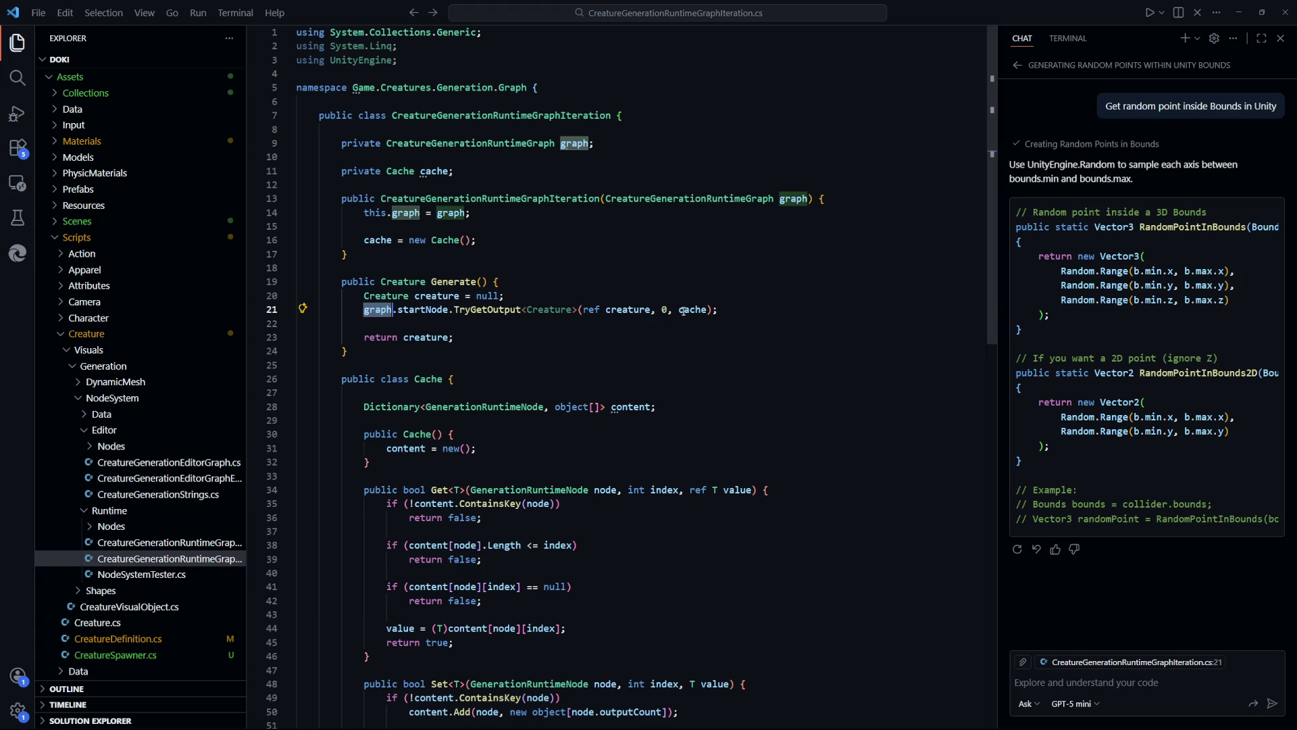
pyautogui.click(351, 230)
pyautogui.tripleClick(351, 233)
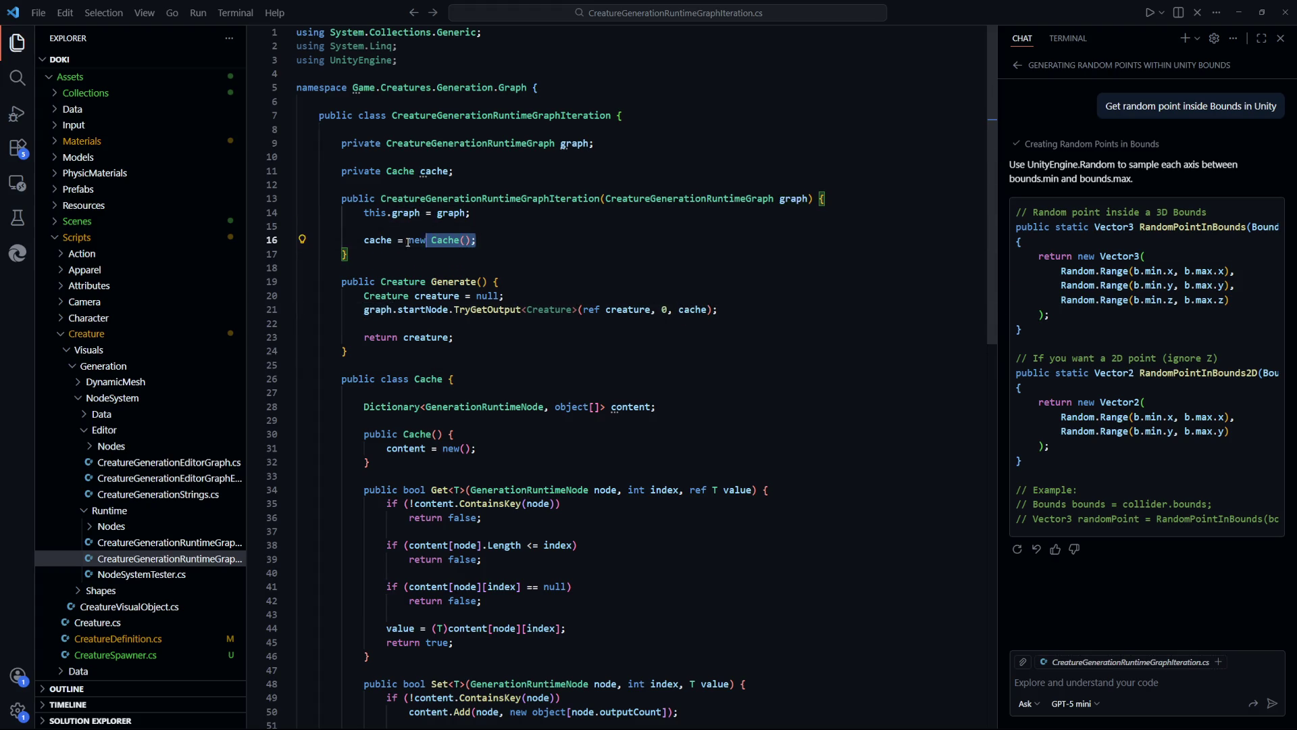
pyautogui.click(550, 247)
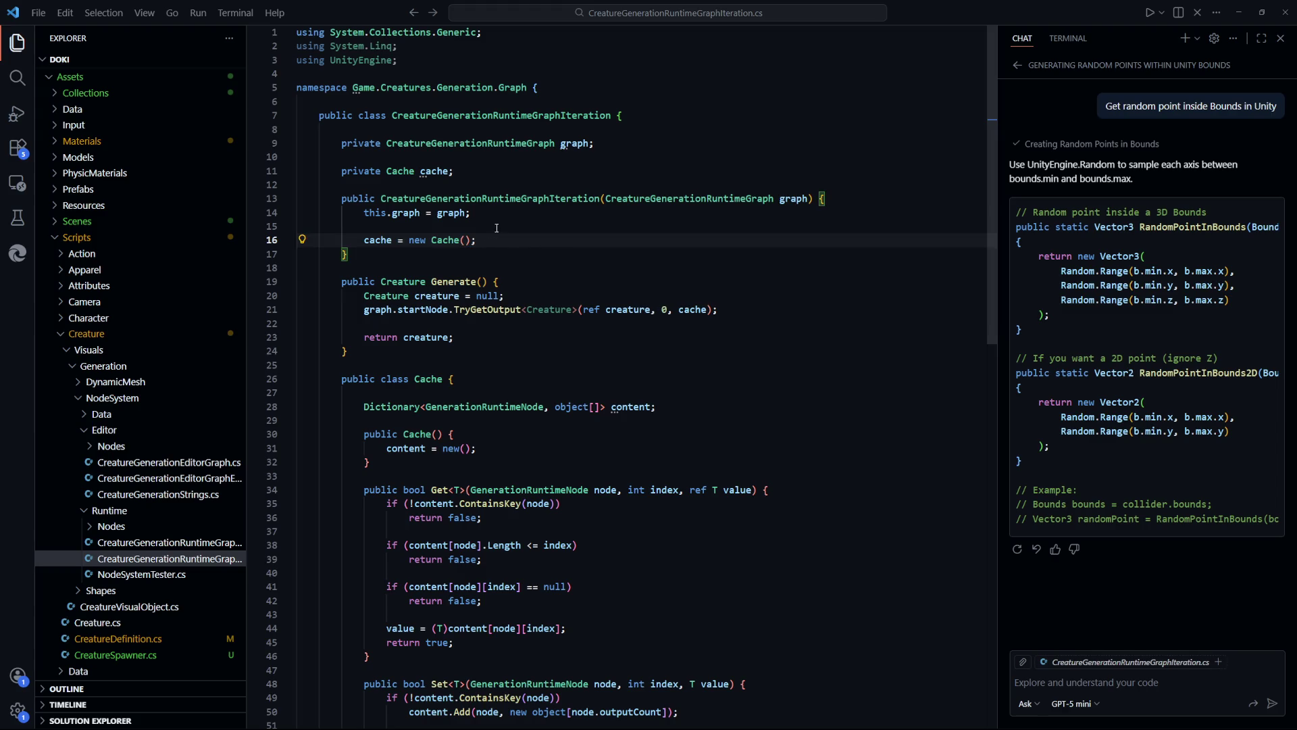
# Open the CreatureSpawner.cs stack-trace lines 18 and 23 from Unity's error details
pyautogui.hotkey('alt', 'Tab')
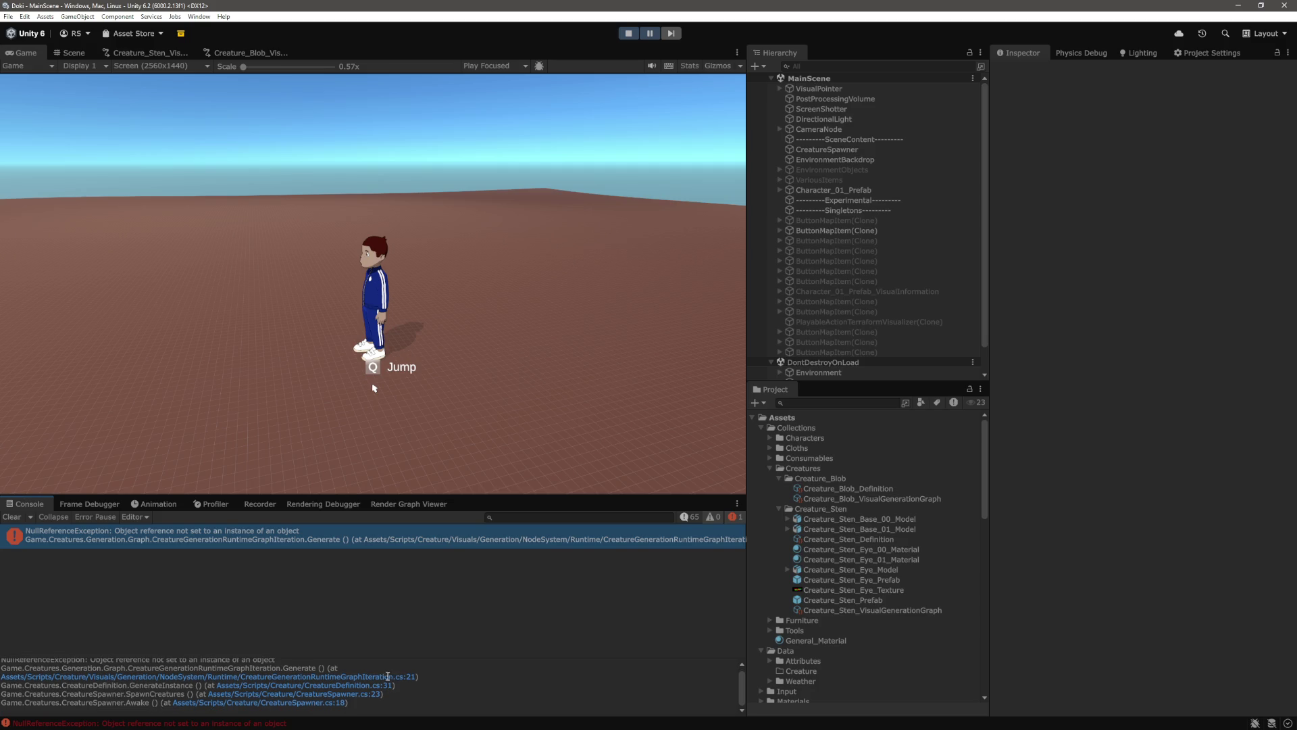
pyautogui.click(323, 703)
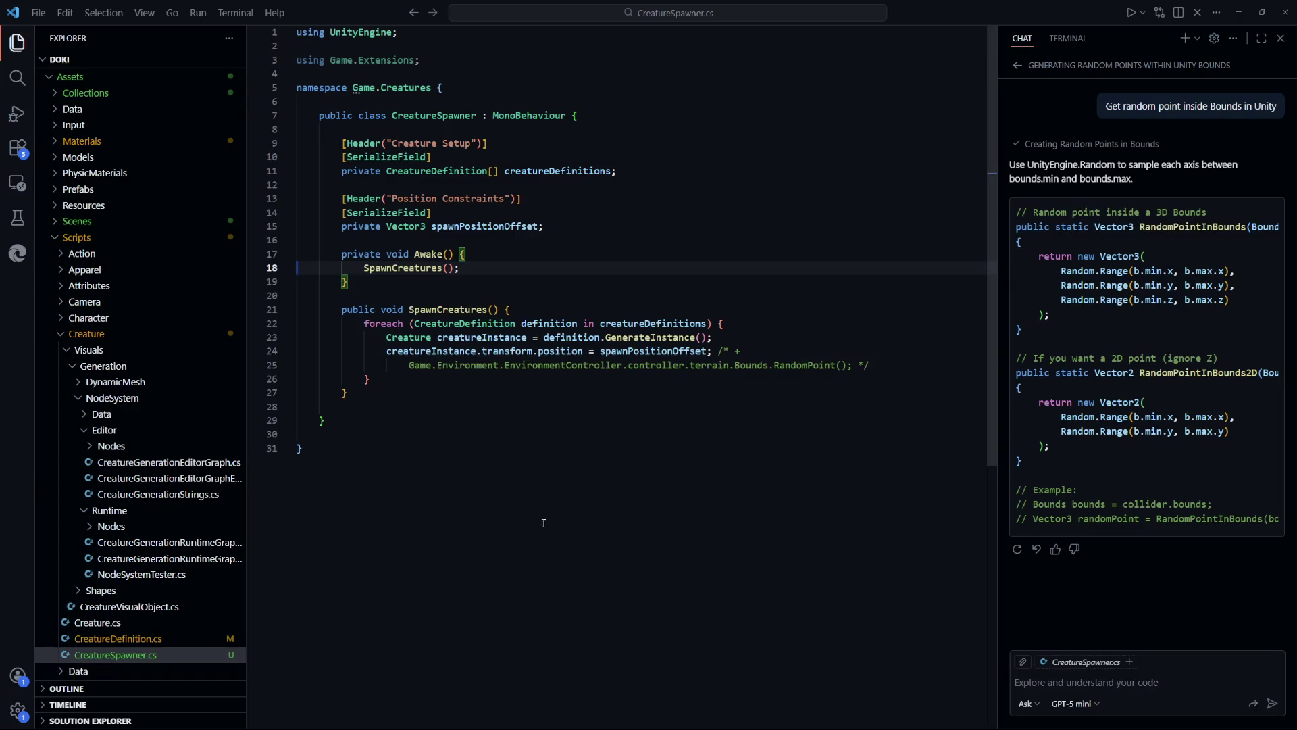
pyautogui.hotkey('alt', 'Tab')
pyautogui.click(349, 699)
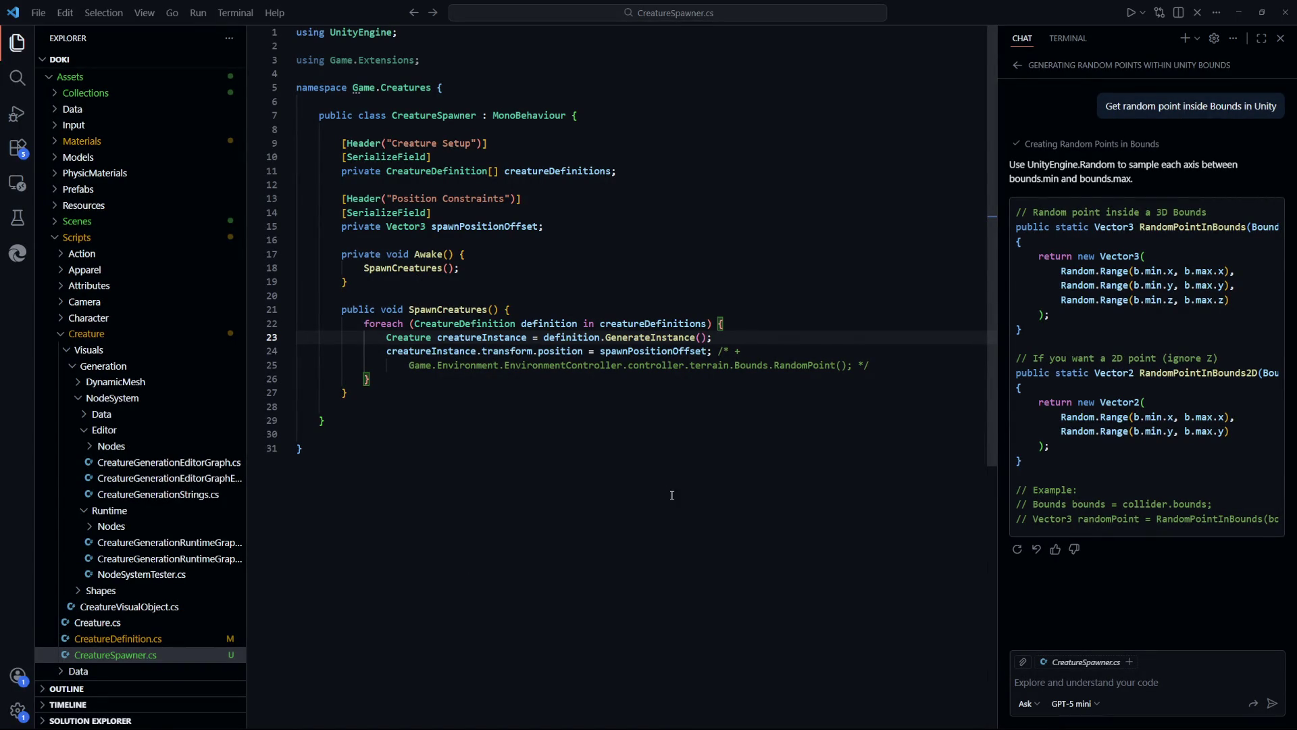
pyautogui.hotkey('alt', 'Tab')
# Open CreatureDefinition.cs at line 31 and go to the definition of startNode
pyautogui.click(382, 690)
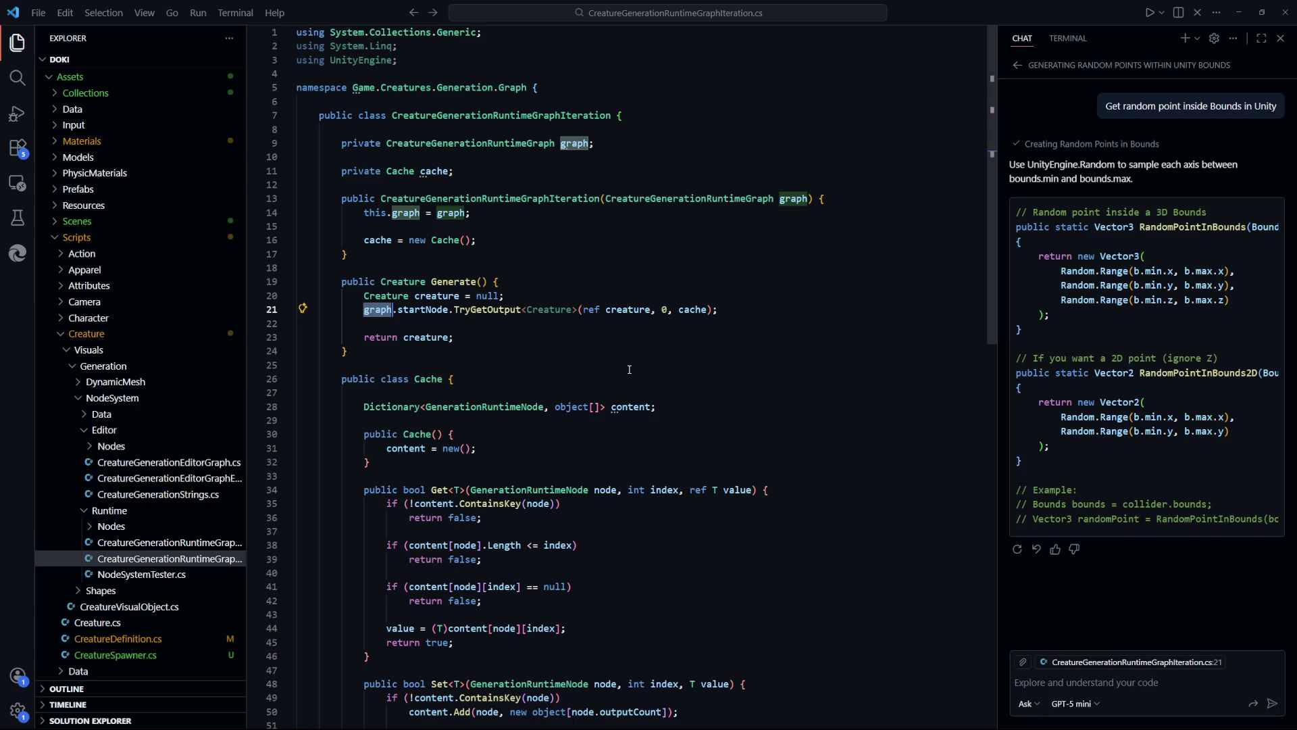
pyautogui.press('Up')
pyautogui.press('Up')
pyautogui.press('Up')
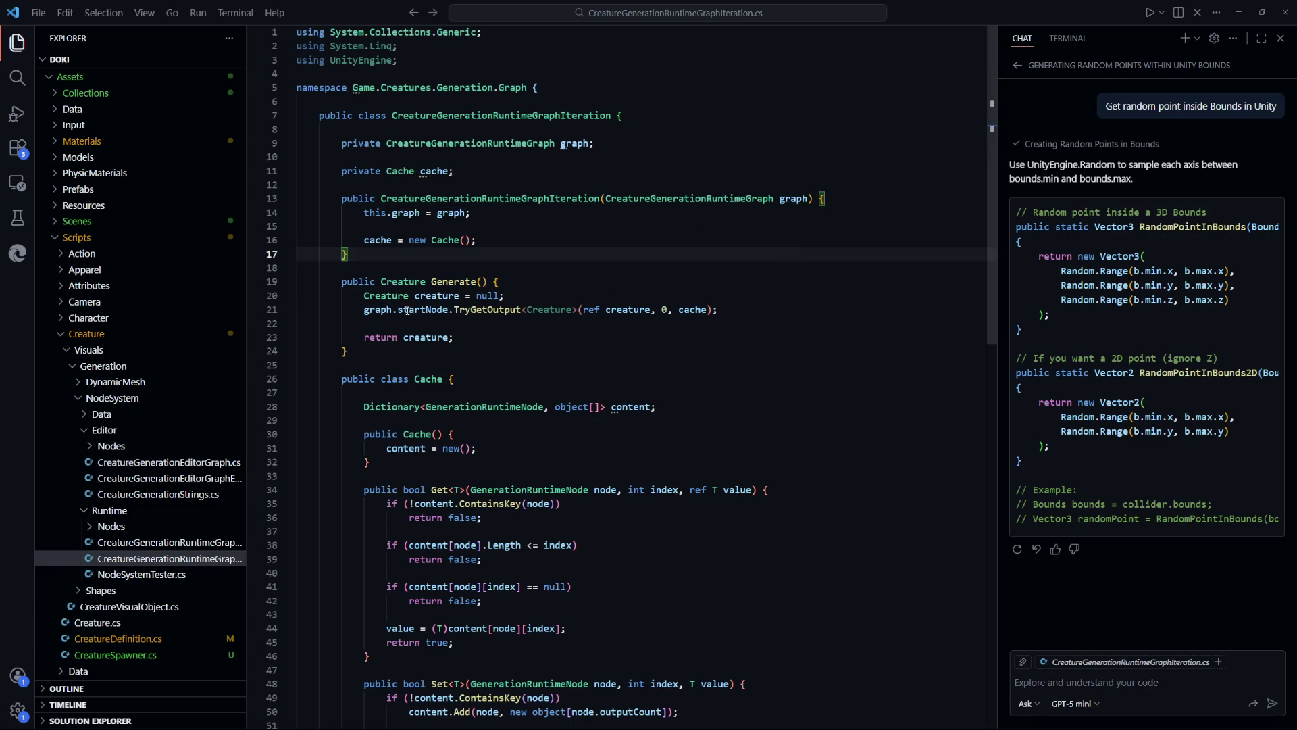
pyautogui.doubleClick(408, 311)
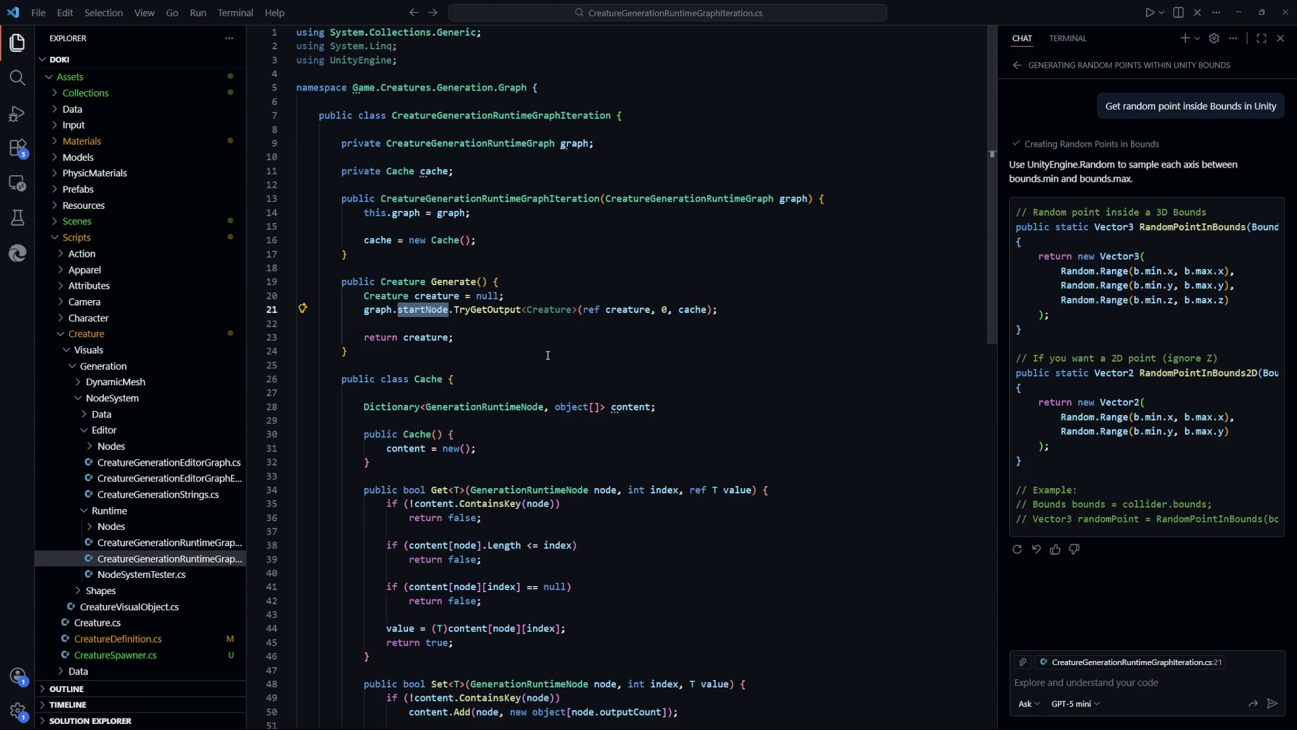
pyautogui.click(547, 355)
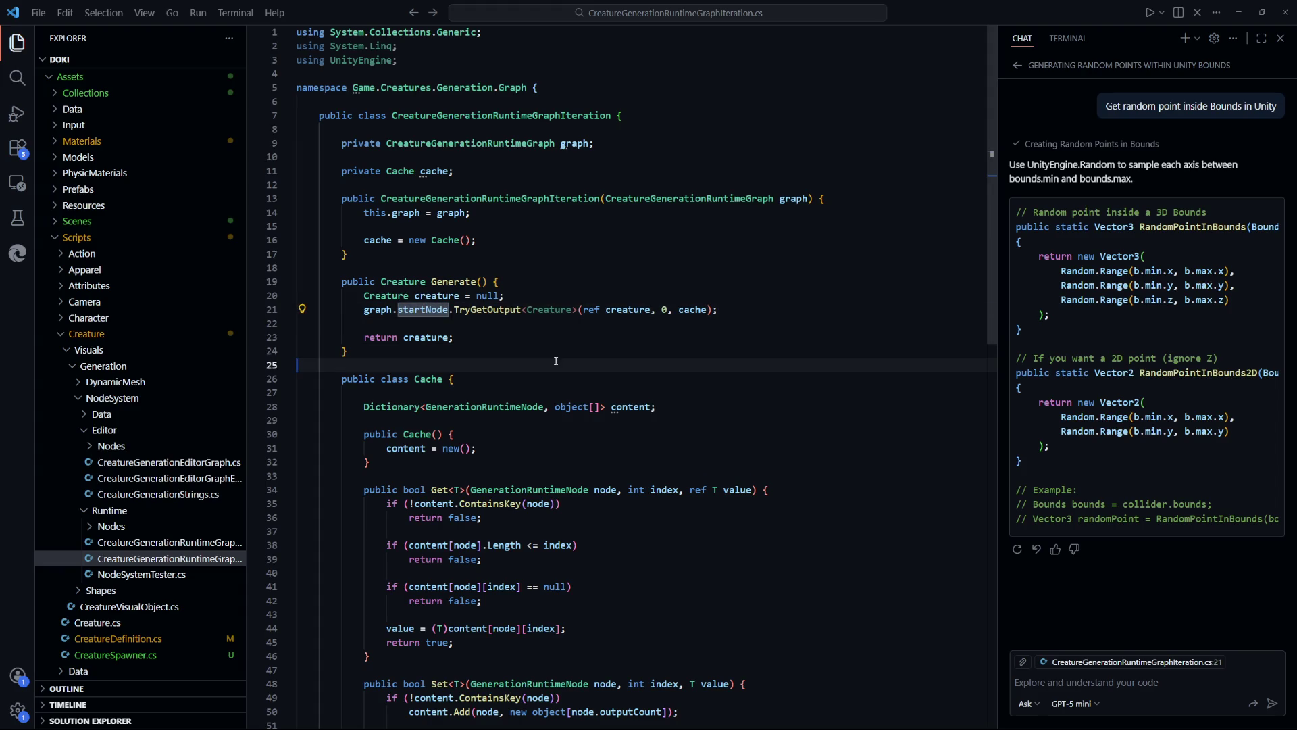
pyautogui.doubleClick(384, 311)
pyautogui.keyDown('ctrl'); pyautogui.click(428, 308); pyautogui.keyUp('ctrl')
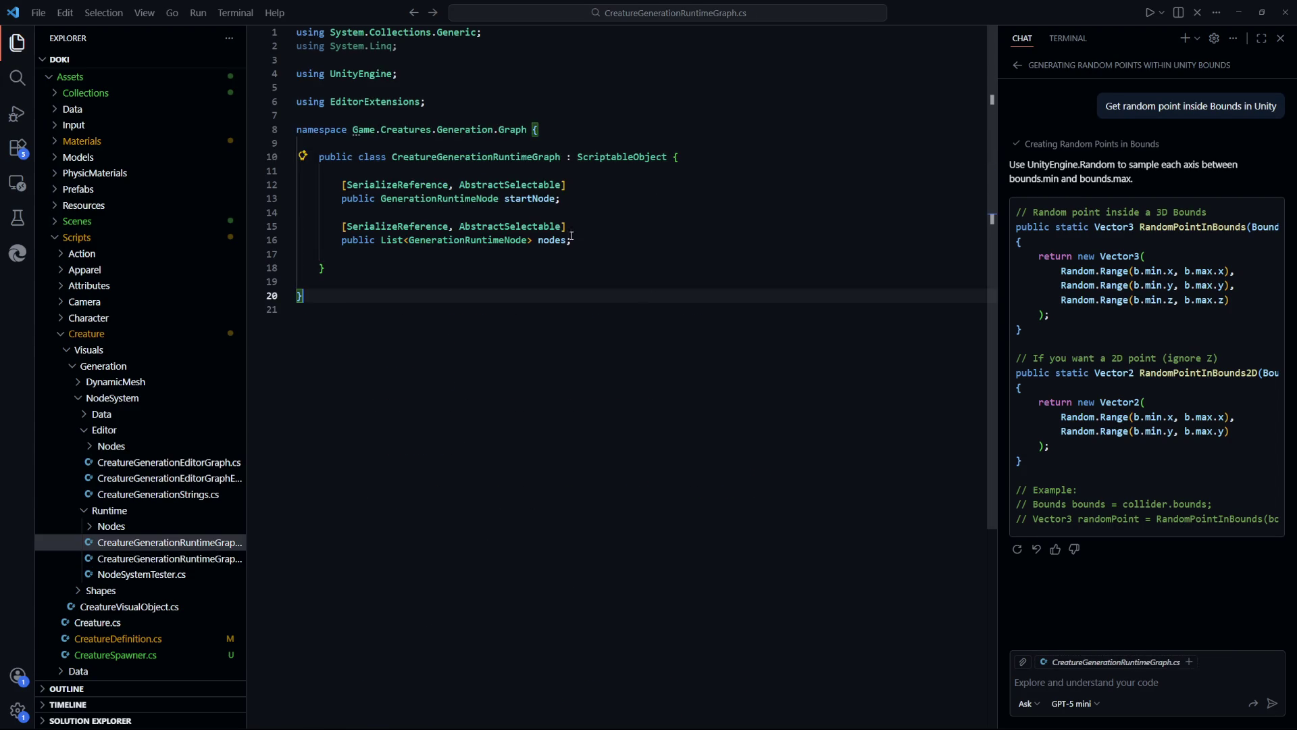
pyautogui.click(672, 281)
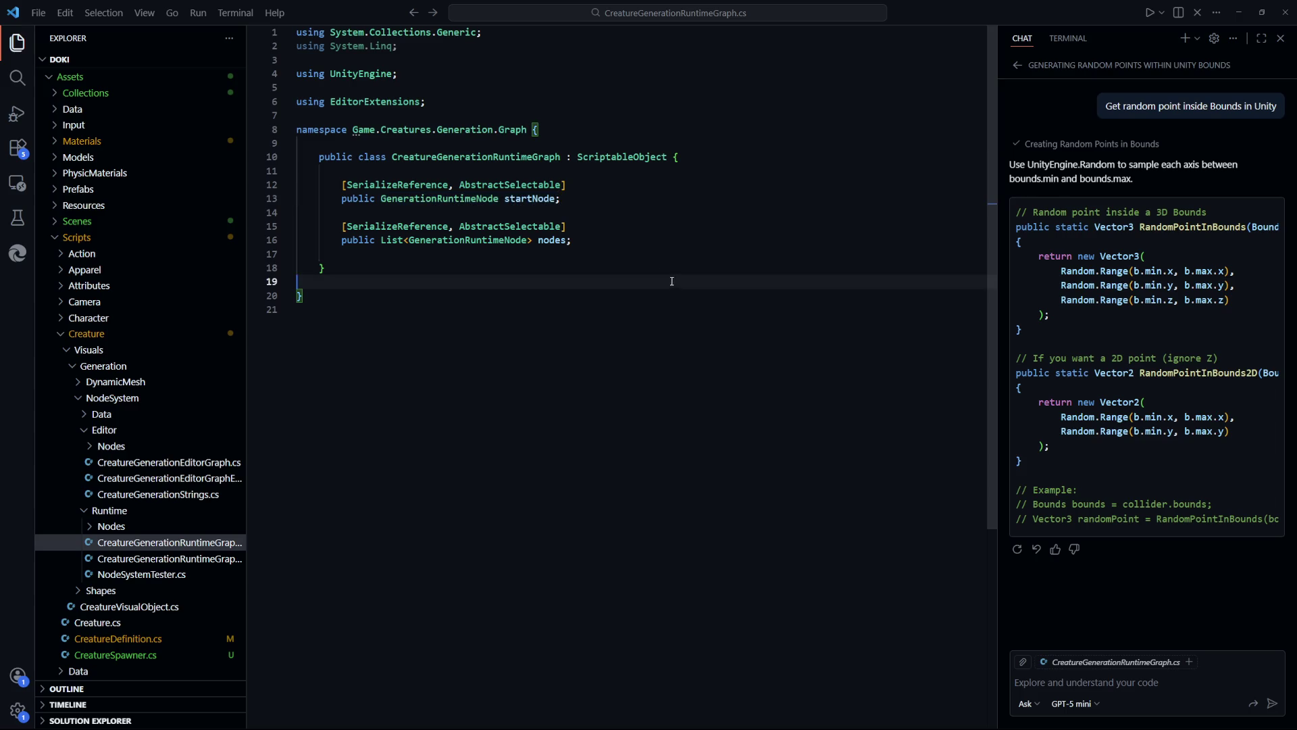
# Open CreatureGenerationEditorGraphExporter.cs and trace the uses of generationToRuntimeNodes and endNode
pyautogui.doubleClick(547, 200)
pyautogui.scroll(-2, 202, 412)
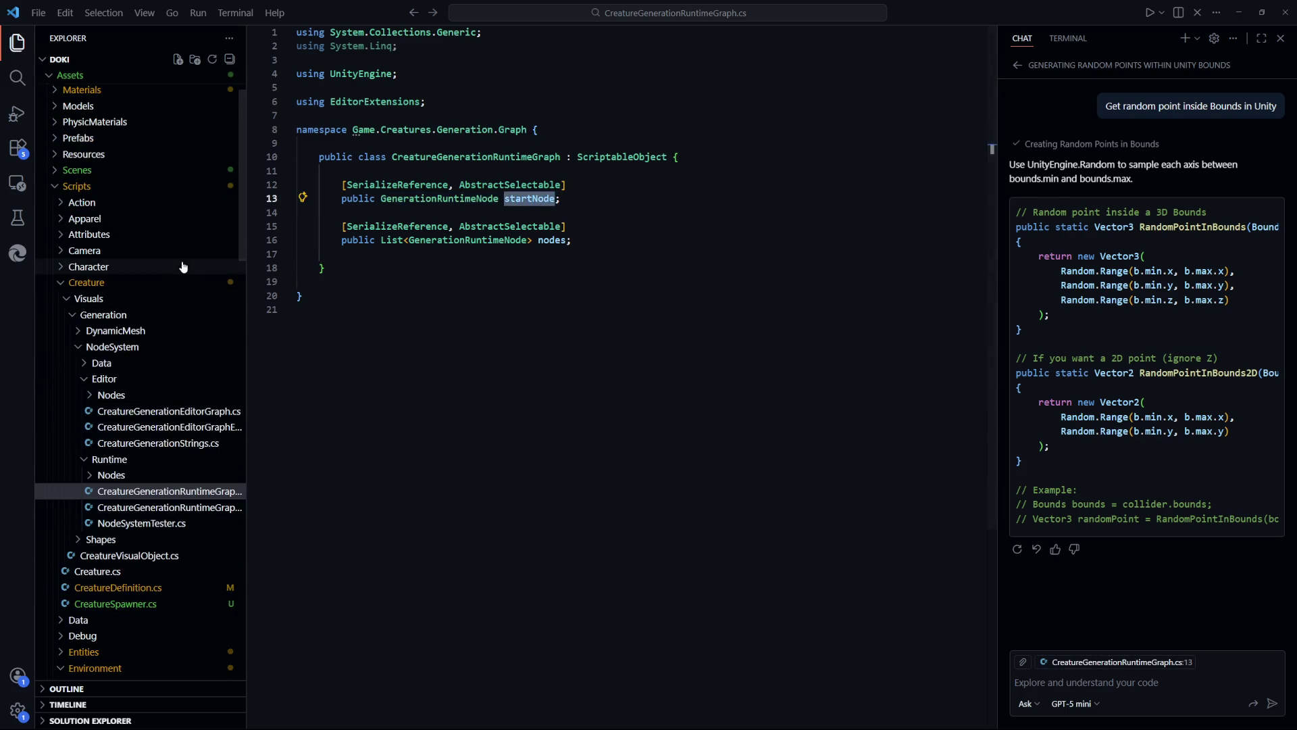
pyautogui.click(209, 412)
pyautogui.click(208, 429)
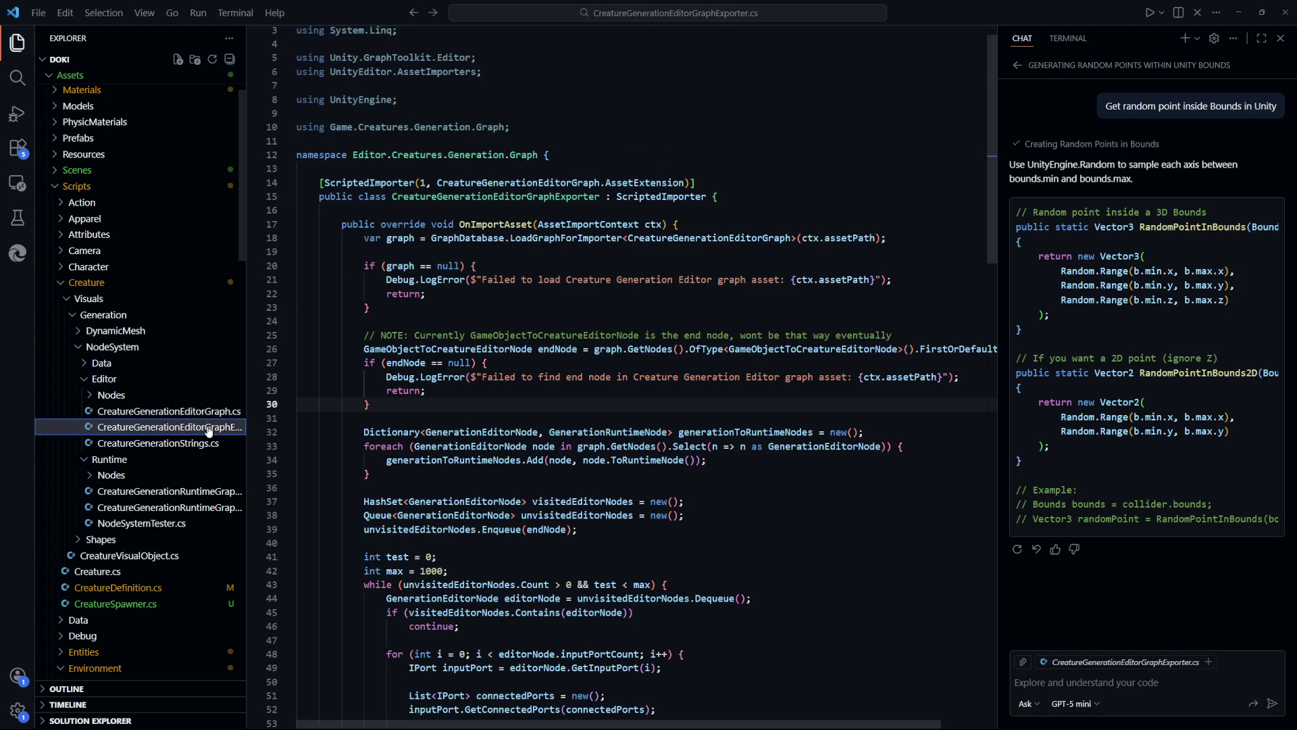
pyautogui.click(744, 461)
pyautogui.scroll(-10, 744, 461)
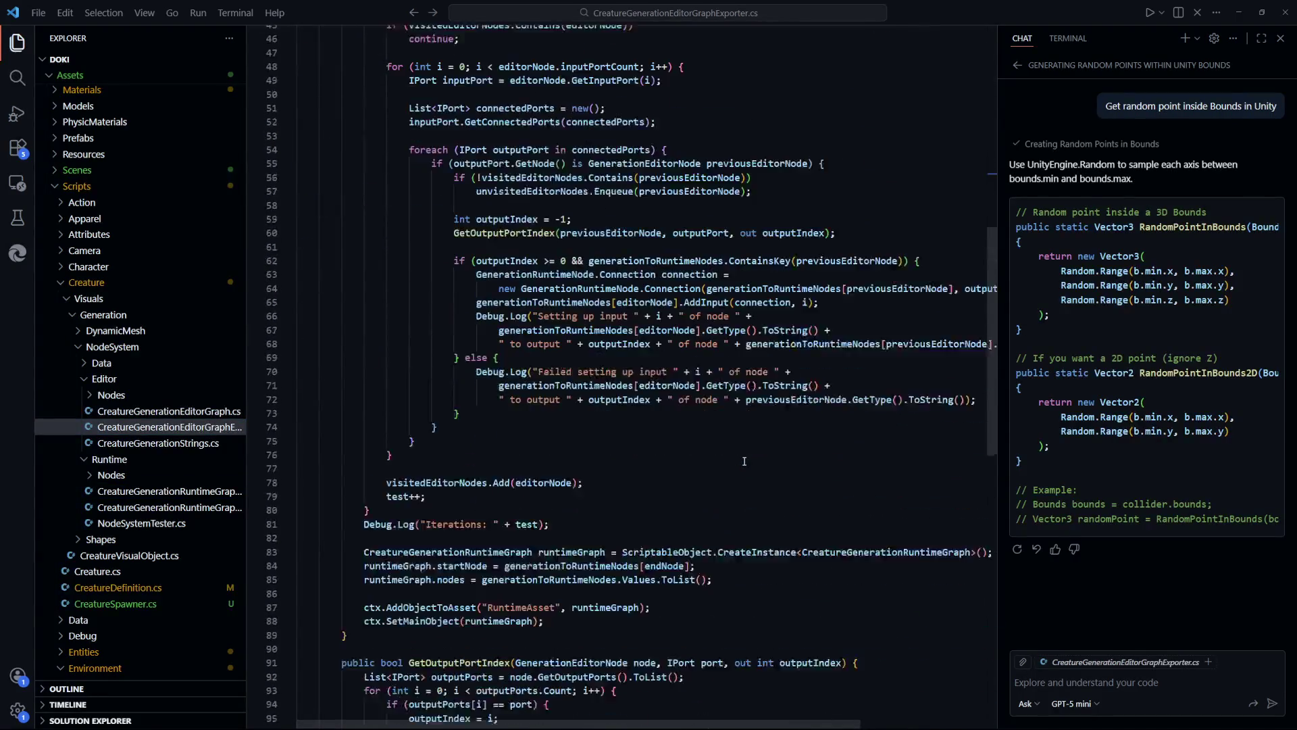
pyautogui.scroll(-5, 743, 461)
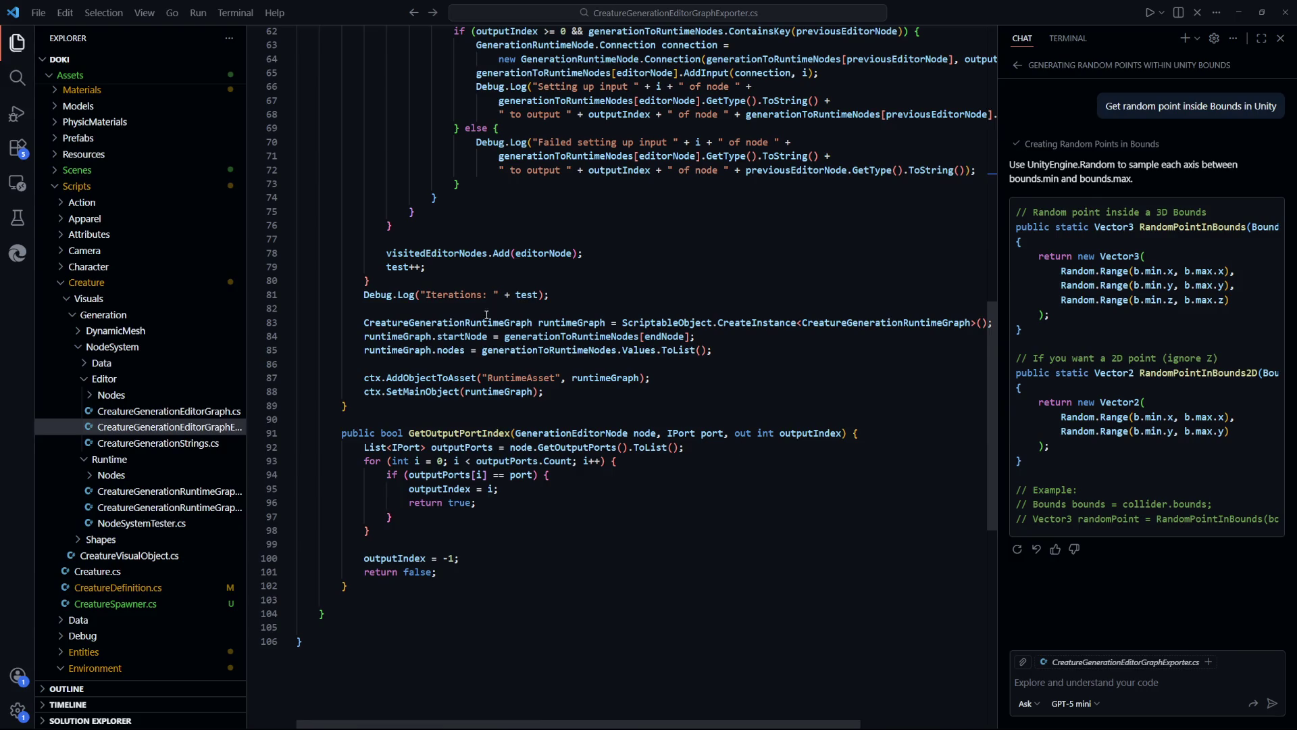
pyautogui.click(567, 336)
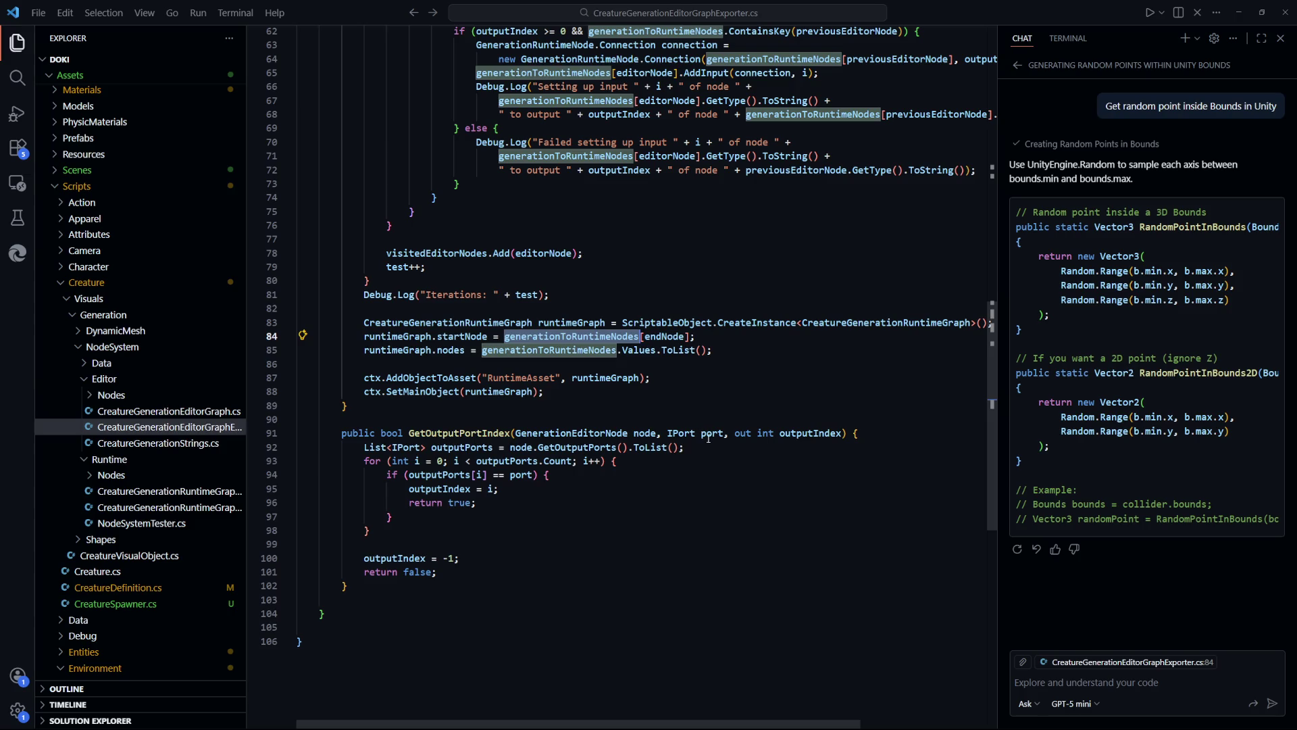
pyautogui.scroll(5, 708, 437)
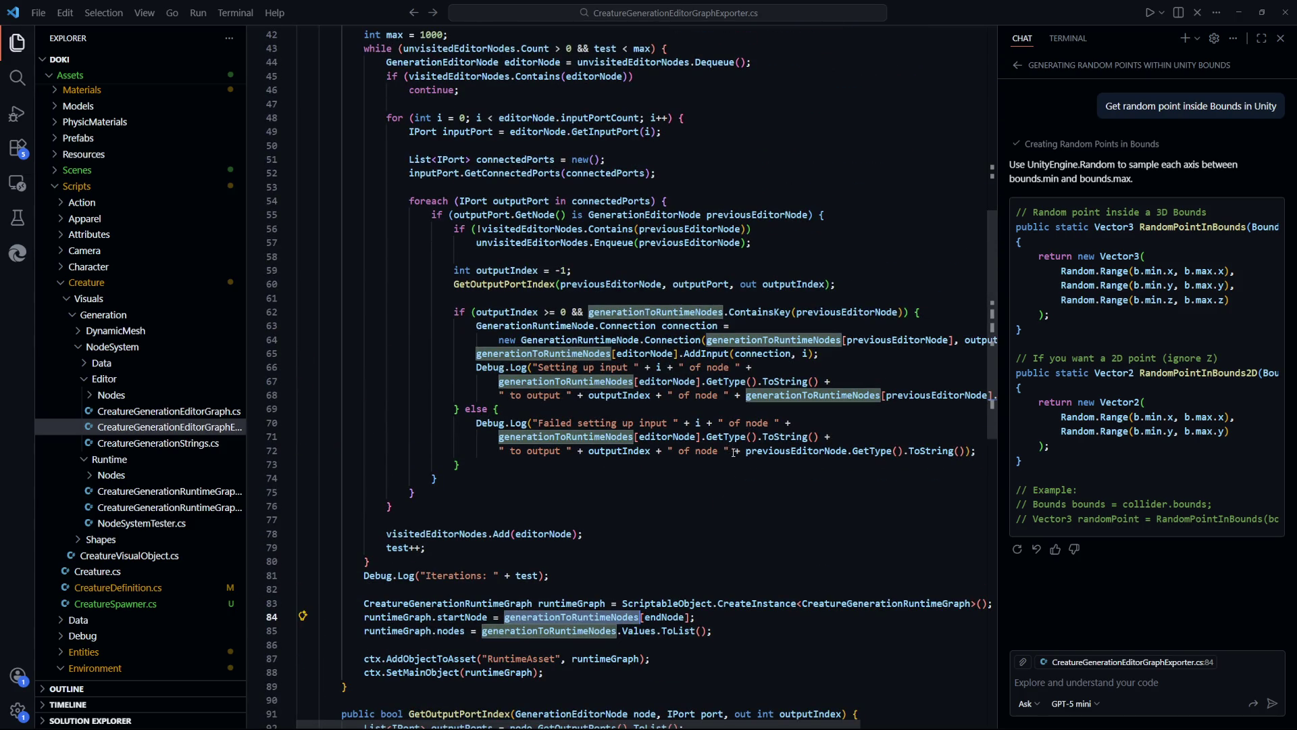
pyautogui.click(667, 615)
pyautogui.scroll(5, 702, 581)
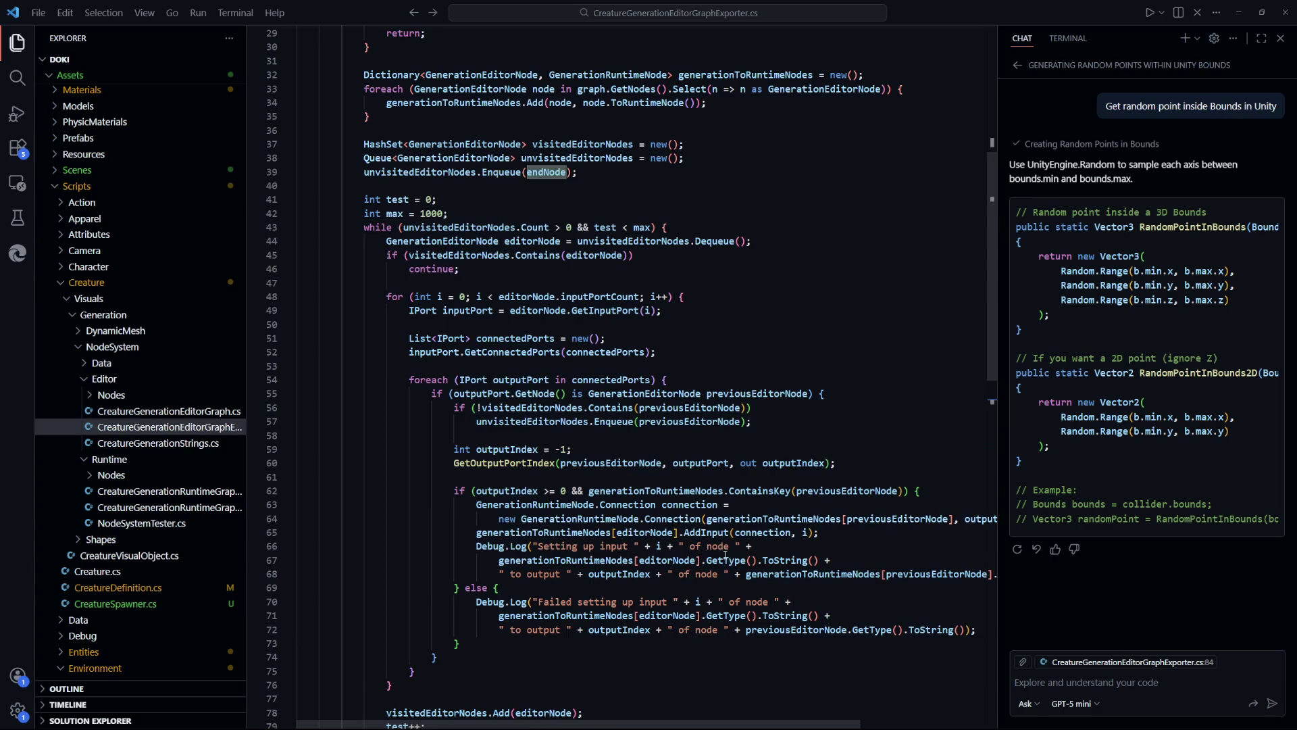
pyautogui.moveTo(726, 554)
pyautogui.scroll(5, 647, 376)
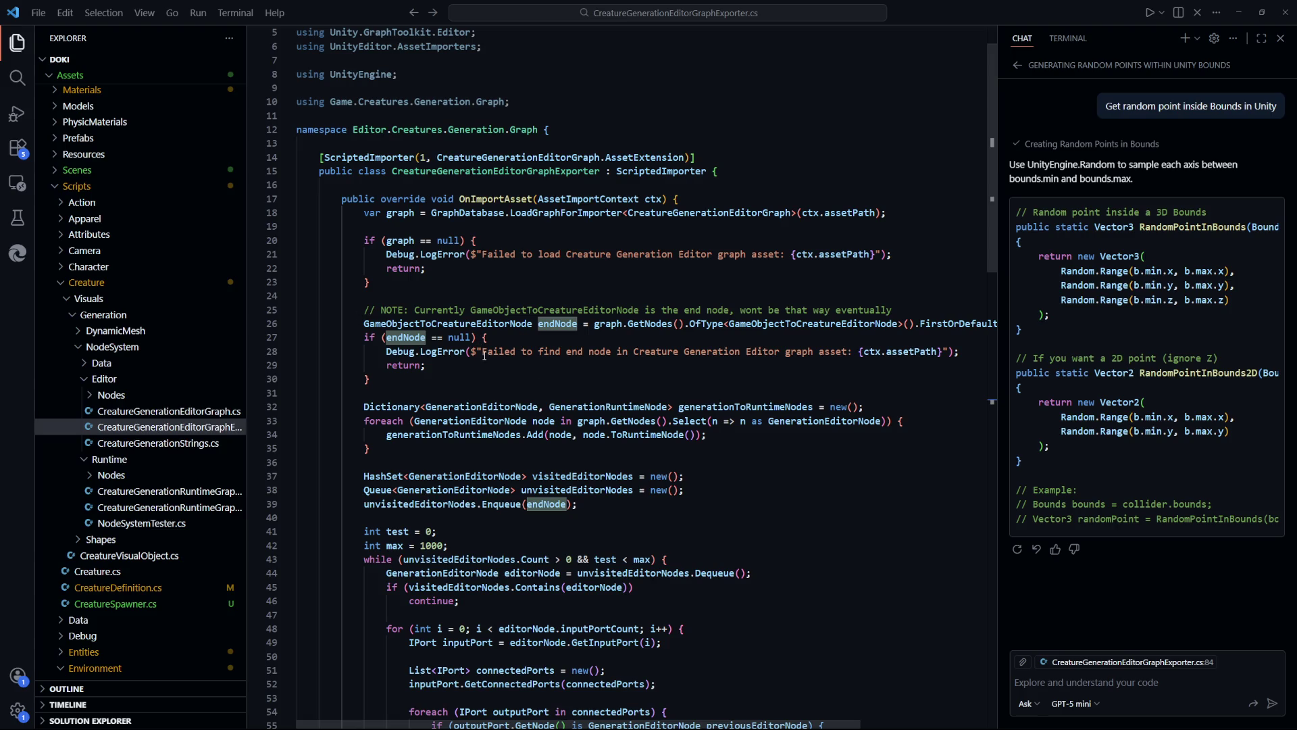
# Review the endNode null check and startNode assignment near line 84, then return to Unity
pyautogui.click(440, 348)
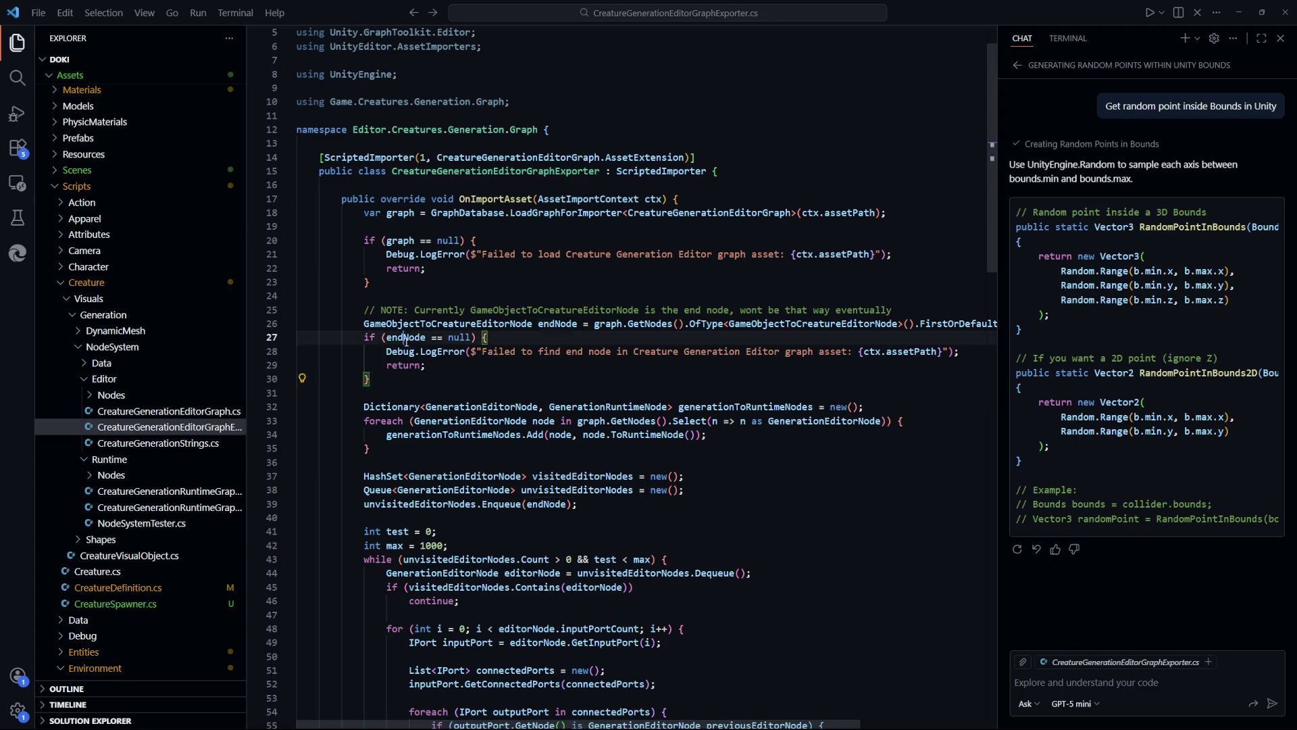
pyautogui.scroll(-14, 577, 478)
pyautogui.scroll(-3, 577, 478)
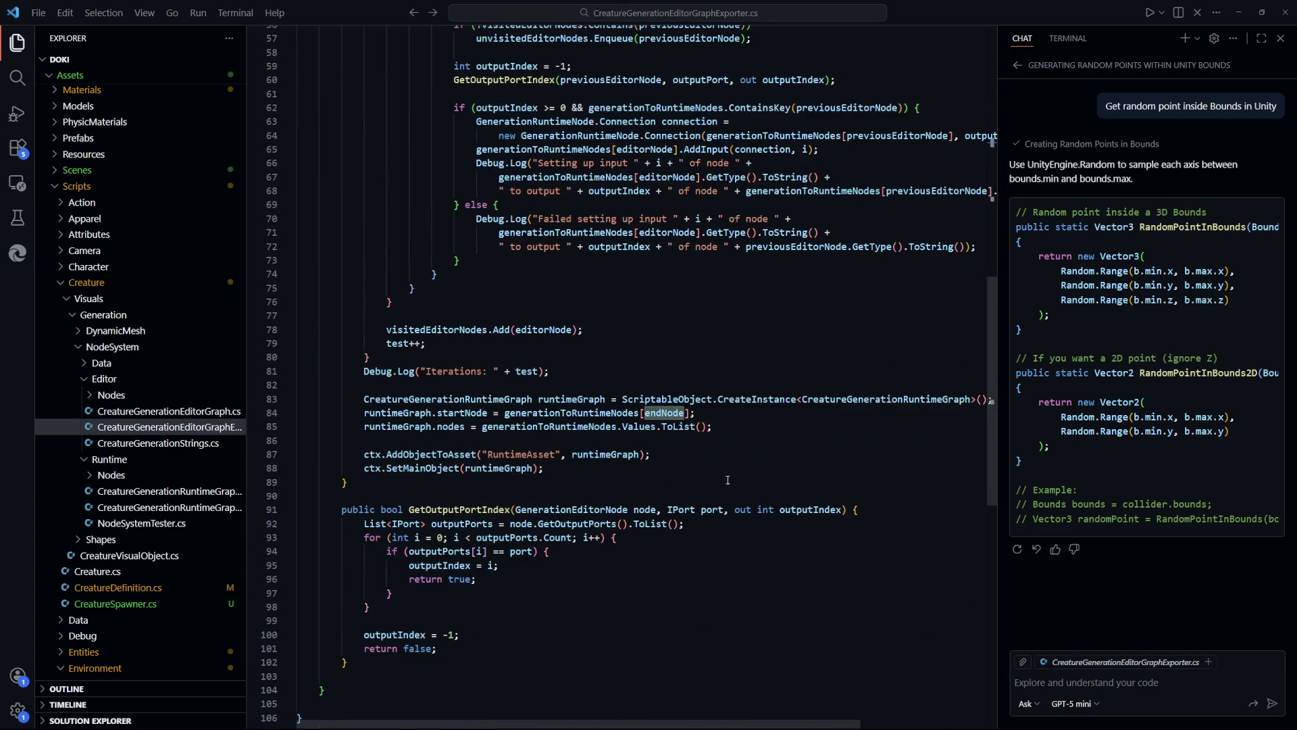
pyautogui.moveTo(476, 412); pyautogui.dragTo(695, 412)
pyautogui.click(606, 414)
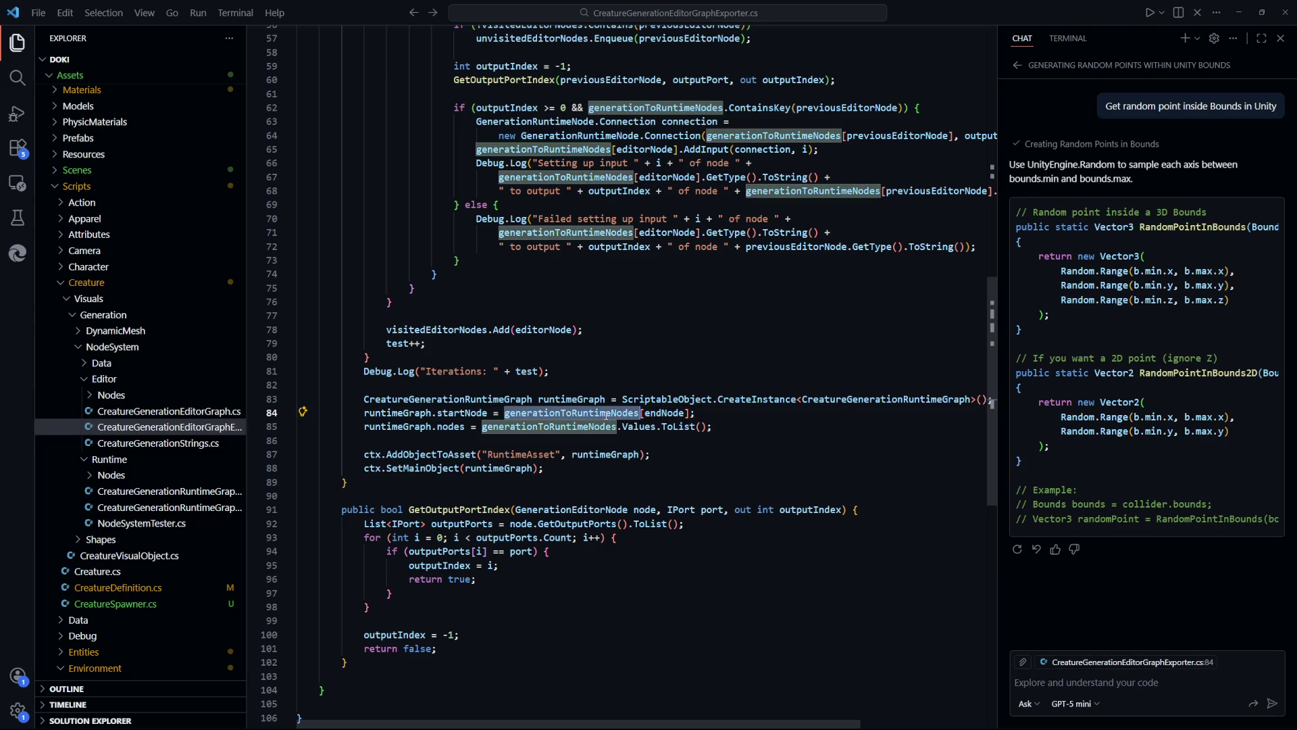
pyautogui.scroll(5, 728, 471)
pyautogui.scroll(-4, 730, 474)
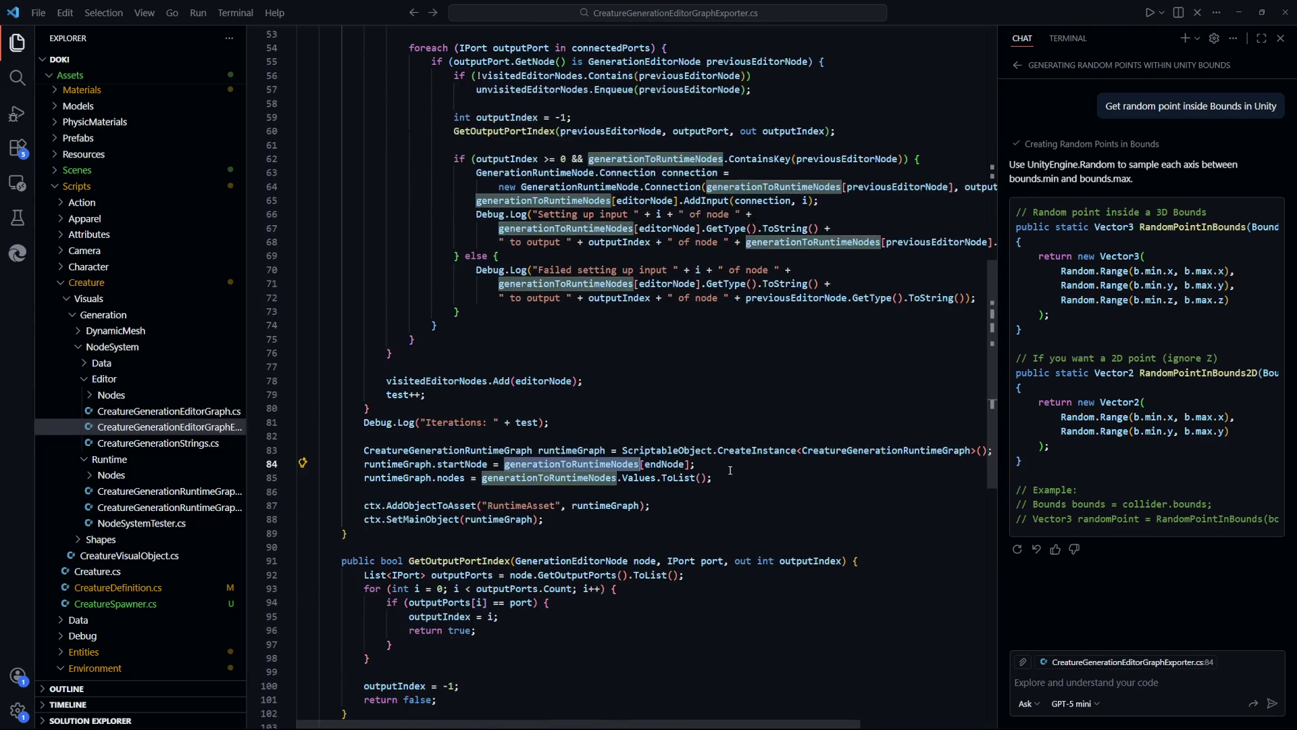
pyautogui.hotkey('alt', 'Tab')
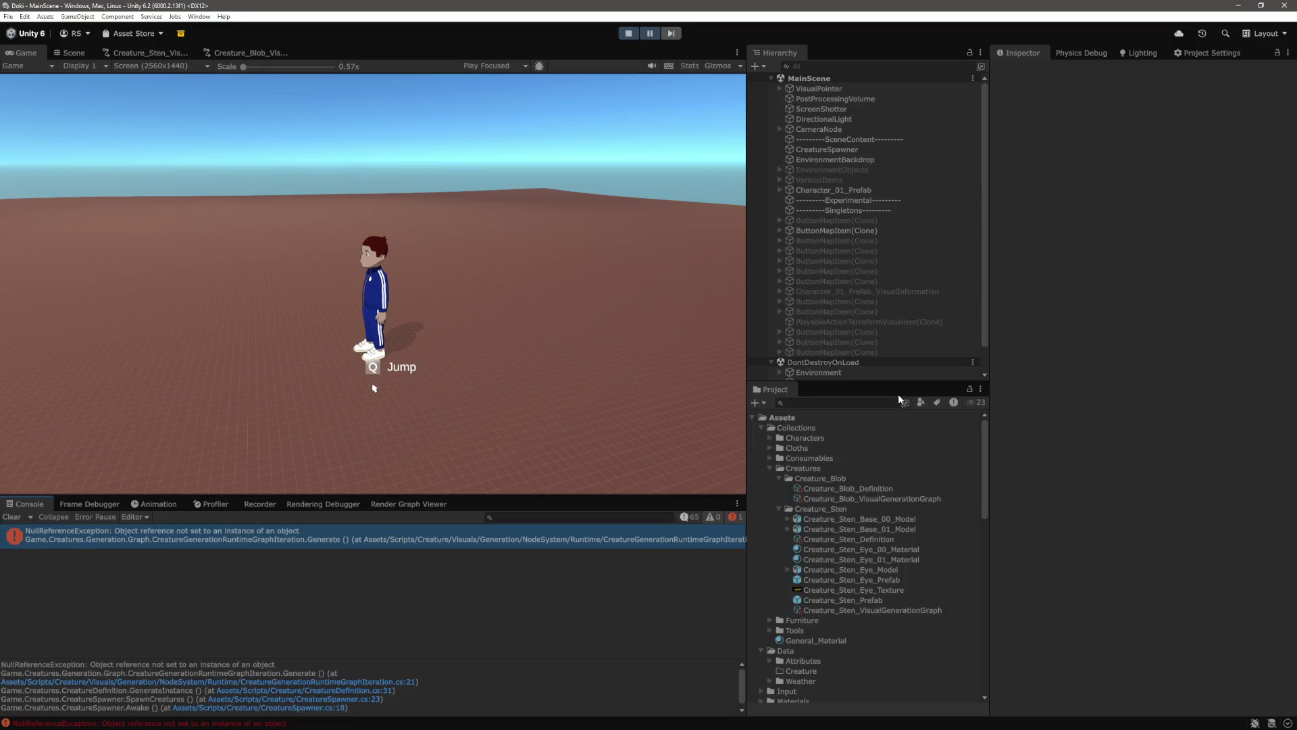
# Inspect Creature_Blob_VisualGenerationGraph's start node and its second node's inputs in the Inspector
pyautogui.scroll(5, 916, 513)
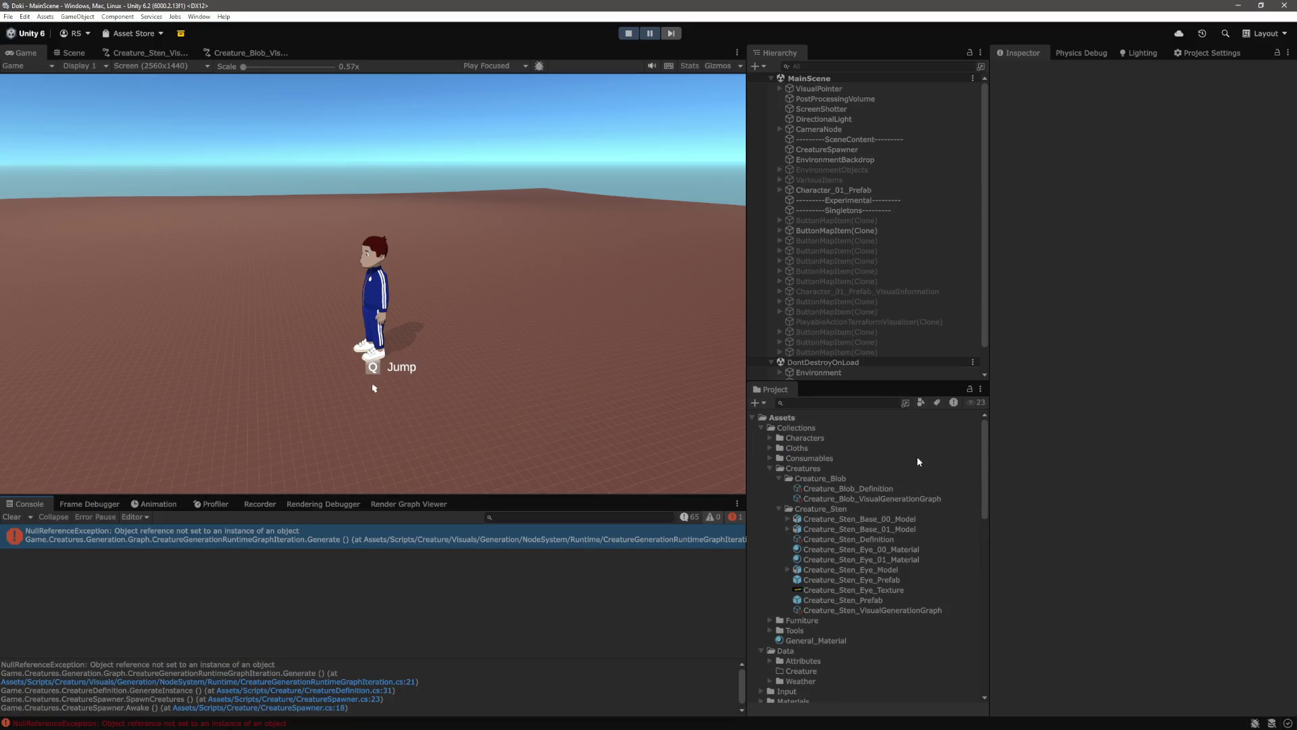
pyautogui.click(882, 500)
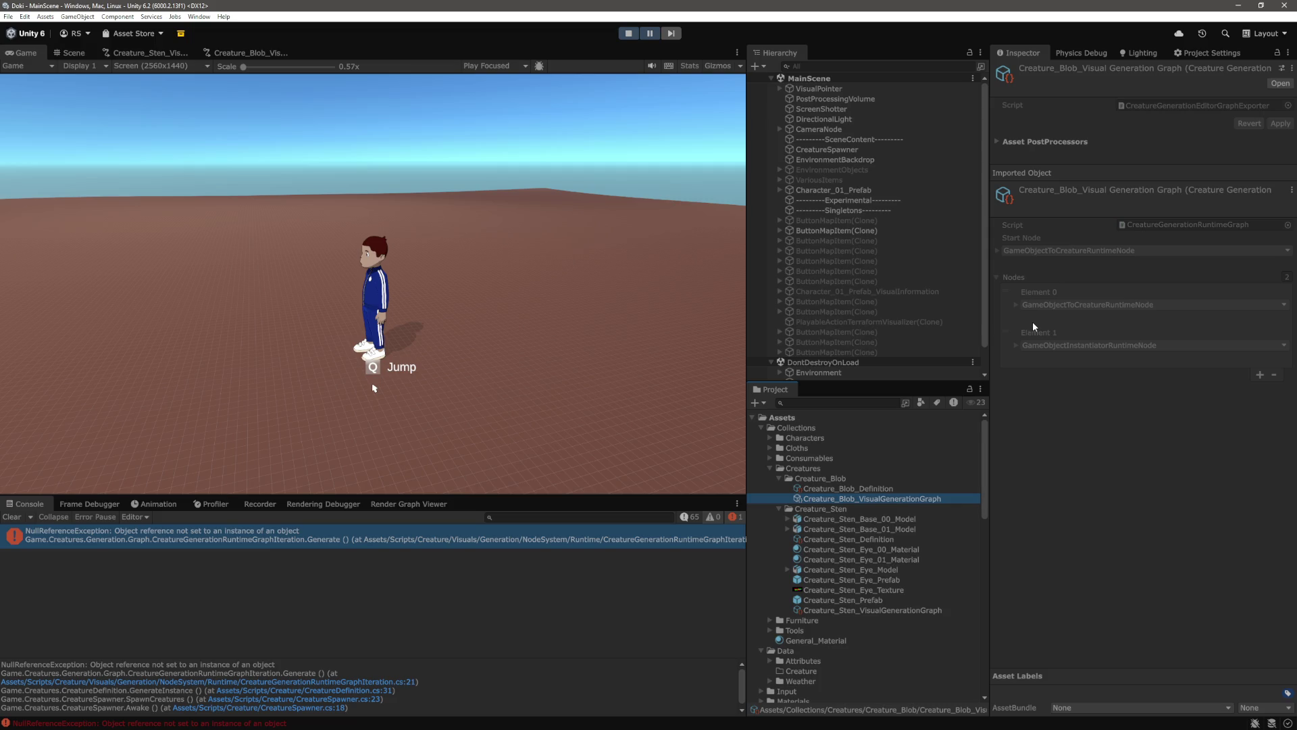
pyautogui.click(1016, 341)
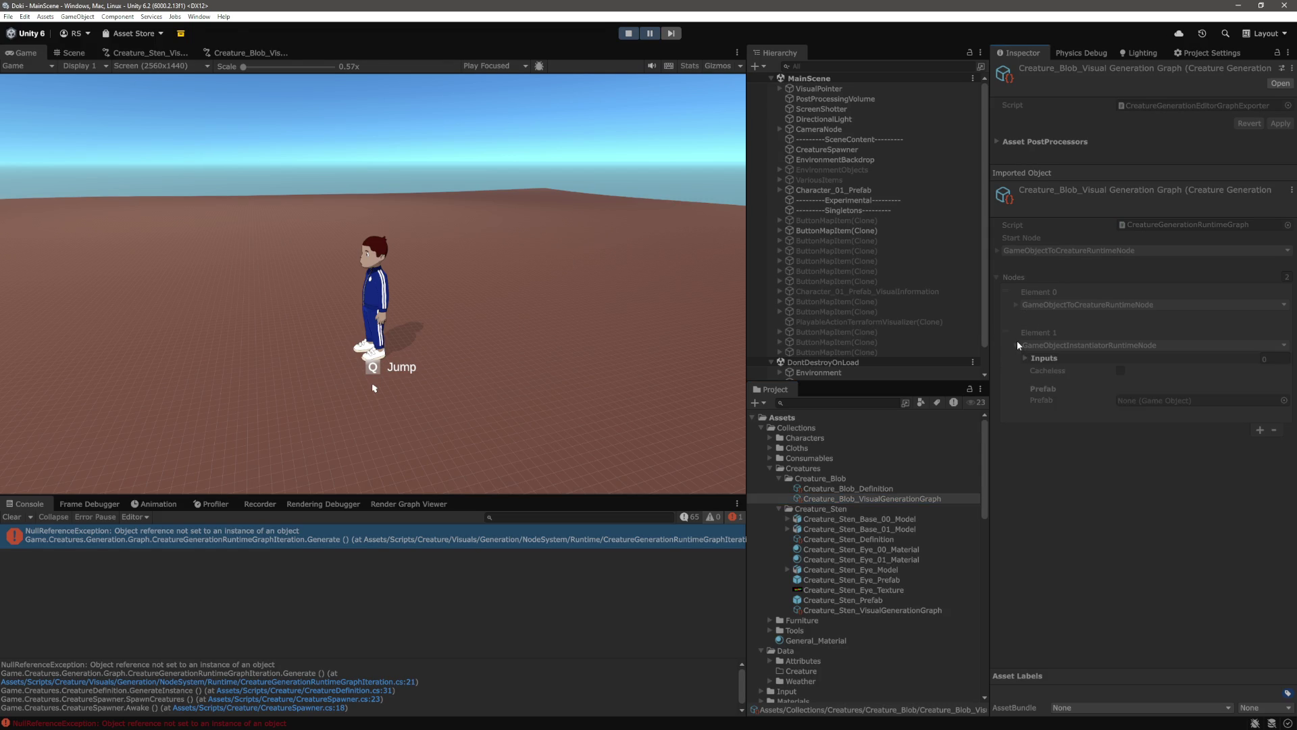
pyautogui.scroll(-2, 890, 269)
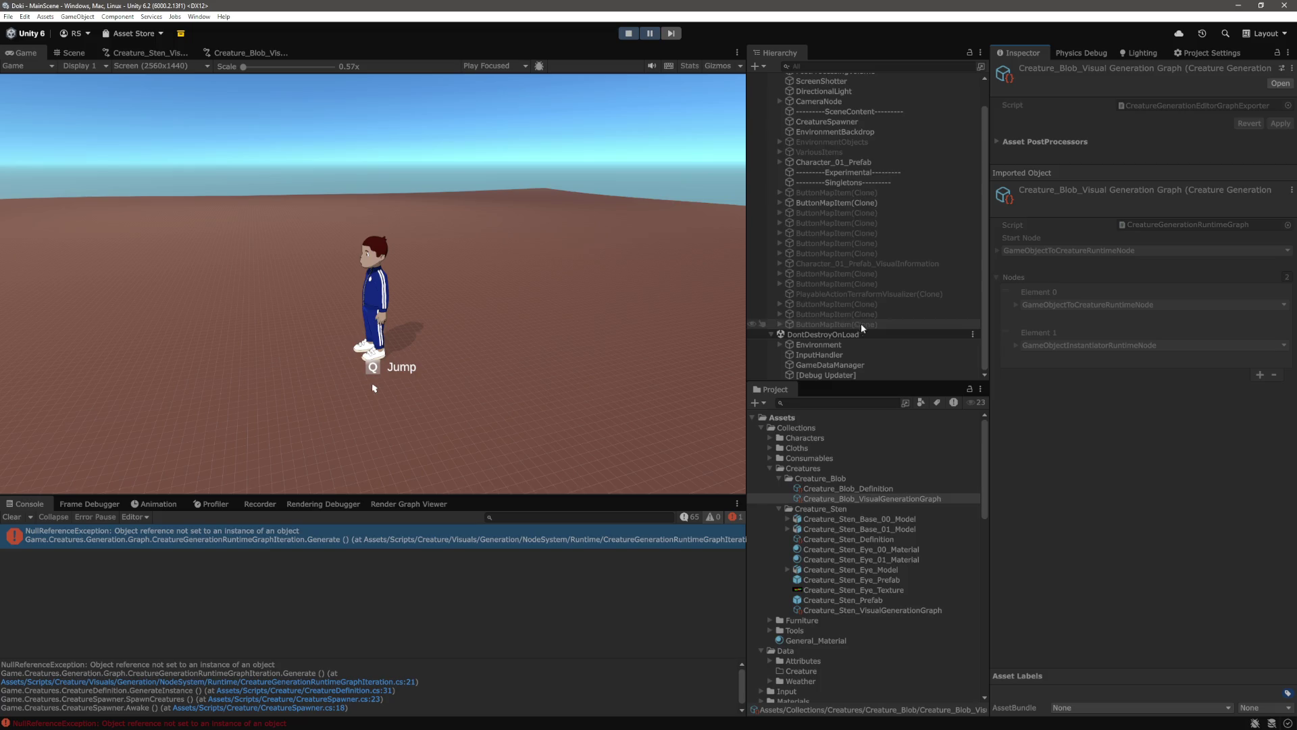
pyautogui.scroll(2, 870, 352)
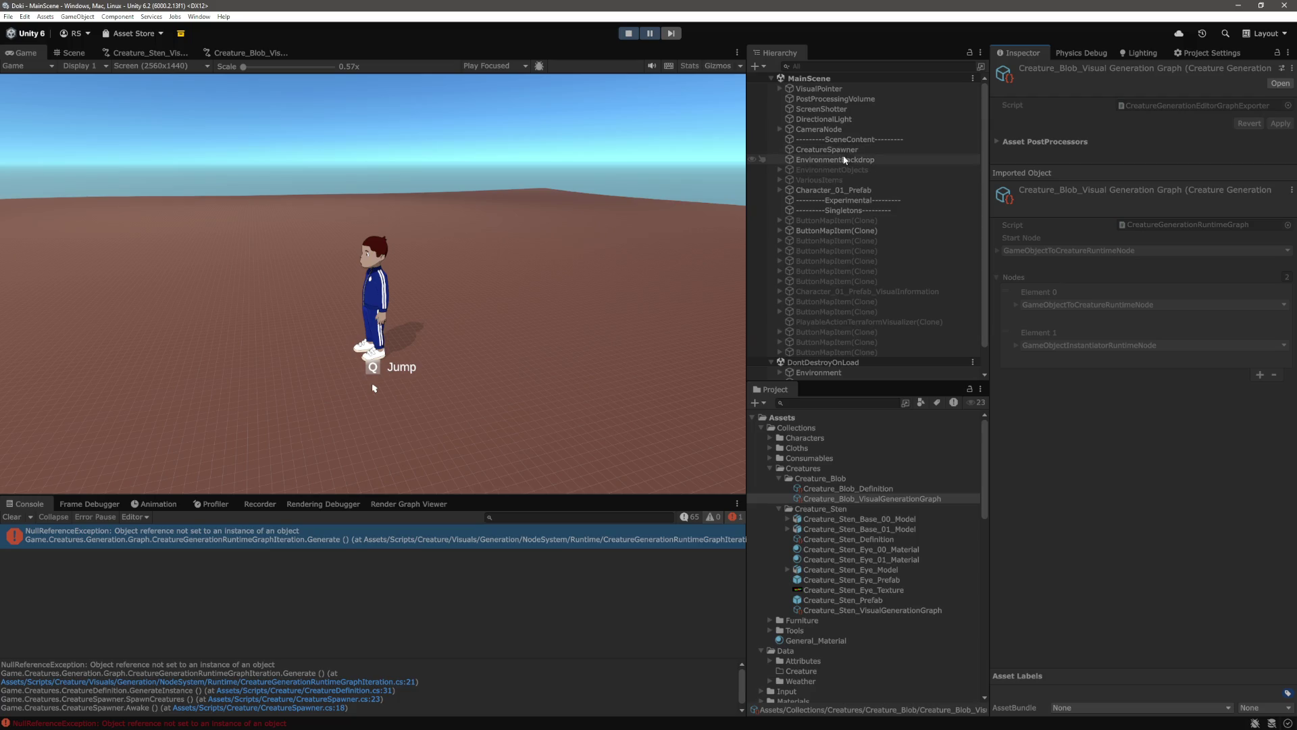
pyautogui.scroll(-2, 844, 169)
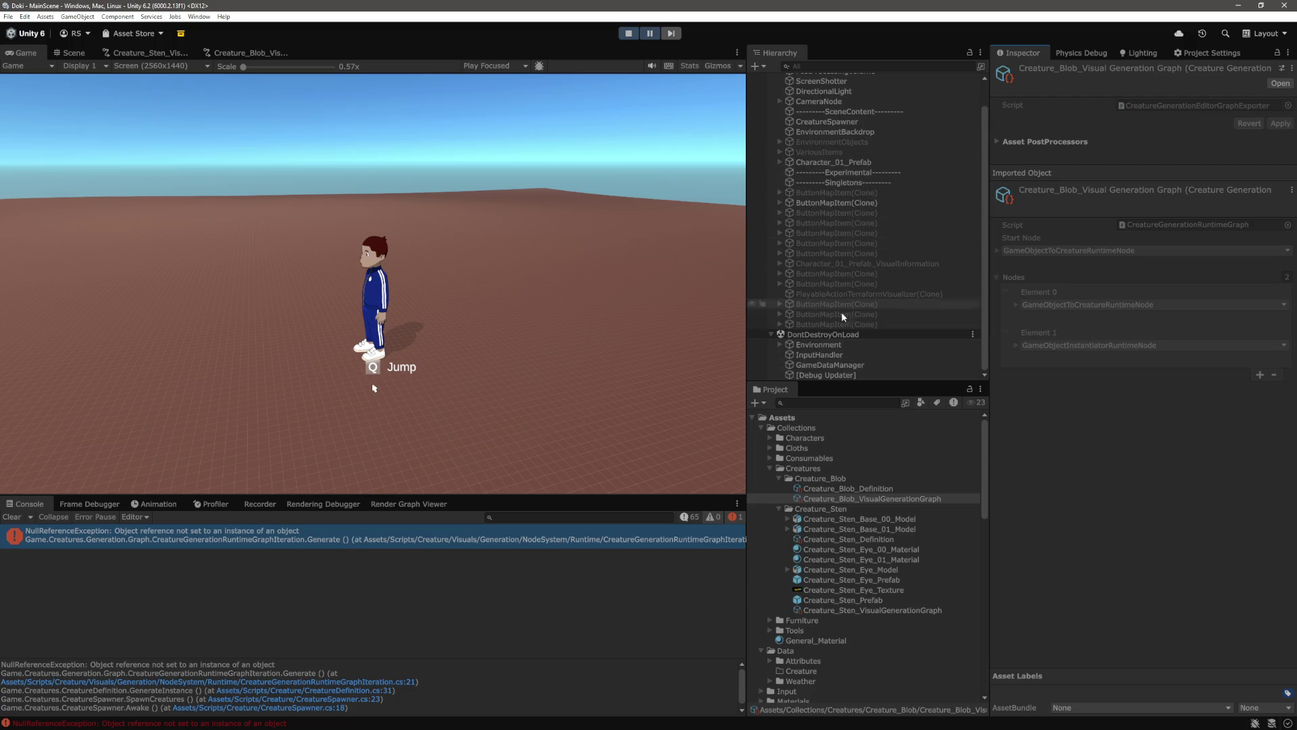
# Ping the null-reference error's source and open its script line in code
pyautogui.click(392, 545)
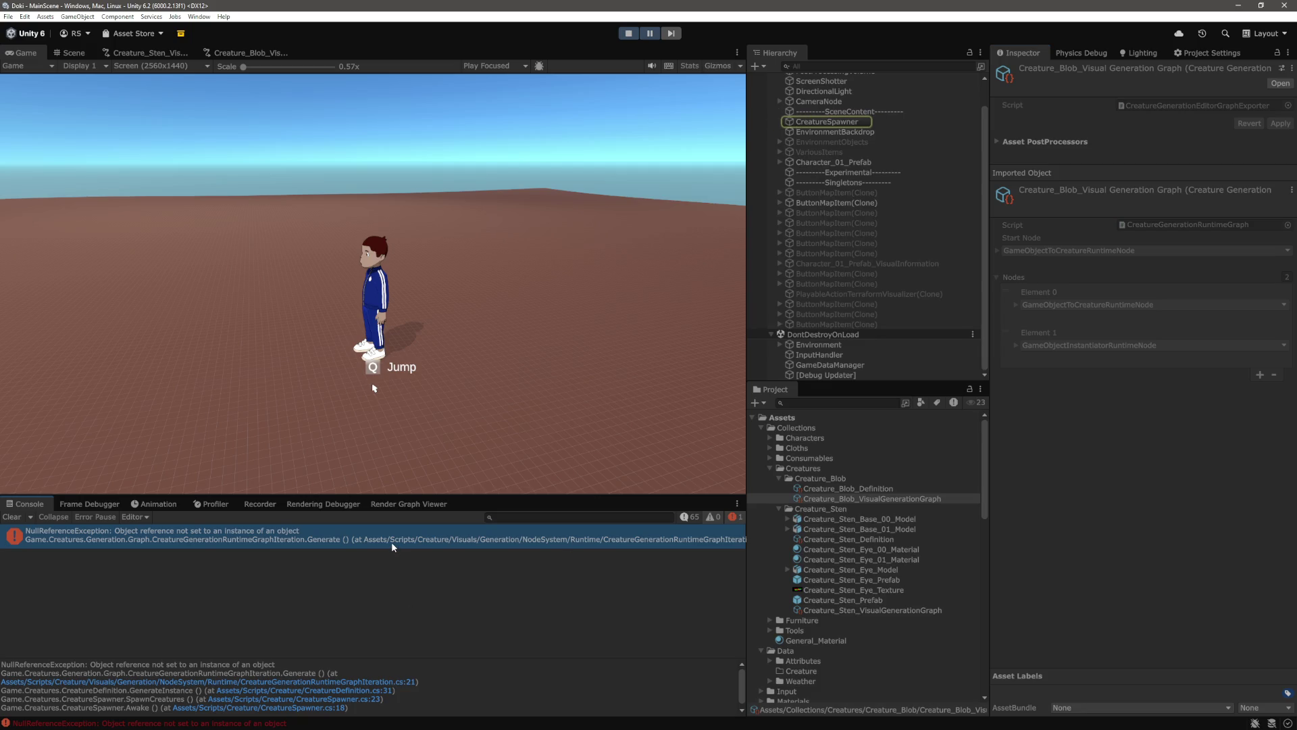
pyautogui.doubleClick(391, 542)
pyautogui.hotkey('alt', 'Tab')
# Show info messages in the console and compare the Iterations: 2 log with the error's stack trace
pyautogui.click(692, 517)
pyautogui.scroll(-3, 374, 593)
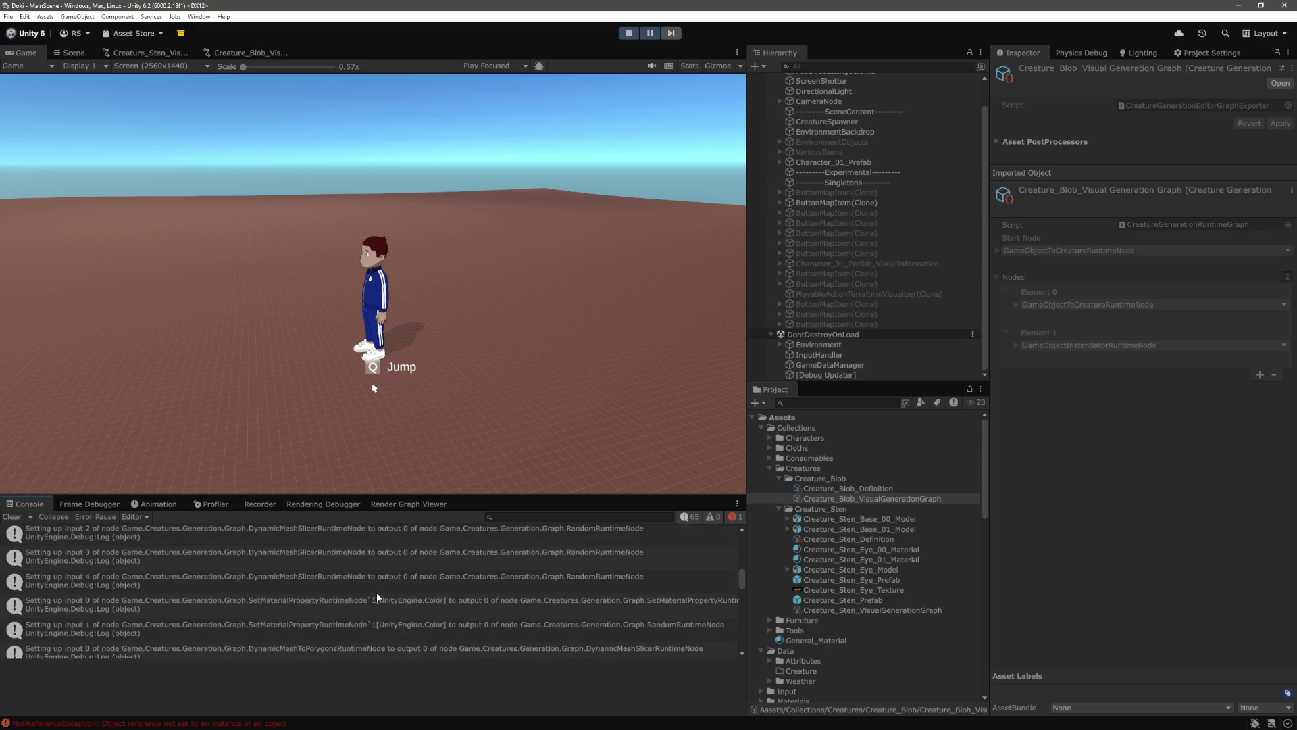
pyautogui.scroll(5, 376, 593)
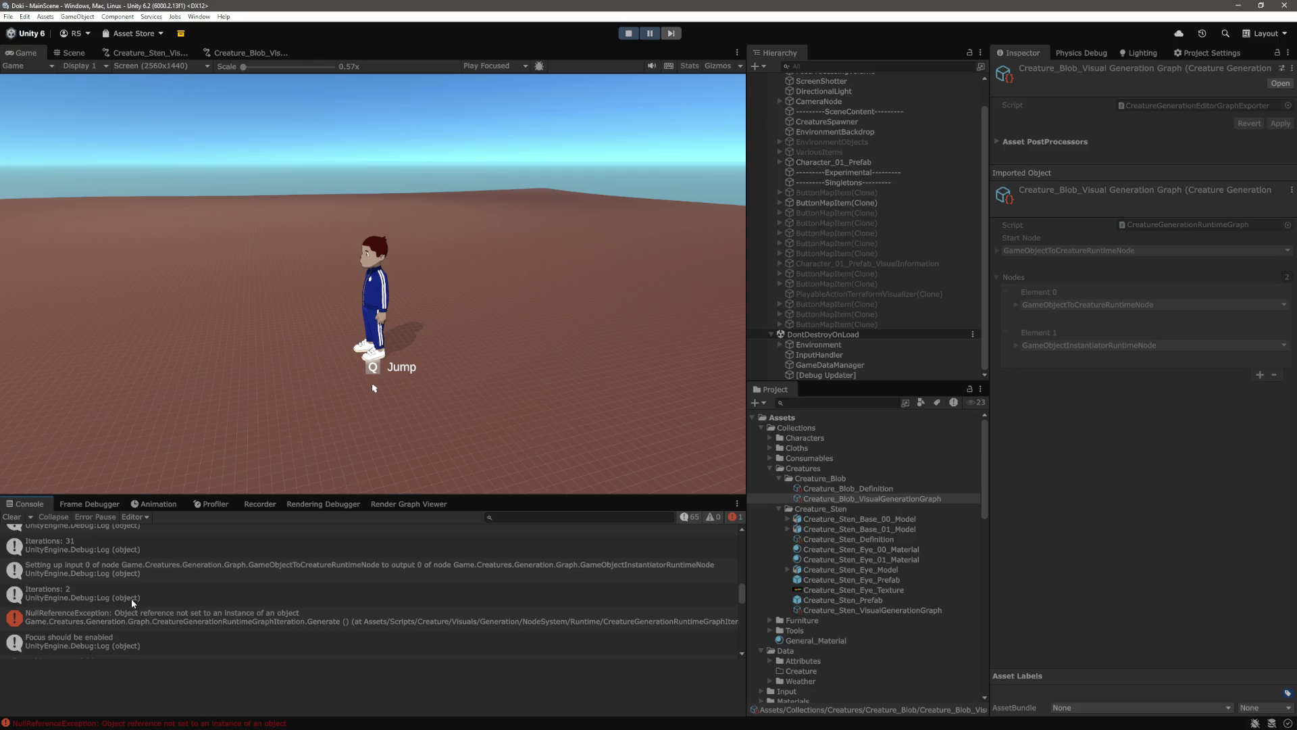
pyautogui.click(131, 597)
pyautogui.click(191, 620)
pyautogui.scroll(-2, 182, 605)
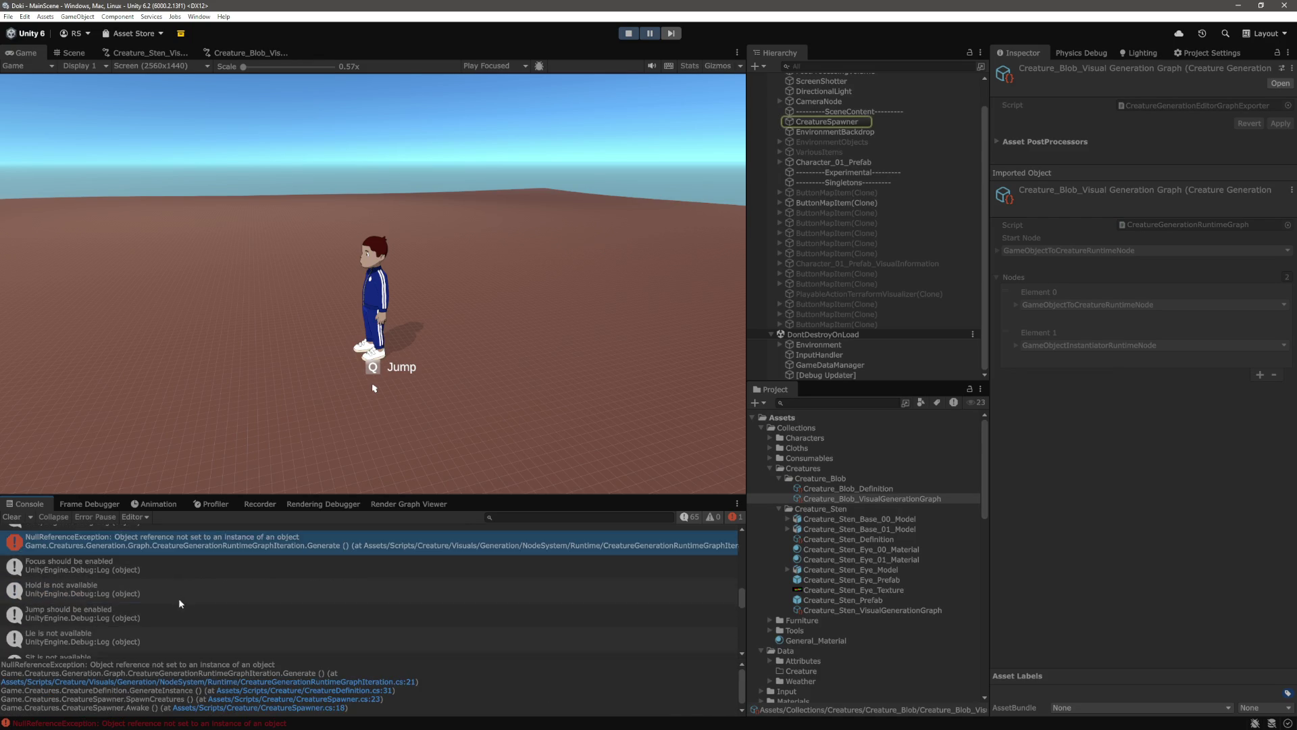
pyautogui.scroll(3, 179, 598)
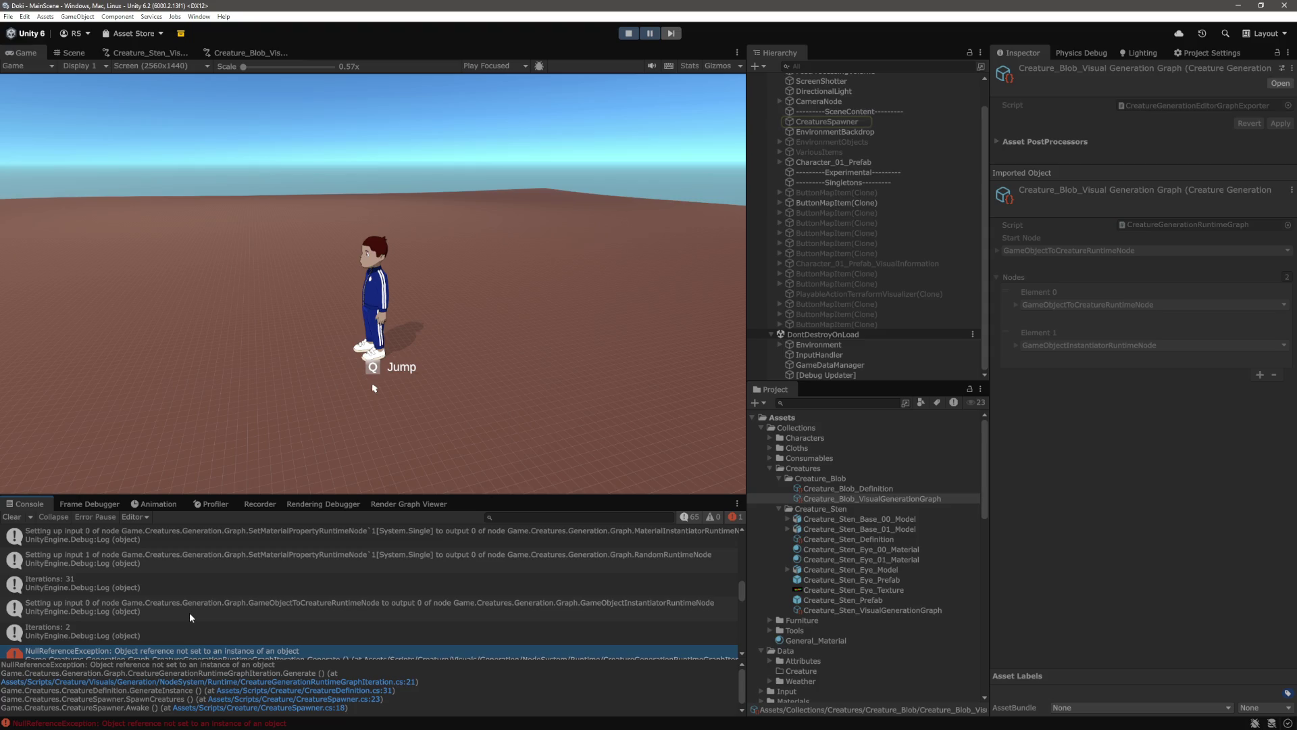
pyautogui.scroll(-2, 190, 612)
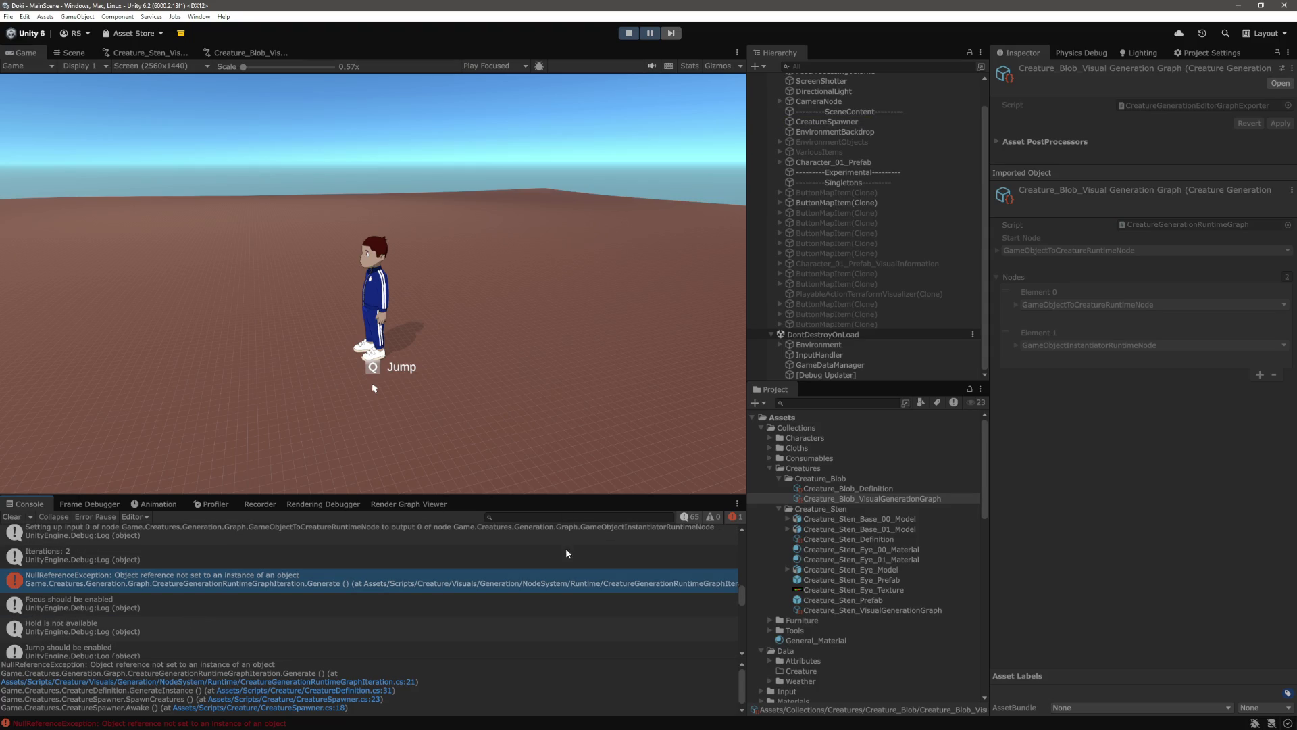
# Highlight visualGenerationGraph's uses in CreatureDefinition.cs, then return to Unity and stop the game
pyautogui.doubleClick(151, 588)
pyautogui.click(460, 379)
pyautogui.hotkey('ctrl', 'Tab')
pyautogui.hotkey('ctrl', 'Tab')
pyautogui.hotkey('ctrl', 'Tab')
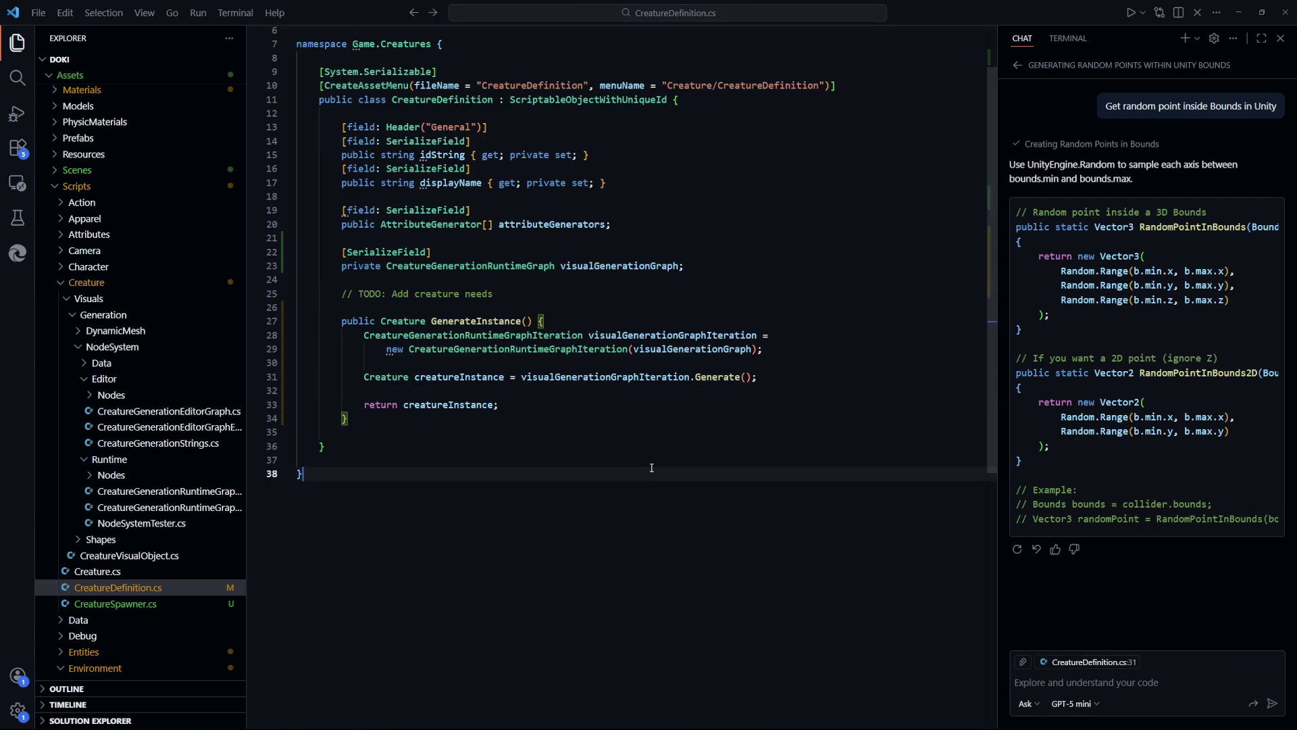
pyautogui.doubleClick(690, 349)
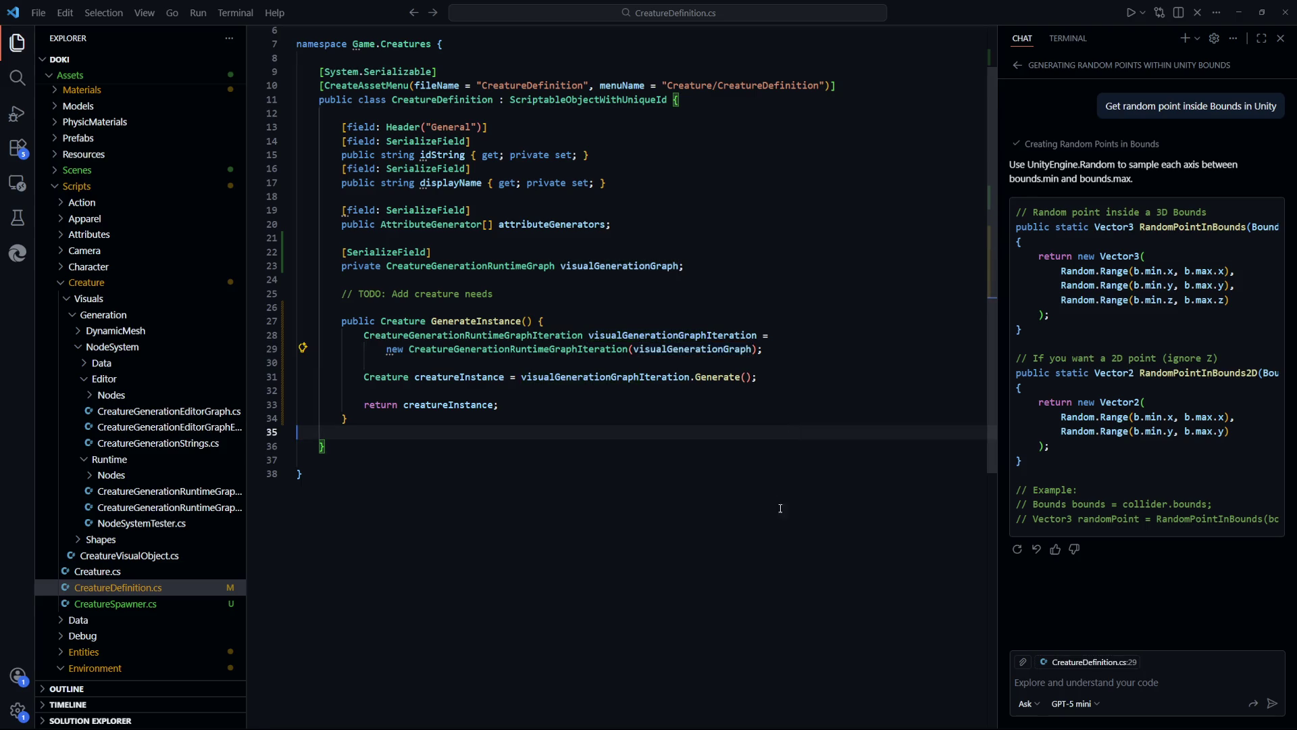
pyautogui.hotkey('alt', 'Tab')
pyautogui.hotkey('ctrl', 'p')
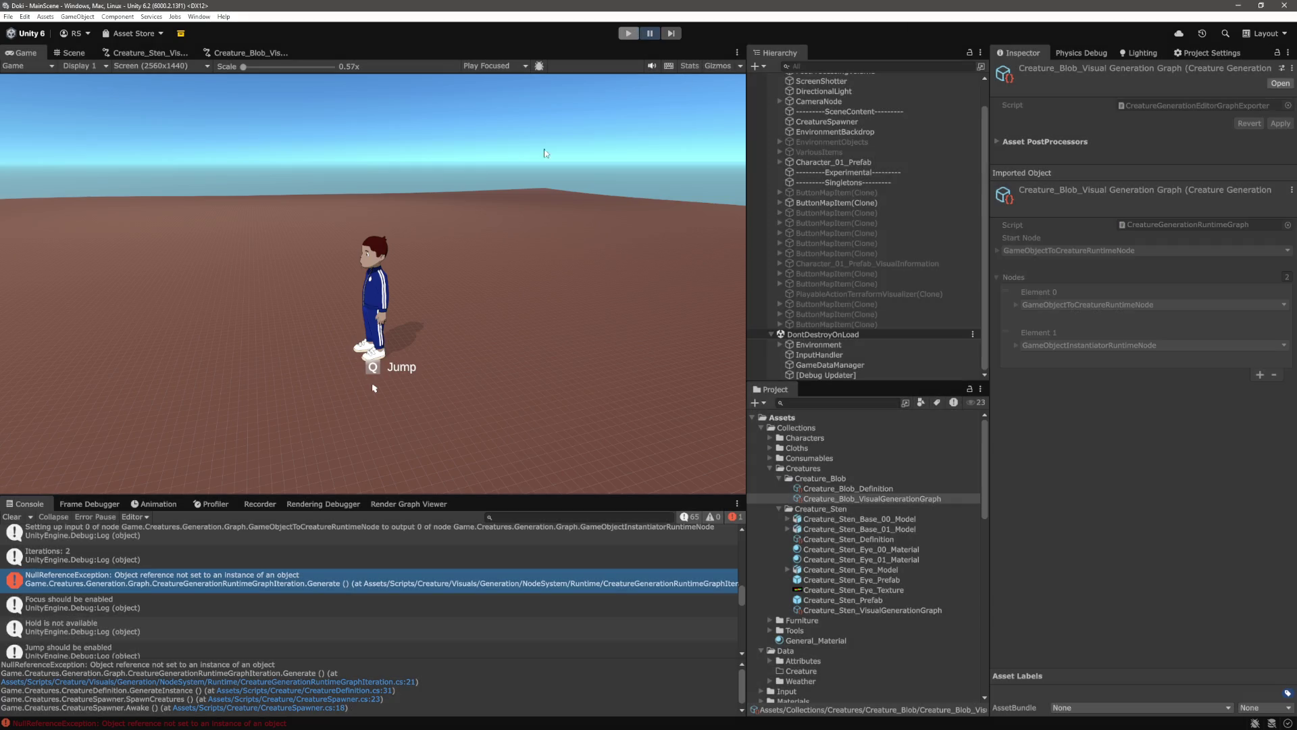
# Select Creature_Blob_Definition and toggle its Attribute Generators list, leaving it without new elements
pyautogui.click(891, 491)
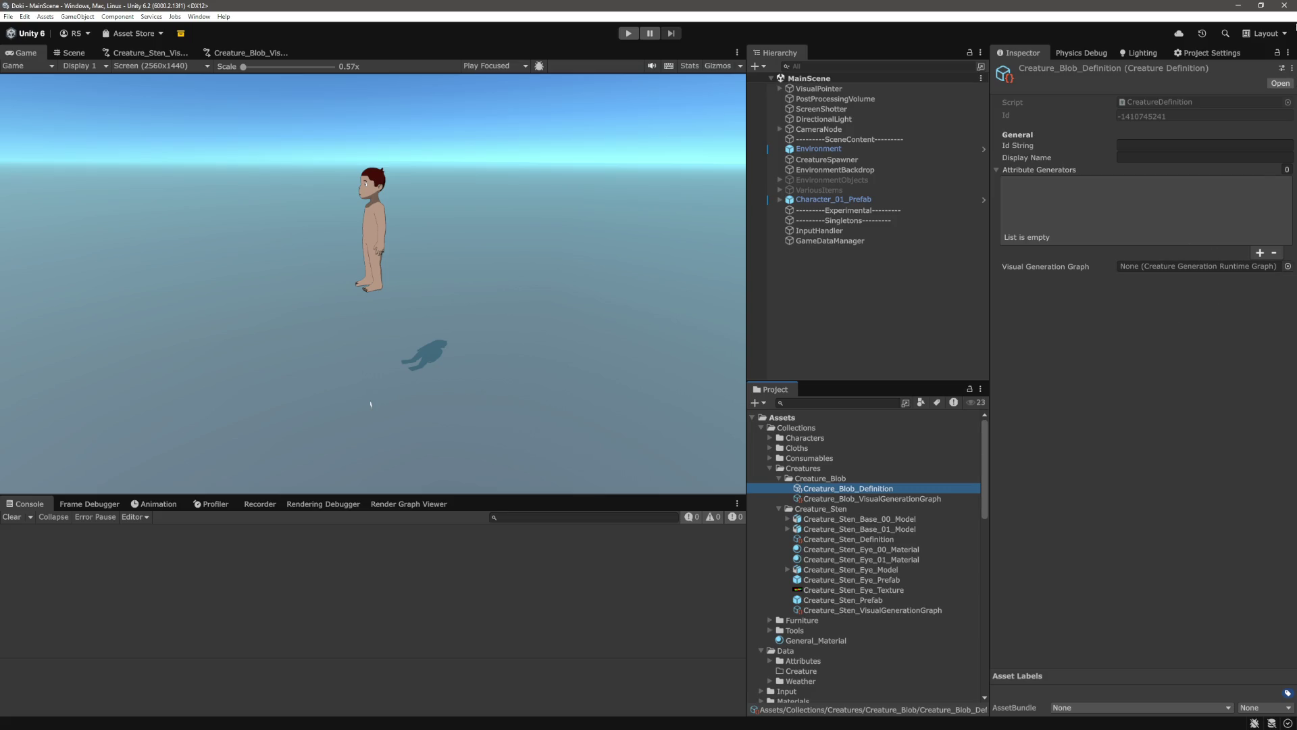
pyautogui.click(1288, 53)
pyautogui.click(1261, 76)
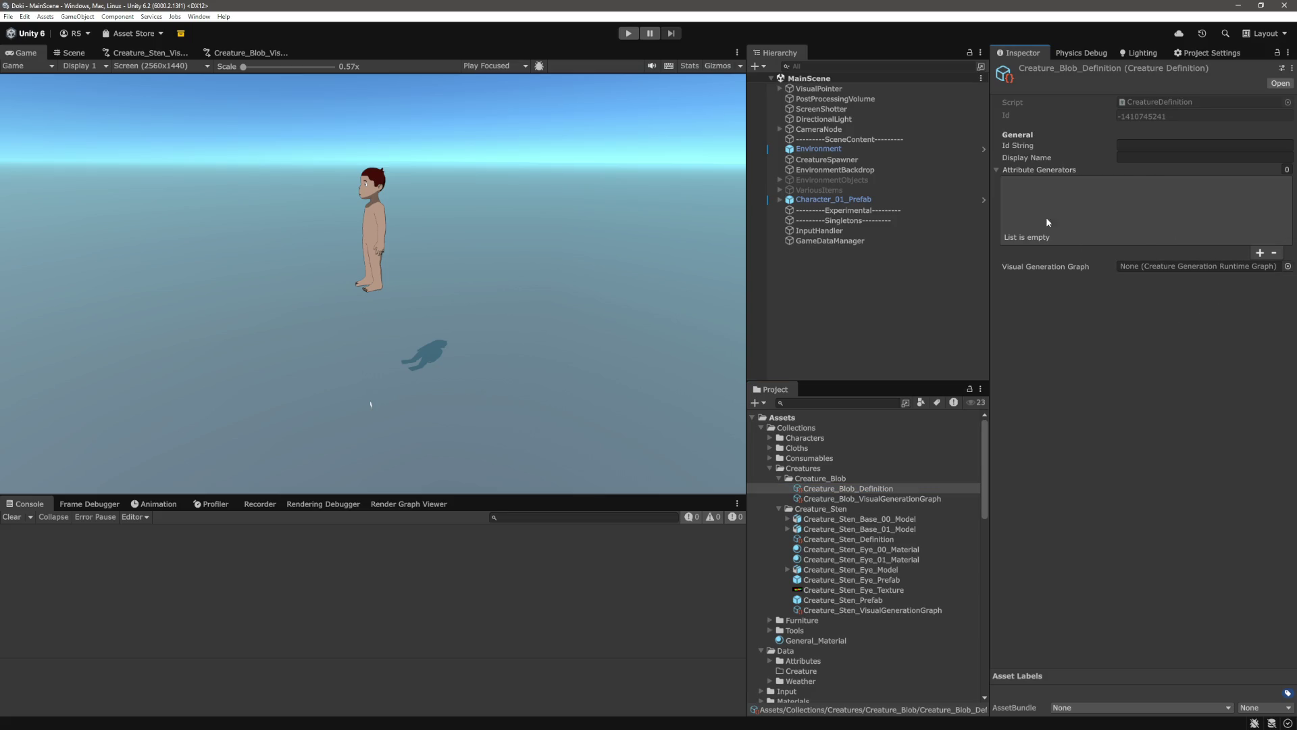
pyautogui.click(1002, 171)
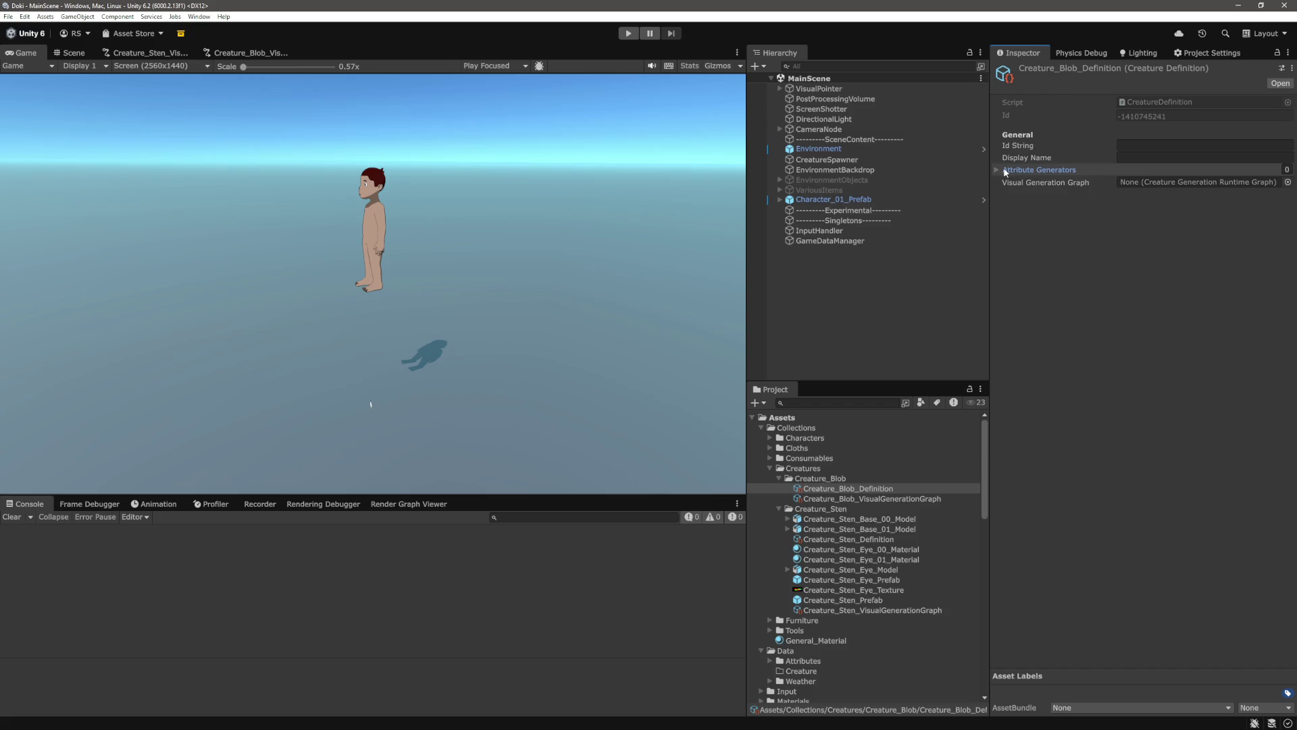
pyautogui.click(1002, 171)
pyautogui.click(1259, 253)
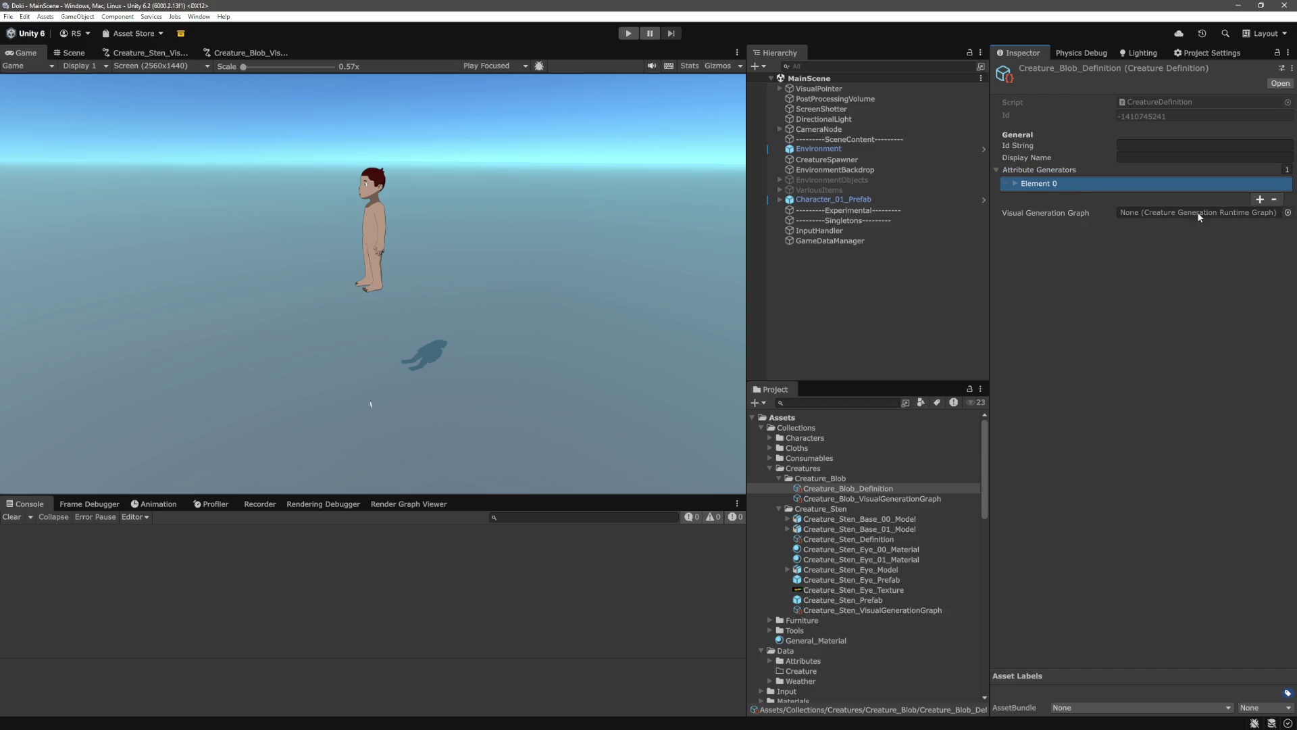
pyautogui.click(1274, 200)
pyautogui.click(1006, 171)
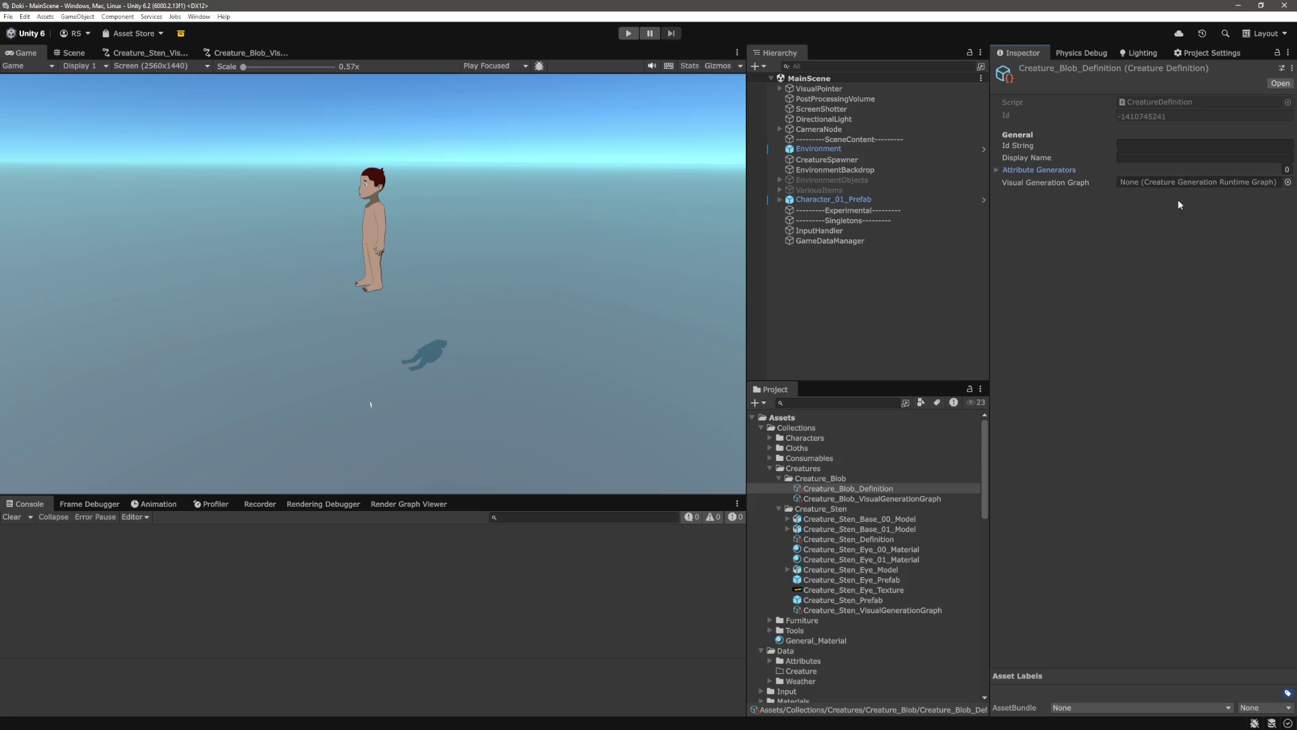
# Assign Creature_Blob_VisualGenerationGraph as Visual Generation Graph, checking Creature_Sten_Definition for reference
pyautogui.moveTo(902, 500)
pyautogui.mouseDown()
pyautogui.moveTo(939, 498)
pyautogui.moveTo(1167, 182)
pyautogui.mouseUp()
pyautogui.click(1166, 144)
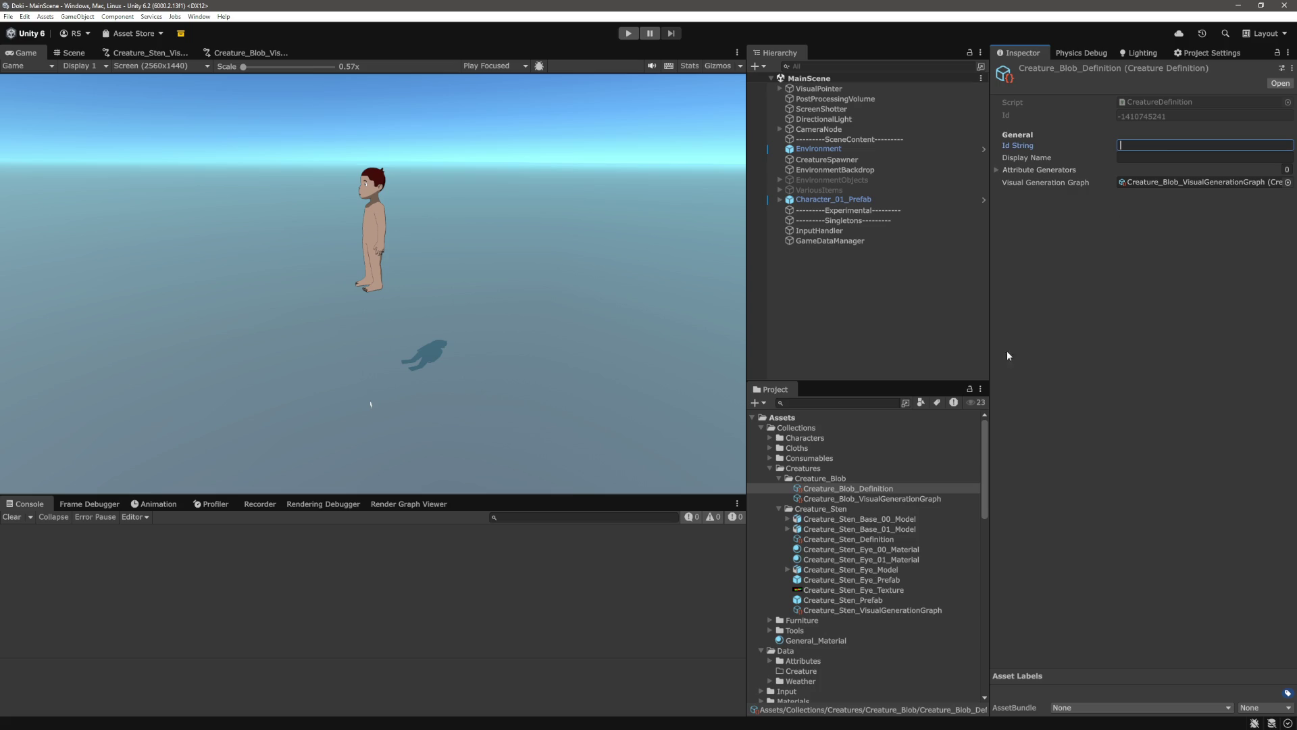
pyautogui.click(869, 601)
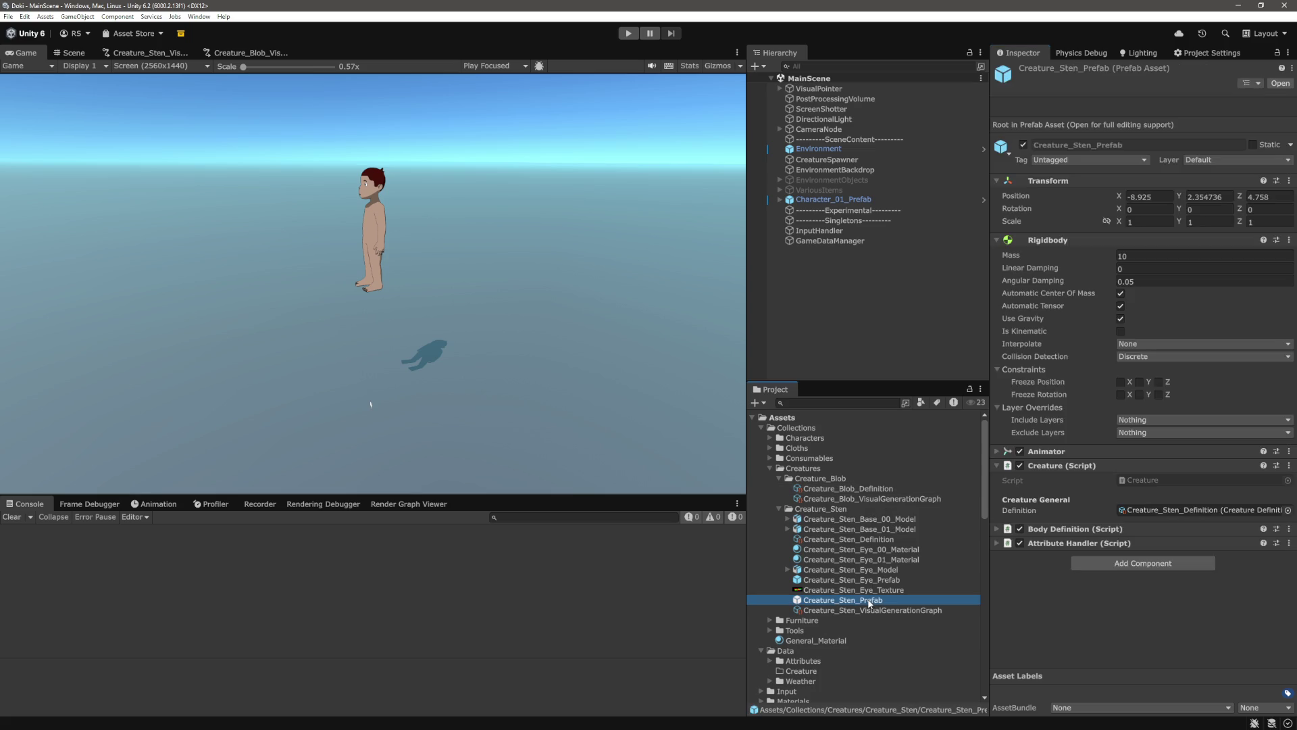
pyautogui.click(875, 541)
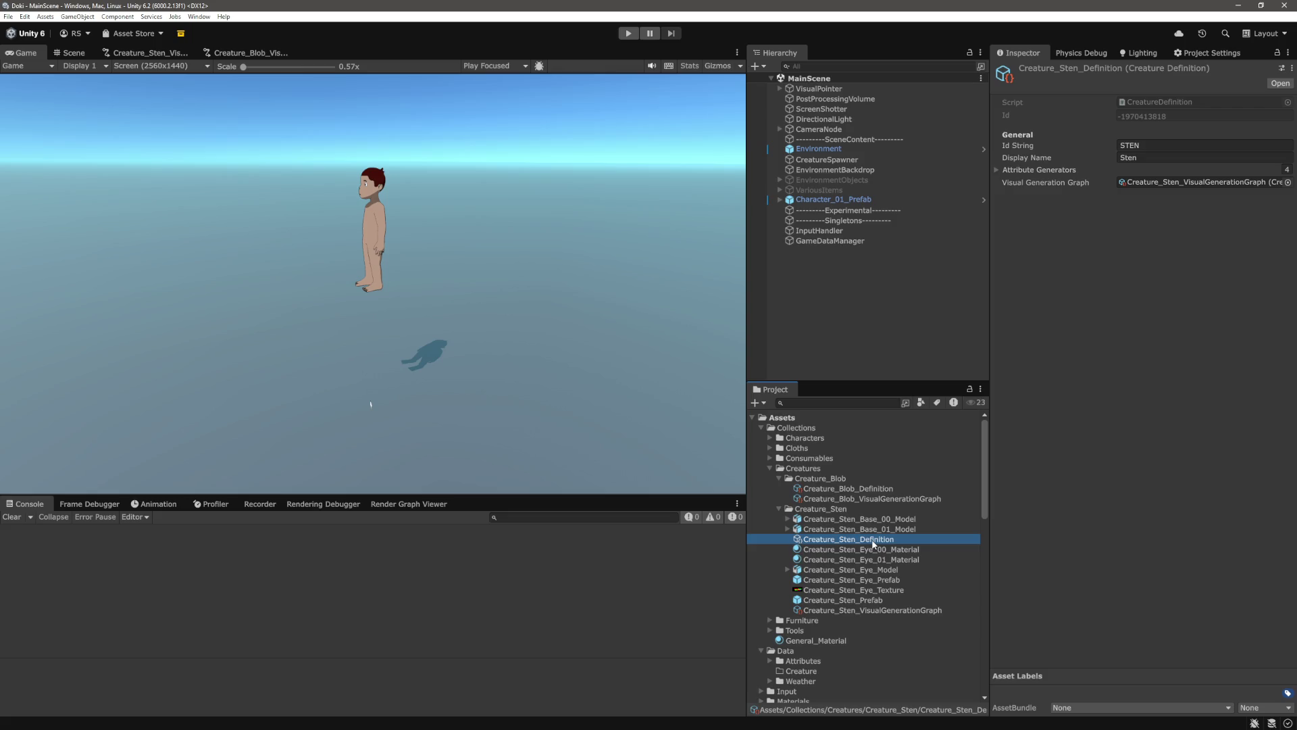
pyautogui.click(865, 489)
# Set the Blob definition's Id String to BLOB and Display Name to Blob
pyautogui.click(1166, 146)
pyautogui.write('b')
pyautogui.press('BackSpace')
pyautogui.write('BLOB')
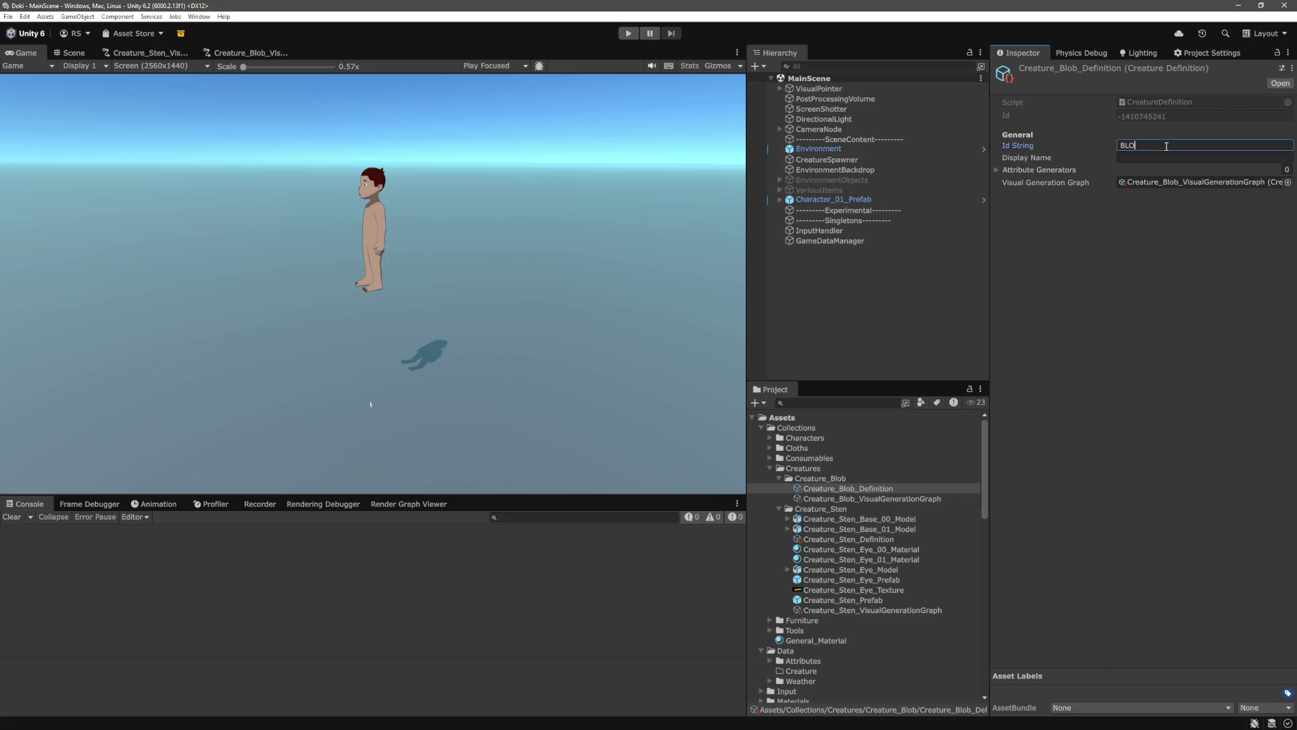
pyautogui.press('Tab')
pyautogui.write('Blob')
pyautogui.press('Return')
pyautogui.click(1039, 170)
pyautogui.click(1044, 169)
# Play the scene and select the spawned New Game Object to check its Creature Definition field
pyautogui.click(897, 298)
pyautogui.click(628, 34)
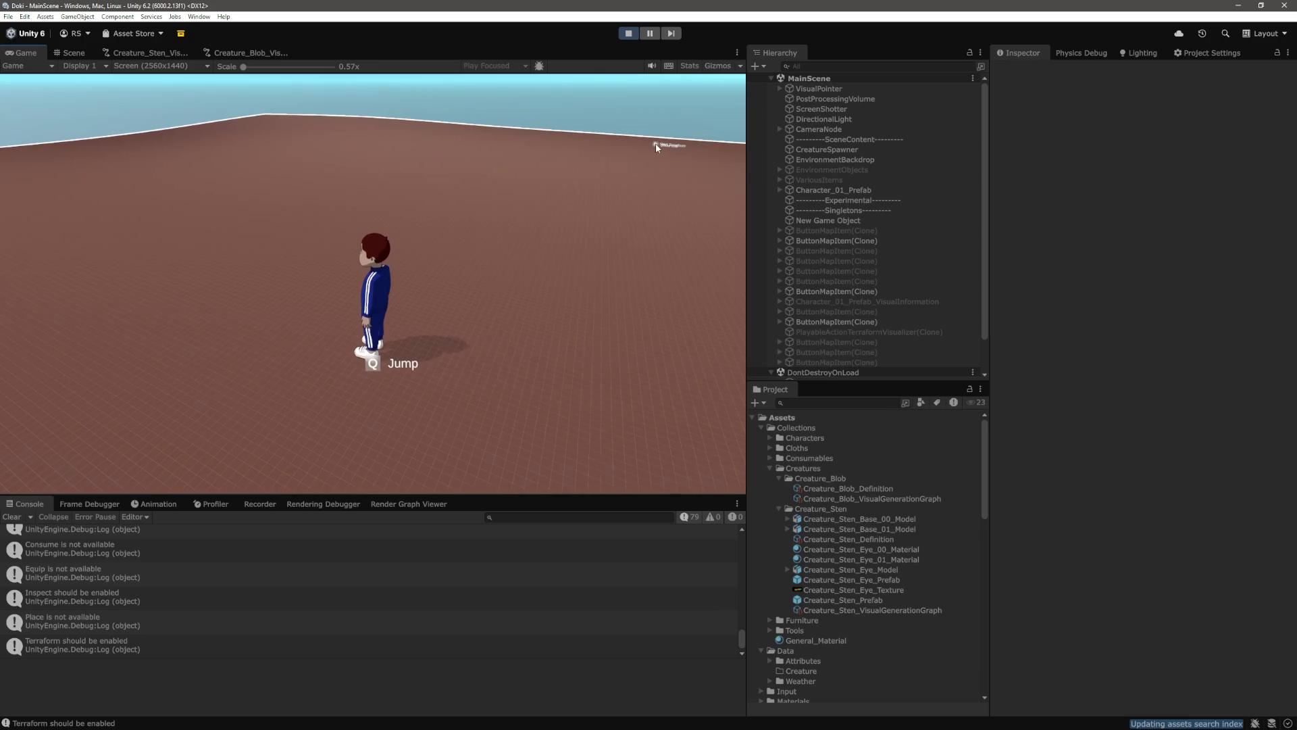
pyautogui.scroll(-3, 853, 262)
pyautogui.scroll(3, 840, 216)
pyautogui.click(837, 220)
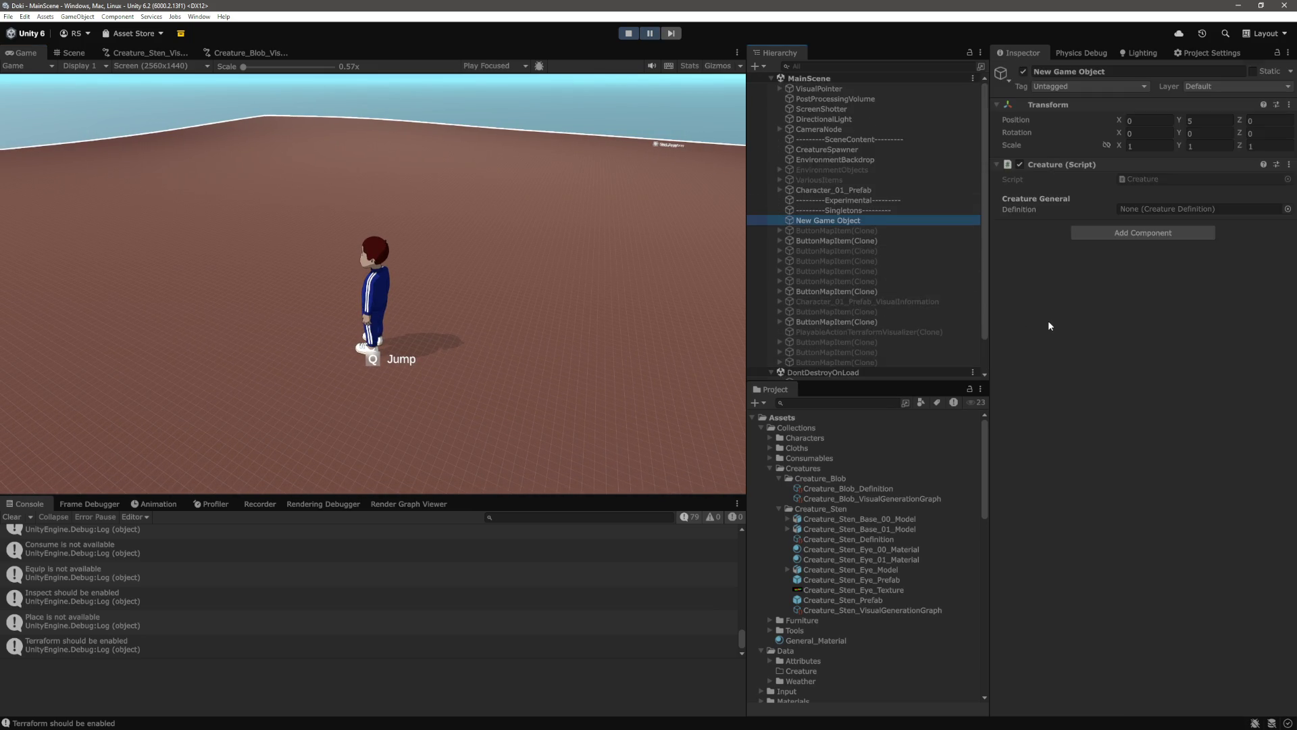
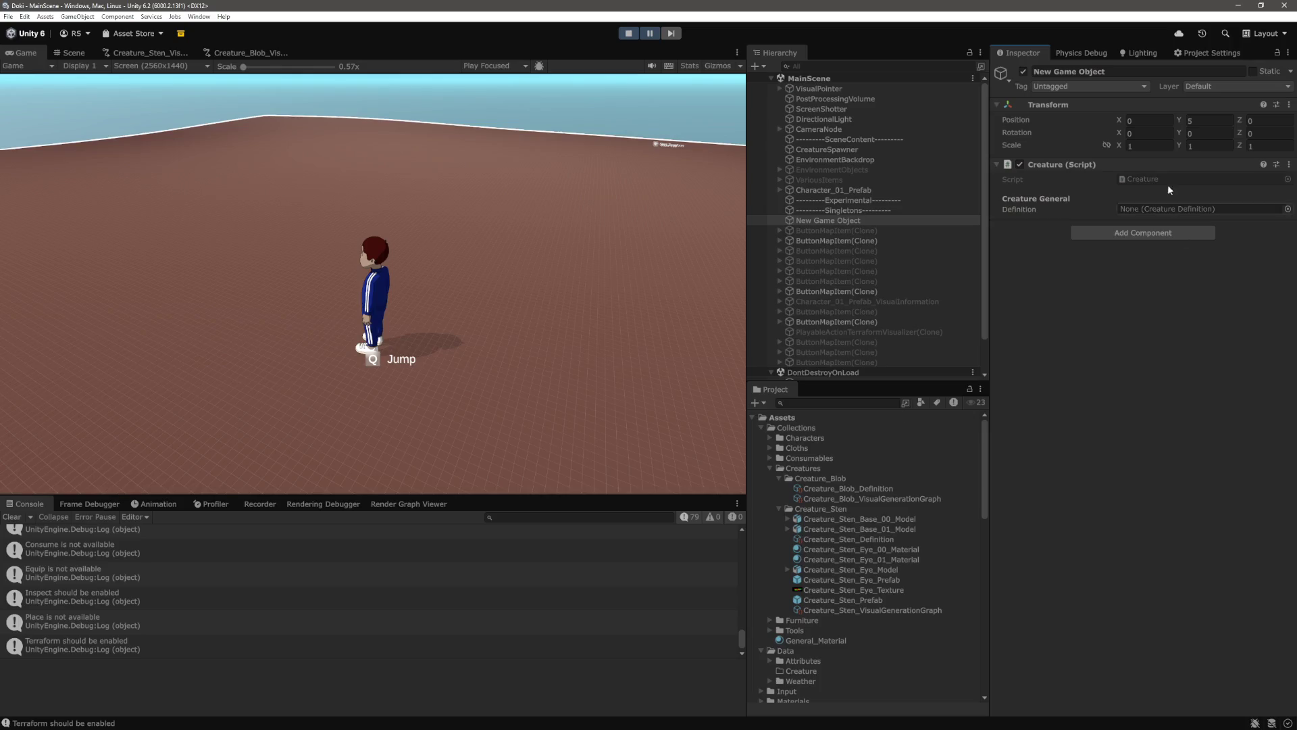
# Frame and orbit around the empty New Game Object in the Scene view, then bring up CreatureDefinition.cs
pyautogui.click(74, 52)
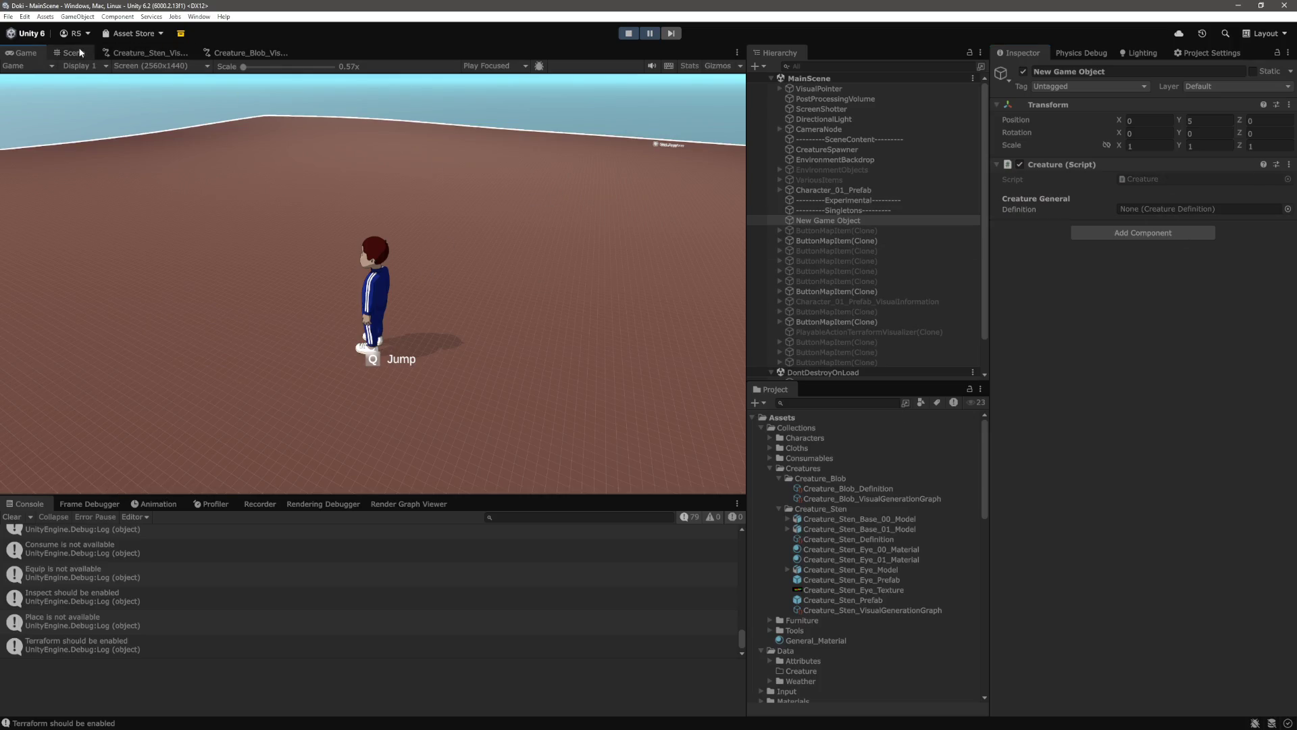
pyautogui.press('f')
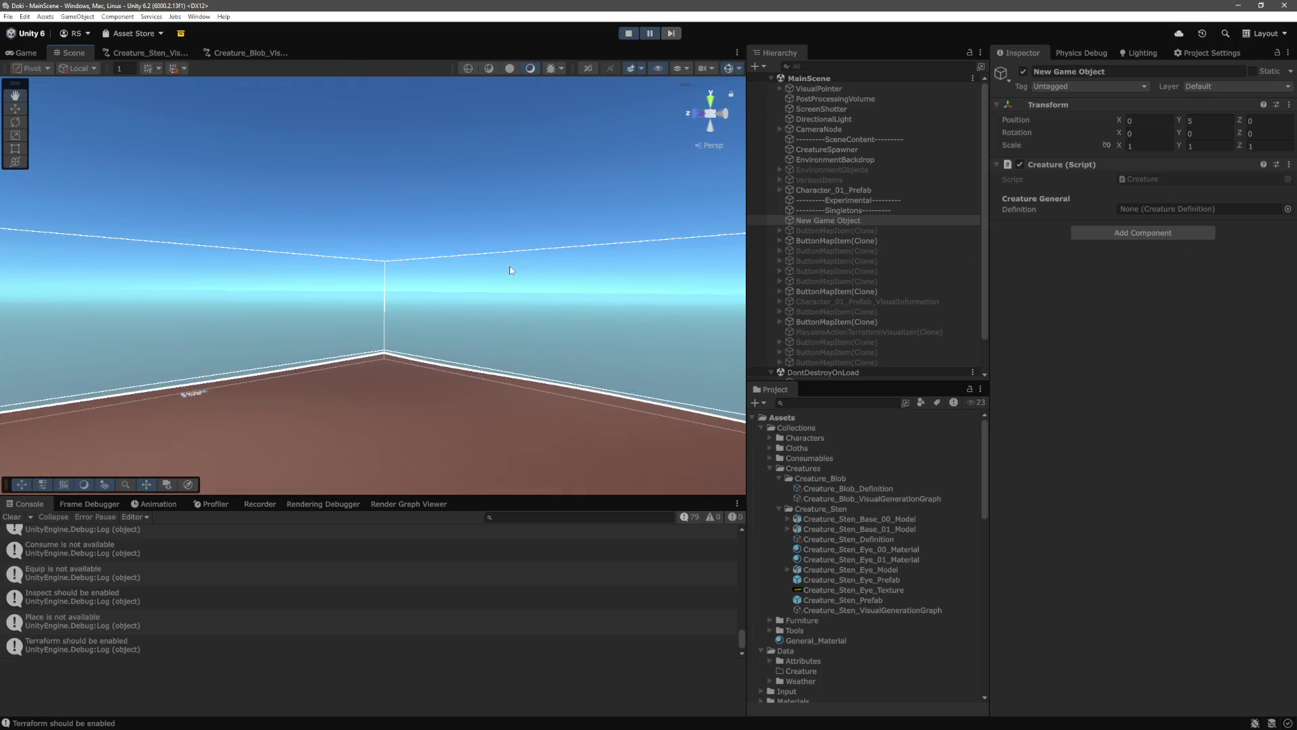
pyautogui.click(854, 220)
pyautogui.moveTo(594, 378)
pyautogui.mouseDown()
pyautogui.moveTo(695, 385)
pyautogui.moveTo(733, 365)
pyautogui.mouseUp()
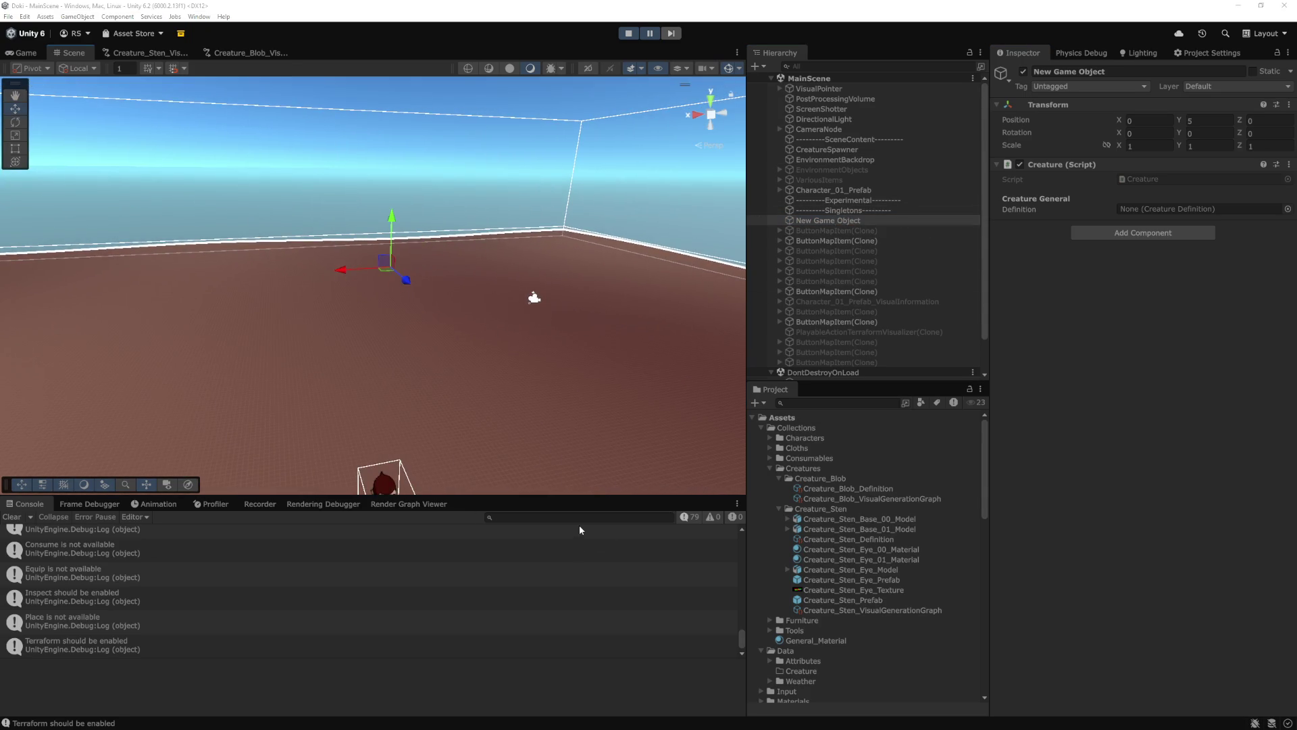
pyautogui.hotkey('alt', 'Tab')
pyautogui.click(618, 411)
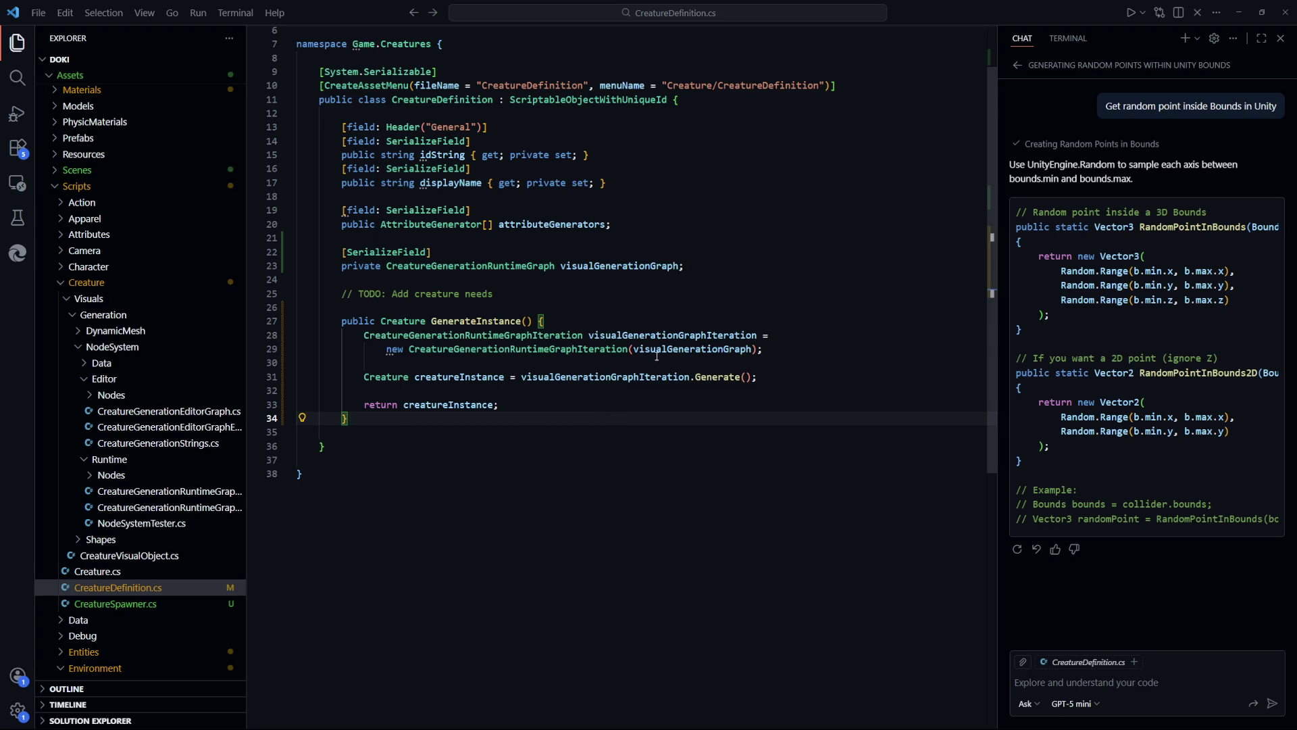
pyautogui.moveTo(757, 377); pyautogui.dragTo(539, 376)
pyautogui.click(540, 377)
pyautogui.hotkey('ctrl', 'End')
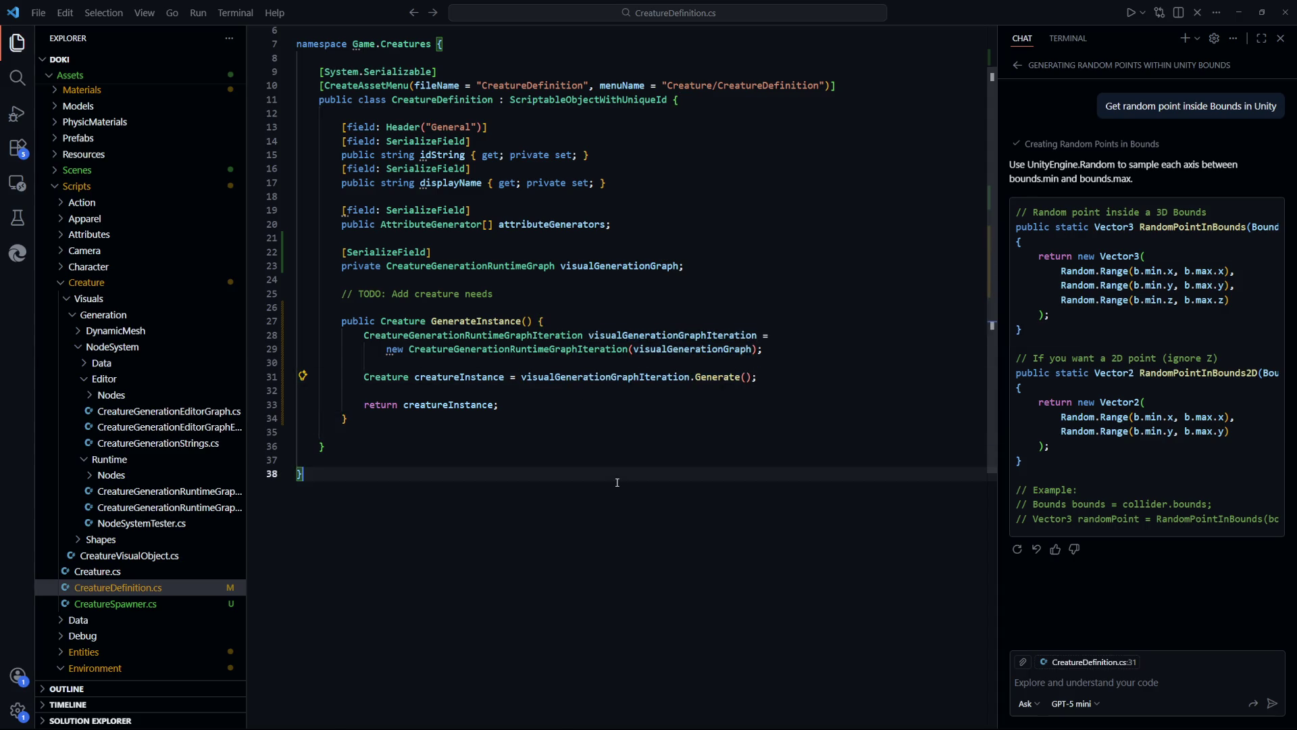
pyautogui.click(698, 377)
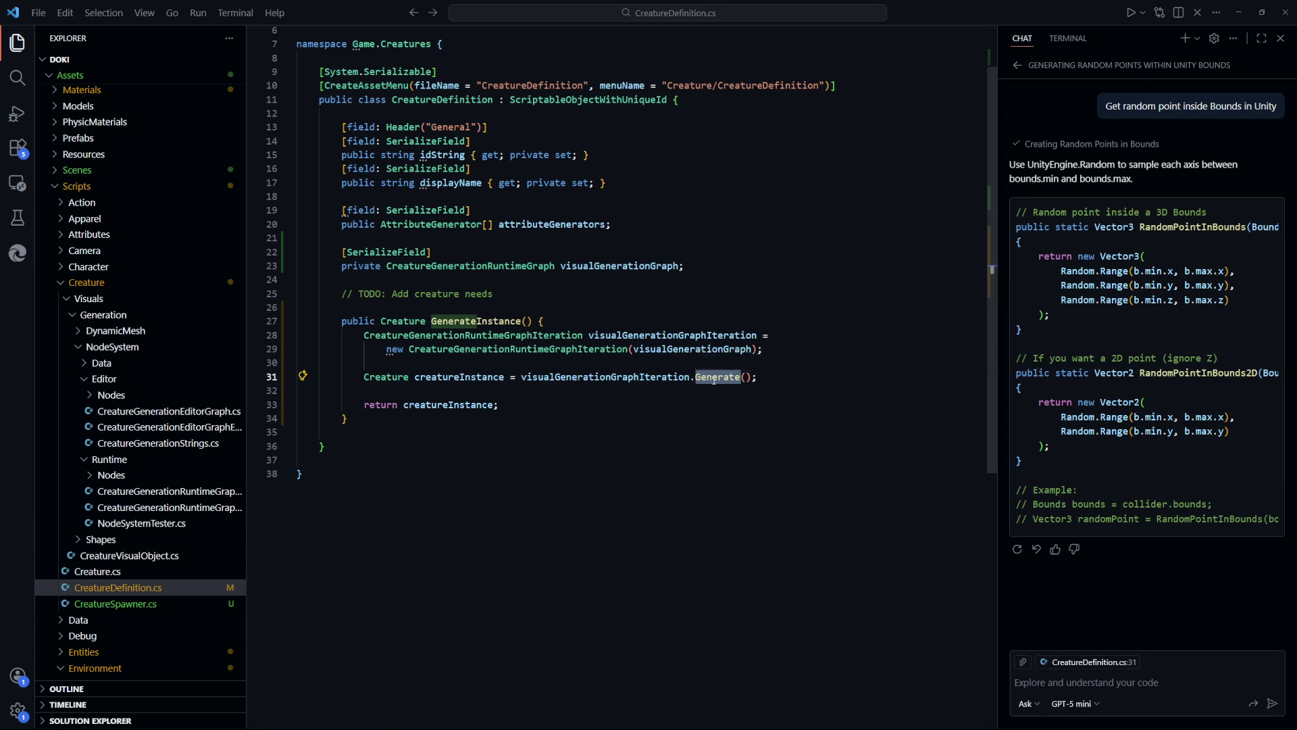
pyautogui.keyDown('ctrl'); pyautogui.click(698, 376); pyautogui.keyUp('ctrl')
pyautogui.click(555, 337)
pyautogui.moveTo(734, 310); pyautogui.dragTo(366, 301)
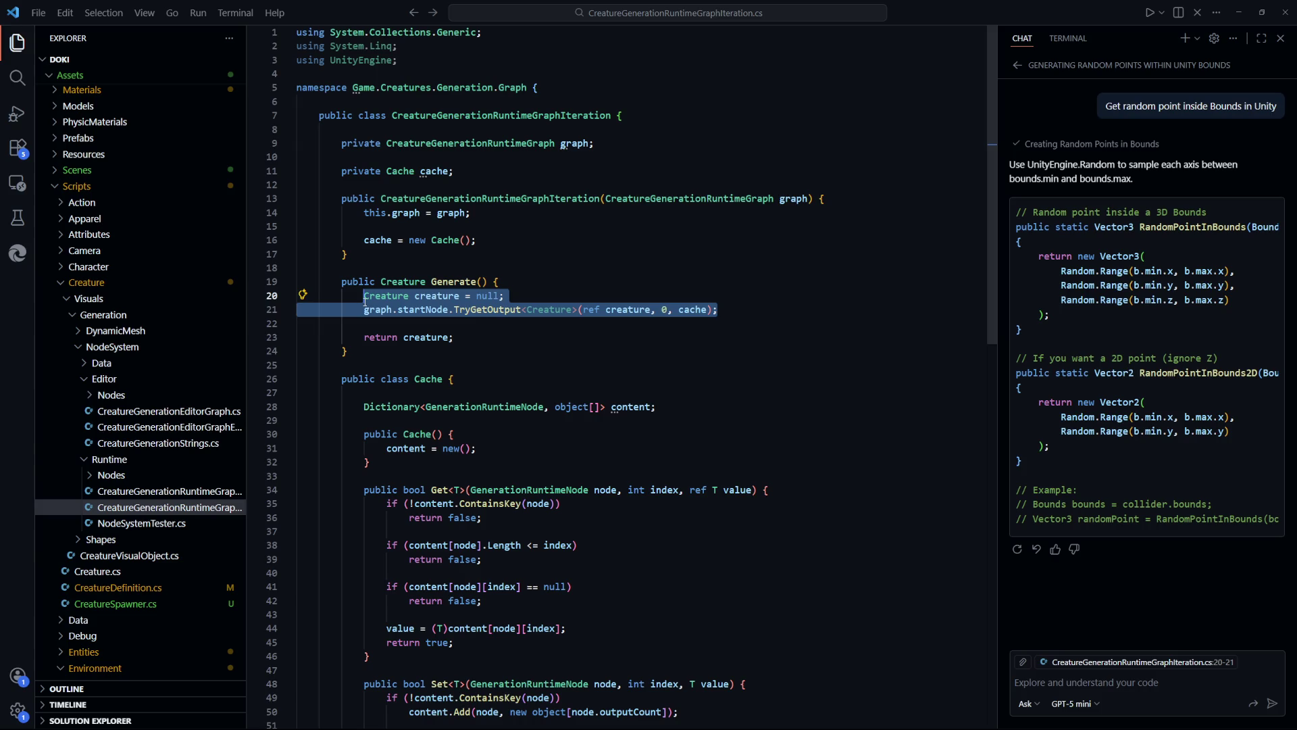
pyautogui.moveTo(365, 300); pyautogui.dragTo(366, 301)
pyautogui.click(713, 381)
pyautogui.hotkey('ctrl', 'Tab')
pyautogui.click(606, 432)
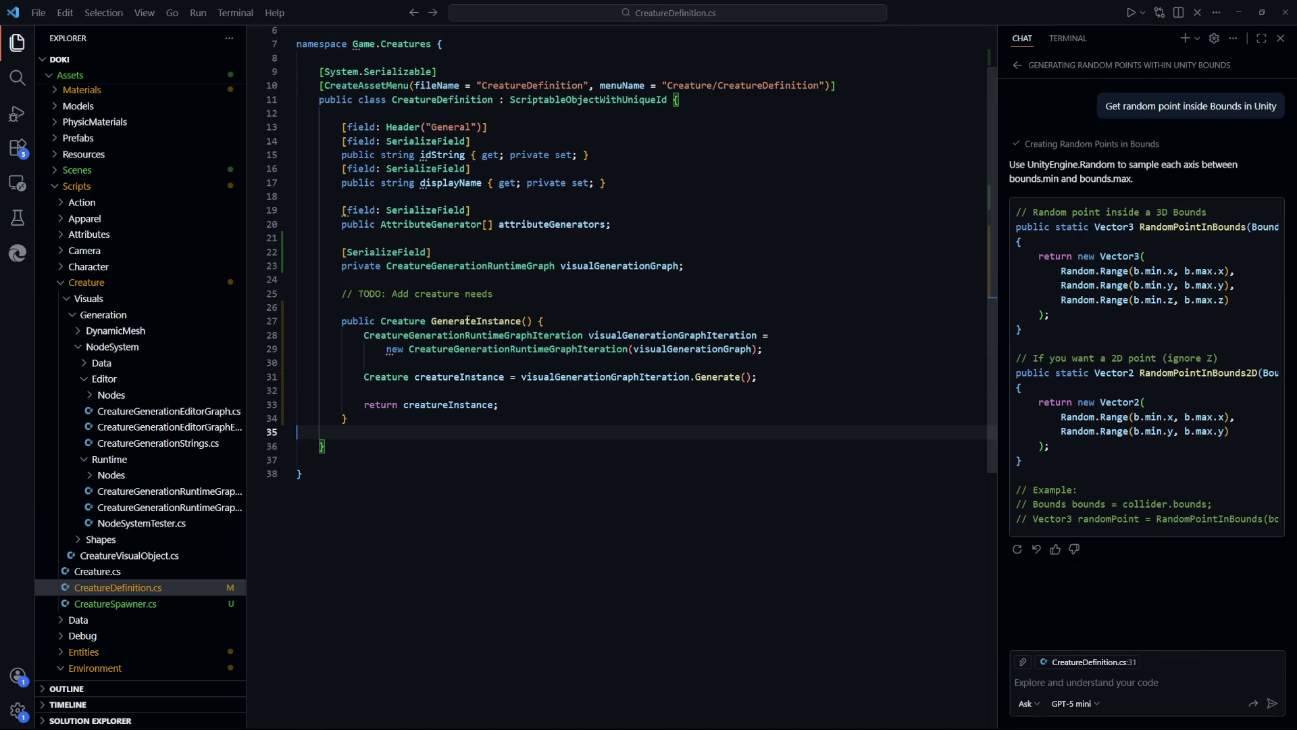
pyautogui.scroll(-1, 606, 435)
pyautogui.scroll(-1, 619, 421)
pyautogui.press('Up')
pyautogui.click(469, 334)
# After the Generate call, add creatureInstance.name = displayName + " Instance" and save
pyautogui.press('Return')
pyautogui.press('Return')
pyautogui.press('Up')
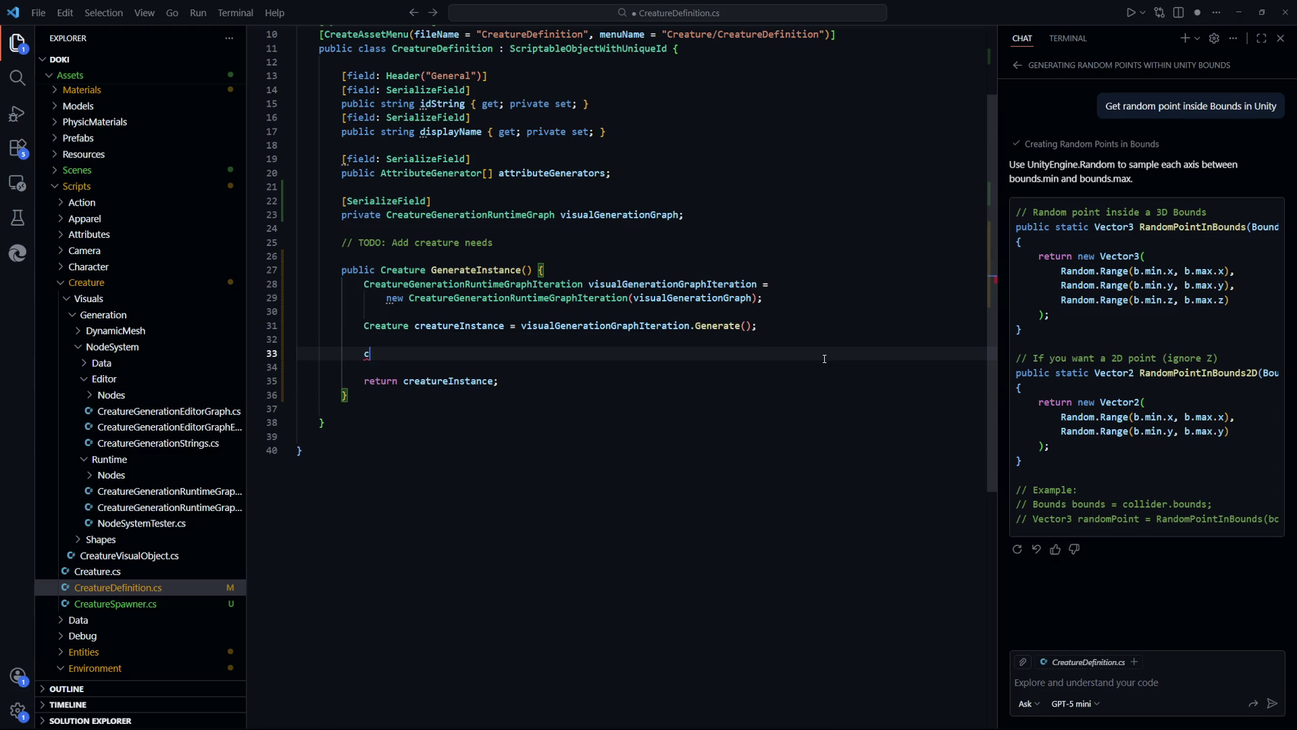
pyautogui.write('creatureInstance.name =')
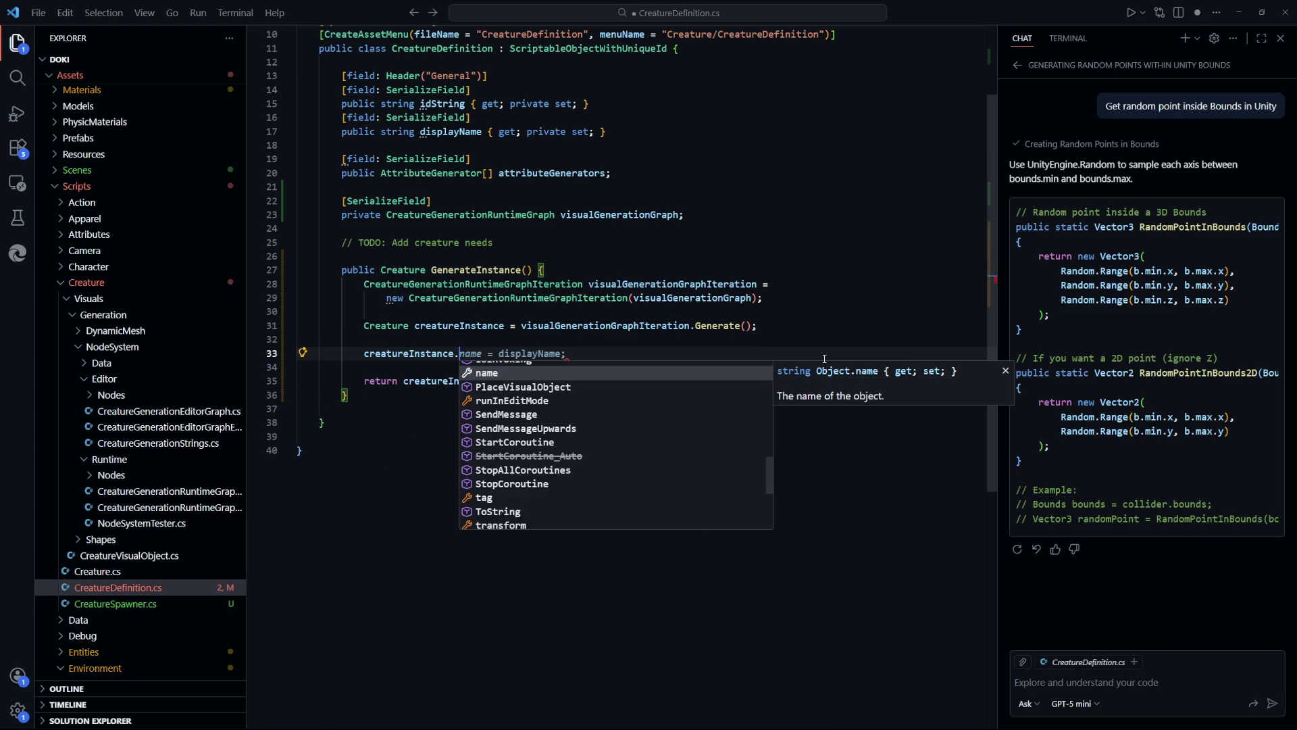
pyautogui.hotkey('ctrl', 's')
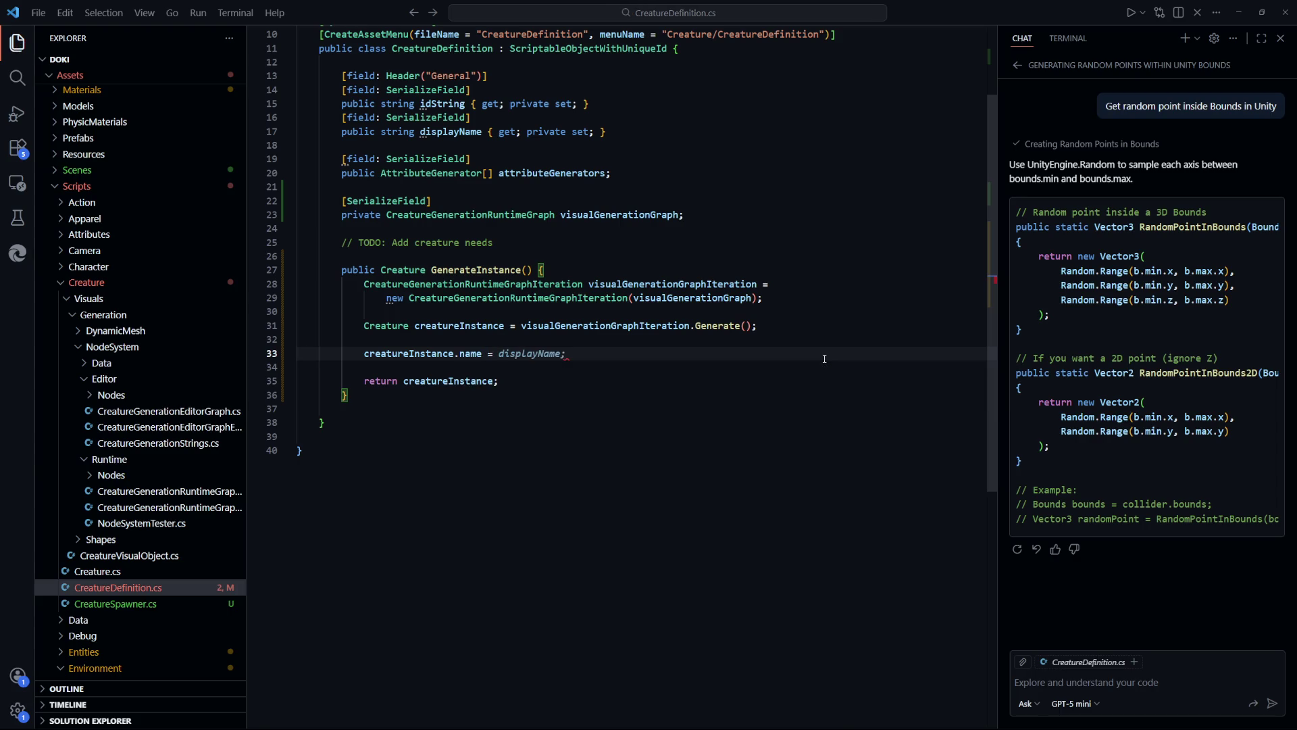
pyautogui.scroll(3, 824, 358)
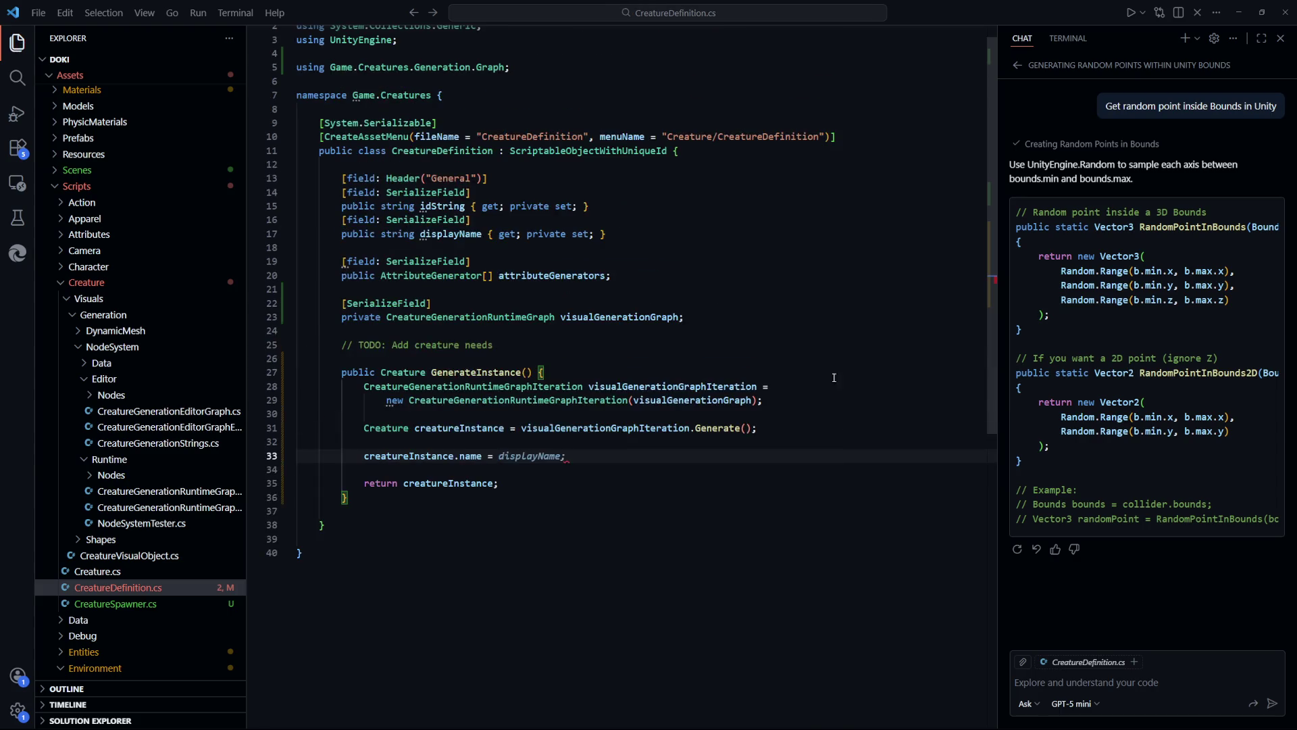
pyautogui.write('displ')
pyautogui.press('Return')
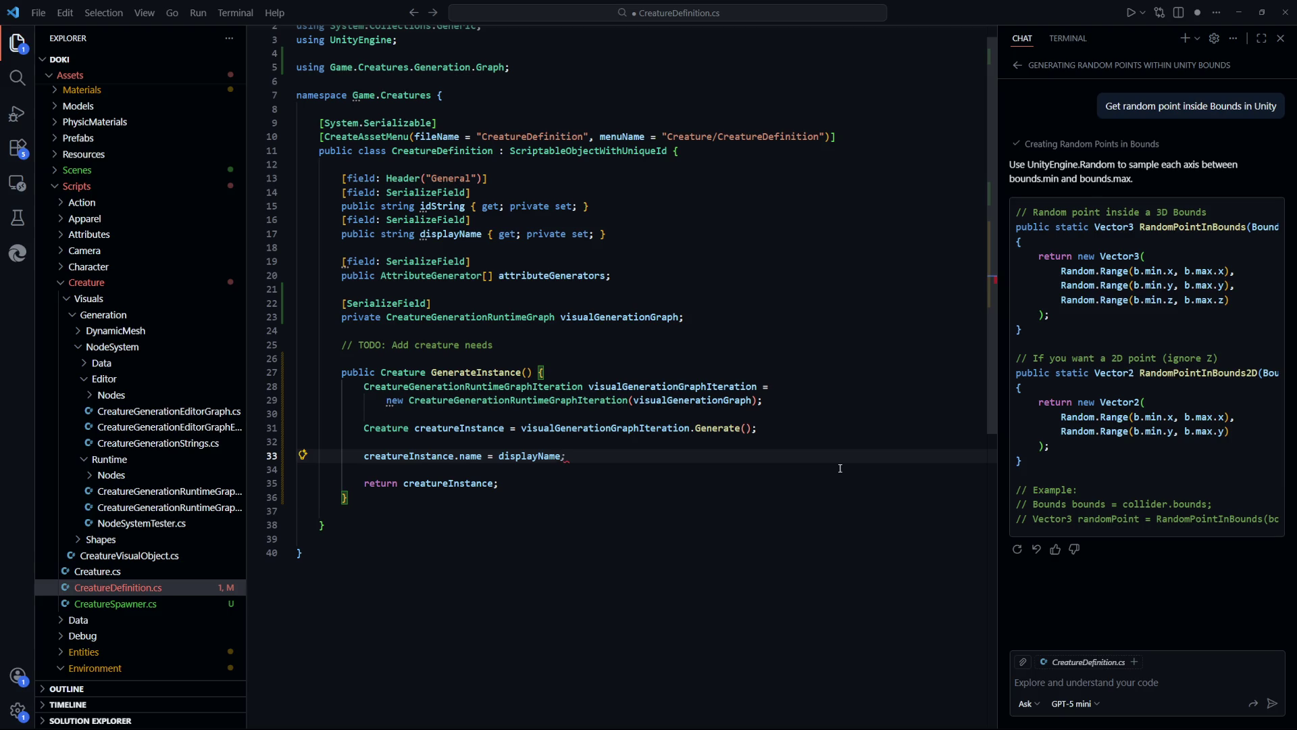
pyautogui.write('+ " Instance"')
pyautogui.hotkey('ctrl', 's')
# Replace the " Instance" suffix with Time.time, separated from displayName by a space
pyautogui.hotkey('shift', 'End')
pyautogui.write('Time')
pyautogui.write('.')
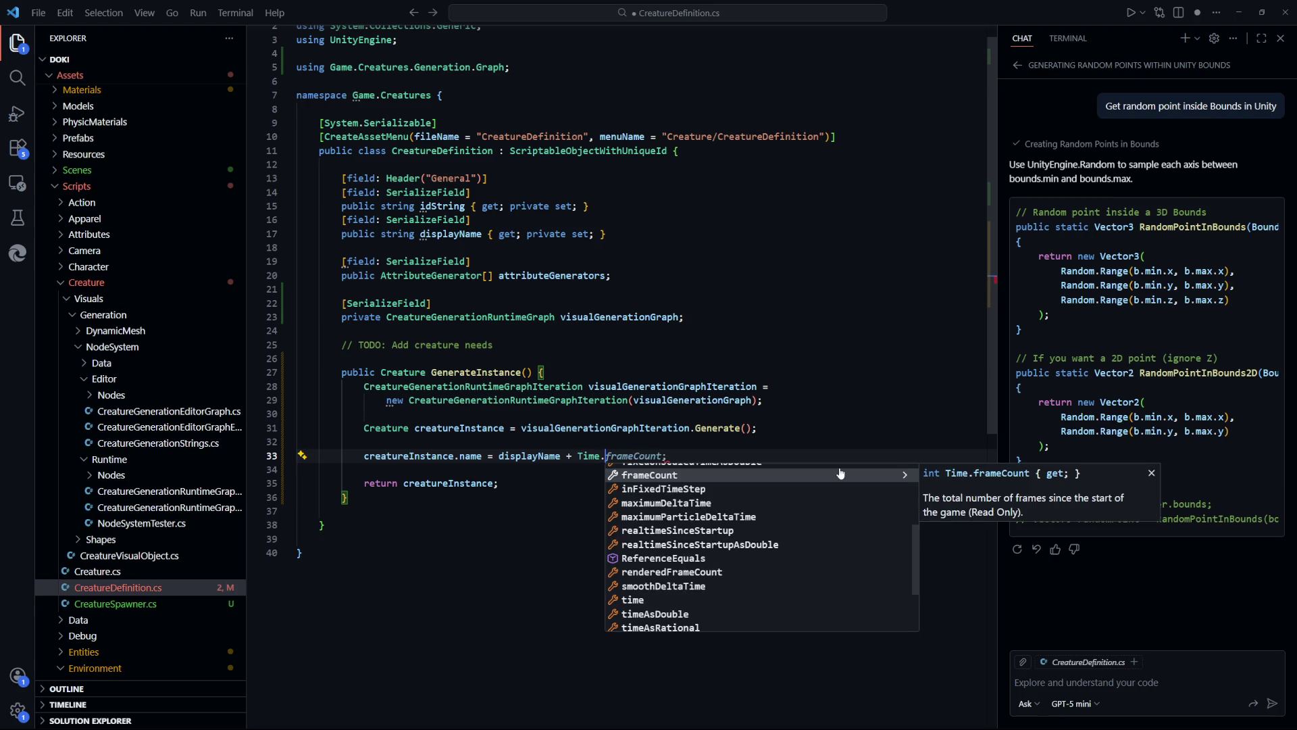
pyautogui.write('time;')
pyautogui.hotkey('ctrl', 's')
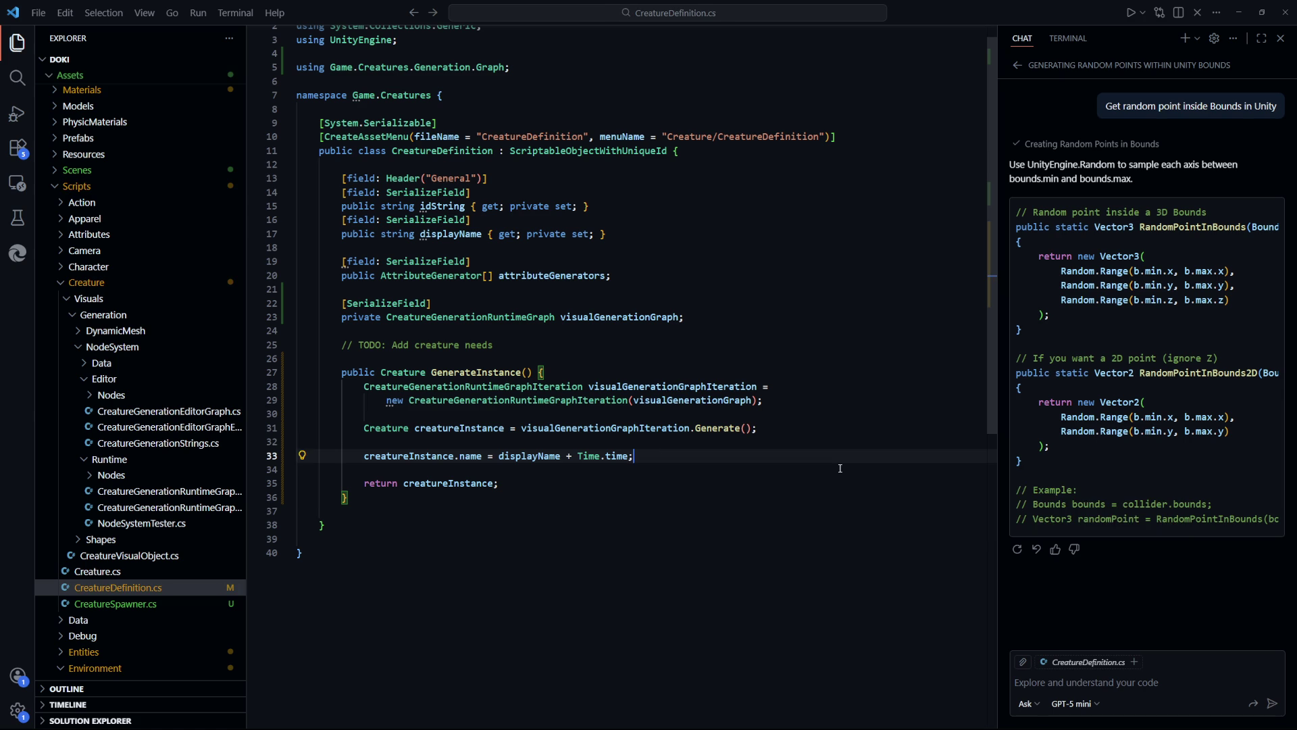
pyautogui.click(648, 501)
pyautogui.moveTo(634, 456); pyautogui.dragTo(577, 457)
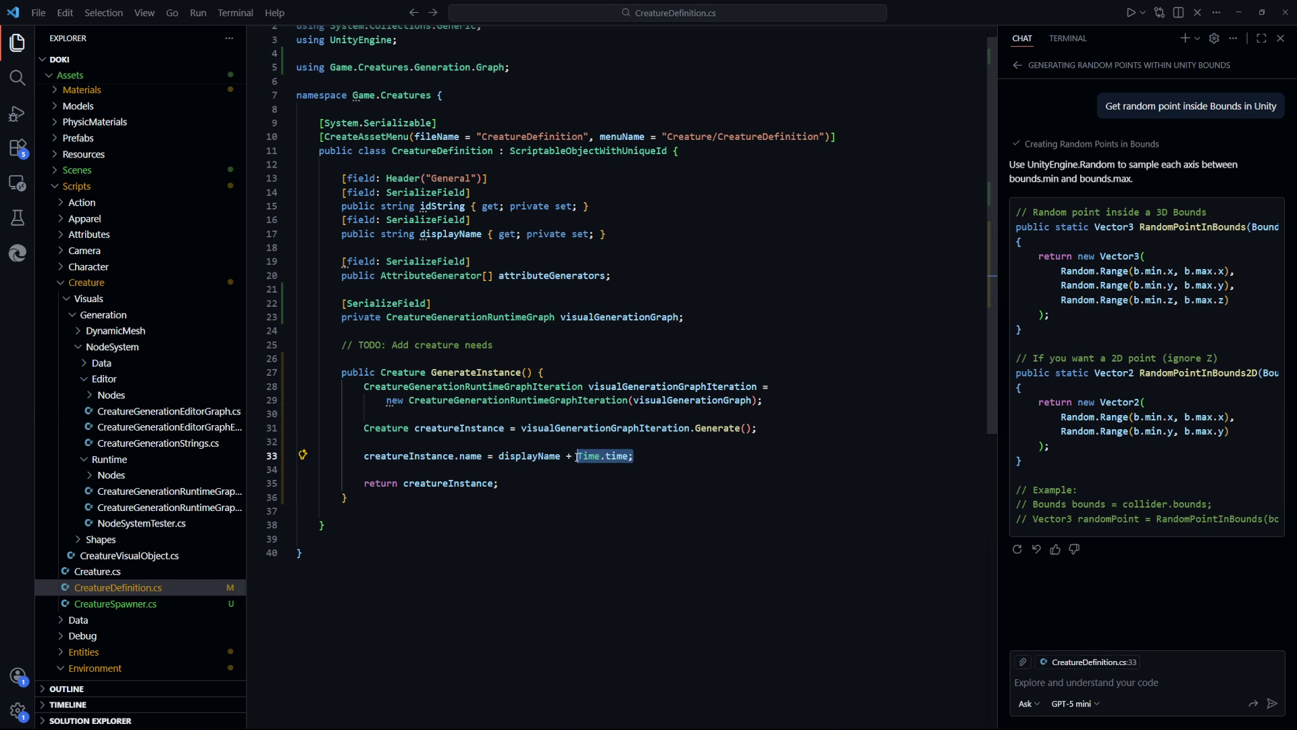
pyautogui.press('Down')
pyautogui.press('Down')
pyautogui.press('Down')
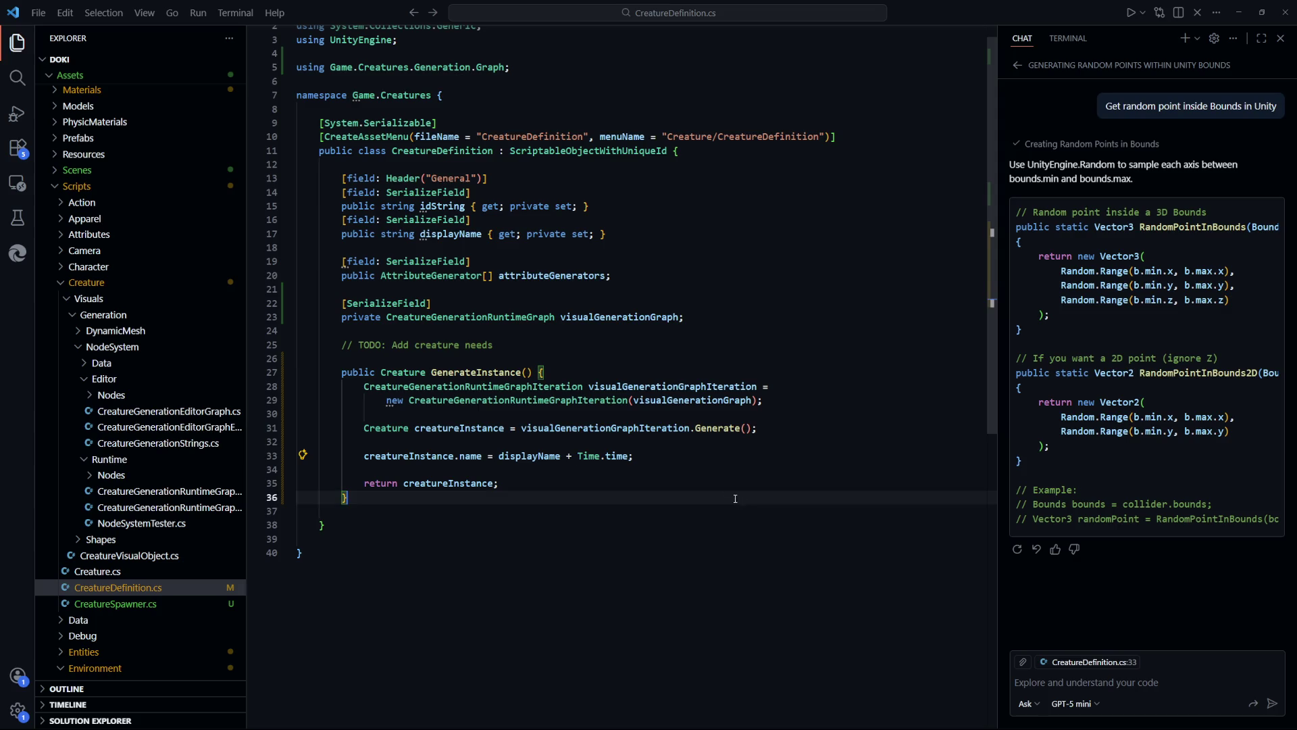
pyautogui.click(578, 456)
pyautogui.write('" "')
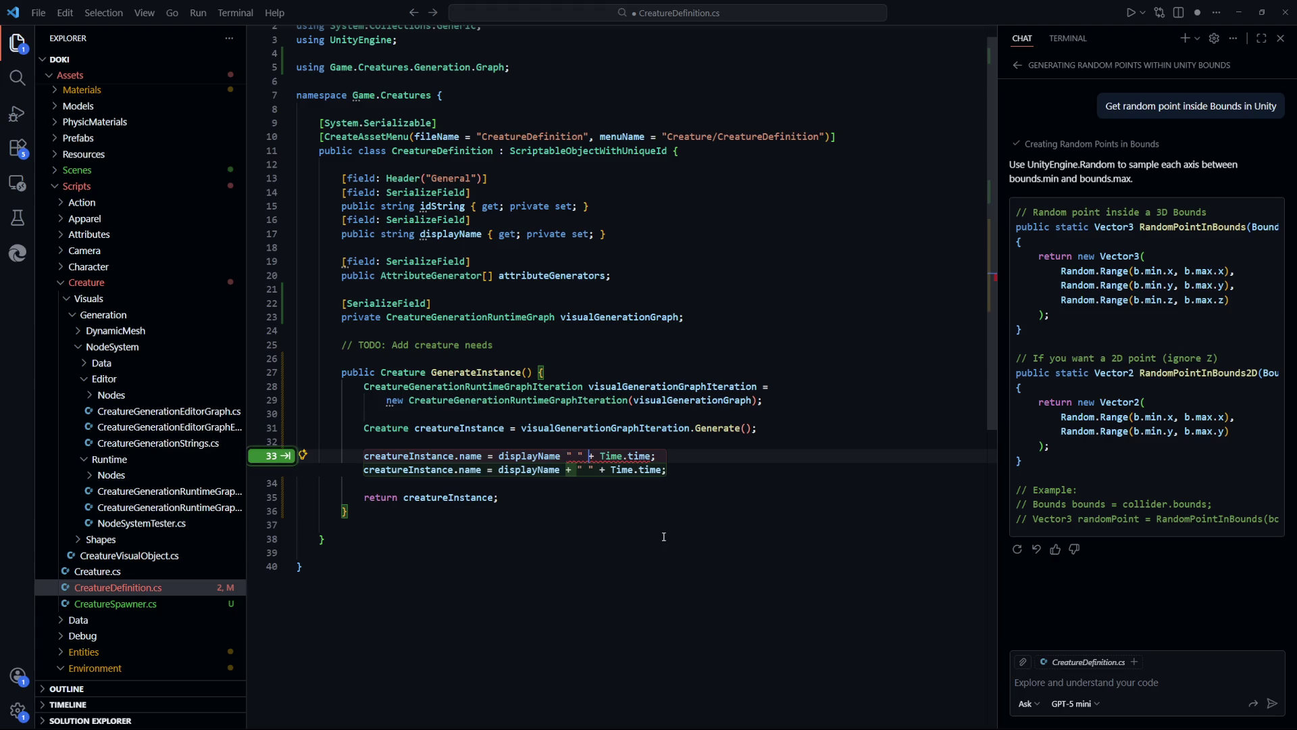
pyautogui.click(652, 456)
pyautogui.hotkey('ctrl', 's')
# Append a space and Random.value to the name, fix the extra semicolon and plus, and save
pyautogui.write('+ "')
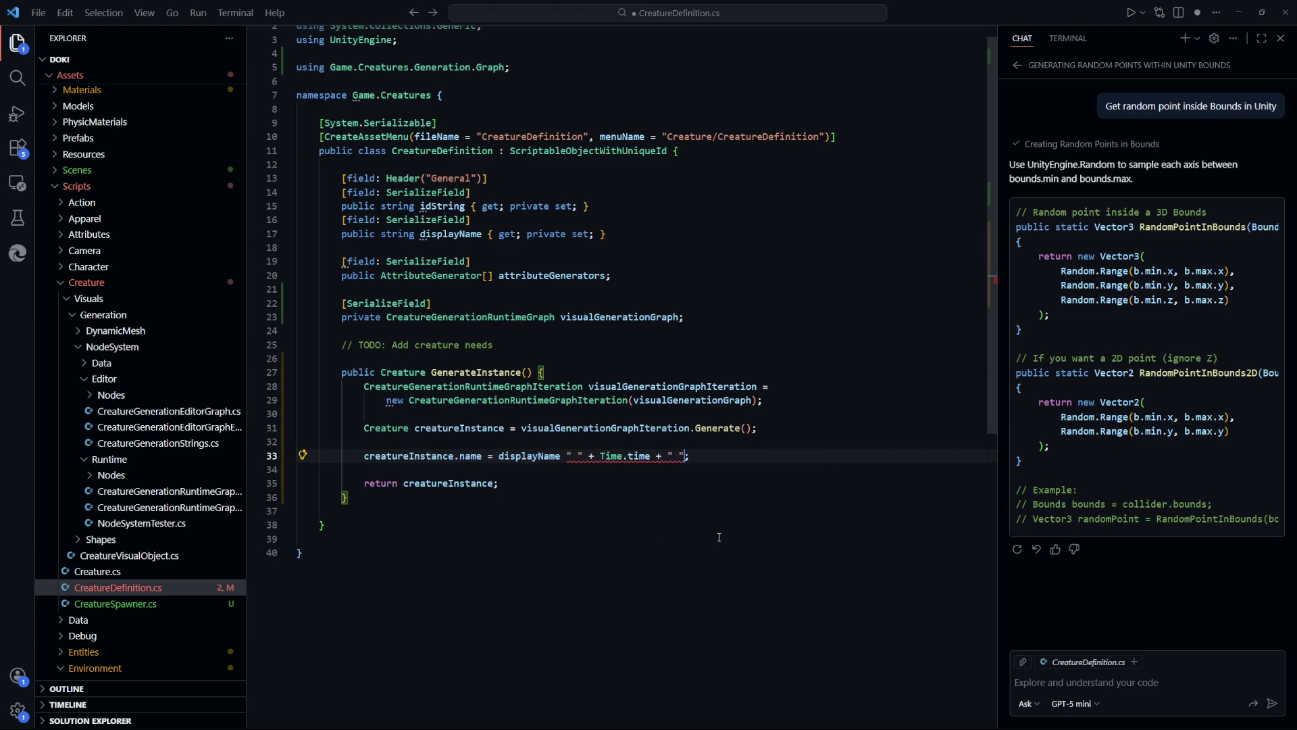
pyautogui.press('Tab')
pyautogui.hotkey('ctrl', 's')
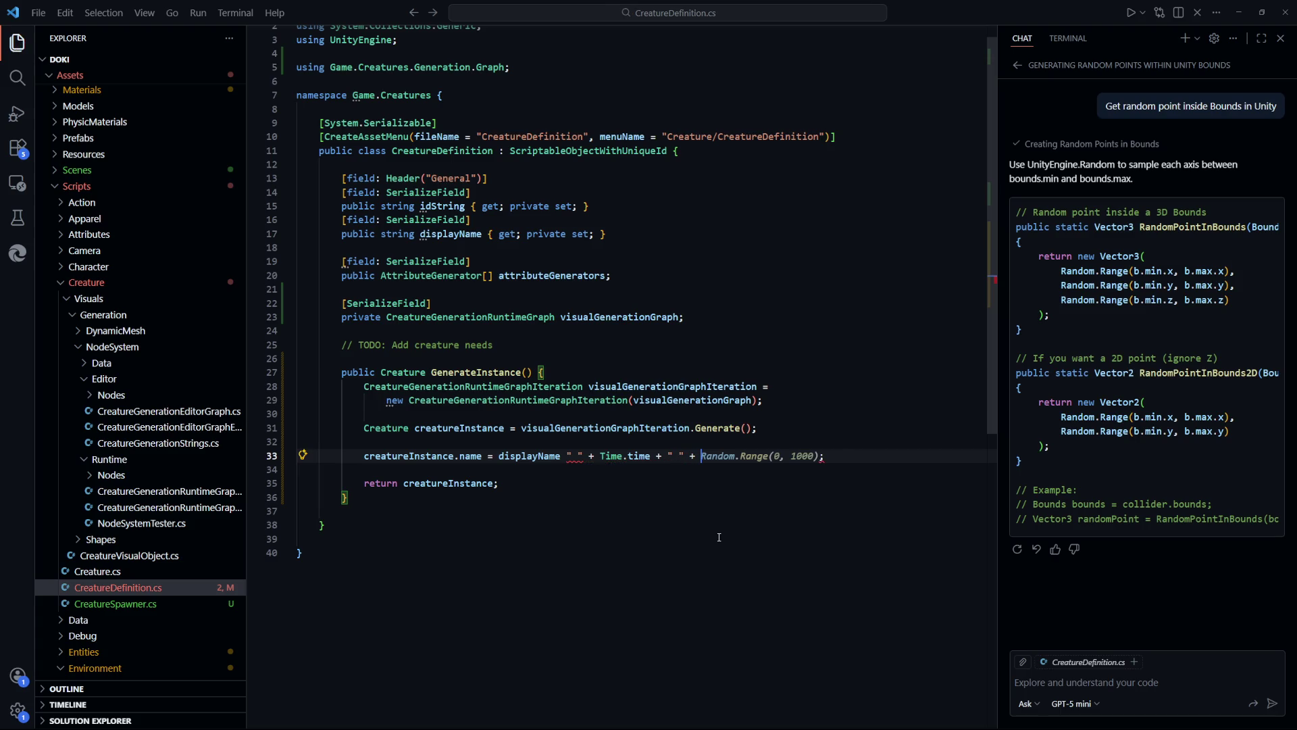
pyautogui.write('Random.')
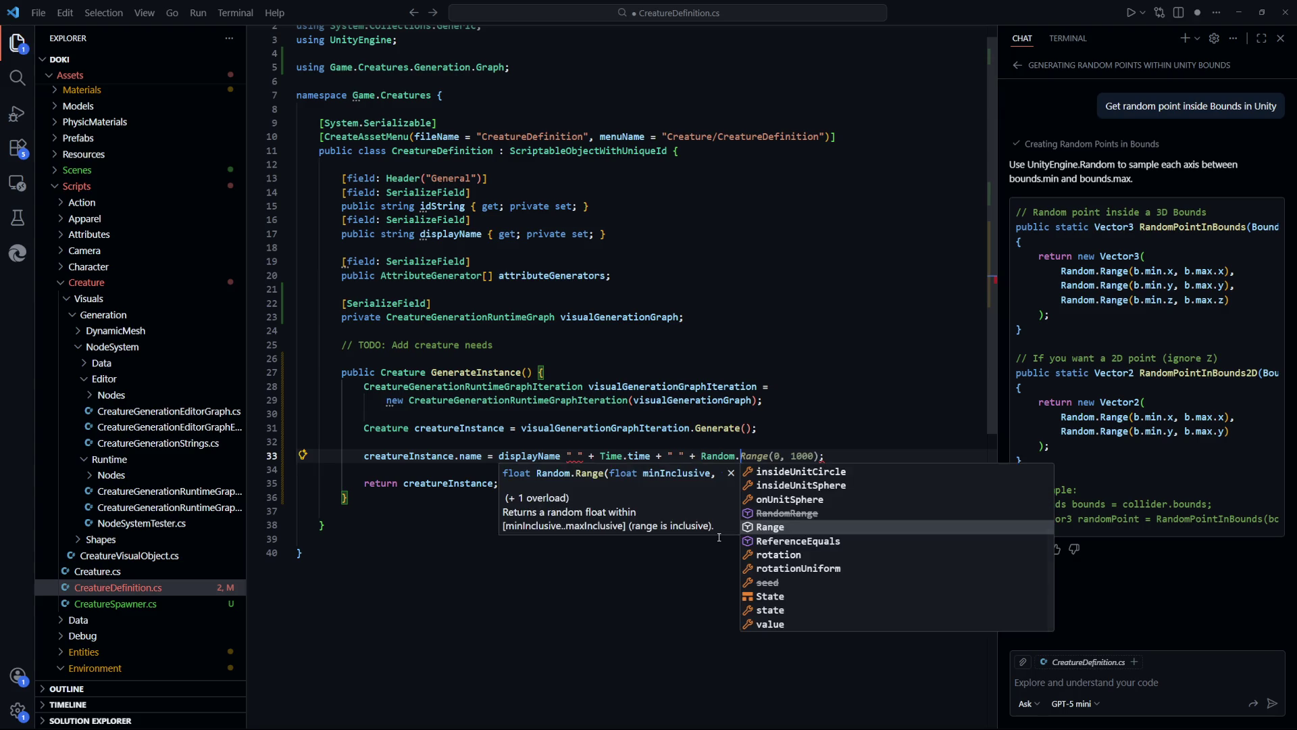
pyautogui.write('value;')
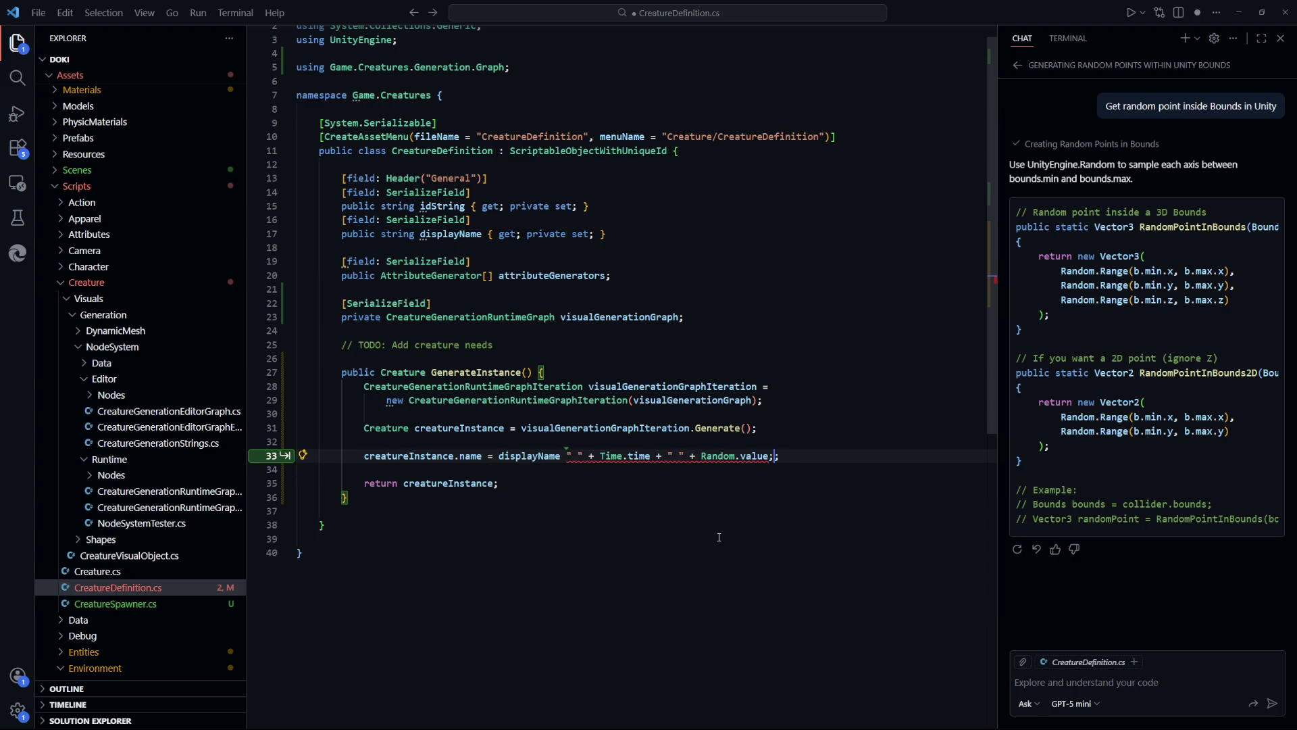
pyautogui.press('BackSpace')
pyautogui.hotkey('ctrl', 's')
pyautogui.click(642, 588)
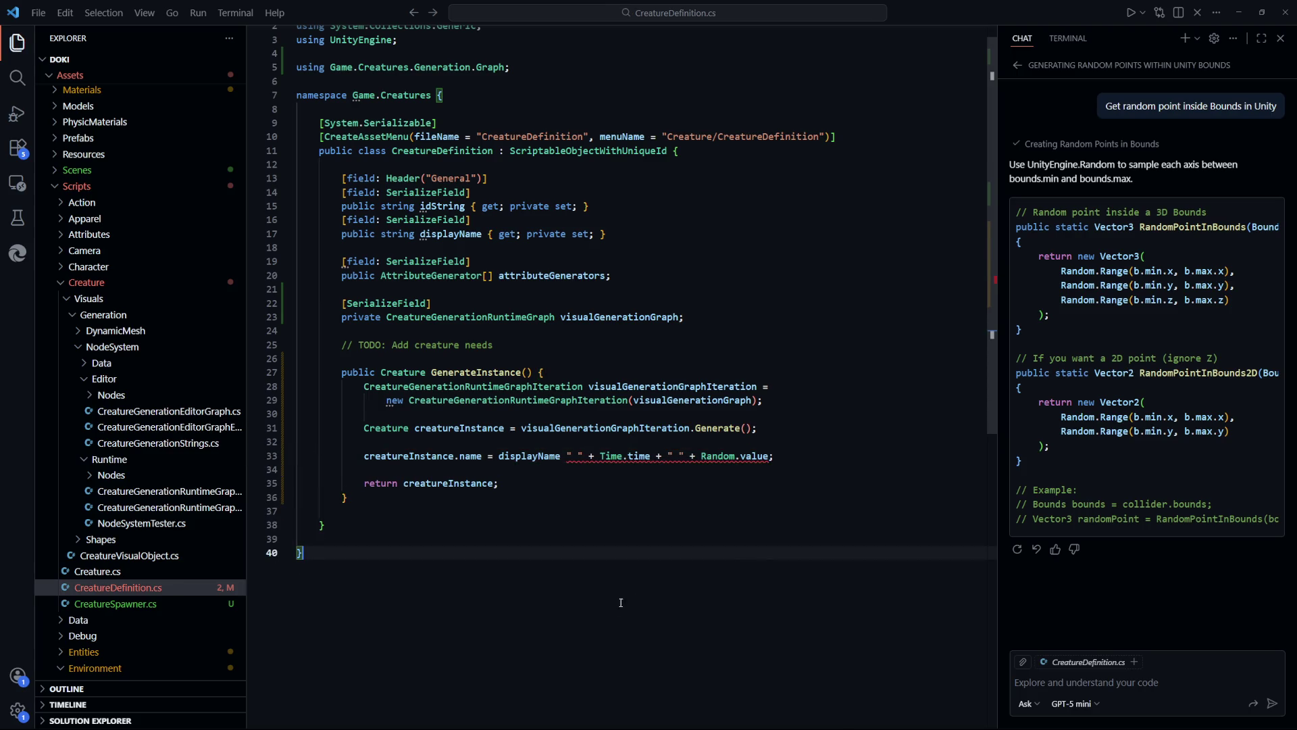
pyautogui.click(567, 455)
pyautogui.write('+')
pyautogui.click(808, 572)
pyautogui.hotkey('ctrl', 's')
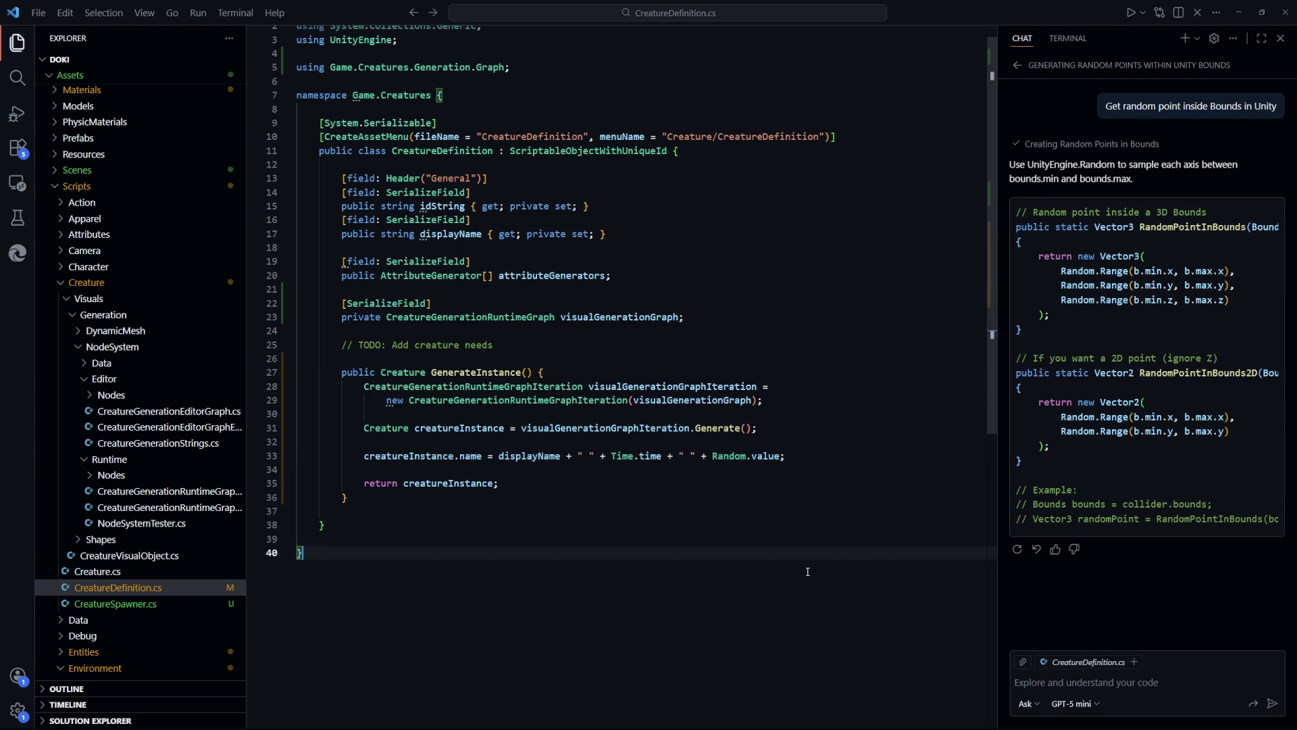
pyautogui.hotkey('alt', 'Tab')
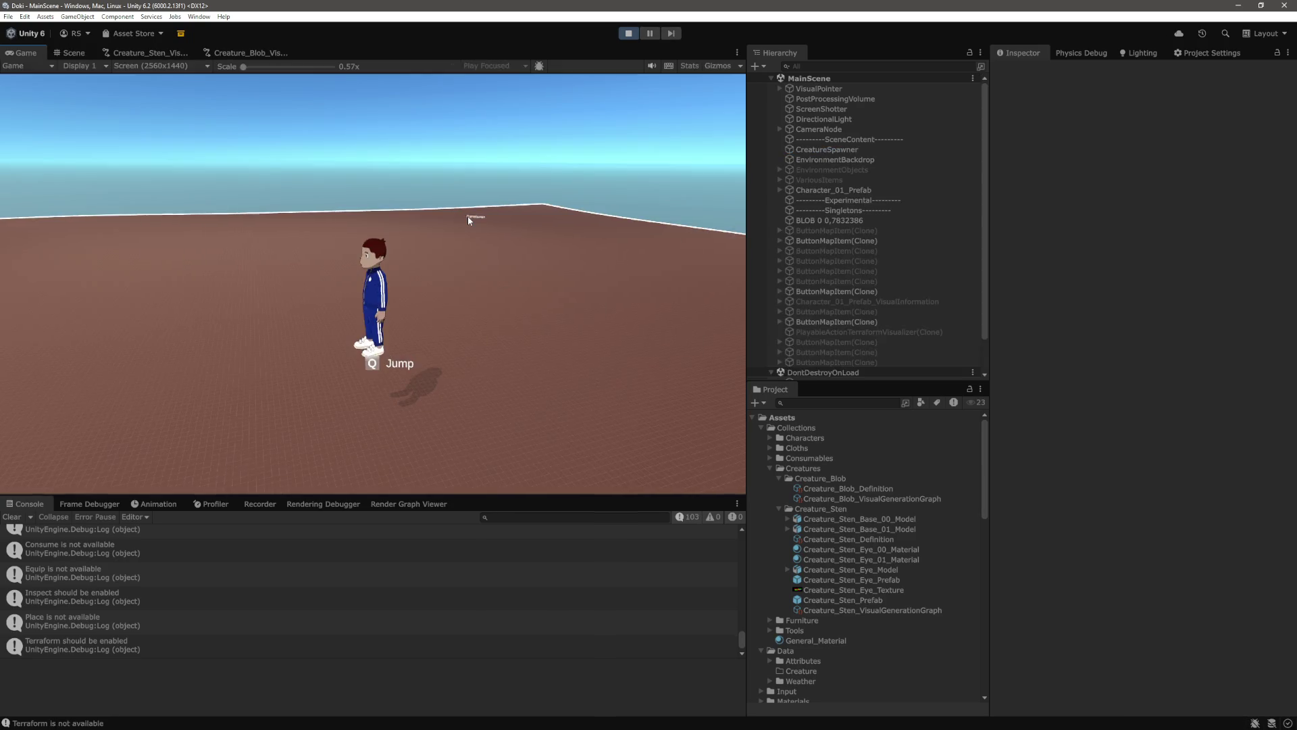
# Inspect the spawned BLOB 0 0,7832386 object in the Hierarchy, then stop Play mode
pyautogui.click(848, 220)
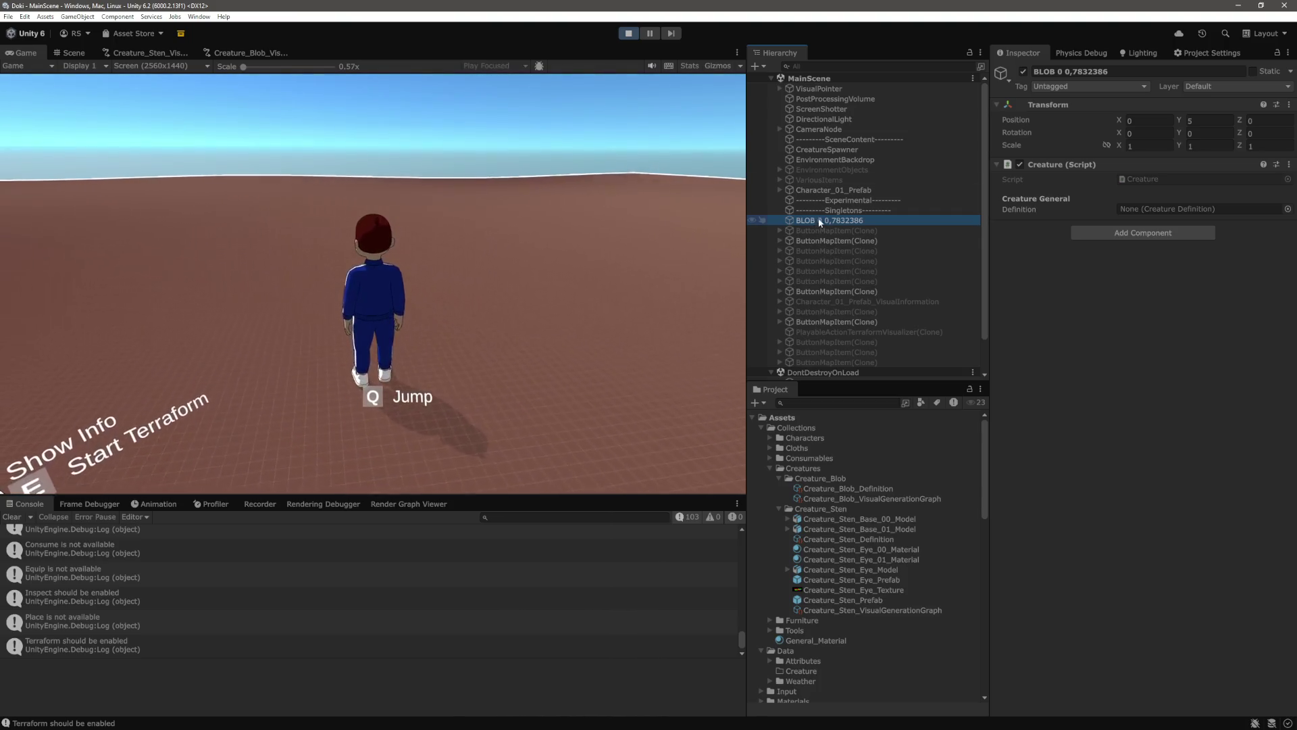
pyautogui.hotkey('ctrl', 'p')
# Change both space separators on line 33 to "_", save, and return to Unity
pyautogui.hotkey('alt', 'Tab')
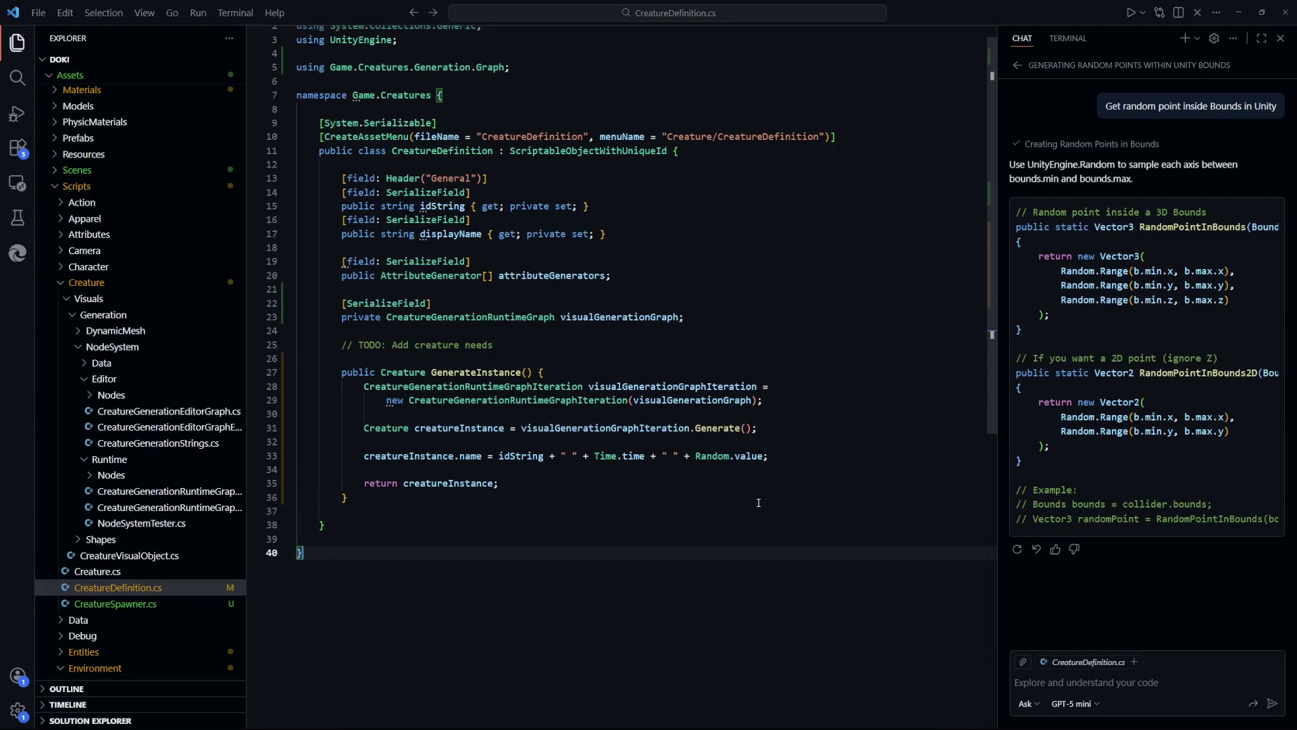
pyautogui.click(563, 456)
pyautogui.press('Delete')
pyautogui.write('_')
pyautogui.click(669, 456)
pyautogui.press('Delete')
pyautogui.write('_')
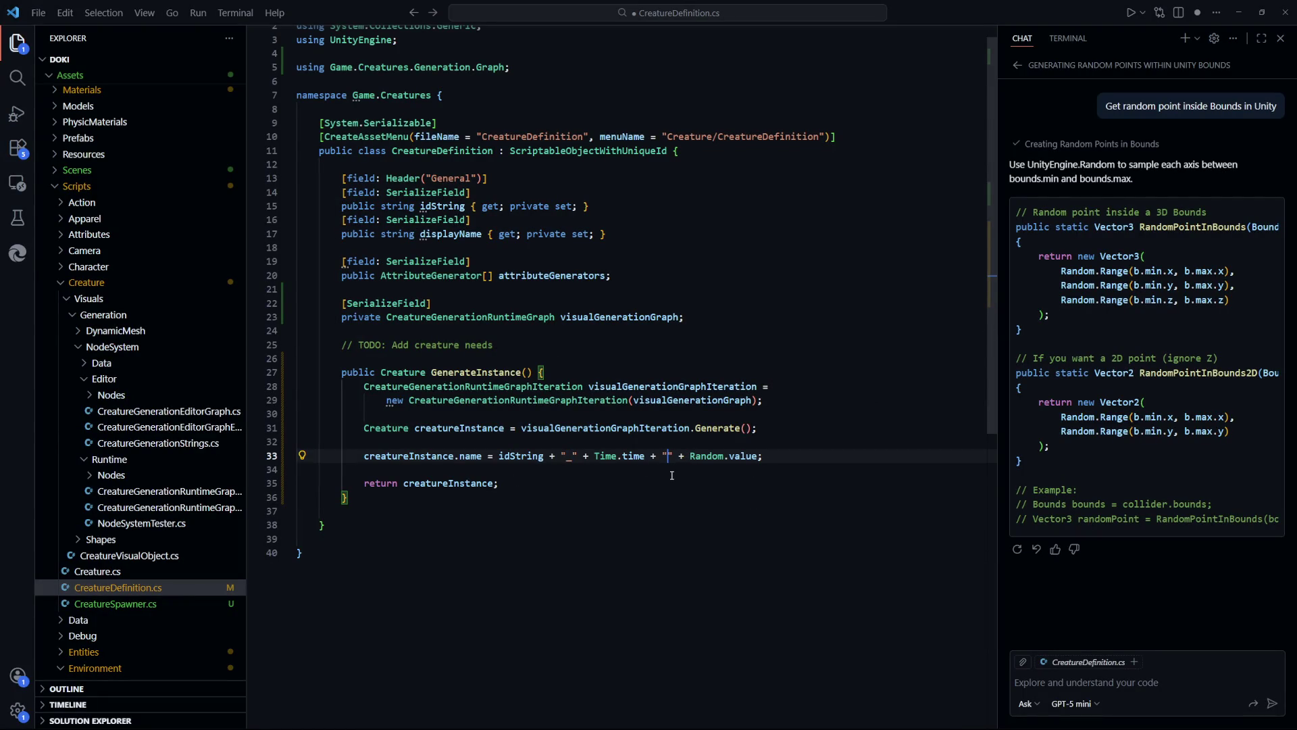
pyautogui.hotkey('ctrl', 's')
pyautogui.click(672, 507)
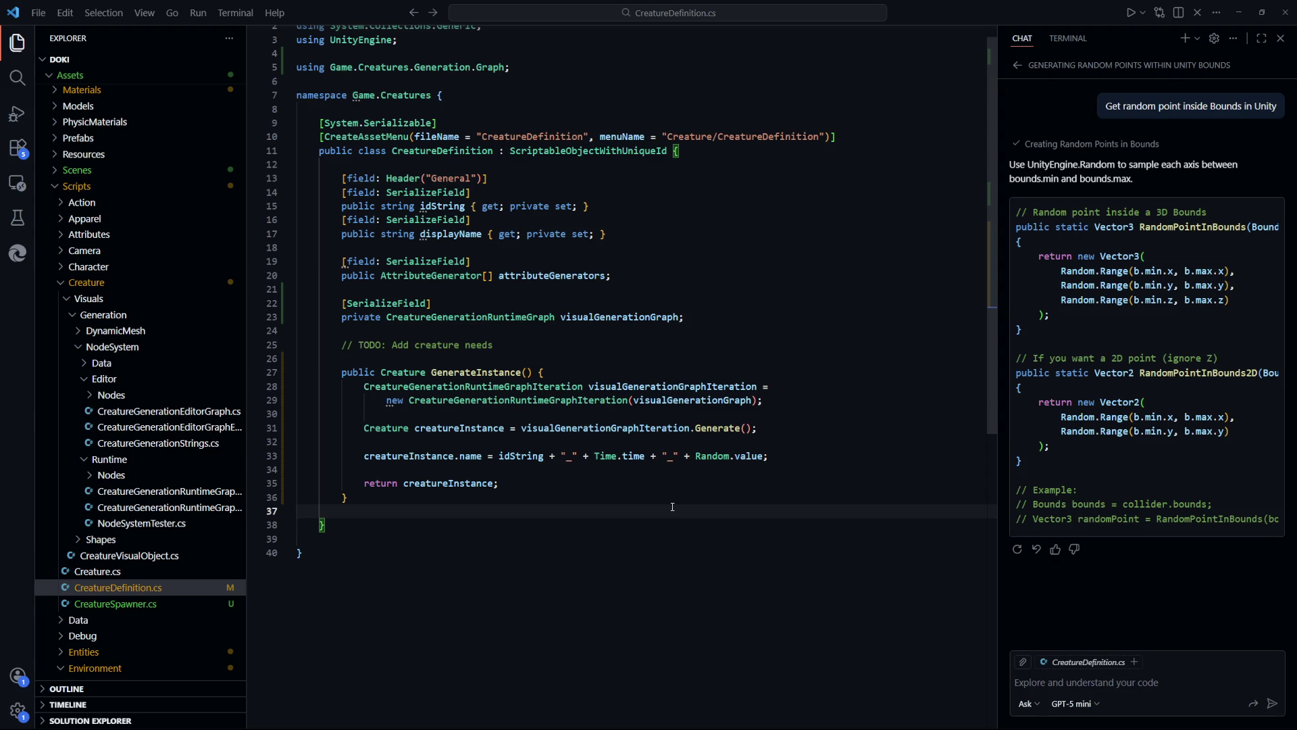
pyautogui.hotkey('alt', 'Tab')
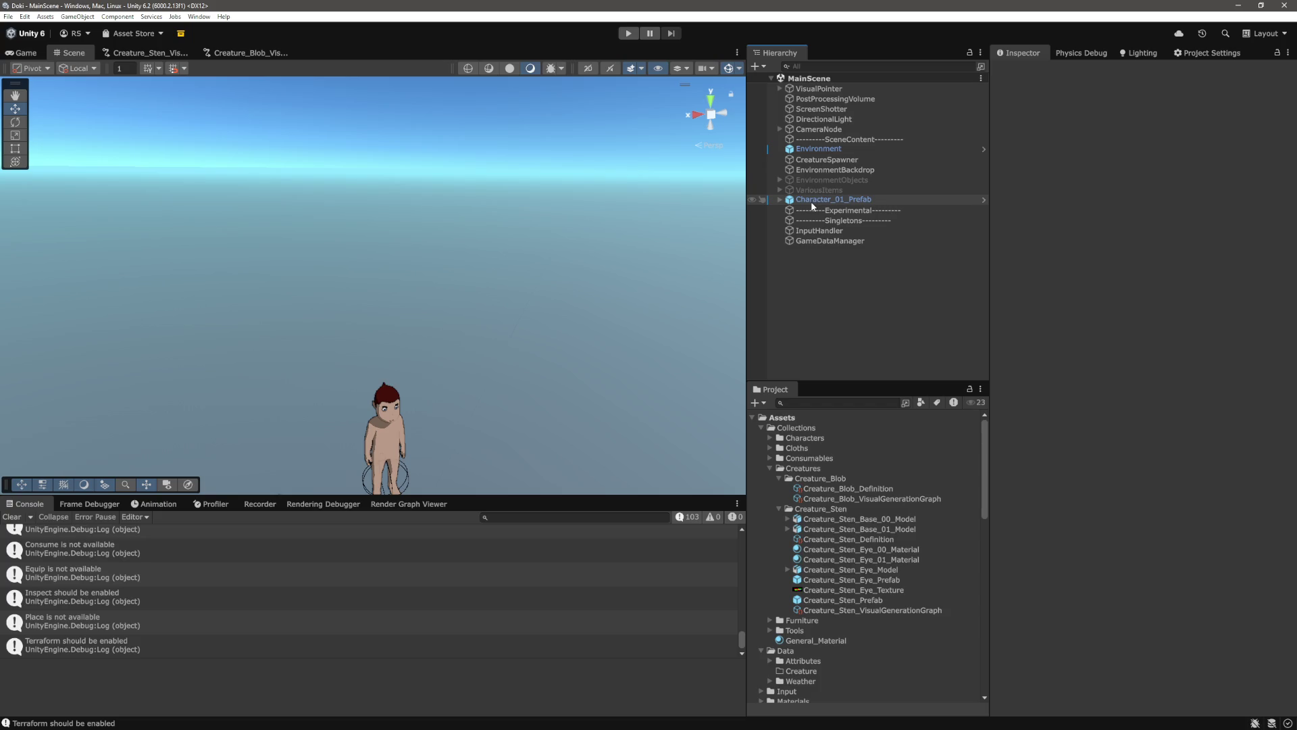
# Open the Creature_Blob_VisualGenerationGraph and shift the GameObjectInstantiator node left to make room
pyautogui.click(834, 202)
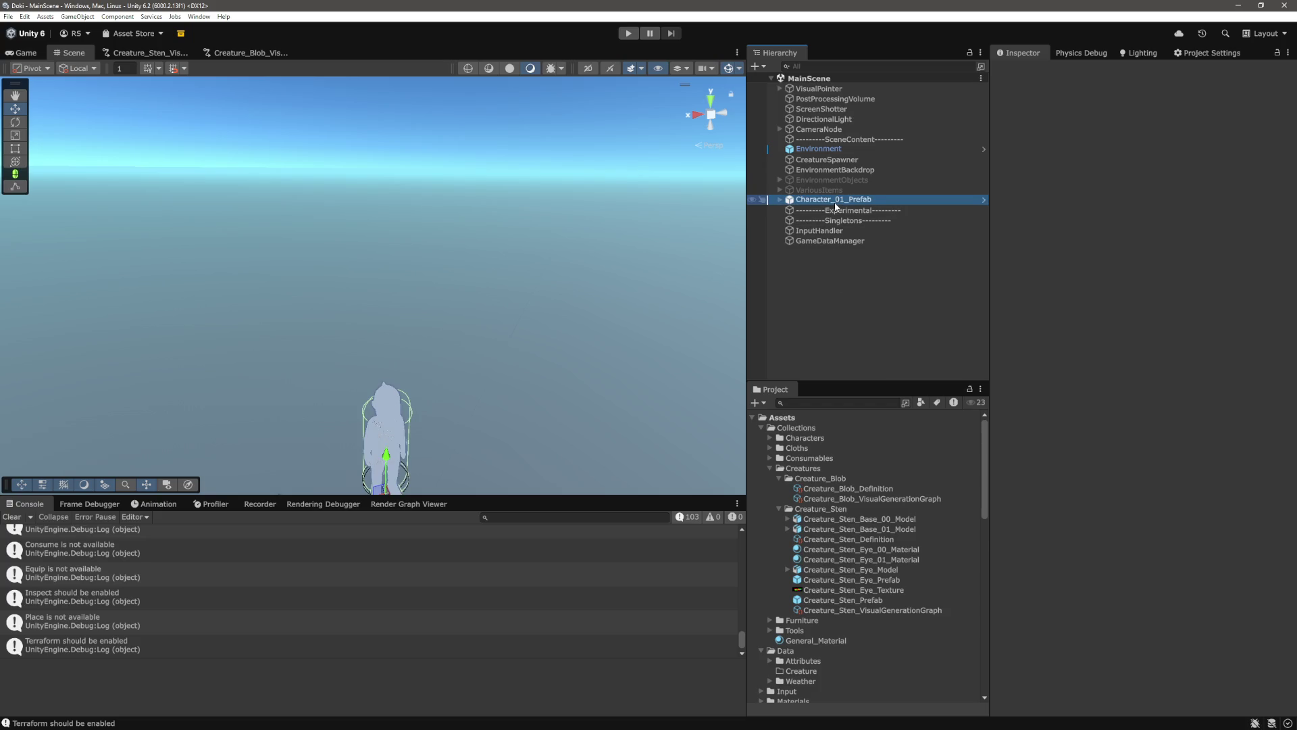
pyautogui.click(853, 318)
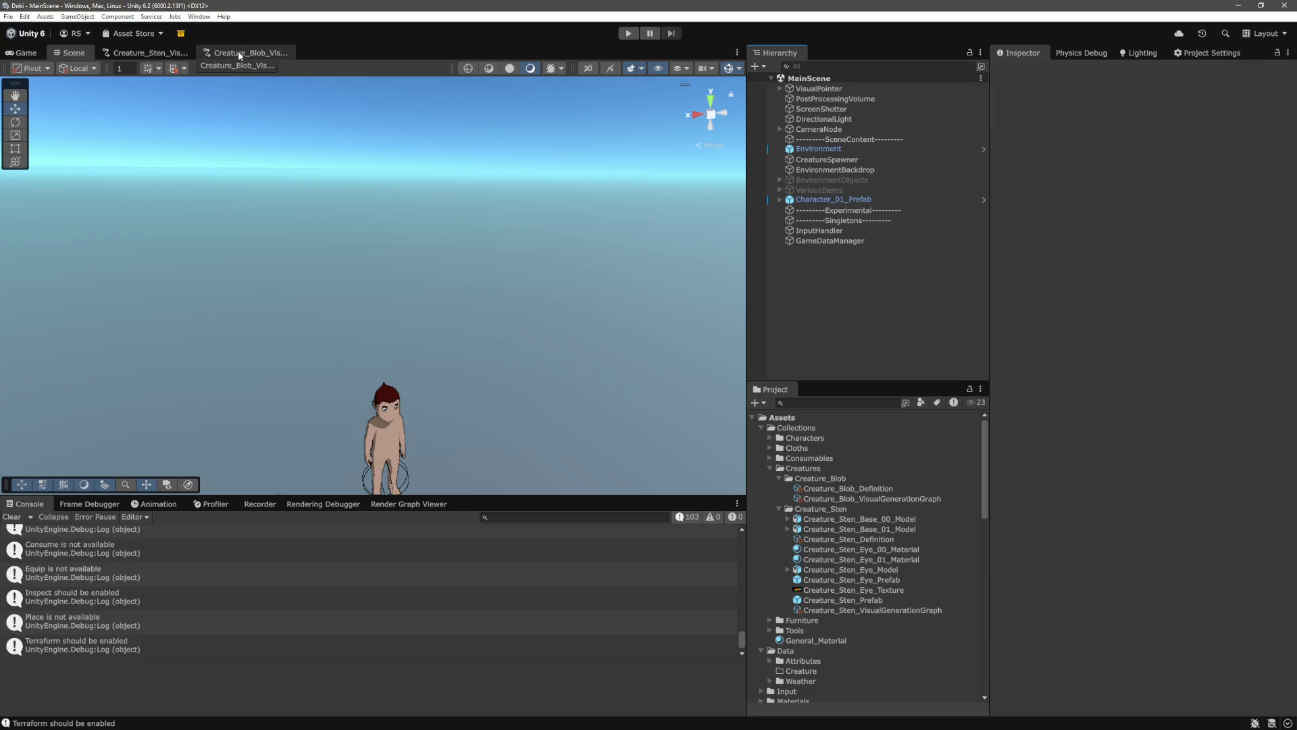
pyautogui.click(238, 54)
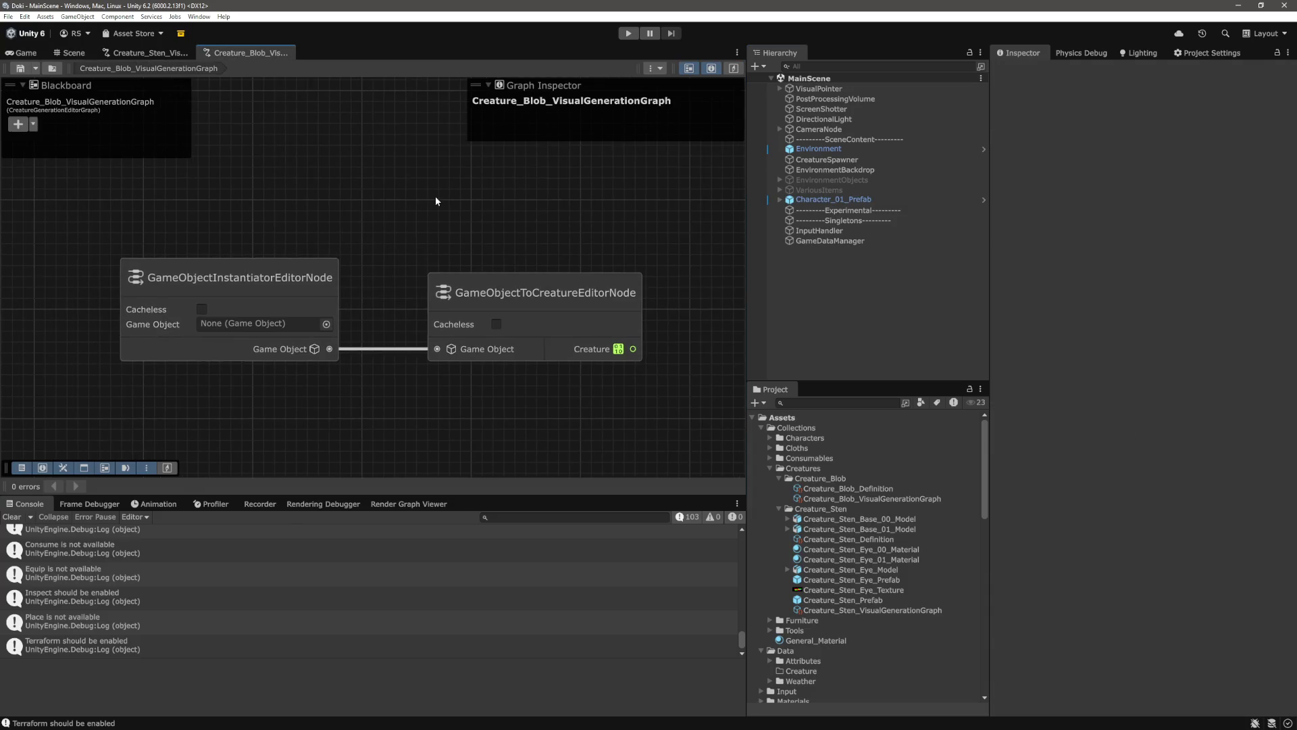
pyautogui.scroll(-3, 440, 196)
pyautogui.scroll(2, 520, 263)
pyautogui.scroll(-1, 533, 230)
pyautogui.scroll(1, 492, 309)
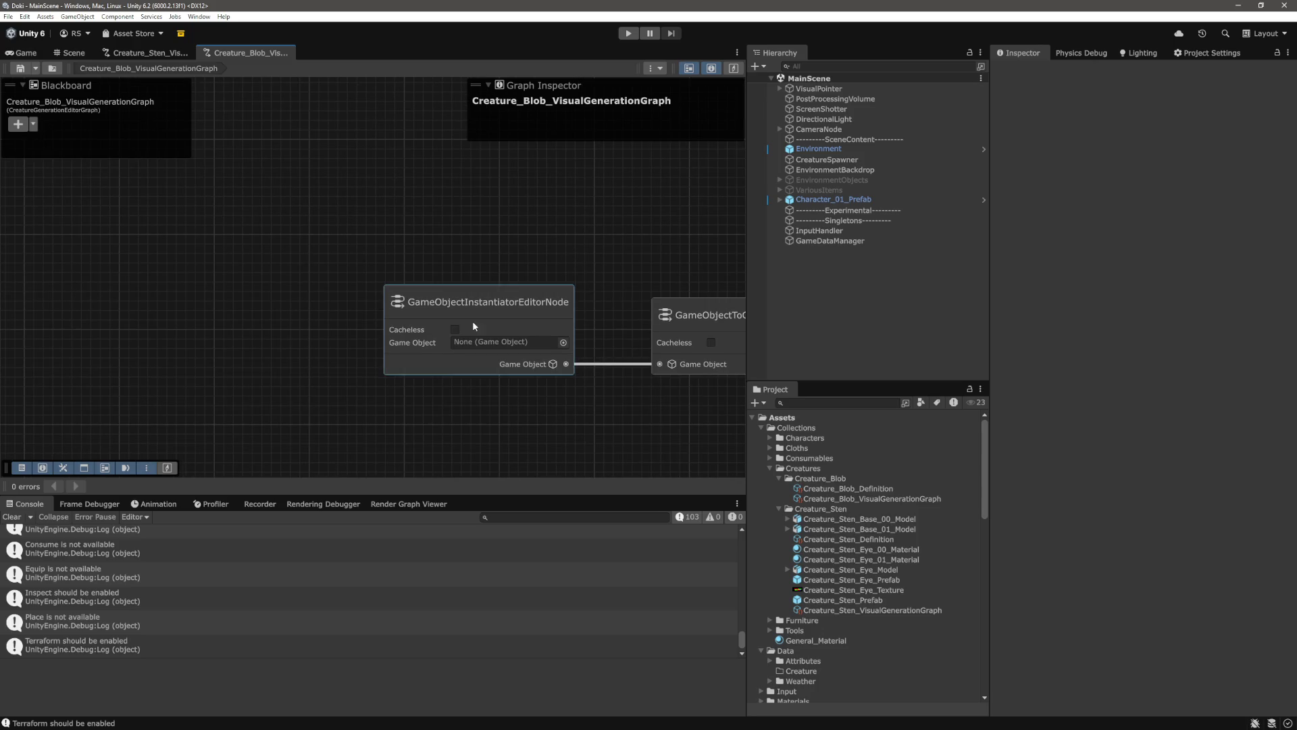
pyautogui.moveTo(559, 234); pyautogui.dragTo(365, 394)
pyautogui.scroll(-3, 464, 425)
pyautogui.moveTo(443, 316)
pyautogui.mouseDown()
pyautogui.moveTo(124, 281)
pyautogui.moveTo(129, 308)
pyautogui.mouseUp()
pyautogui.moveTo(295, 291)
pyautogui.mouseDown()
pyautogui.moveTo(435, 318)
pyautogui.moveTo(601, 246)
pyautogui.mouseUp()
pyautogui.scroll(4, 473, 290)
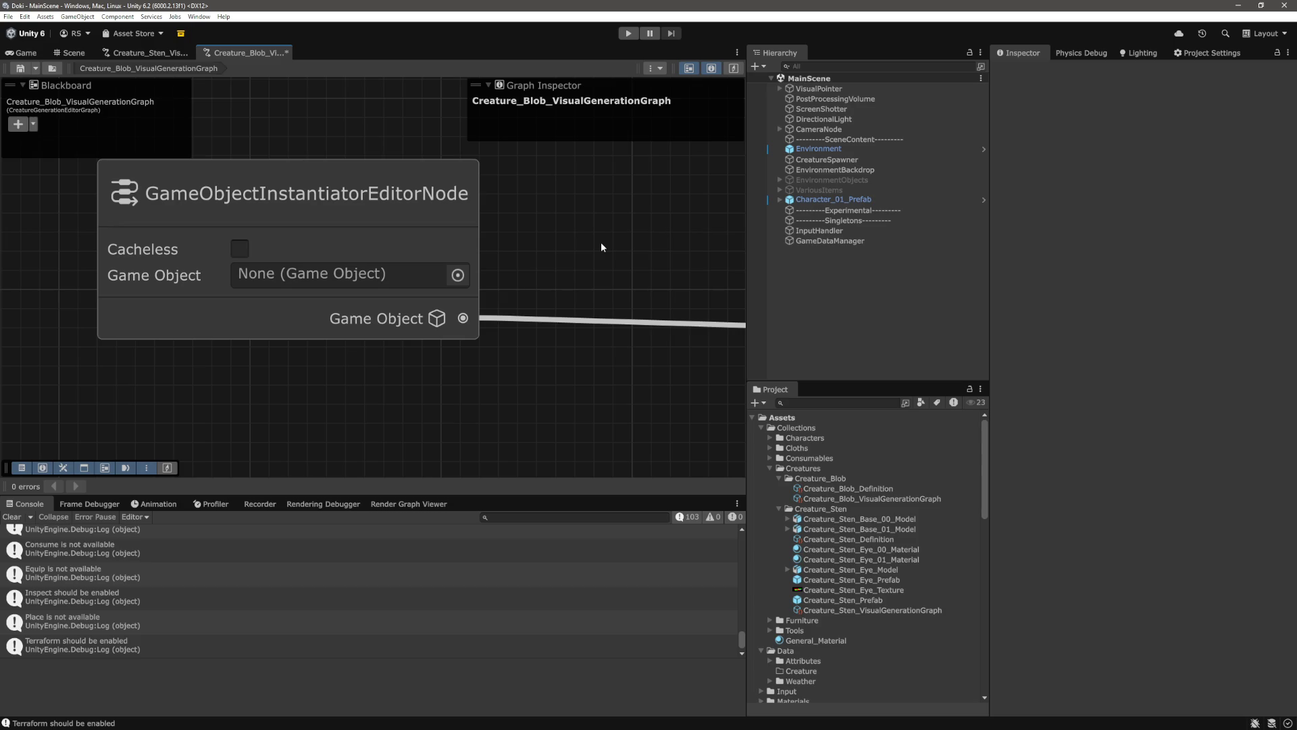
pyautogui.scroll(-5, 601, 238)
# Add a DynamicMeshGeneratorEditorNode using the 'dynami' node search
pyautogui.press('a')
pyautogui.press('space')
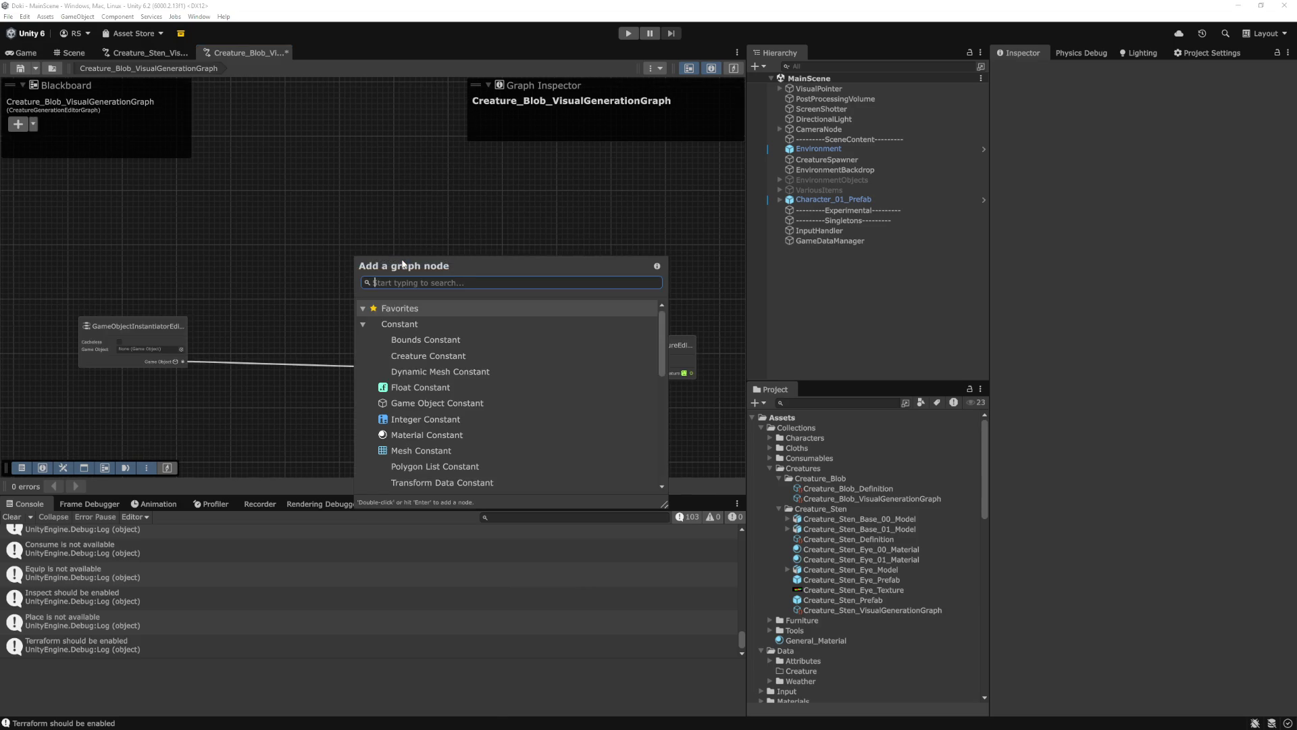
pyautogui.write('dynami')
pyautogui.press('Down')
pyautogui.press('Down')
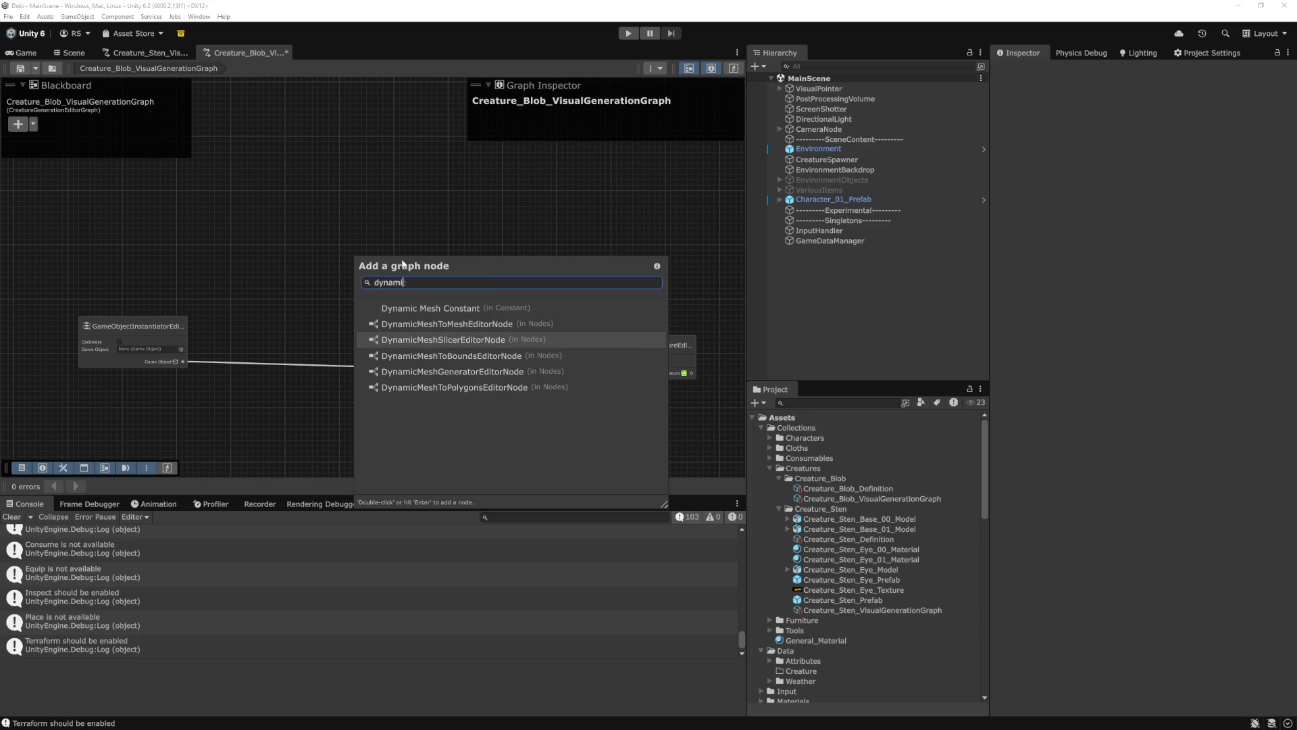
pyautogui.press('Up')
pyautogui.press('Down')
pyautogui.press('Down')
pyautogui.press('Down')
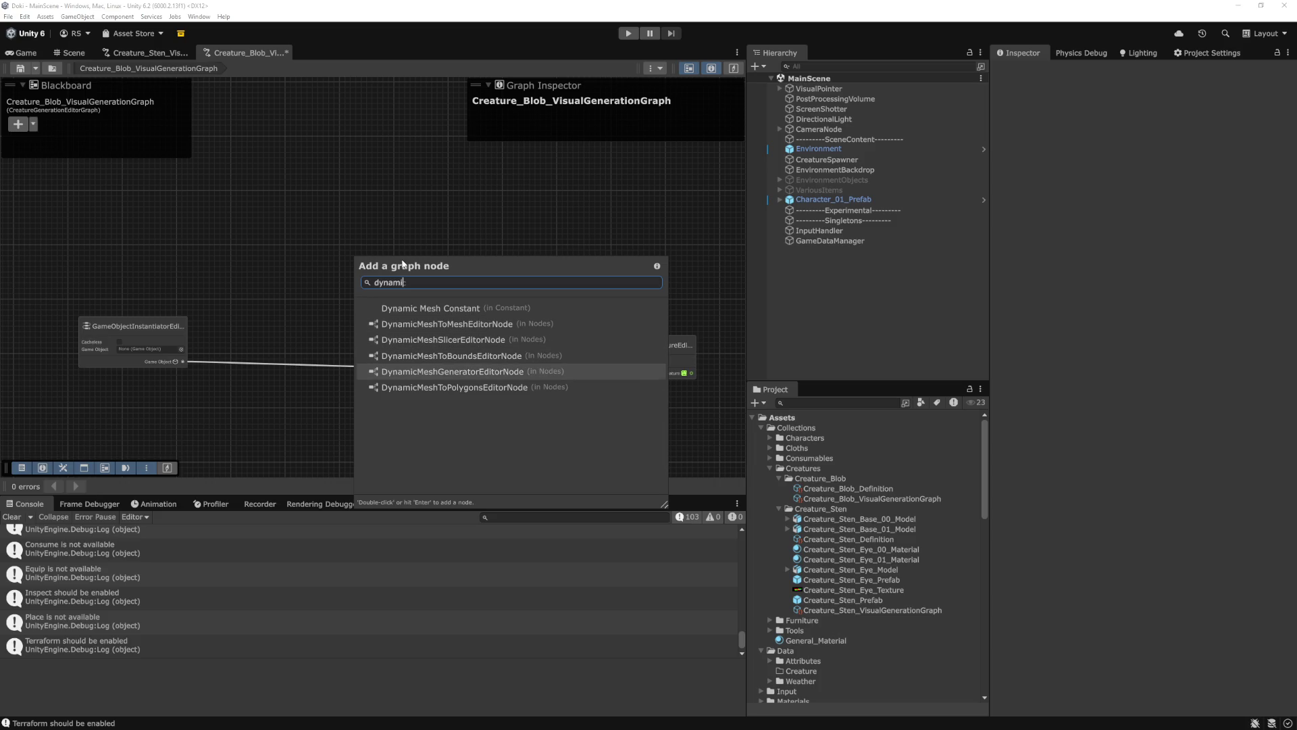
pyautogui.press('Return')
# Position the generator node, set its Geometry Type to Ico Sphere, and frame both nodes
pyautogui.moveTo(403, 263); pyautogui.dragTo(147, 232)
pyautogui.moveTo(388, 287); pyautogui.dragTo(486, 318)
pyautogui.scroll(3, 347, 284)
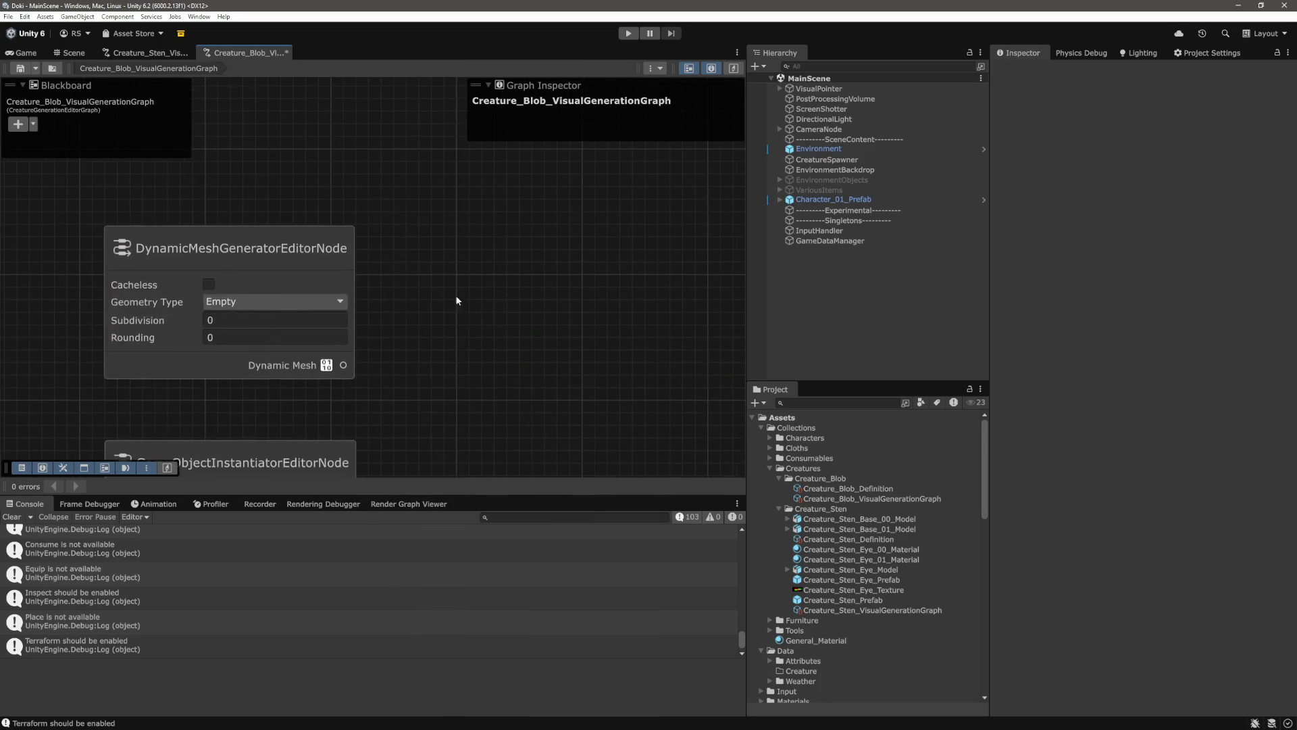
pyautogui.click(245, 288)
pyautogui.click(370, 303)
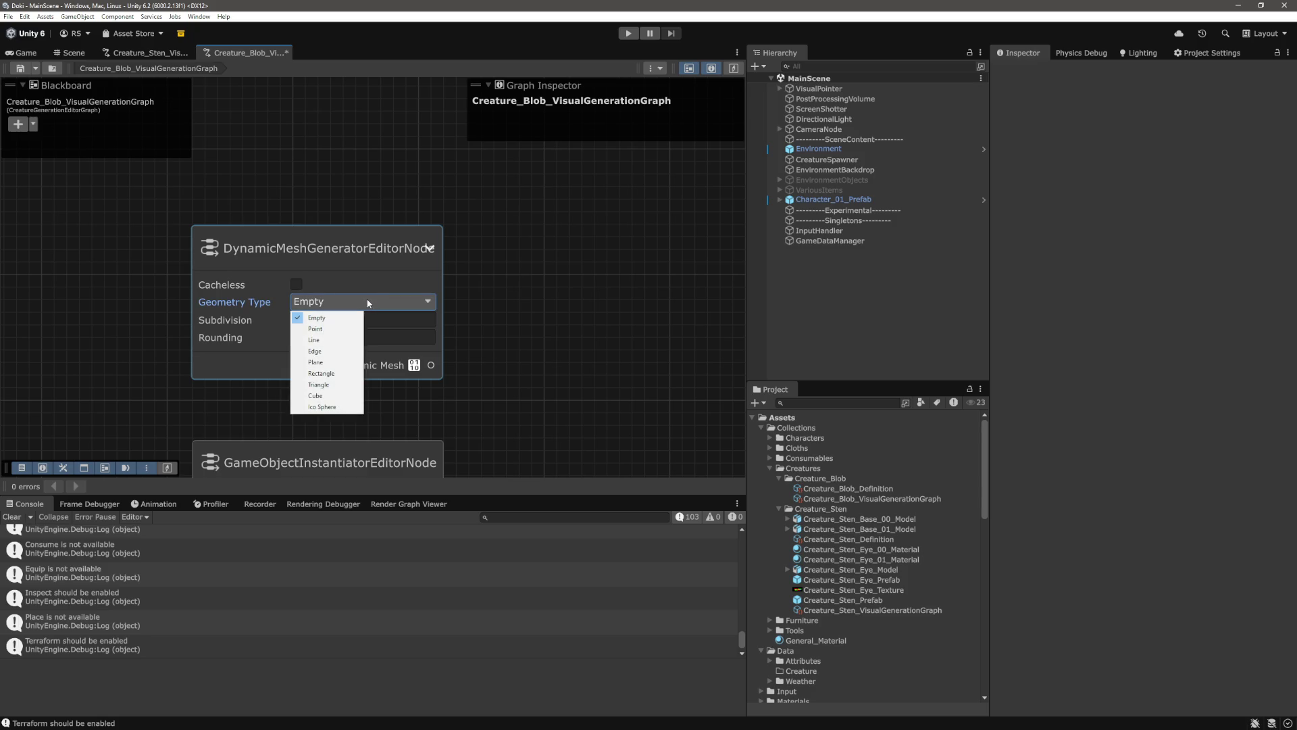
pyautogui.click(322, 407)
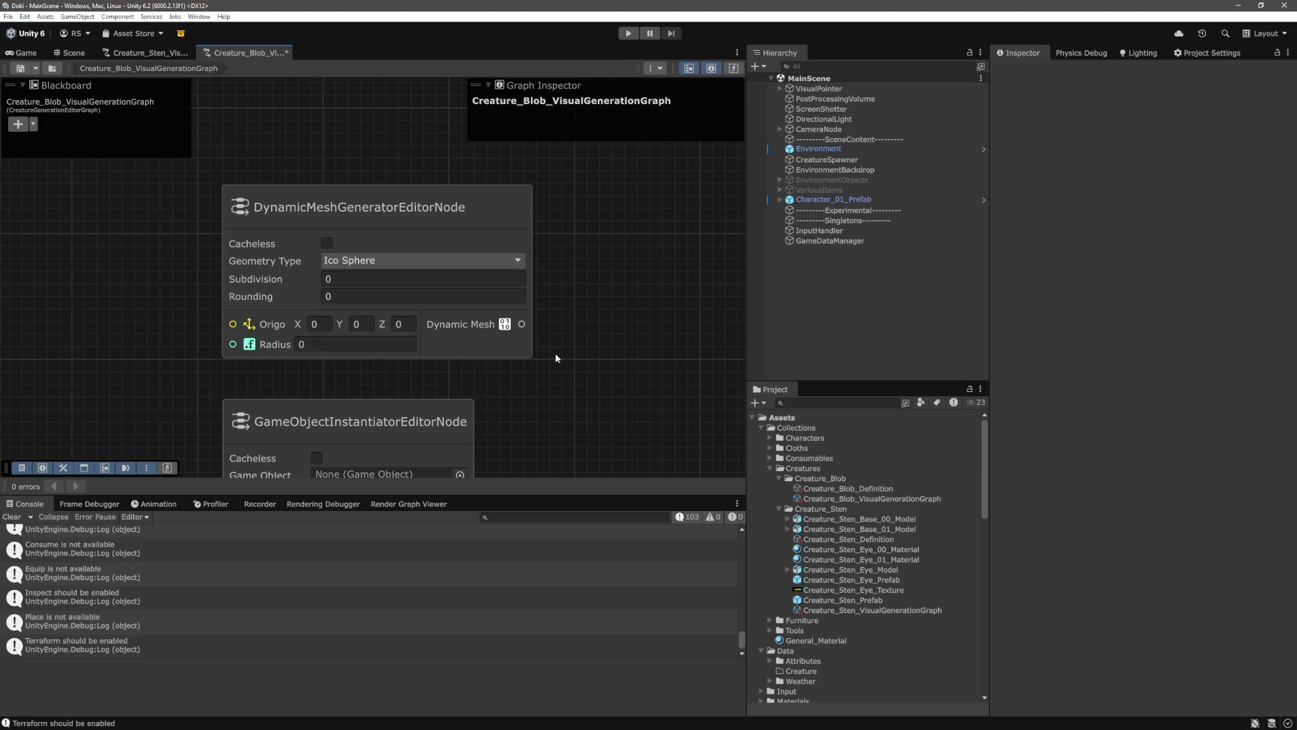
pyautogui.scroll(-1, 587, 365)
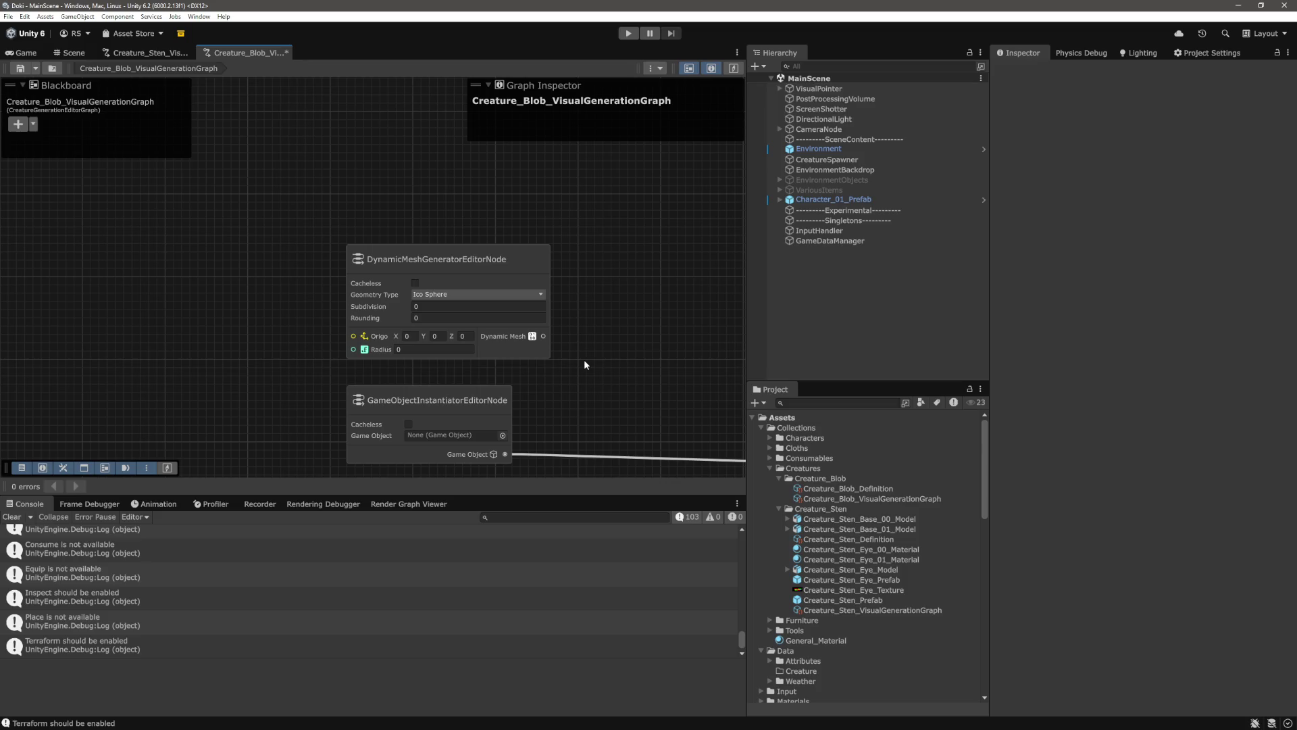
pyautogui.scroll(-1, 611, 365)
pyautogui.moveTo(248, 320)
pyautogui.mouseDown()
pyautogui.moveTo(394, 306)
pyautogui.moveTo(342, 307)
pyautogui.mouseUp()
pyautogui.scroll(2, 427, 318)
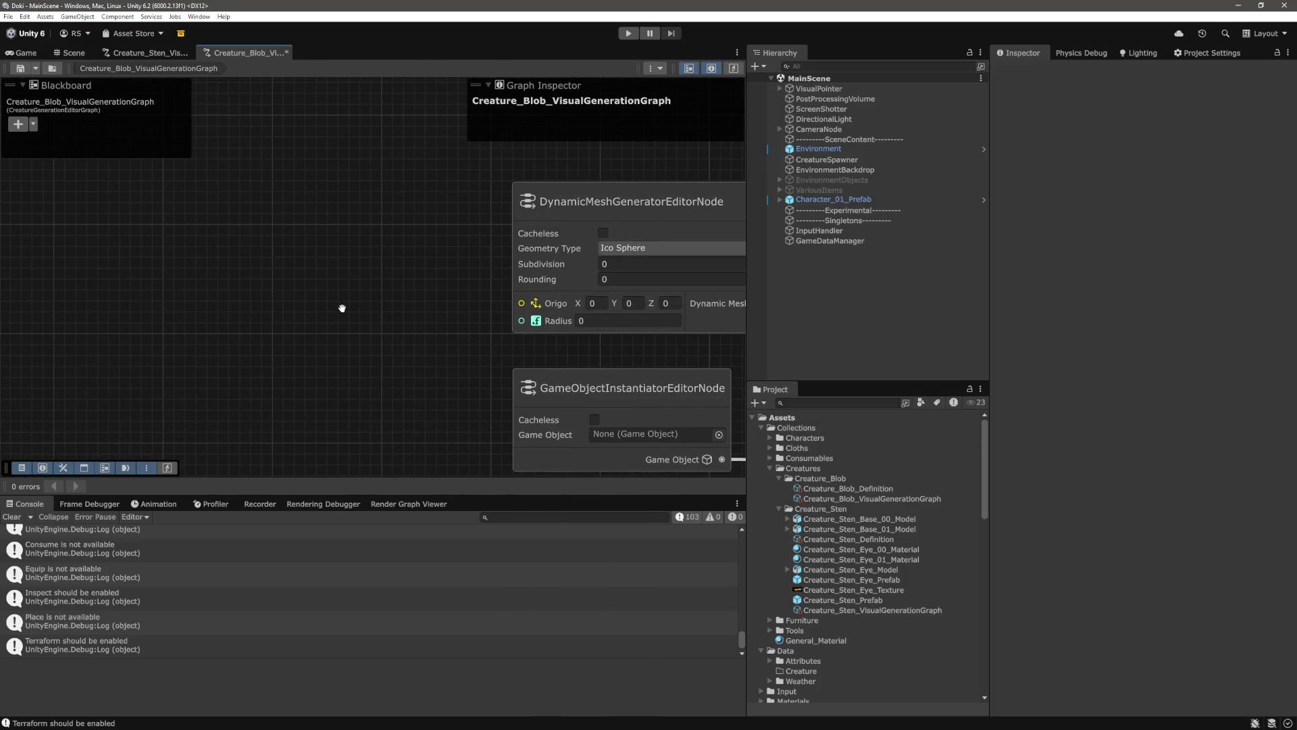
pyautogui.rightClick(342, 309)
# Add a RandomEditorNode via the 'random' search and move it up and left
pyautogui.click(385, 315)
pyautogui.write('random')
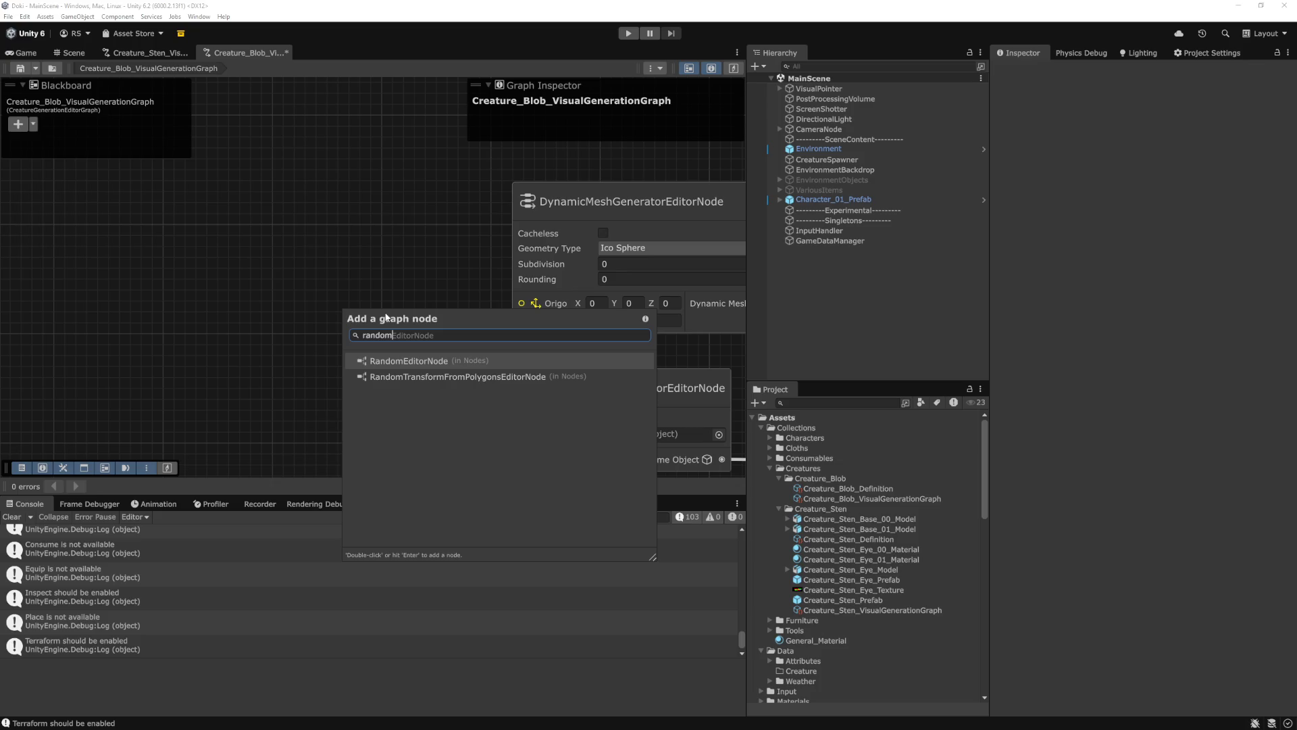
pyautogui.press('Return')
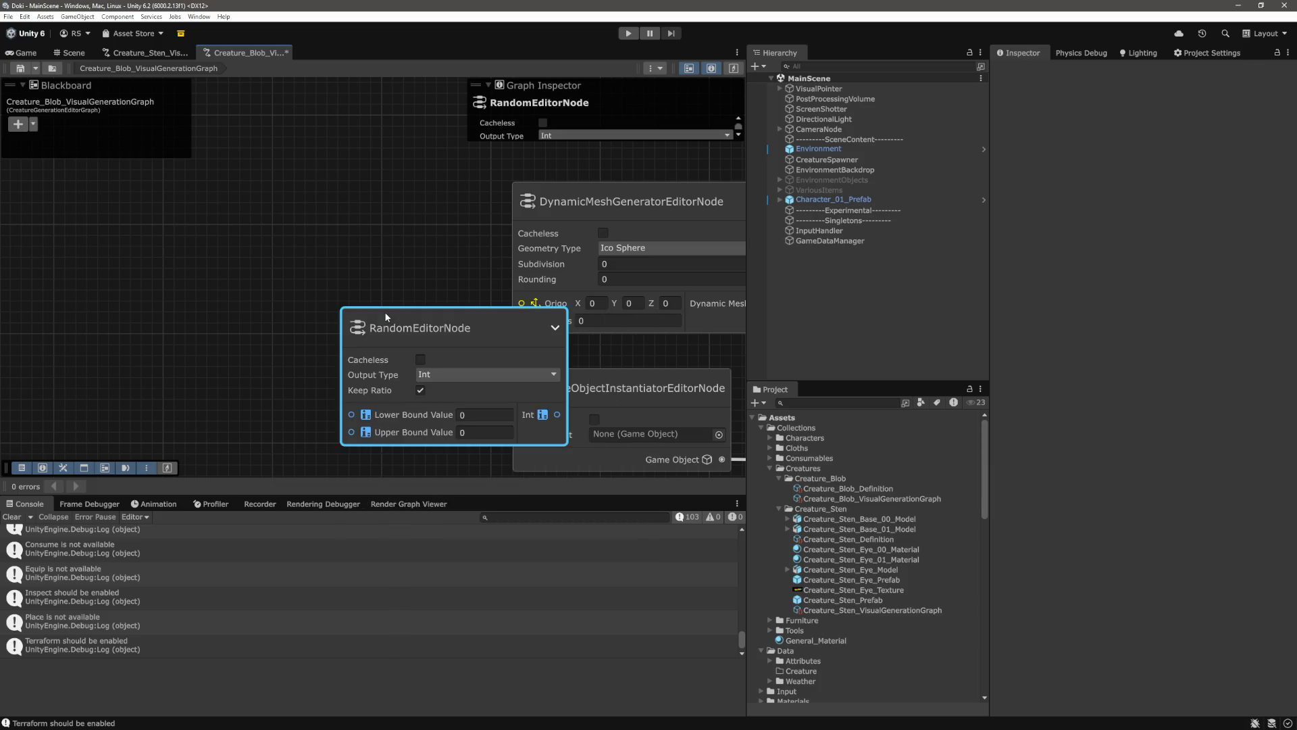
pyautogui.moveTo(464, 311); pyautogui.dragTo(338, 270)
pyautogui.click(437, 204)
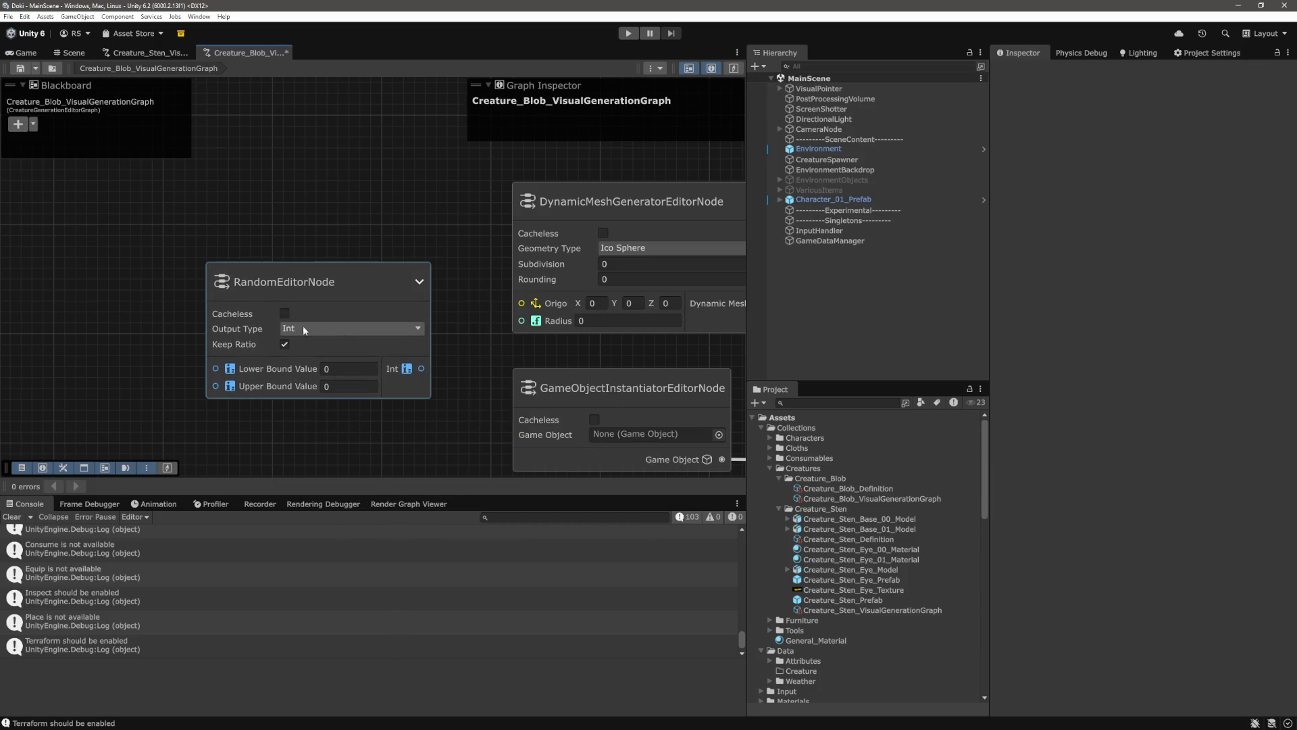
# Set the random node's output to Float with Lower Bound 0.2 and Upper Bound 0.5
pyautogui.click(325, 327)
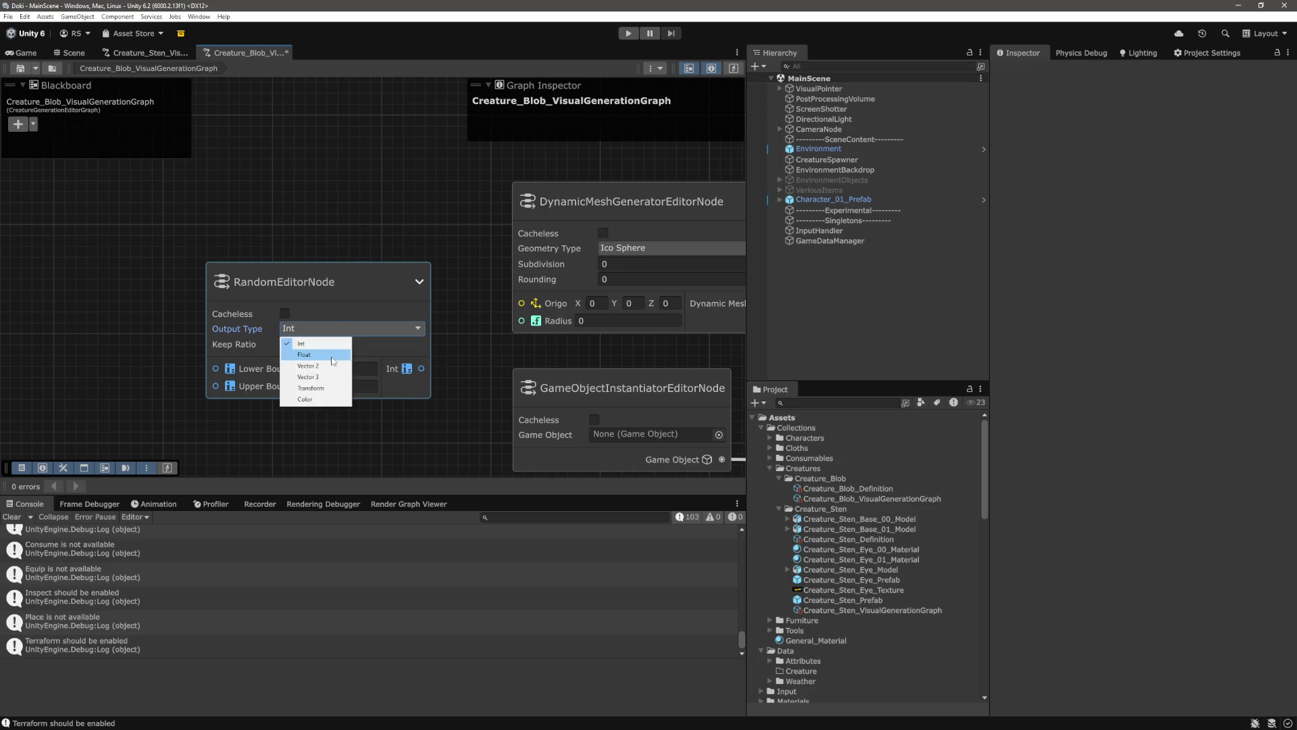
pyautogui.click(333, 356)
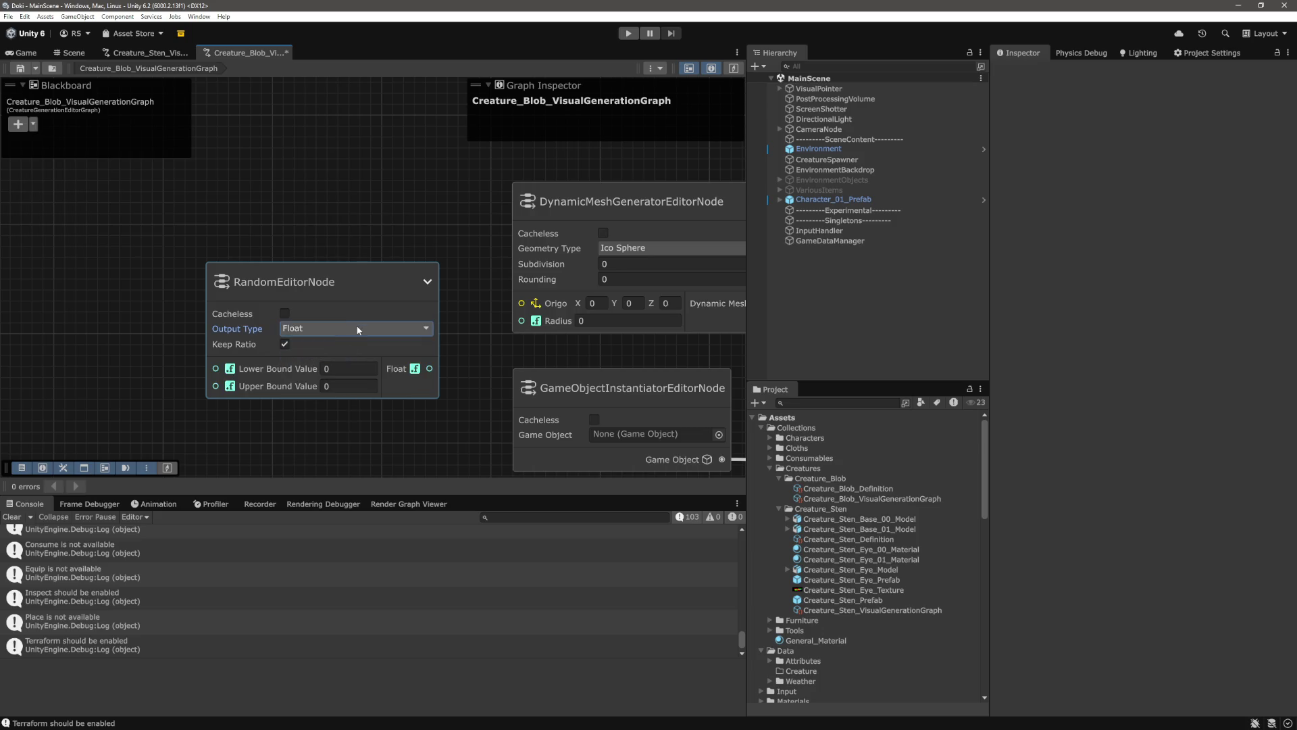
pyautogui.click(375, 372)
pyautogui.write('0')
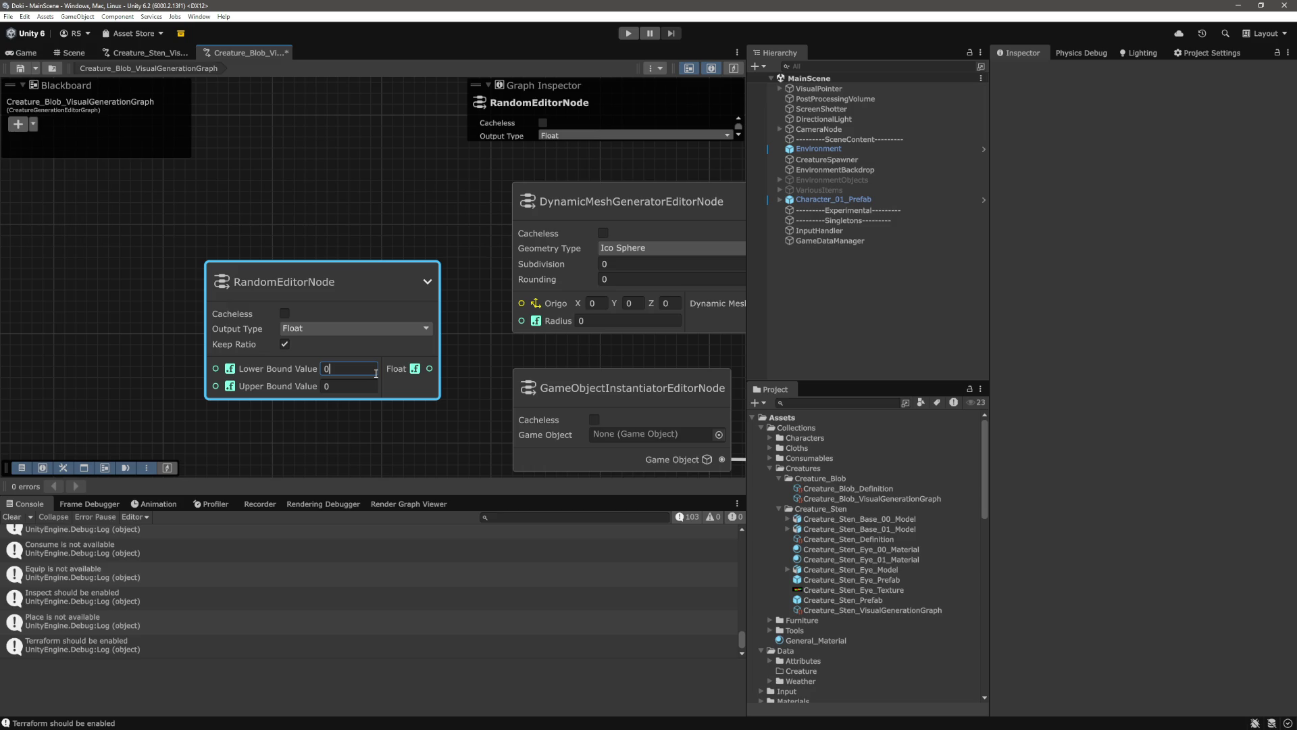
pyautogui.write('.2')
pyautogui.press('Tab')
pyautogui.write('.5')
pyautogui.press('Return')
pyautogui.click(412, 291)
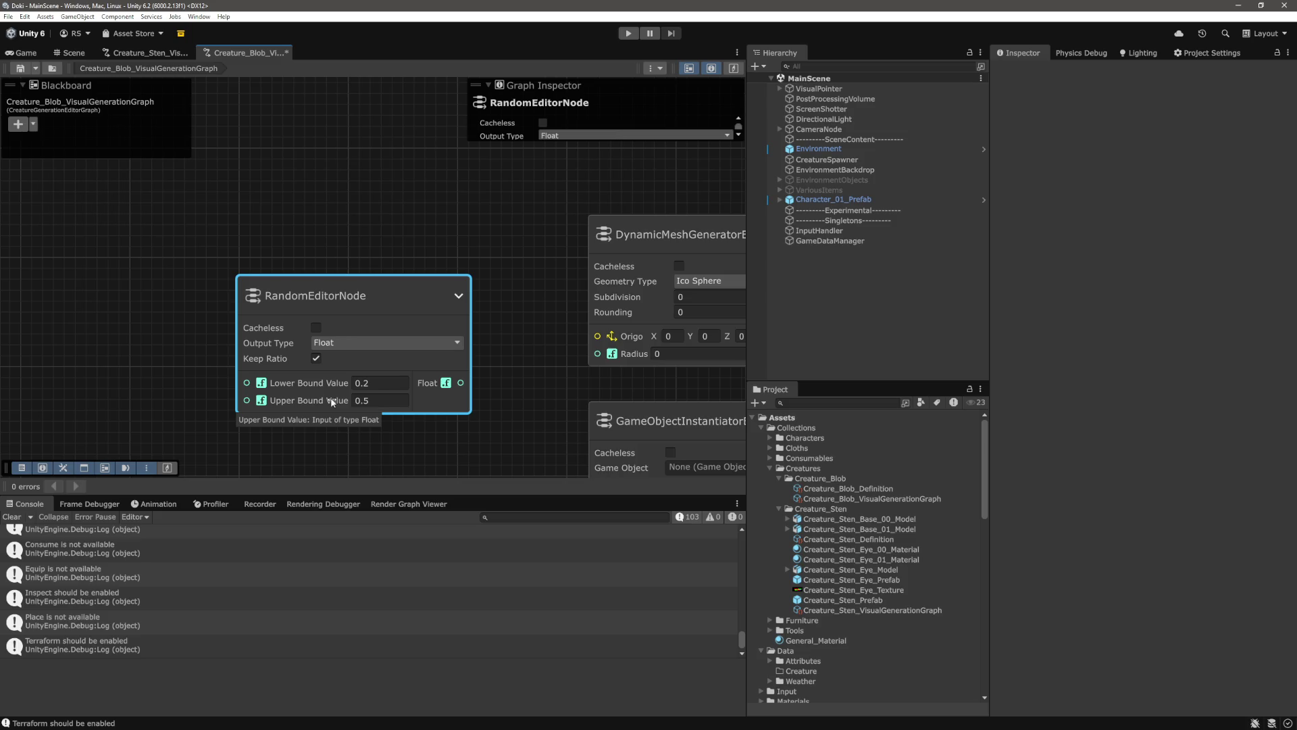
pyautogui.click(451, 229)
# Connect the RandomEditorNode's Float output to the Ico Sphere generator's Radius input
pyautogui.moveTo(441, 393); pyautogui.dragTo(579, 364)
pyautogui.moveTo(379, 301); pyautogui.dragTo(434, 328)
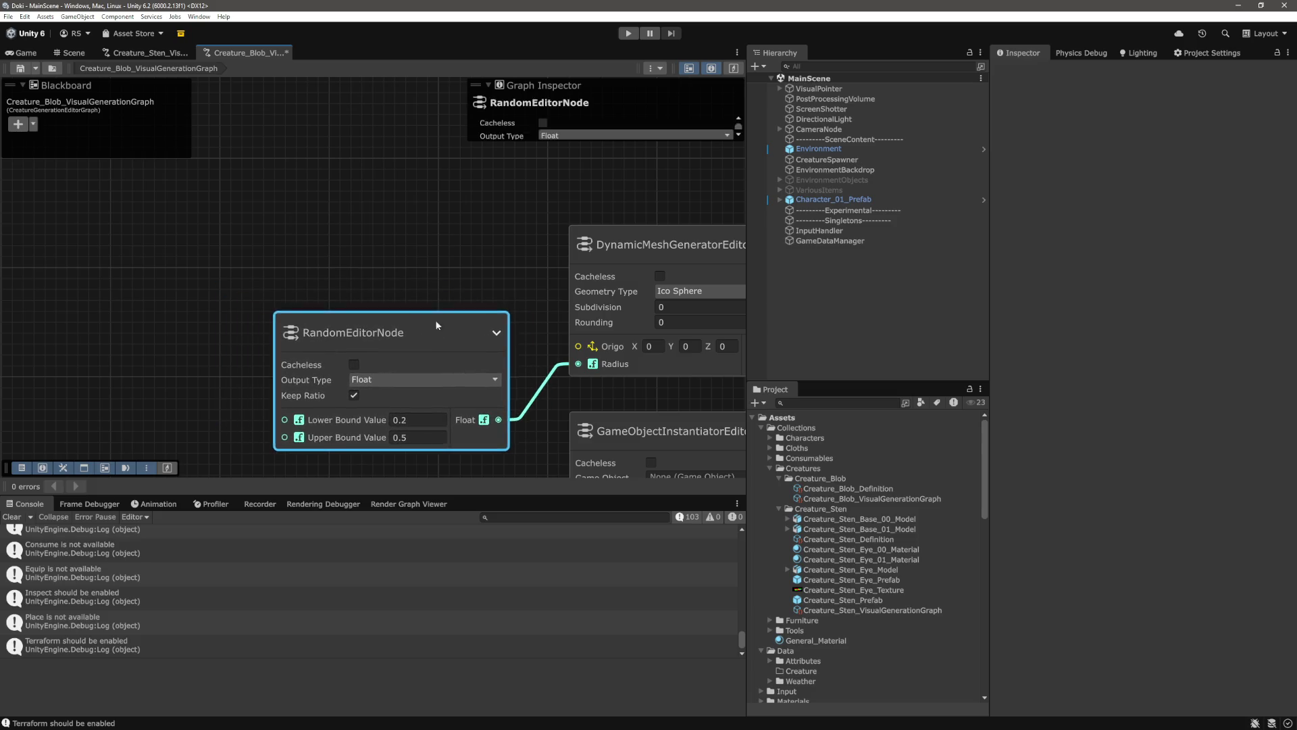
pyautogui.click(460, 277)
pyautogui.scroll(-5, 461, 277)
pyautogui.scroll(3, 377, 289)
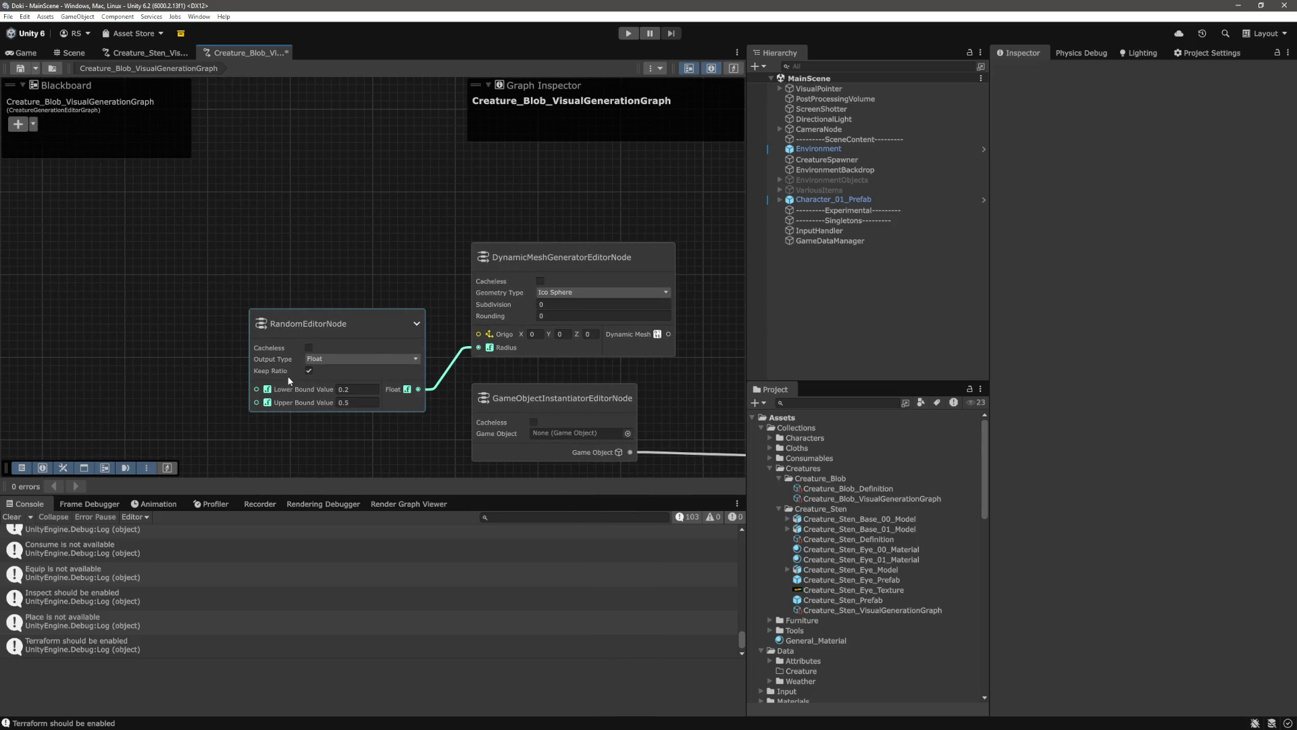
pyautogui.scroll(-3, 399, 302)
pyautogui.scroll(3, 547, 270)
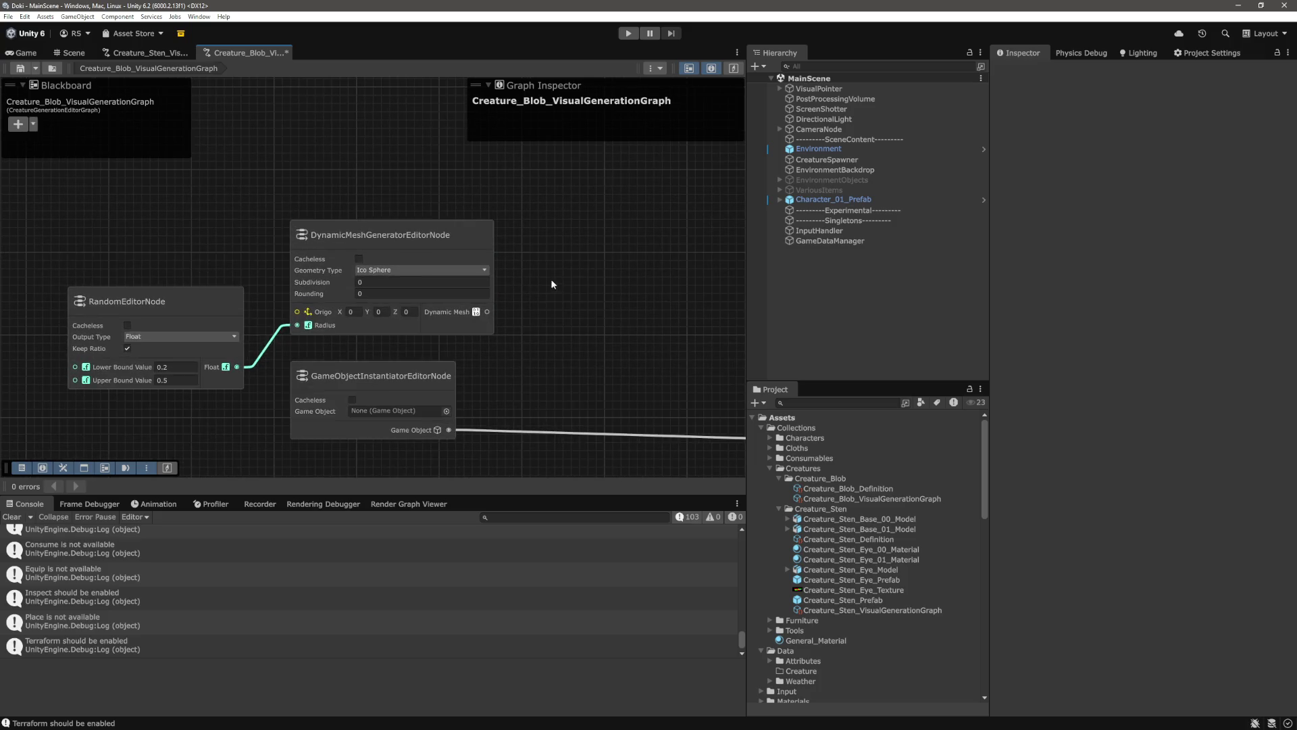
pyautogui.scroll(-1, 603, 270)
pyautogui.scroll(1, 159, 353)
pyautogui.scroll(-1, 161, 346)
pyautogui.scroll(1, 545, 333)
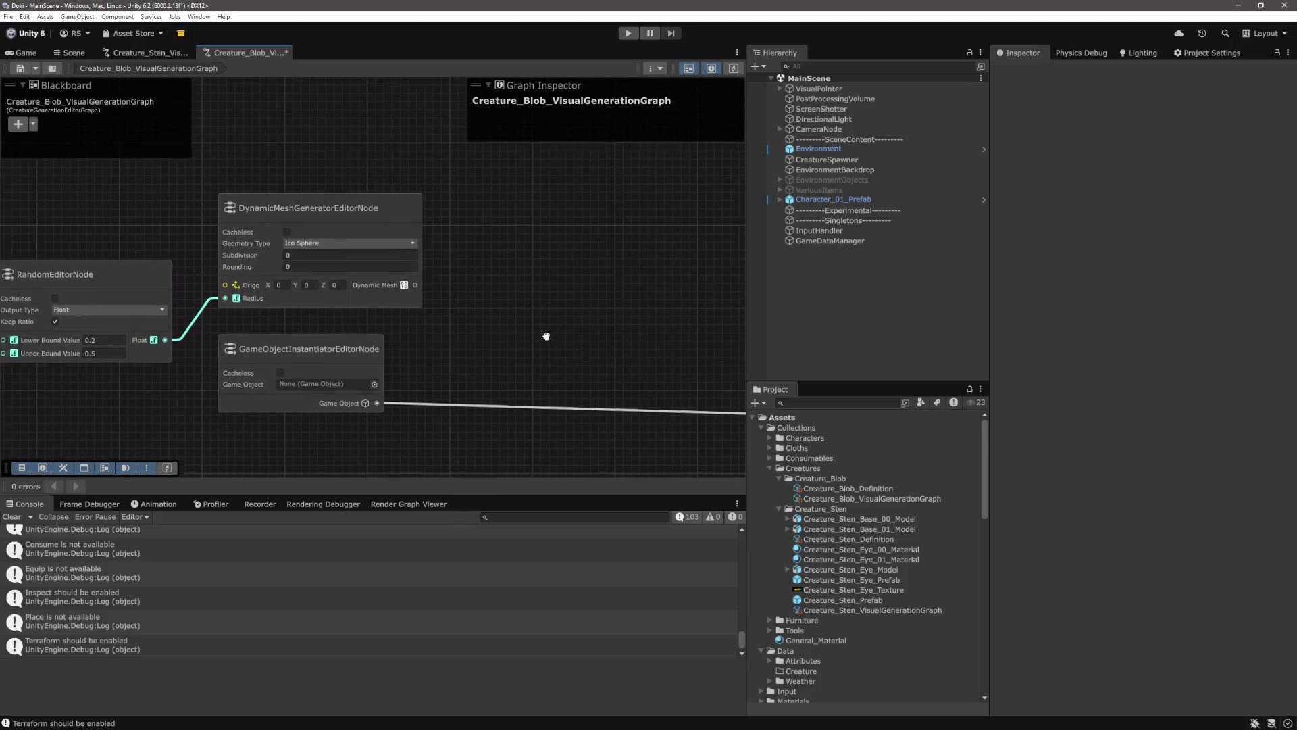
pyautogui.scroll(1, 615, 342)
pyautogui.scroll(-1, 373, 352)
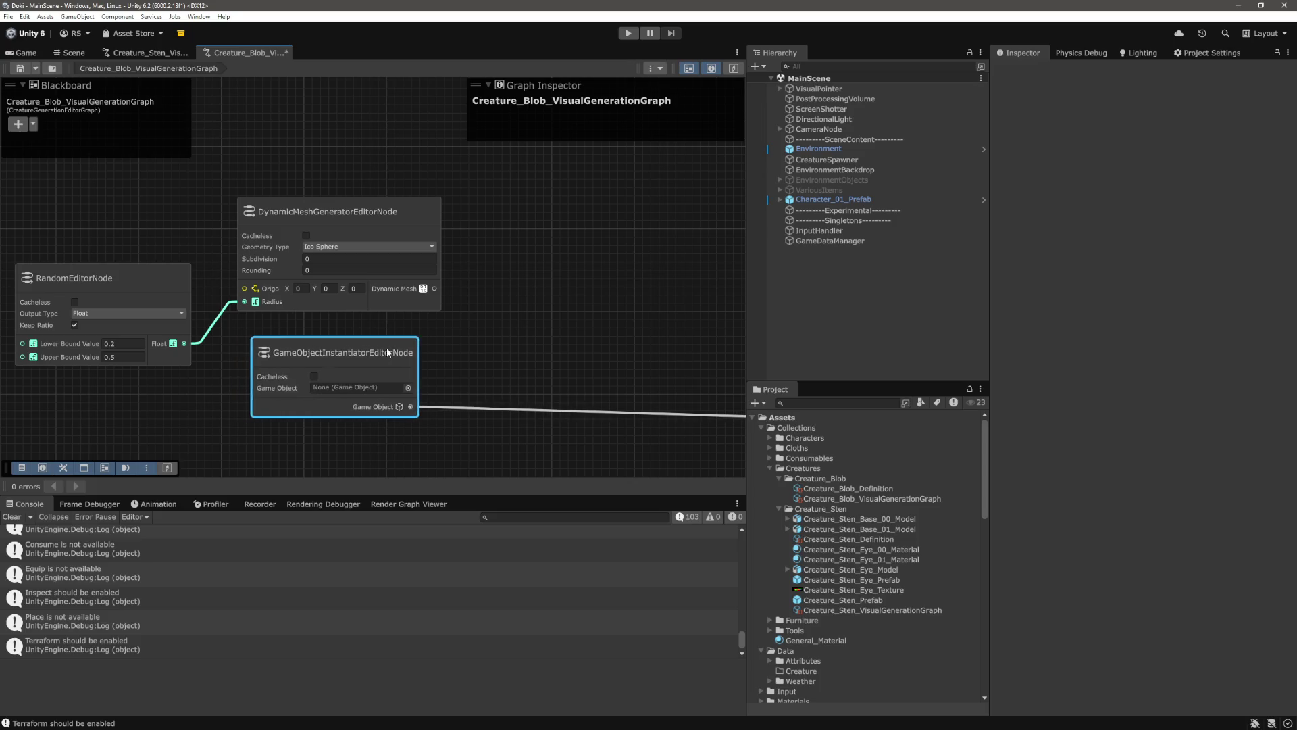
pyautogui.scroll(1, 602, 339)
pyautogui.scroll(-1, 516, 286)
# Add a DynamicMeshToMeshEditorNode and feed it the generator's Dynamic Mesh output
pyautogui.rightClick(516, 286)
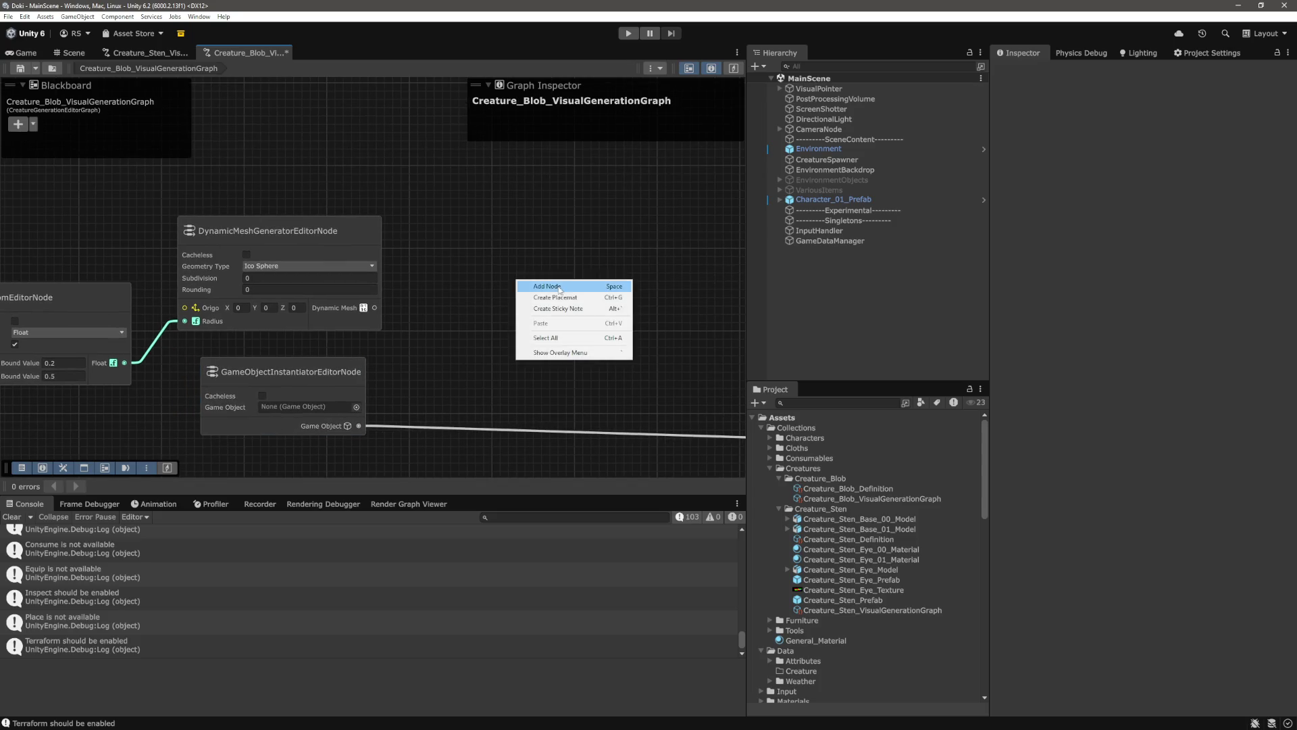
pyautogui.click(563, 289)
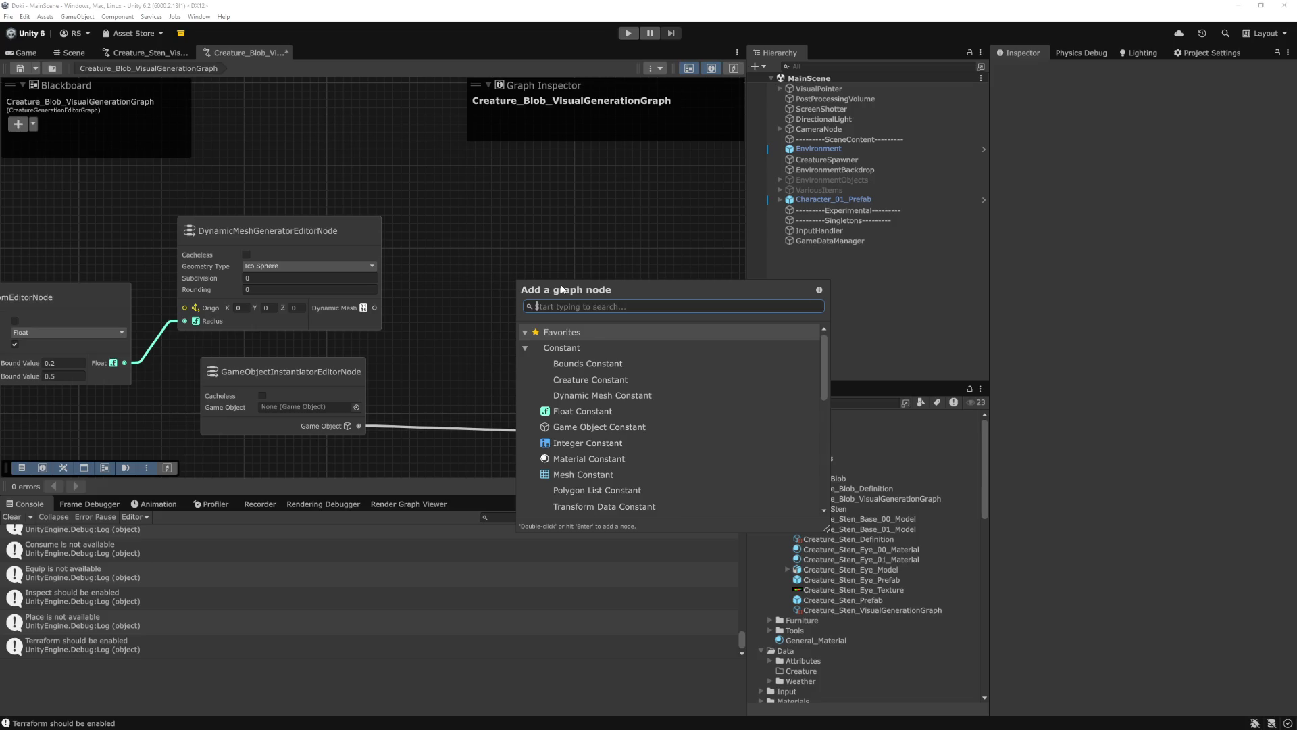
pyautogui.write('mesh')
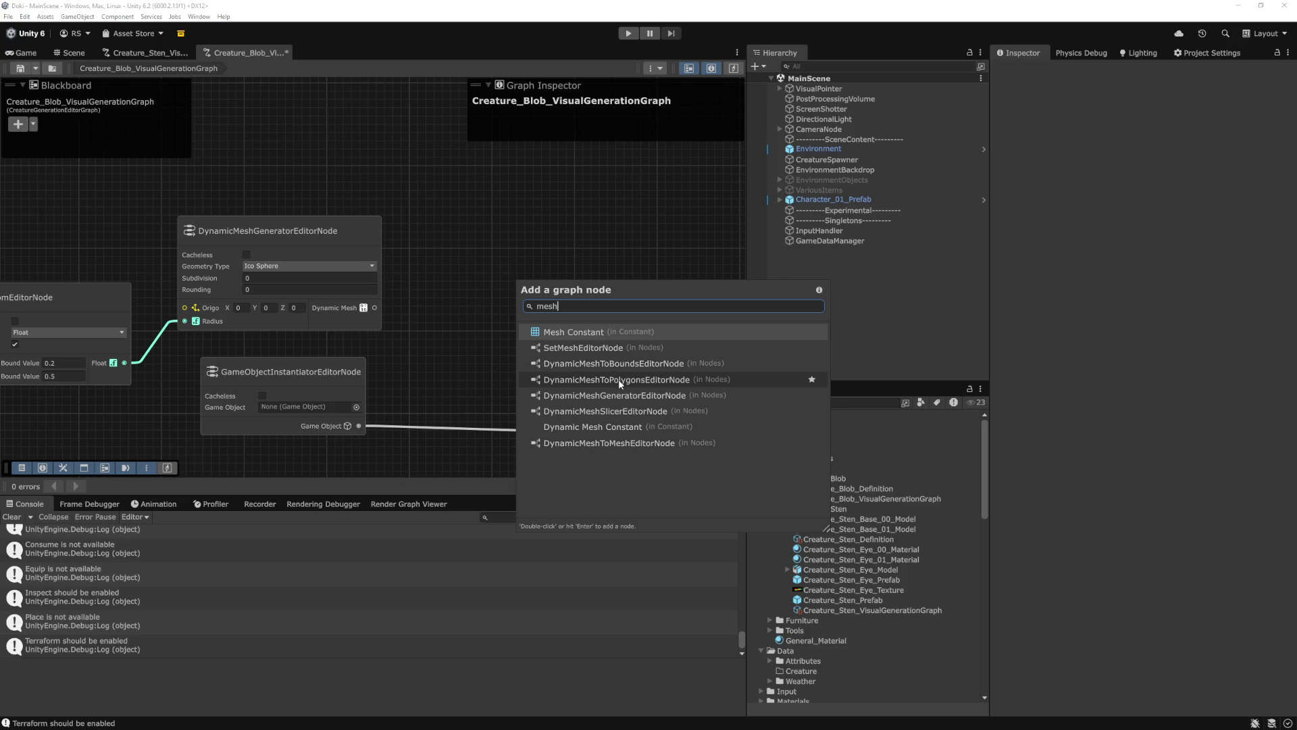
pyautogui.doubleClick(642, 440)
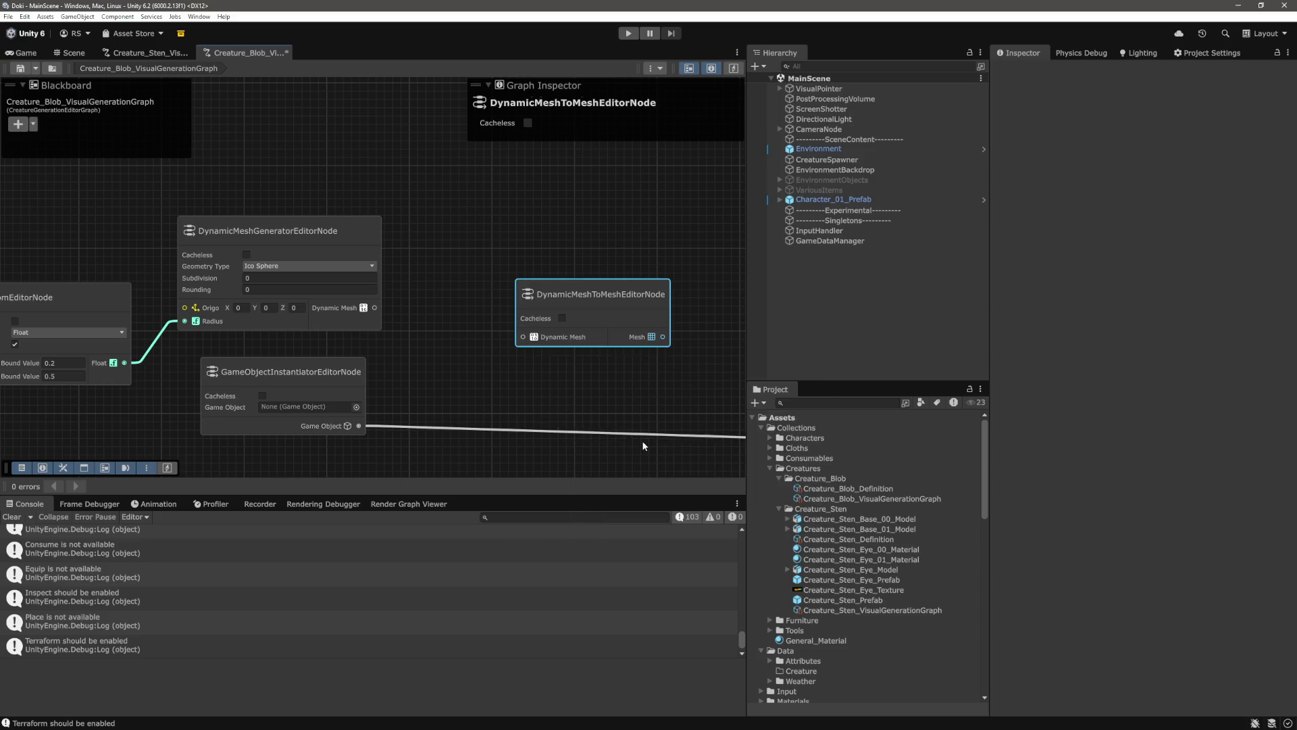
pyautogui.moveTo(603, 294); pyautogui.dragTo(556, 276)
pyautogui.click(546, 257)
pyautogui.moveTo(378, 312)
pyautogui.mouseDown()
pyautogui.moveTo(456, 327)
pyautogui.moveTo(406, 302)
pyautogui.moveTo(388, 307)
pyautogui.moveTo(476, 321)
pyautogui.mouseUp()
pyautogui.moveTo(540, 278); pyautogui.dragTo(491, 278)
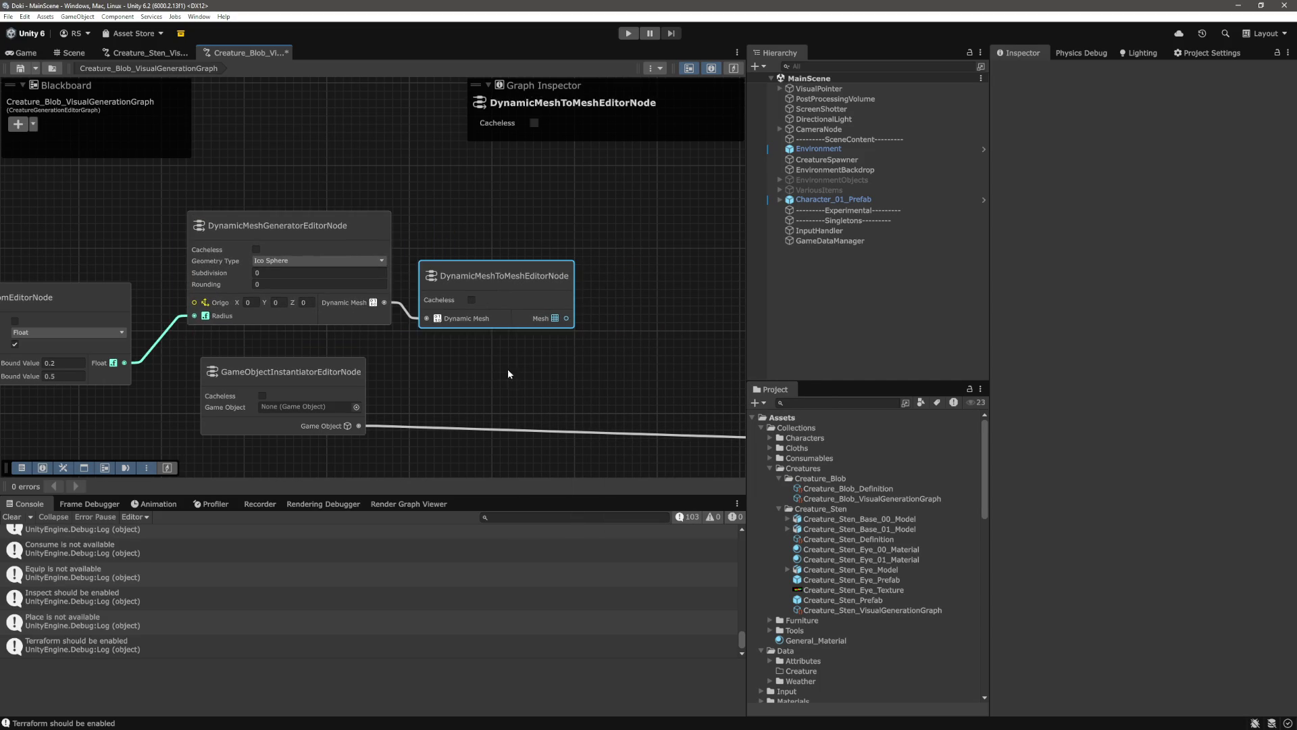
# Move the GameObjectInstantiator node right and down beside the new nodes
pyautogui.click(493, 364)
pyautogui.scroll(-5, 473, 359)
pyautogui.click(317, 350)
pyautogui.moveTo(317, 350); pyautogui.dragTo(418, 363)
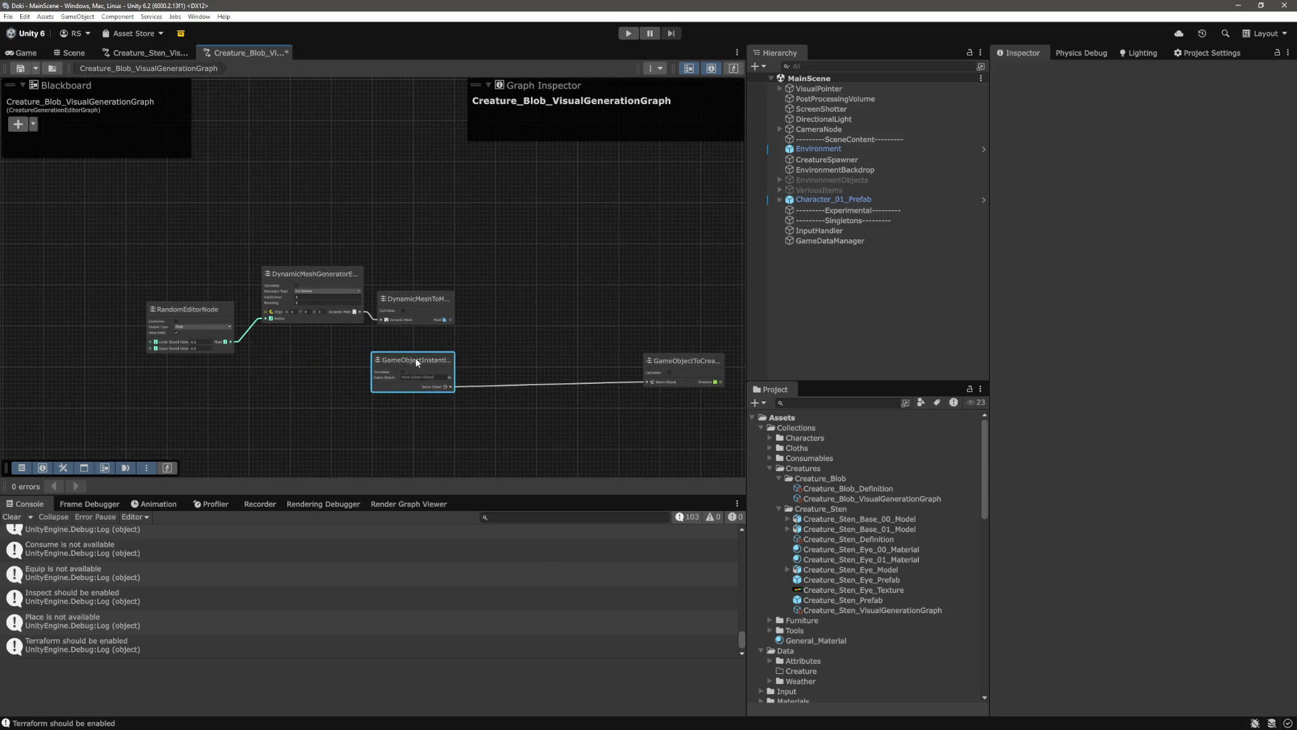
# Add a SetMeshEditorNode to the blob graph through a 'mesh' node search
pyautogui.click(569, 333)
pyautogui.rightClick(569, 330)
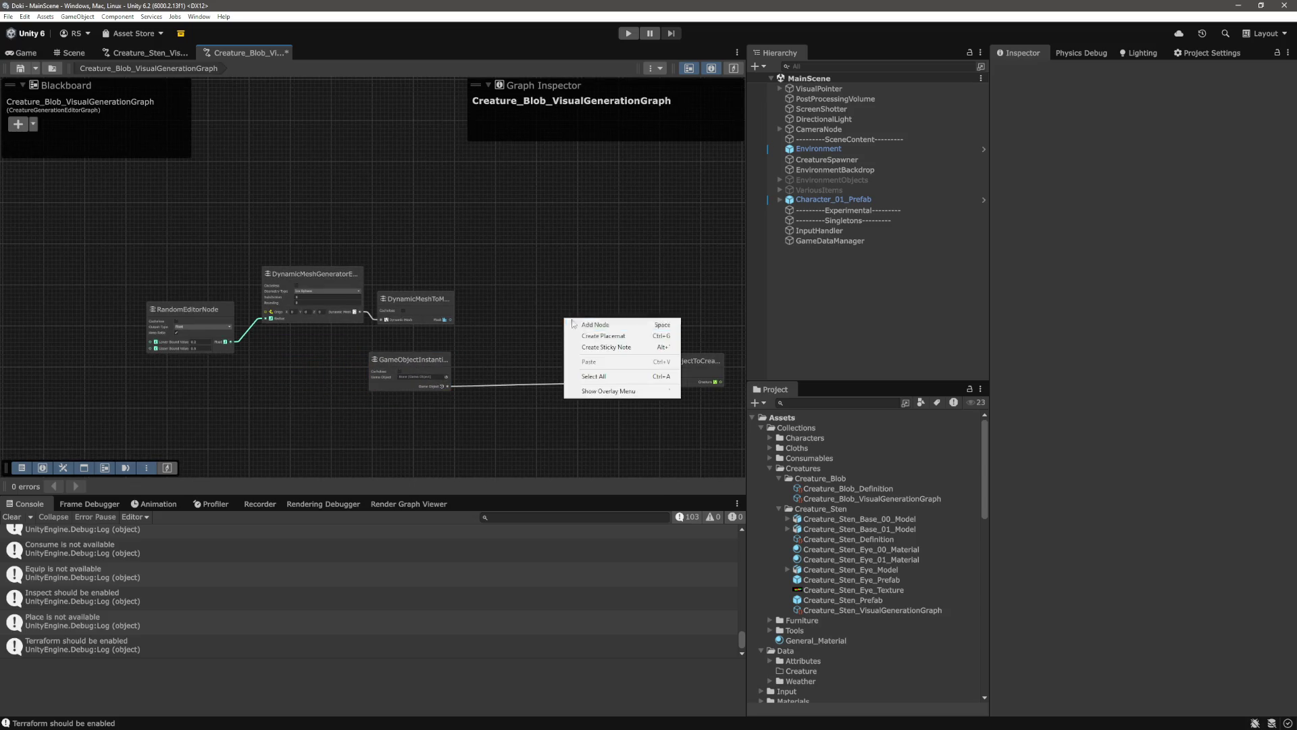
pyautogui.click(593, 325)
pyautogui.write('addme')
pyautogui.press('BackSpace')
pyautogui.press('BackSpace')
pyautogui.press('BackSpace')
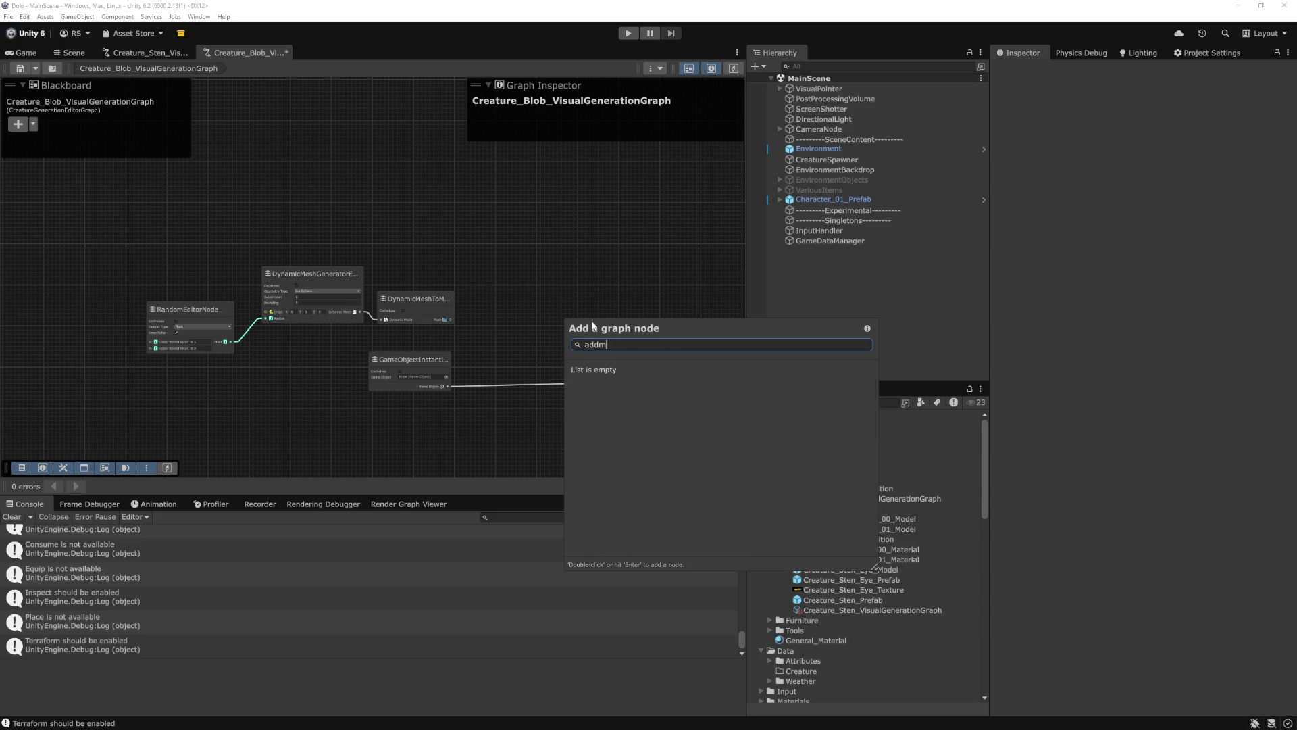
pyautogui.write('mesh')
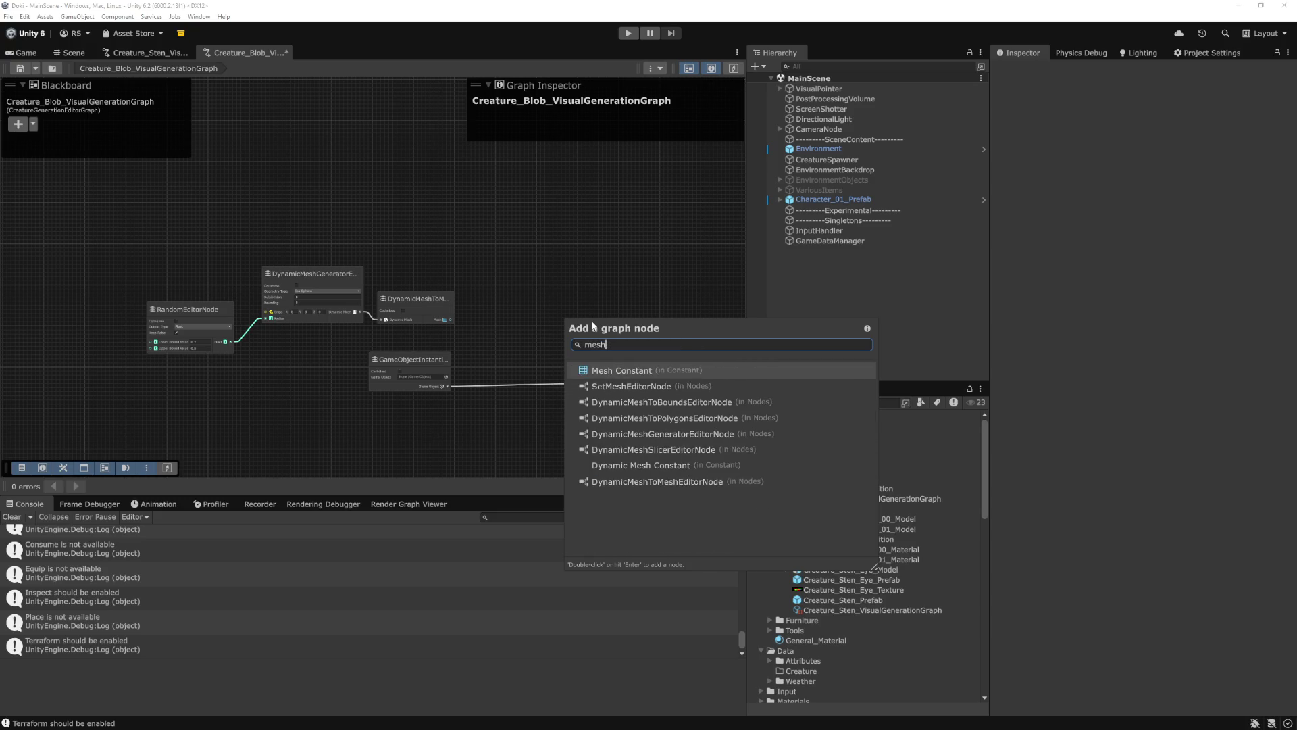
pyautogui.press('Down')
pyautogui.press('Return')
# Feed the instantiated GameObject and the generated Mesh into the SetMesh node
pyautogui.scroll(5, 609, 308)
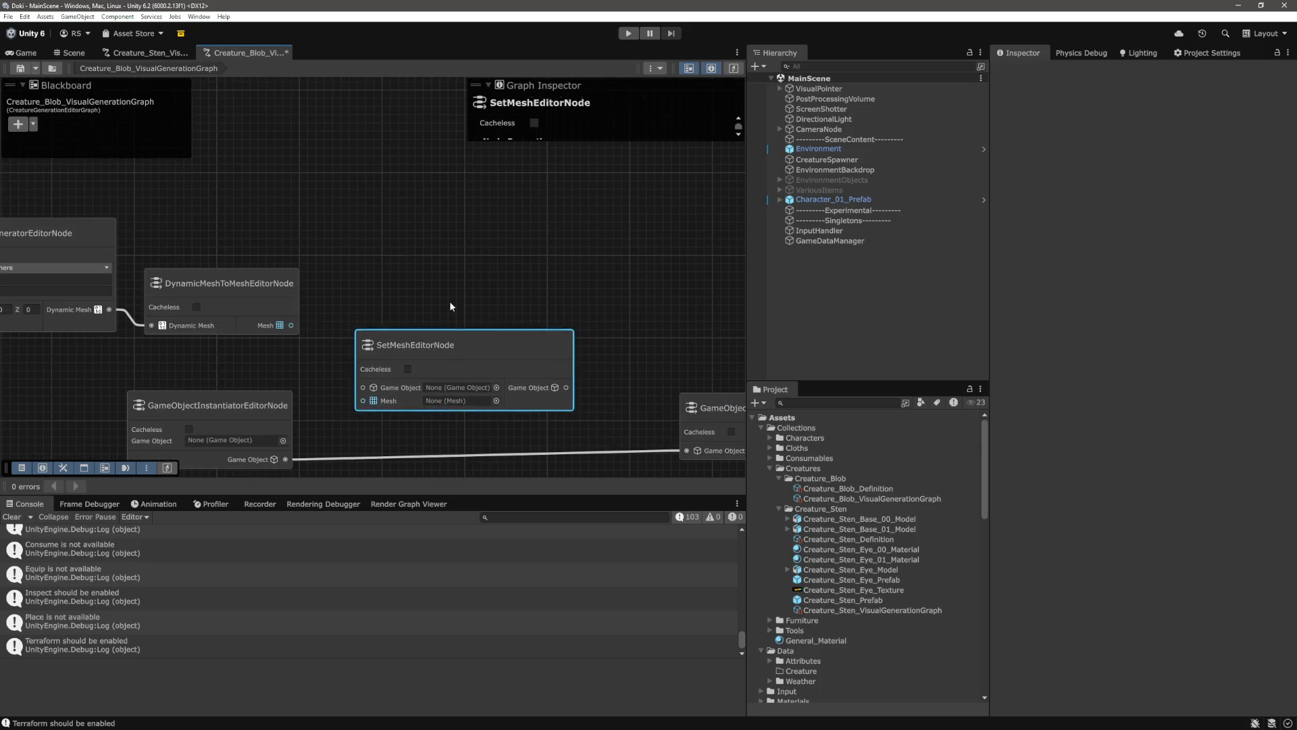
pyautogui.moveTo(451, 306); pyautogui.dragTo(546, 252)
pyautogui.moveTo(380, 404); pyautogui.dragTo(457, 333)
pyautogui.scroll(-5, 395, 305)
pyautogui.moveTo(399, 200); pyautogui.dragTo(85, 324)
pyautogui.moveTo(350, 284); pyautogui.dragTo(346, 426)
pyautogui.moveTo(466, 299); pyautogui.dragTo(479, 382)
pyautogui.moveTo(385, 431); pyautogui.dragTo(438, 409)
pyautogui.click(540, 442)
# Pass the SetMesh node's GameObject output on to the creature output node
pyautogui.scroll(5, 541, 443)
pyautogui.moveTo(428, 331); pyautogui.dragTo(417, 311)
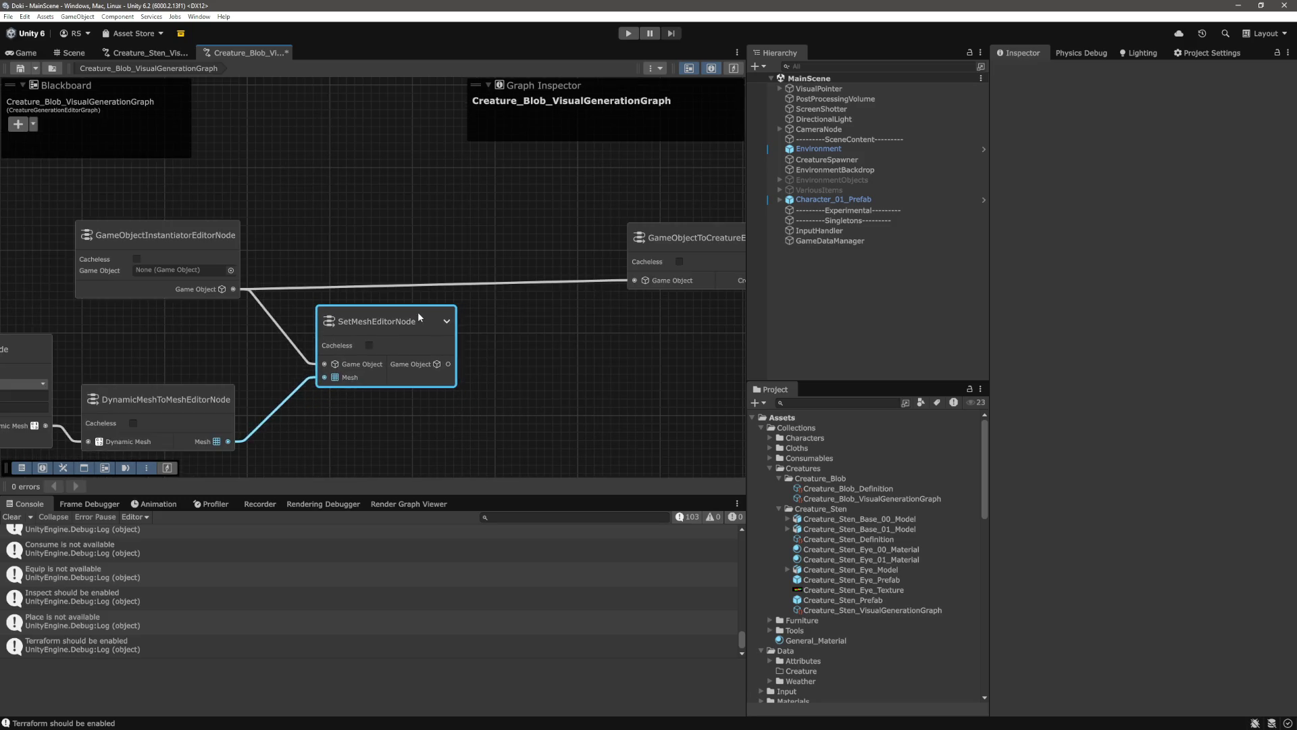
pyautogui.moveTo(447, 363); pyautogui.dragTo(629, 281)
pyautogui.click(618, 297)
pyautogui.scroll(-5, 601, 298)
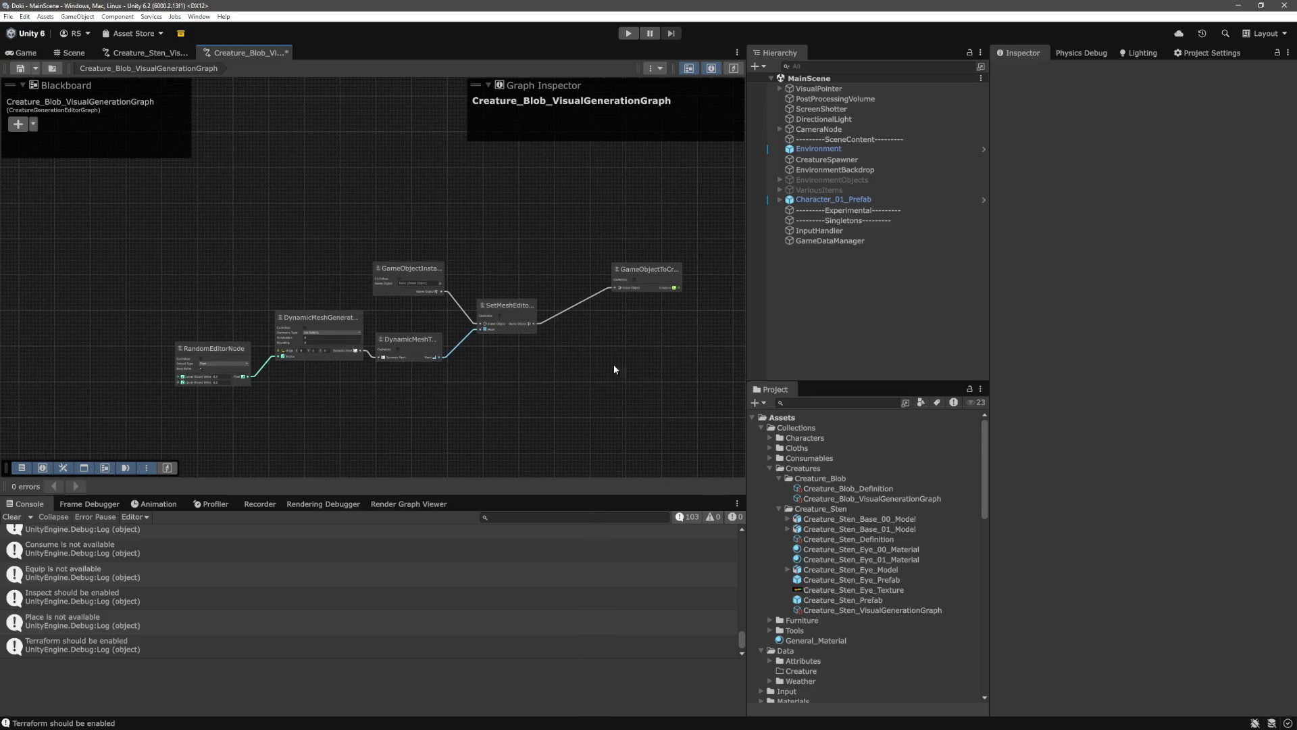
# Set the Ico Sphere generator's Subdivision to 1 and Rounding to 1
pyautogui.scroll(8, 534, 400)
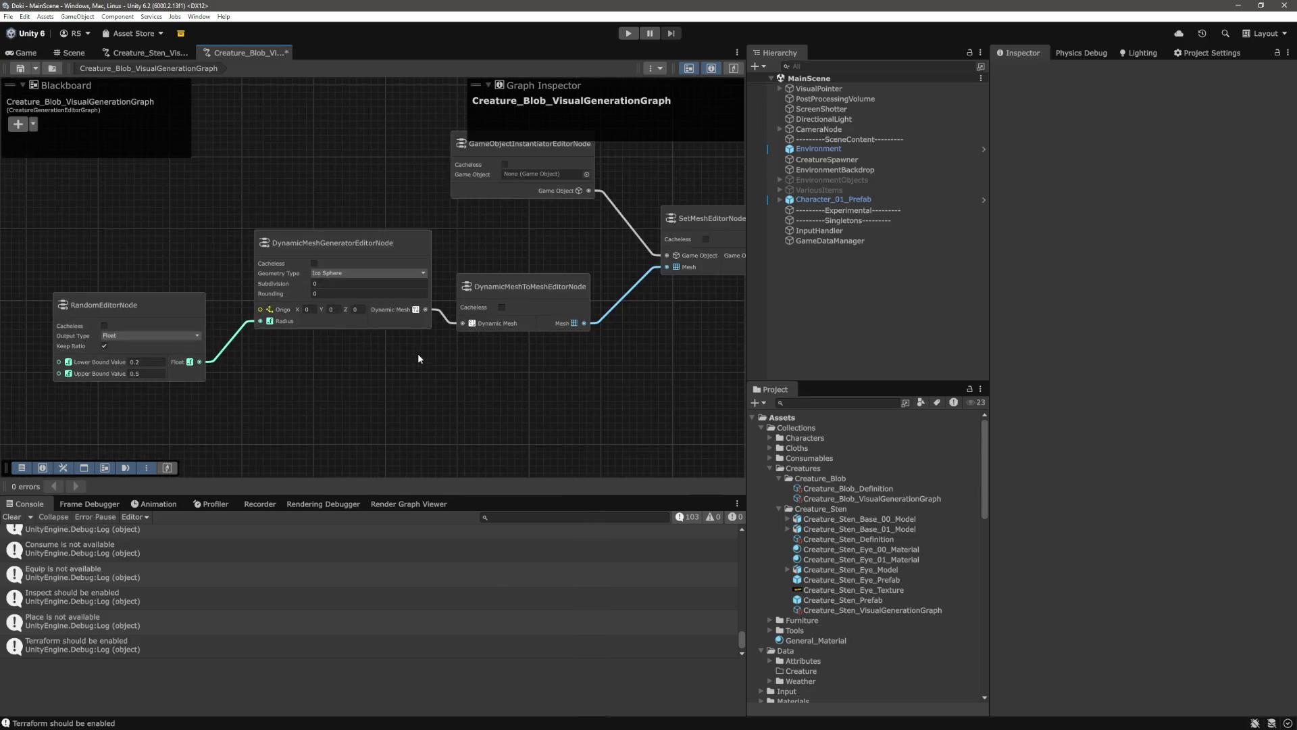
pyautogui.scroll(-3, 461, 415)
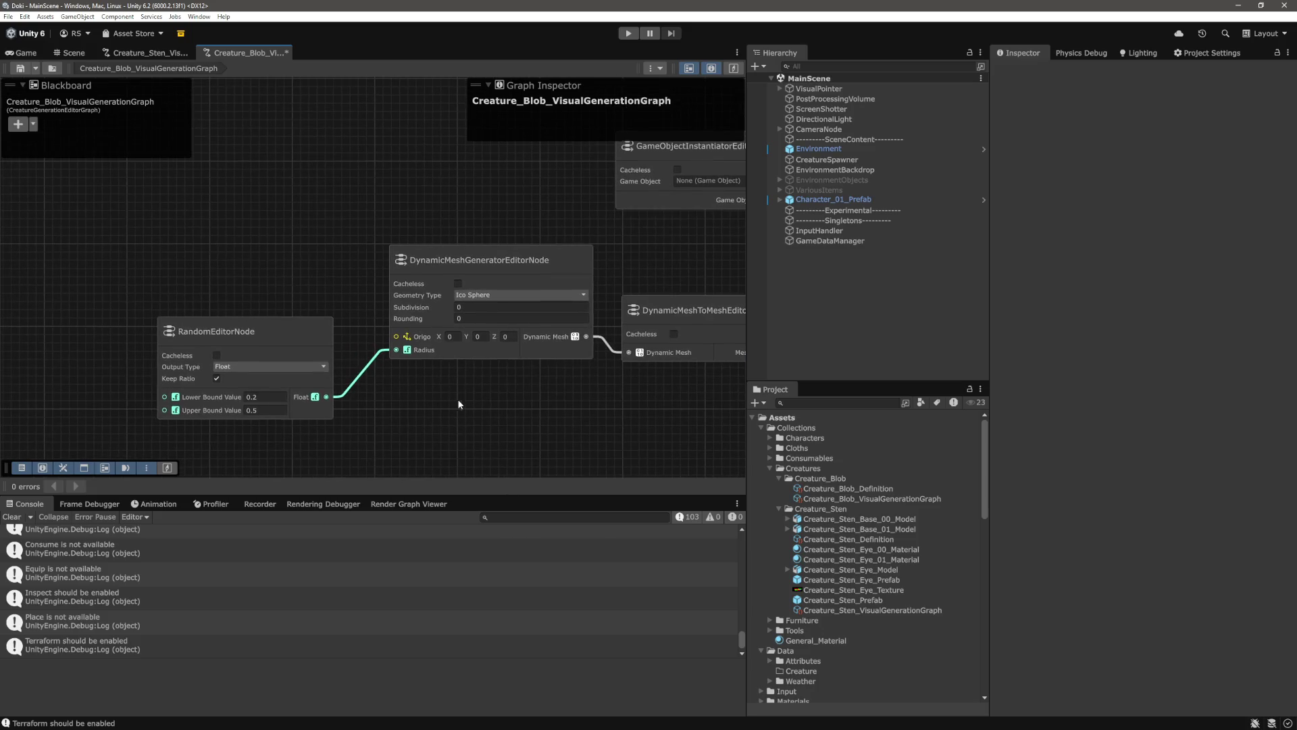
pyautogui.scroll(3, 526, 395)
pyautogui.moveTo(338, 280); pyautogui.dragTo(378, 281)
pyautogui.click(521, 443)
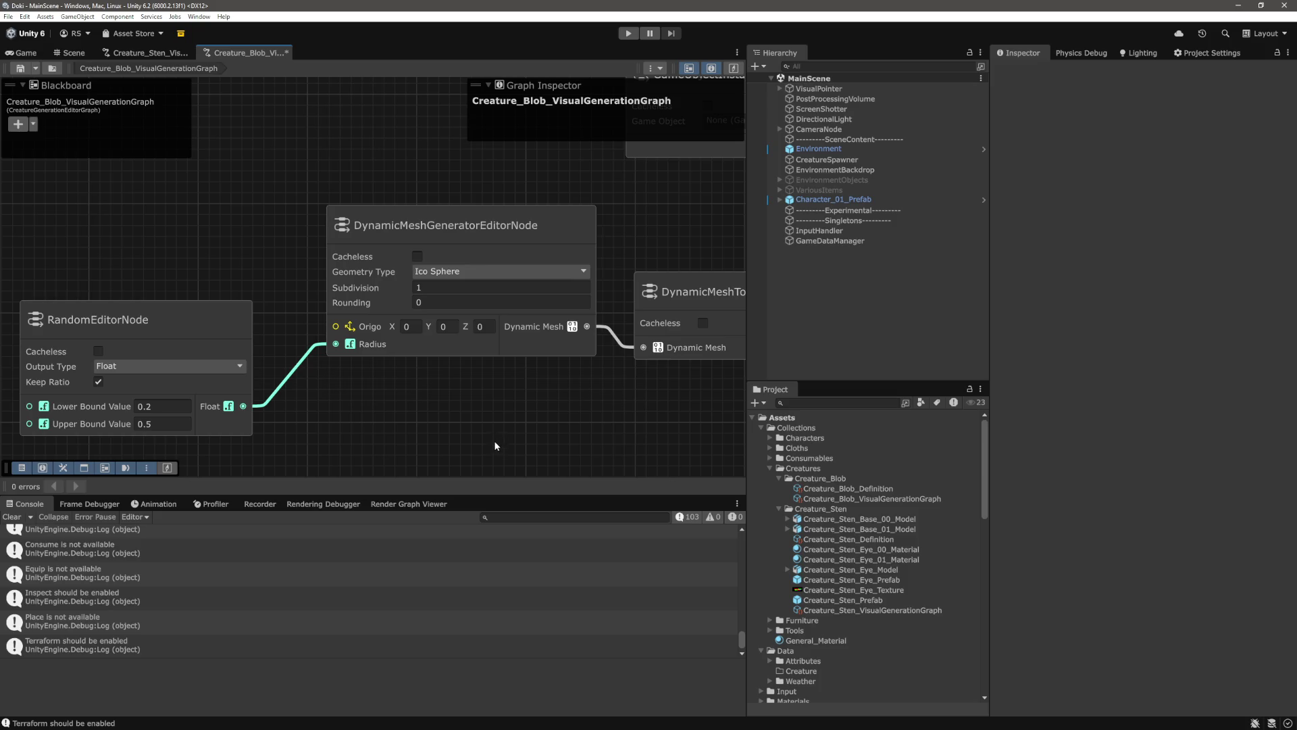
pyautogui.click(500, 302)
pyautogui.write('1')
# Pan the graph to bring the SetMesh and creature output nodes into view
pyautogui.scroll(-3, 476, 411)
pyautogui.moveTo(472, 419); pyautogui.dragTo(472, 419)
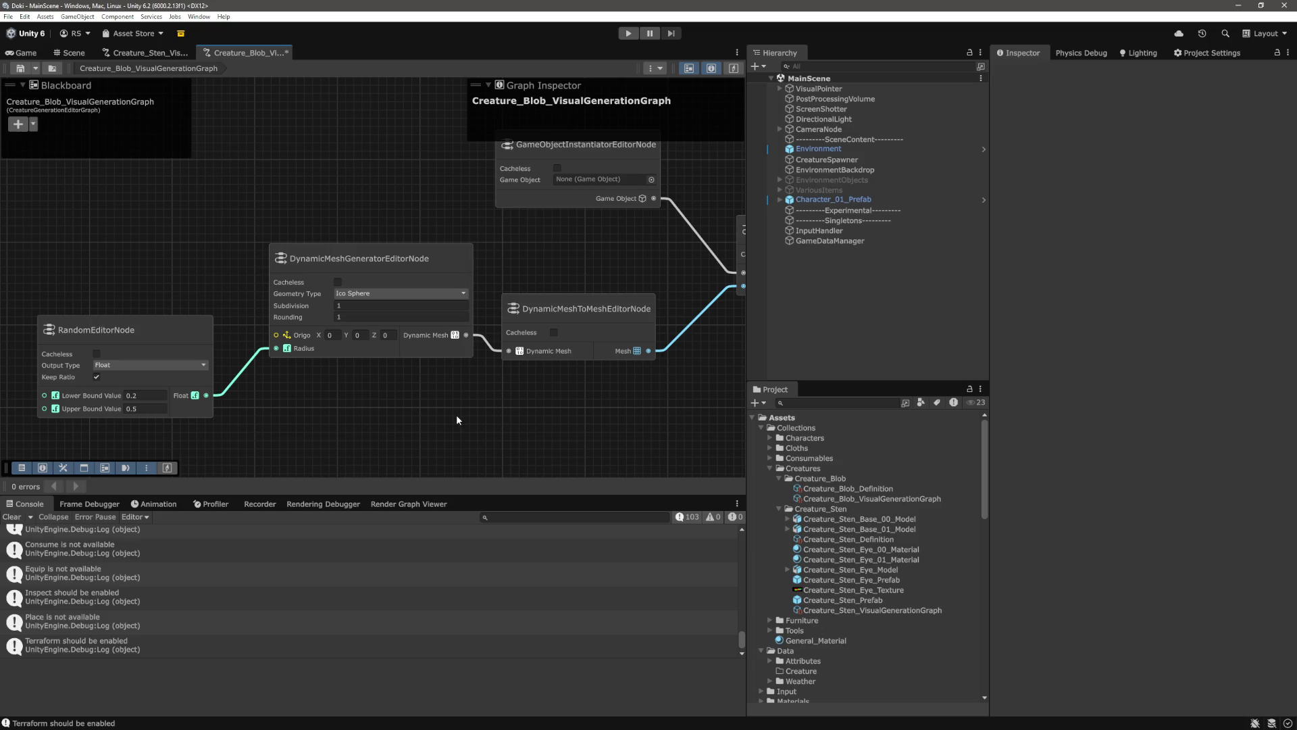
pyautogui.moveTo(631, 407); pyautogui.dragTo(515, 391)
pyautogui.scroll(-3, 515, 390)
pyautogui.moveTo(608, 397); pyautogui.dragTo(374, 405)
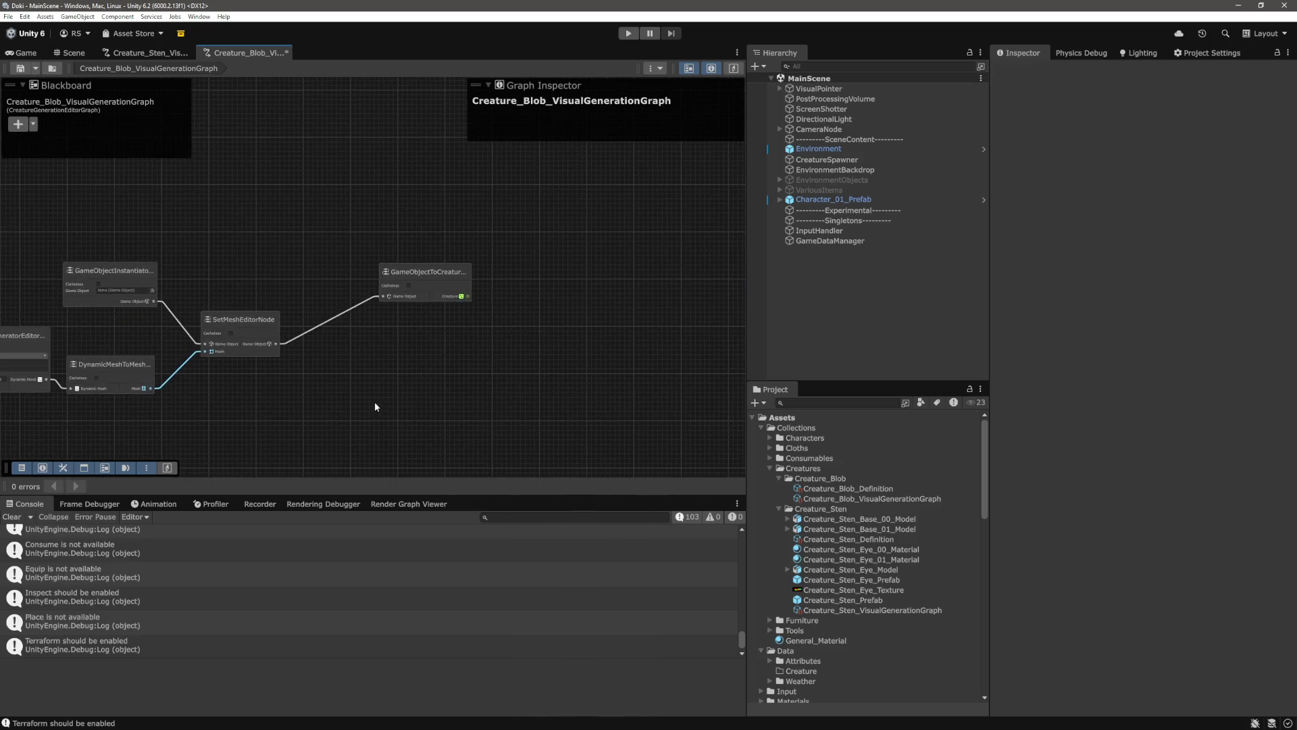
# Search the node list for 'rigi', then dismiss the search without adding a node
pyautogui.moveTo(467, 404); pyautogui.dragTo(578, 364)
pyautogui.scroll(3, 578, 365)
pyautogui.rightClick(472, 298)
pyautogui.click(506, 307)
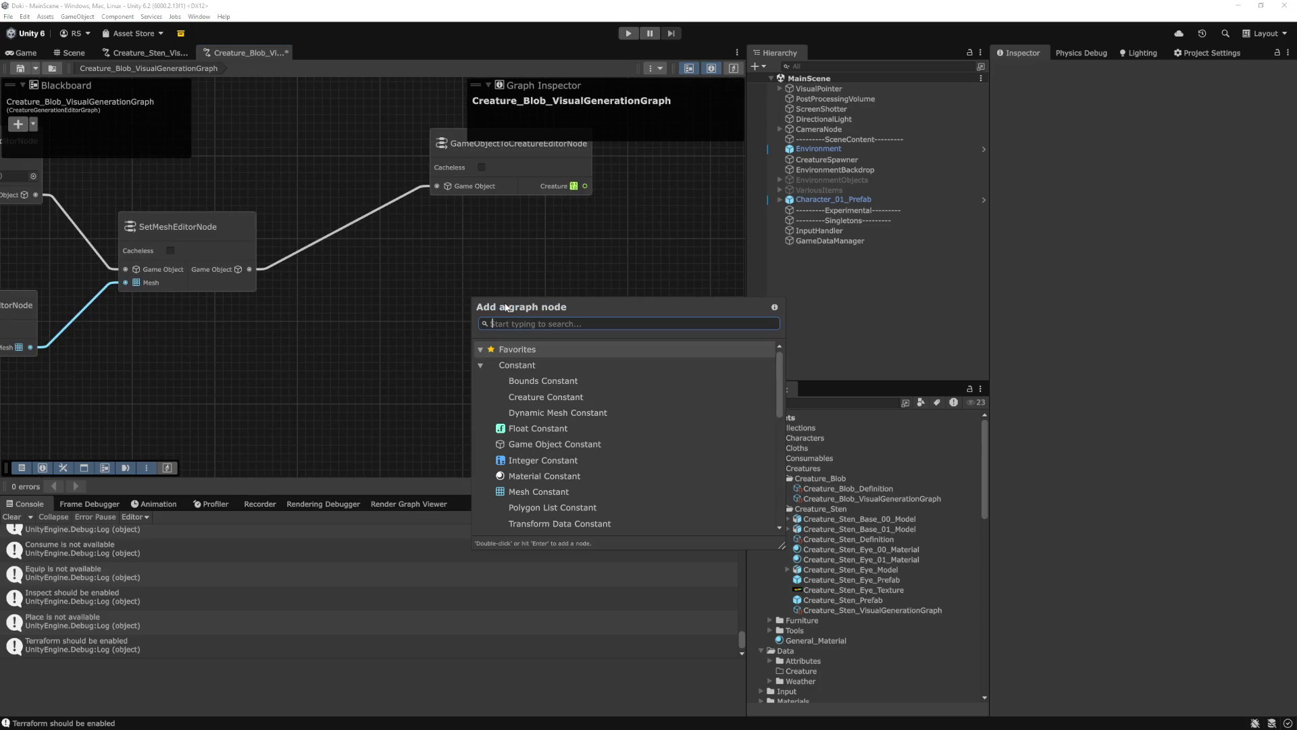
pyautogui.write('rigi')
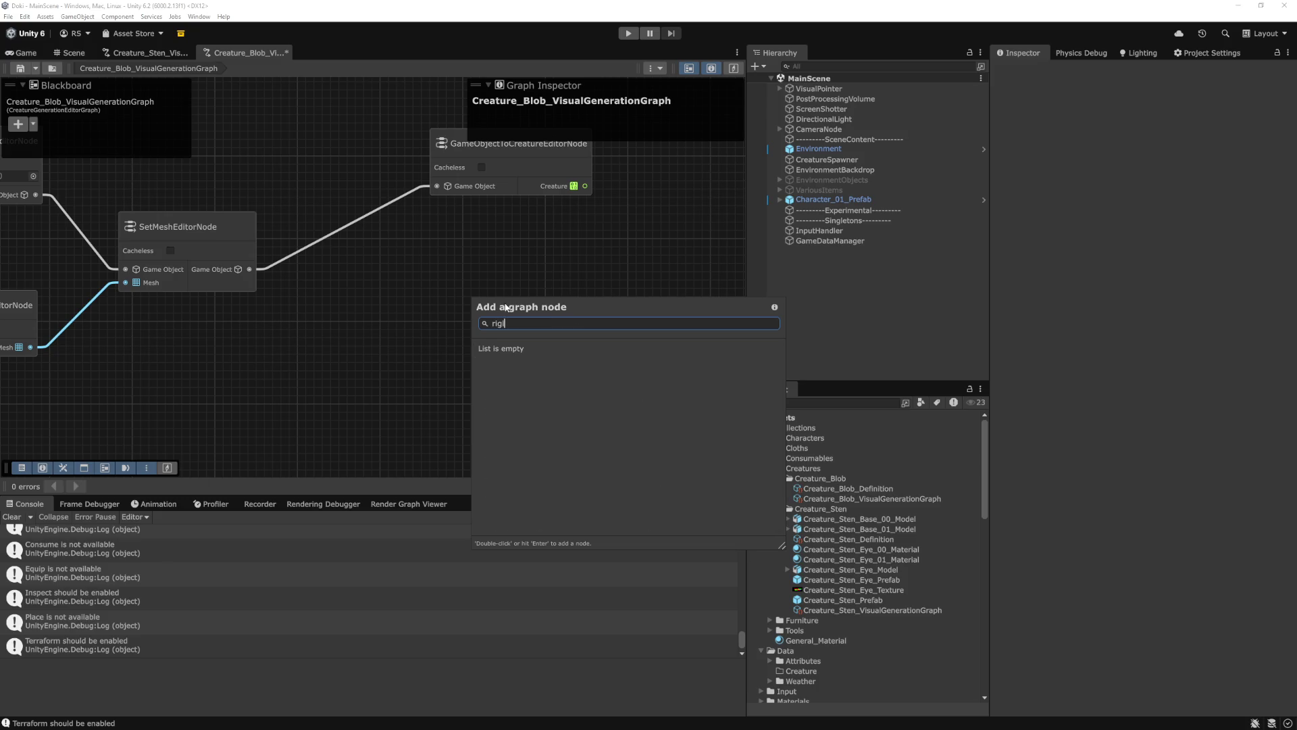
pyautogui.press('BackSpace')
pyautogui.press('BackSpace')
pyautogui.press('BackSpace')
pyautogui.press('Escape')
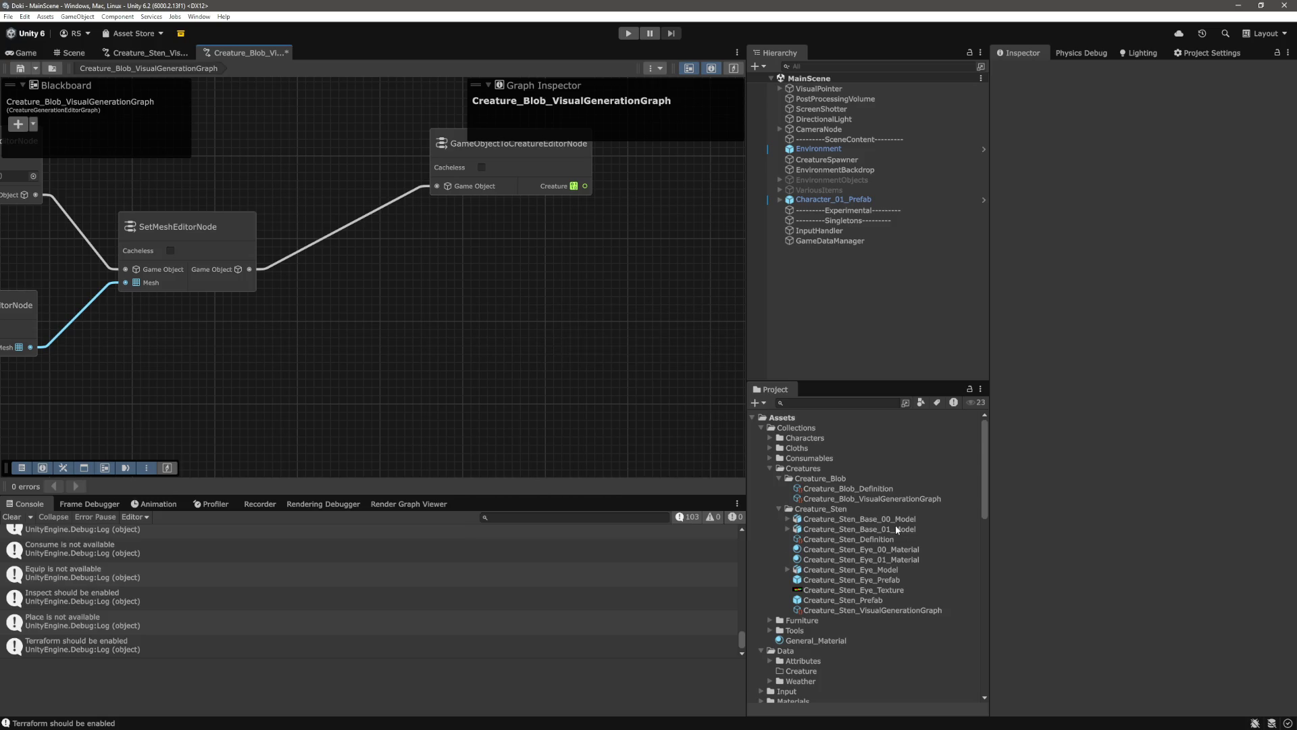
# Inspect Creature_Sten_Prefab and Creature_Sten_Definition, then view the Sten visual generation graph
pyautogui.click(885, 601)
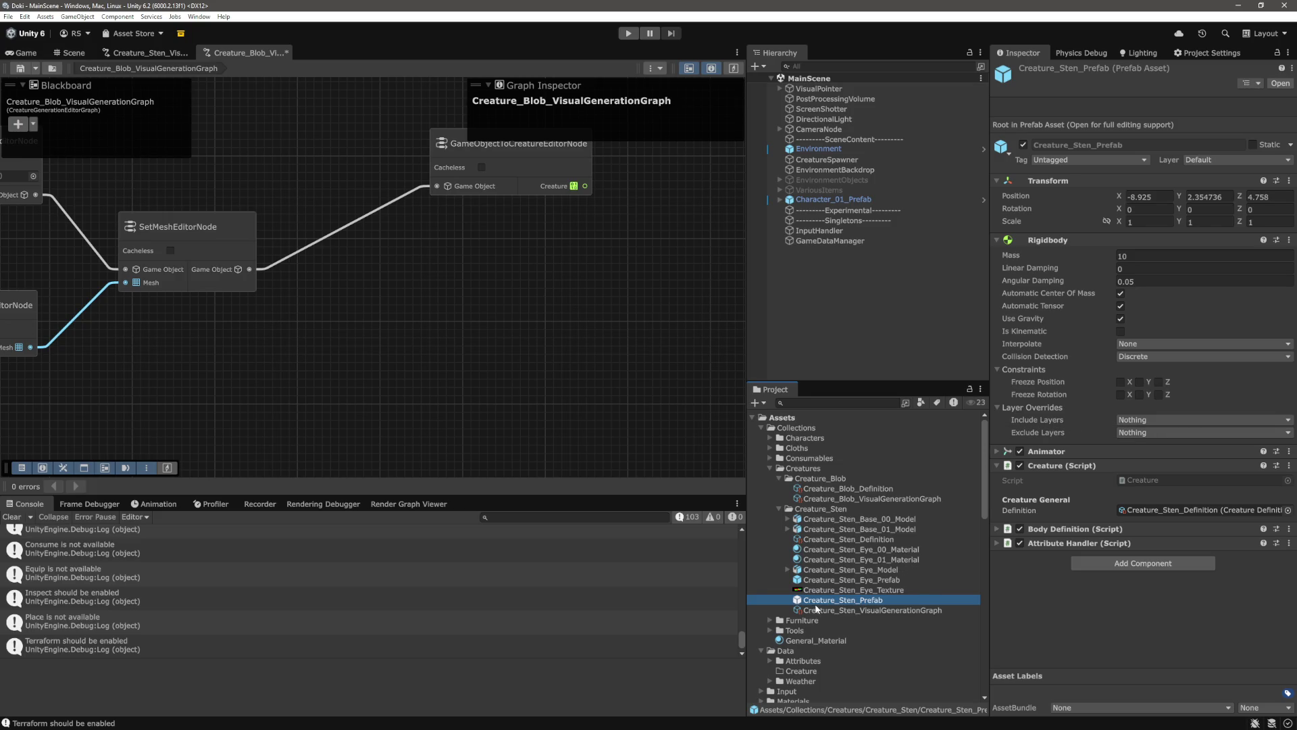
pyautogui.click(853, 540)
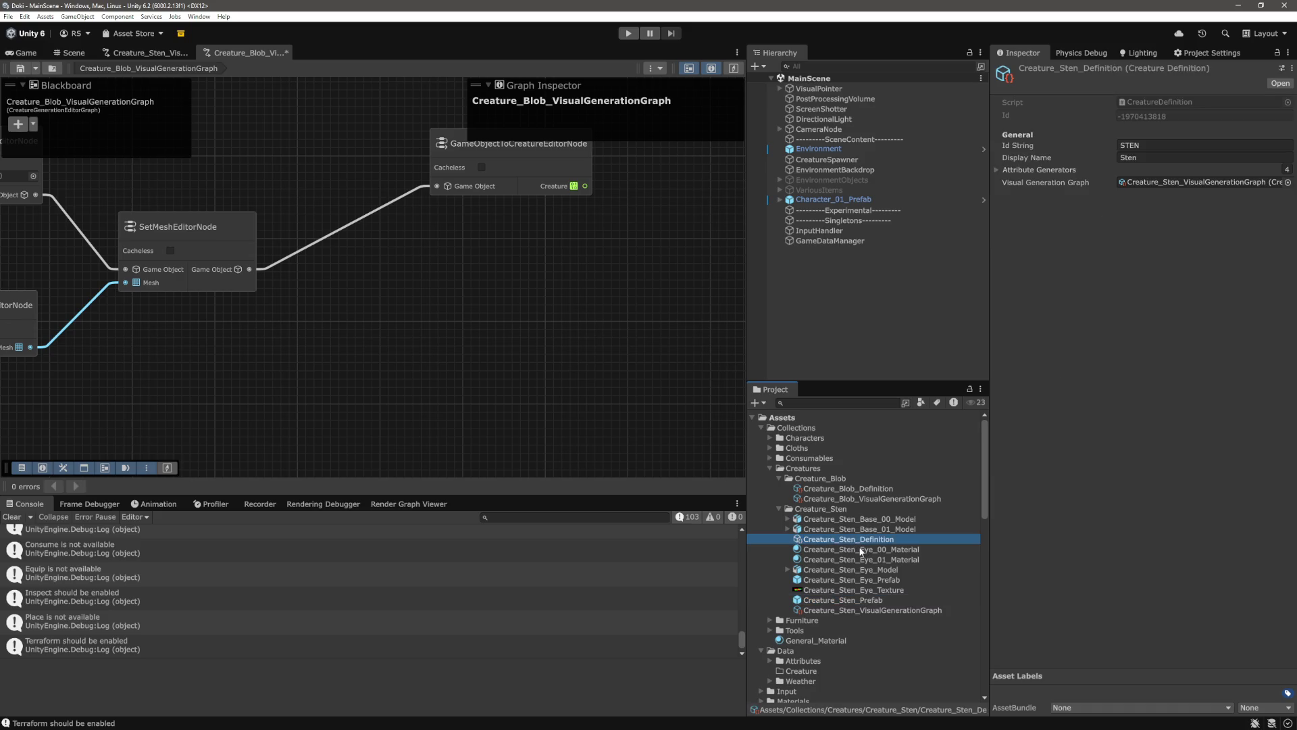
pyautogui.click(160, 52)
pyautogui.moveTo(351, 214)
pyautogui.mouseDown()
pyautogui.moveTo(672, 245)
pyautogui.moveTo(220, 264)
pyautogui.moveTo(471, 418)
pyautogui.mouseUp()
pyautogui.scroll(3, 703, 244)
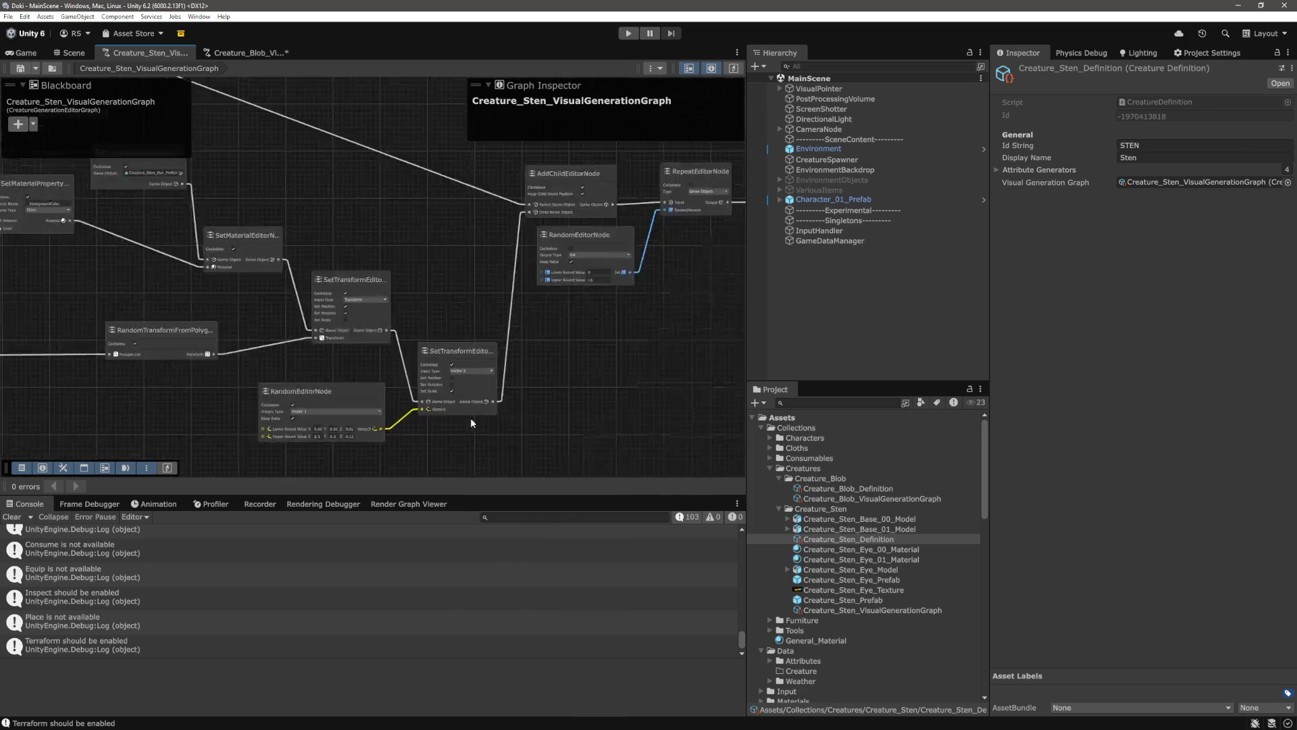
pyautogui.scroll(-3, 553, 428)
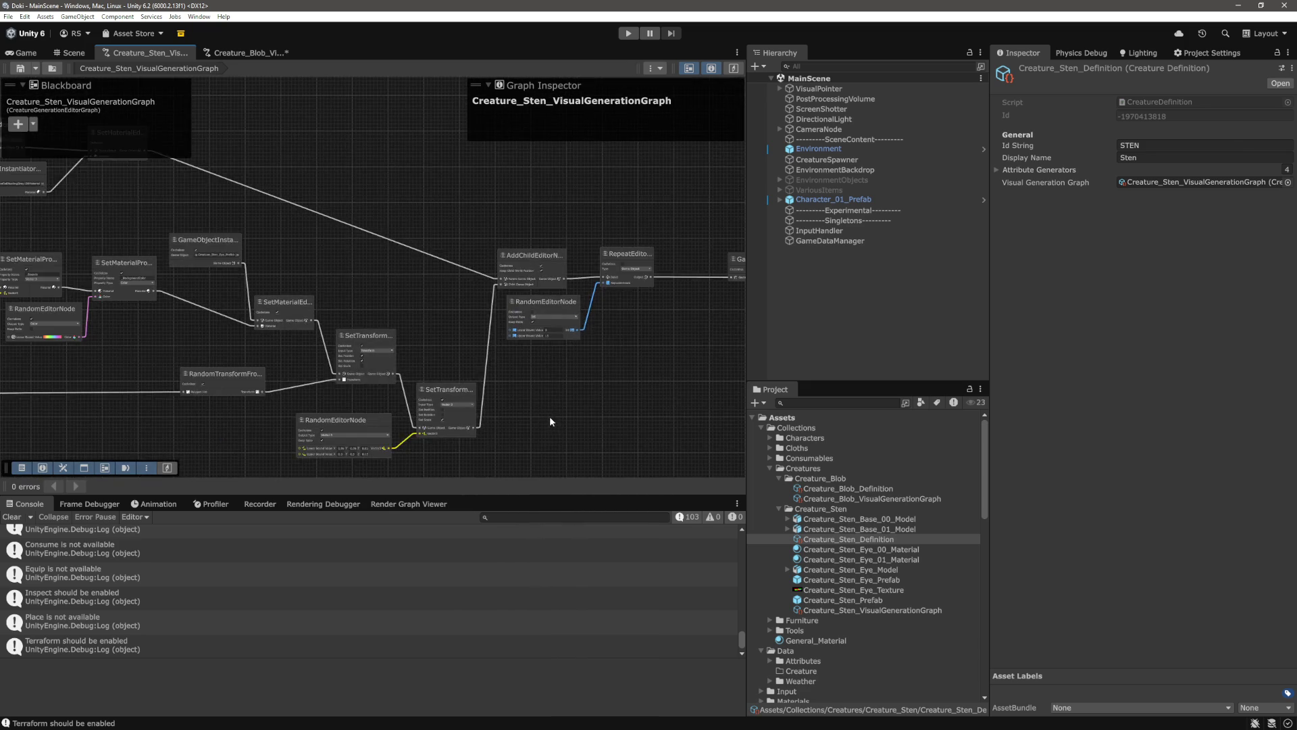
pyautogui.scroll(-1, 405, 402)
pyautogui.moveTo(395, 394)
pyautogui.mouseDown()
pyautogui.moveTo(313, 354)
pyautogui.moveTo(477, 385)
pyautogui.moveTo(239, 355)
pyautogui.mouseUp()
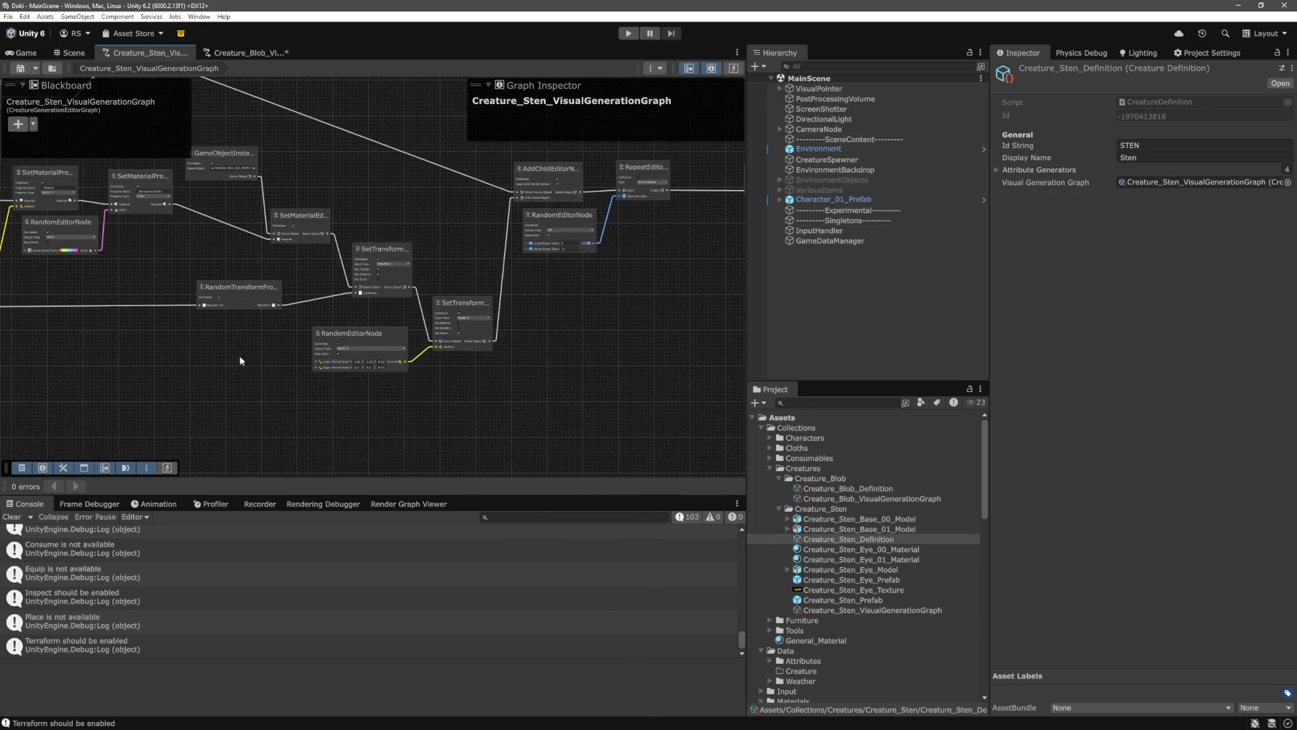
pyautogui.scroll(4, 528, 327)
pyautogui.moveTo(538, 403)
pyautogui.mouseDown()
pyautogui.moveTo(455, 443)
pyautogui.moveTo(801, 438)
pyautogui.mouseUp()
pyautogui.scroll(-5, 547, 367)
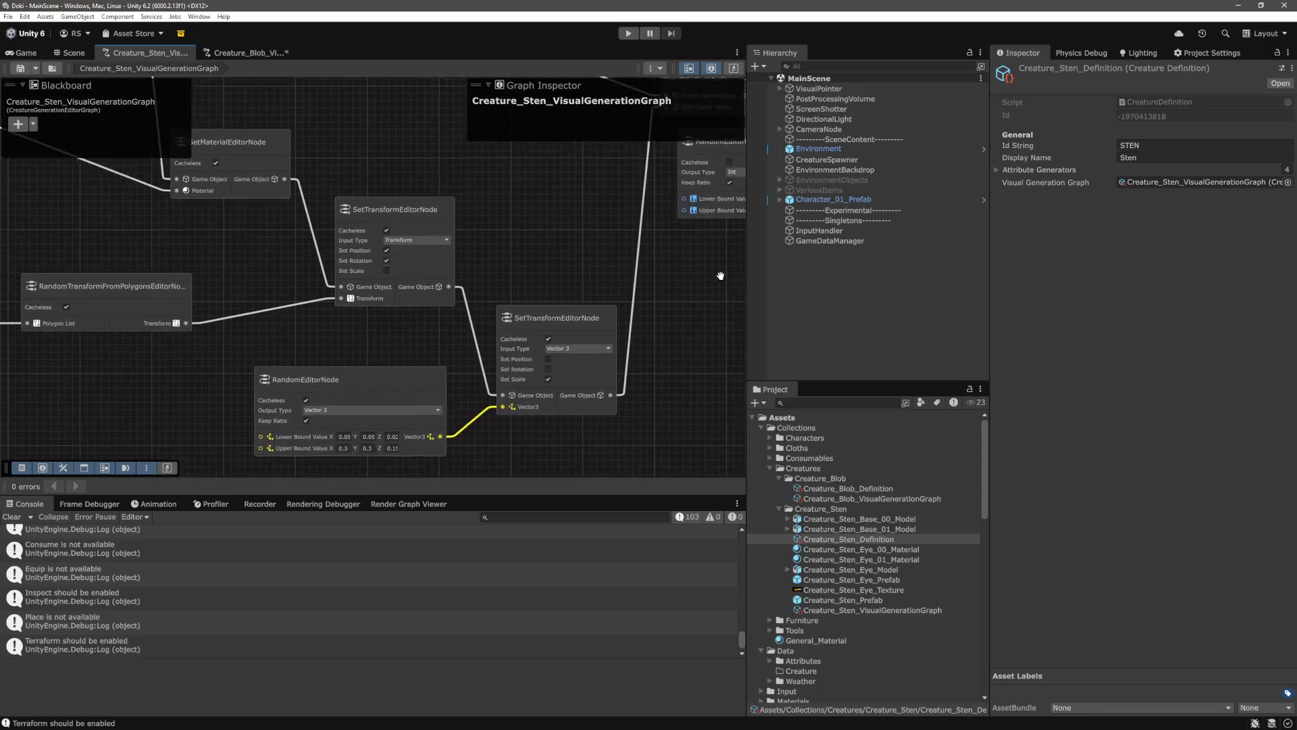
pyautogui.scroll(3, 547, 367)
pyautogui.scroll(-4, 548, 367)
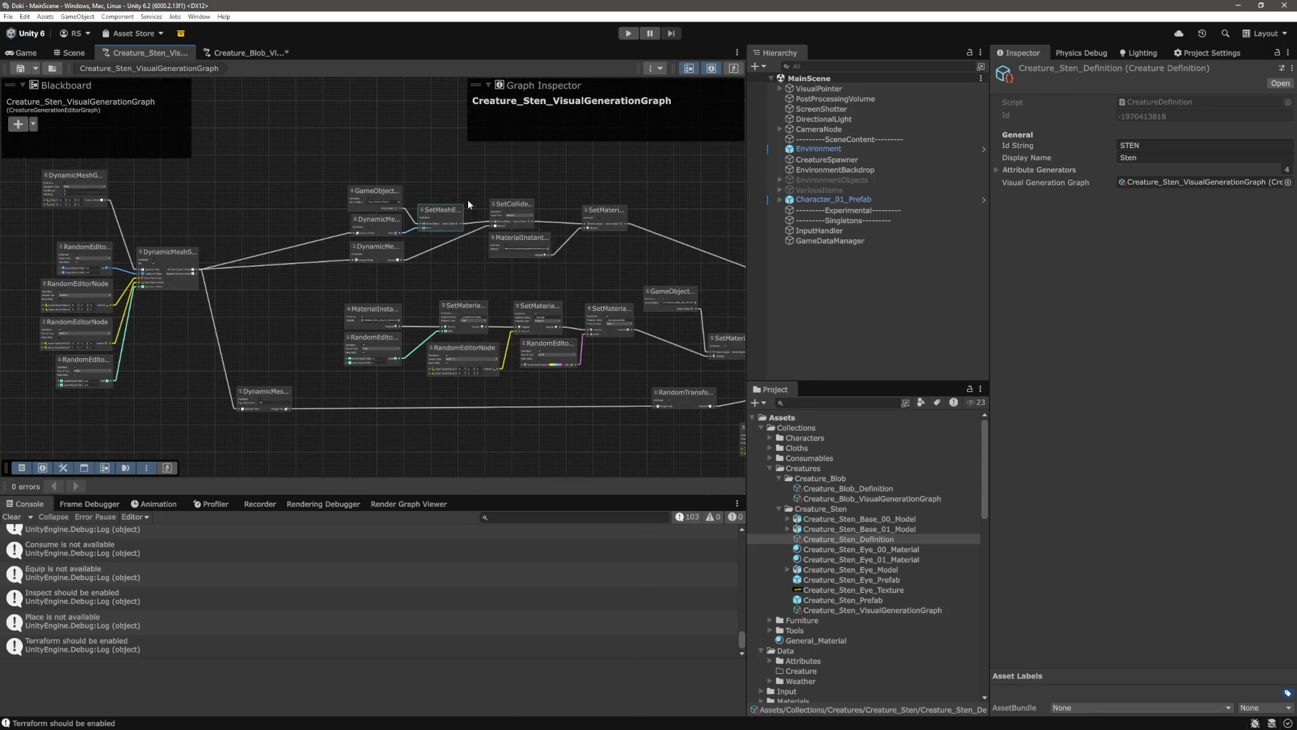
pyautogui.scroll(5, 468, 200)
pyautogui.scroll(-1, 538, 177)
pyautogui.click(513, 217)
pyautogui.click(666, 231)
pyautogui.moveTo(666, 231)
pyautogui.mouseDown()
pyautogui.moveTo(484, 234)
pyautogui.moveTo(593, 173)
pyautogui.mouseUp()
pyautogui.scroll(-2, 473, 226)
pyautogui.scroll(-3, 473, 231)
pyautogui.scroll(3, 428, 212)
pyautogui.scroll(-2, 132, 229)
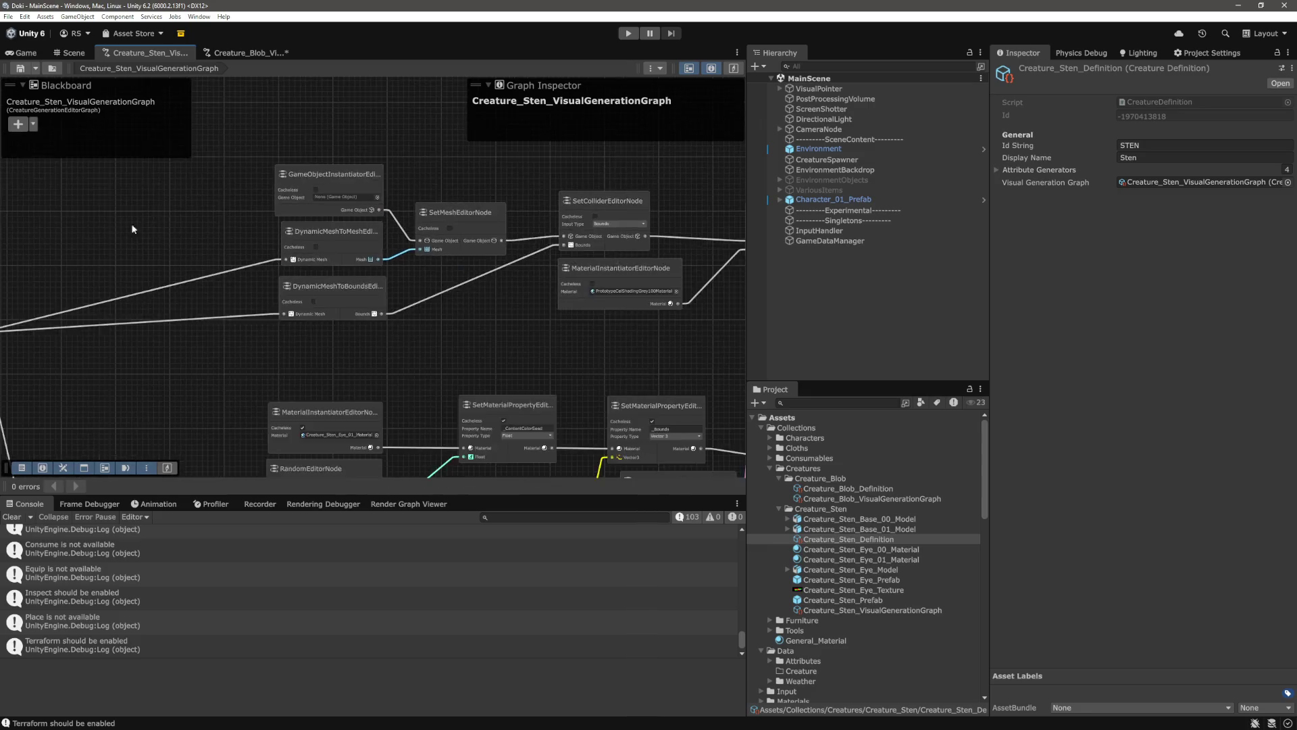
pyautogui.moveTo(132, 229); pyautogui.dragTo(406, 102)
pyautogui.scroll(4, 423, 204)
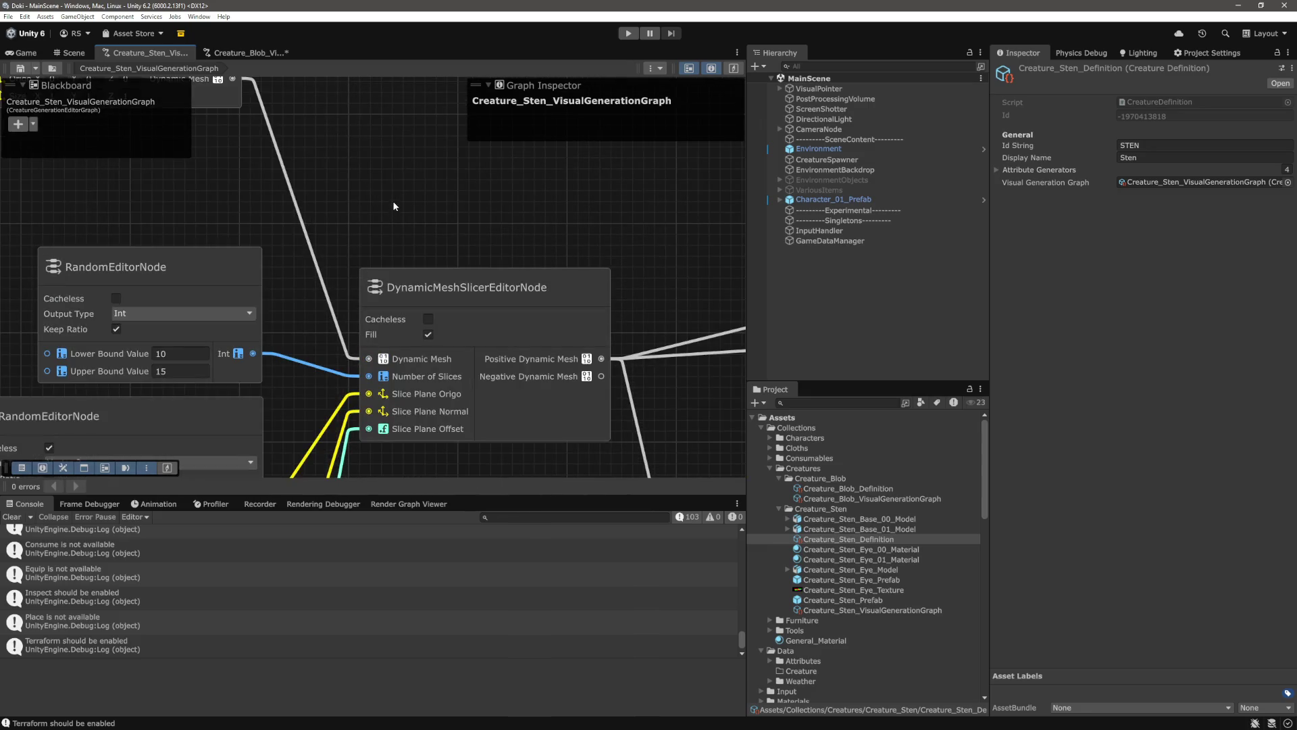
pyautogui.scroll(-2, 392, 201)
pyautogui.moveTo(392, 182); pyautogui.dragTo(421, 259)
pyautogui.moveTo(628, 277)
pyautogui.mouseDown()
pyautogui.moveTo(585, 279)
pyautogui.moveTo(306, 203)
pyautogui.moveTo(475, 192)
pyautogui.mouseUp()
pyautogui.scroll(-2, 474, 192)
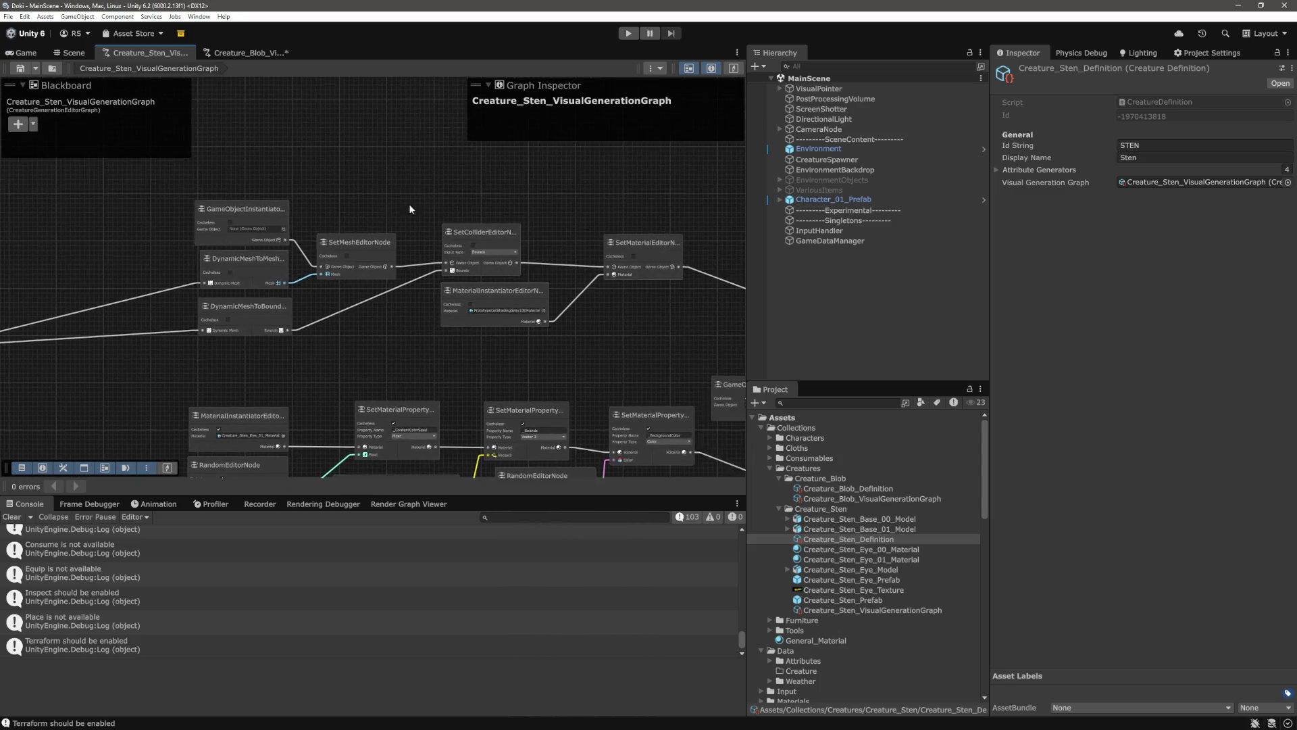
pyautogui.scroll(3, 530, 208)
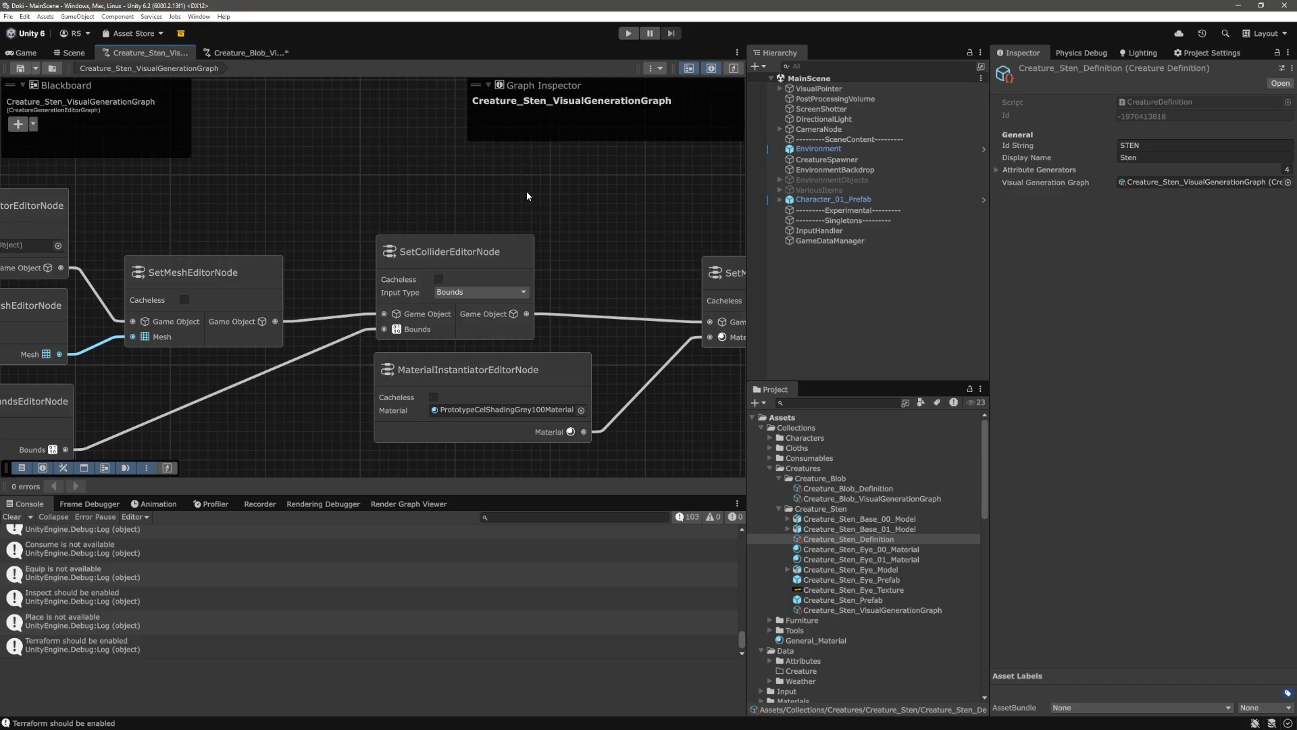
pyautogui.scroll(-2, 525, 192)
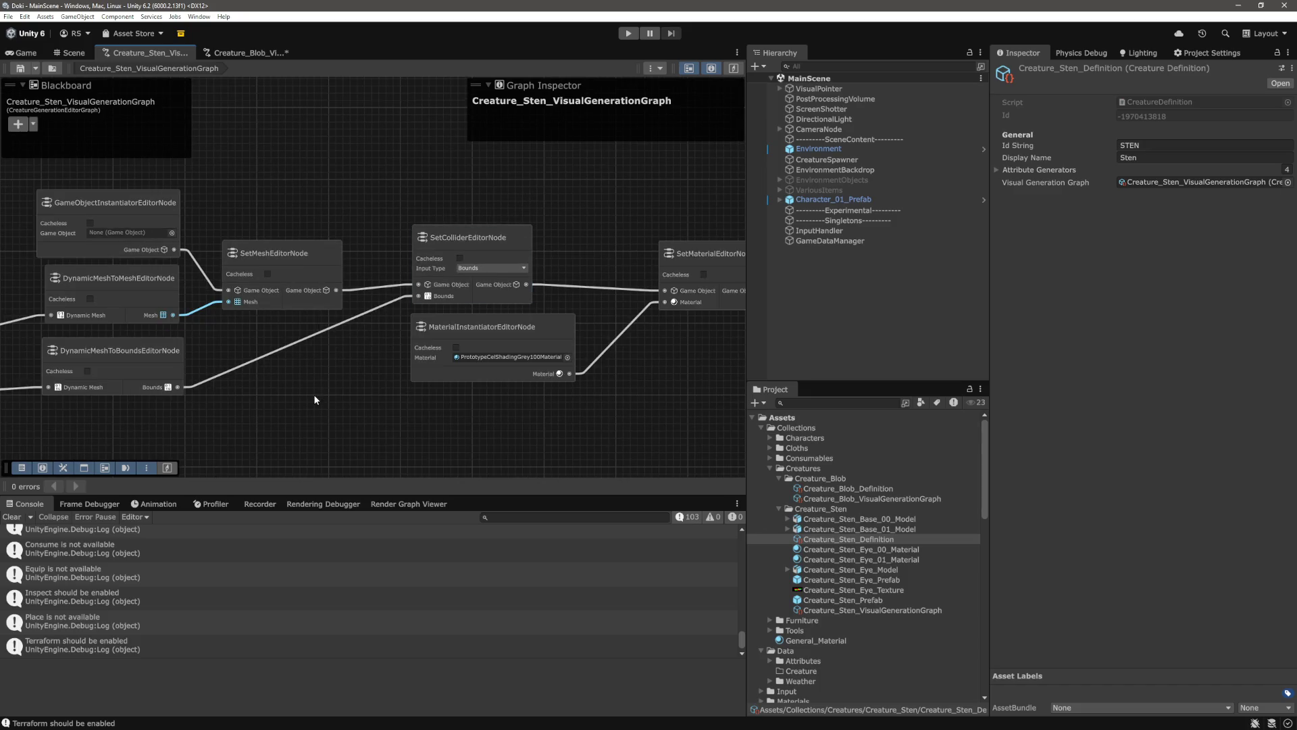
pyautogui.moveTo(313, 395); pyautogui.dragTo(460, 404)
pyautogui.scroll(3, 461, 404)
pyautogui.scroll(-1, 436, 394)
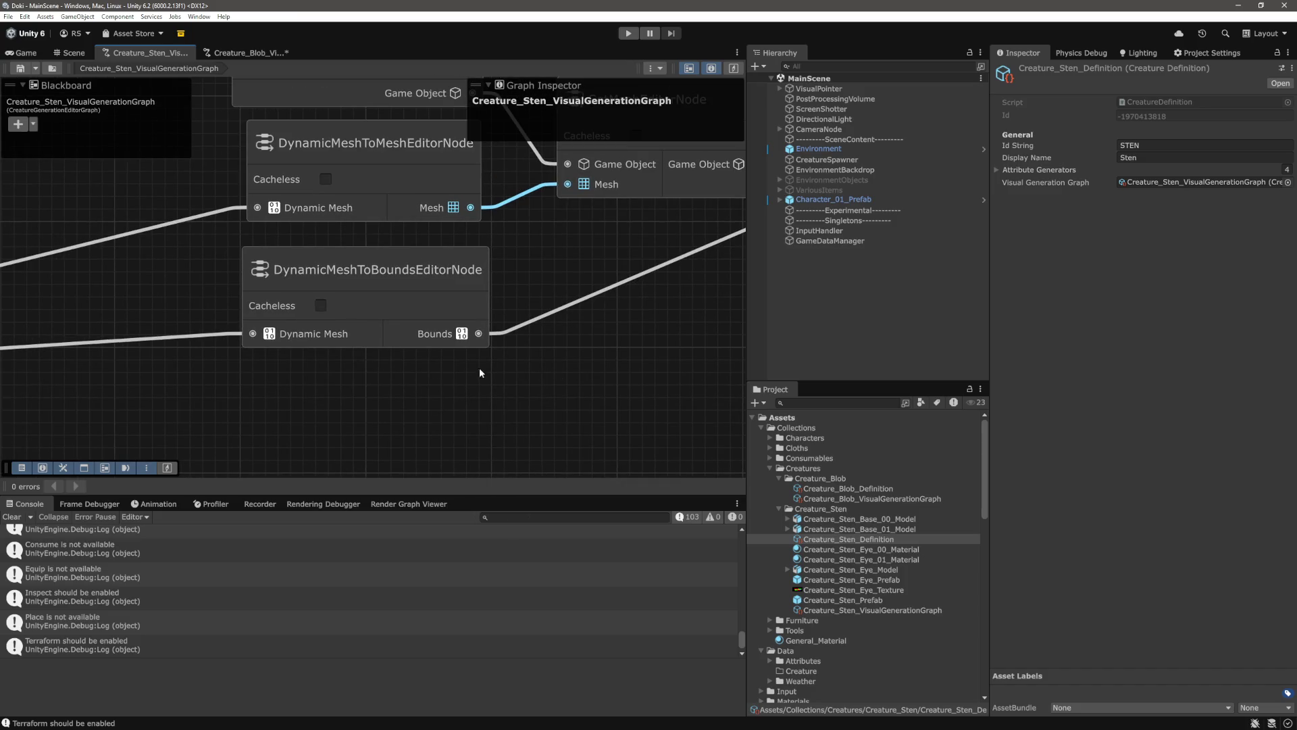
pyautogui.scroll(-2, 385, 411)
pyautogui.scroll(2, 386, 411)
pyautogui.click(621, 216)
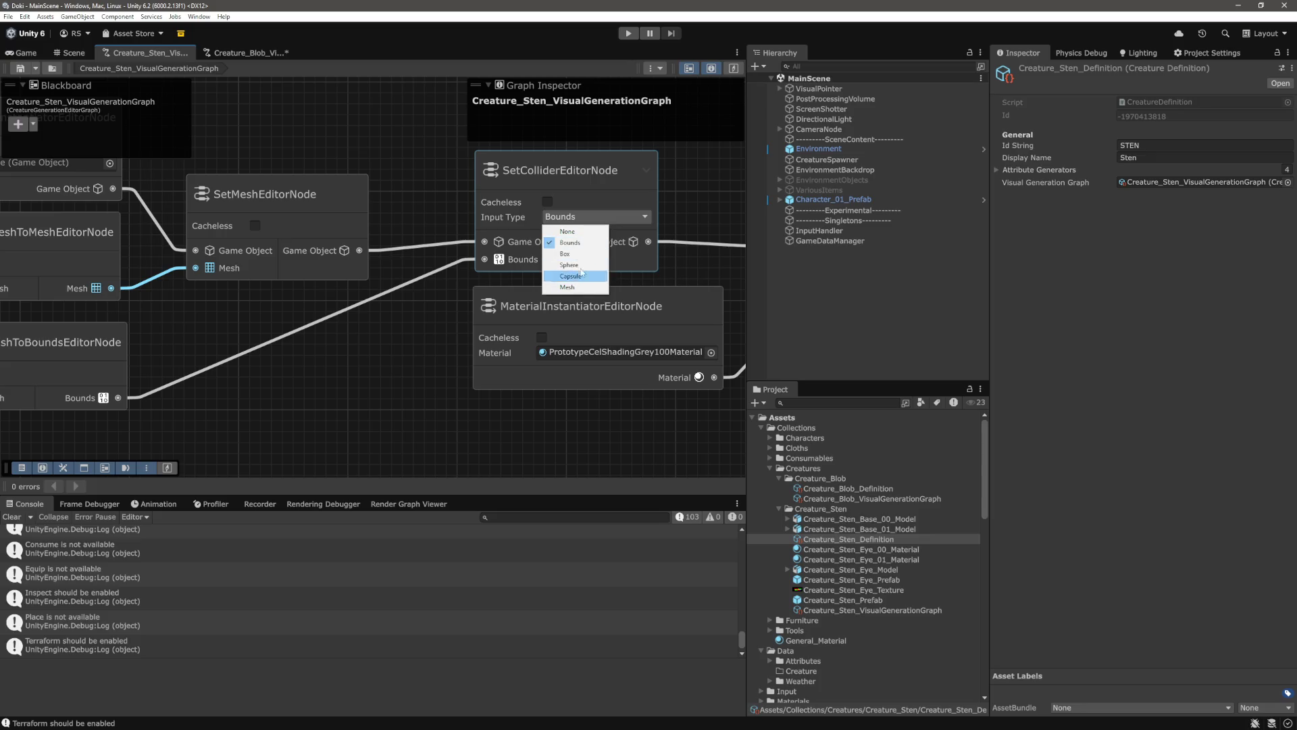
pyautogui.click(380, 140)
pyautogui.scroll(-6, 338, 270)
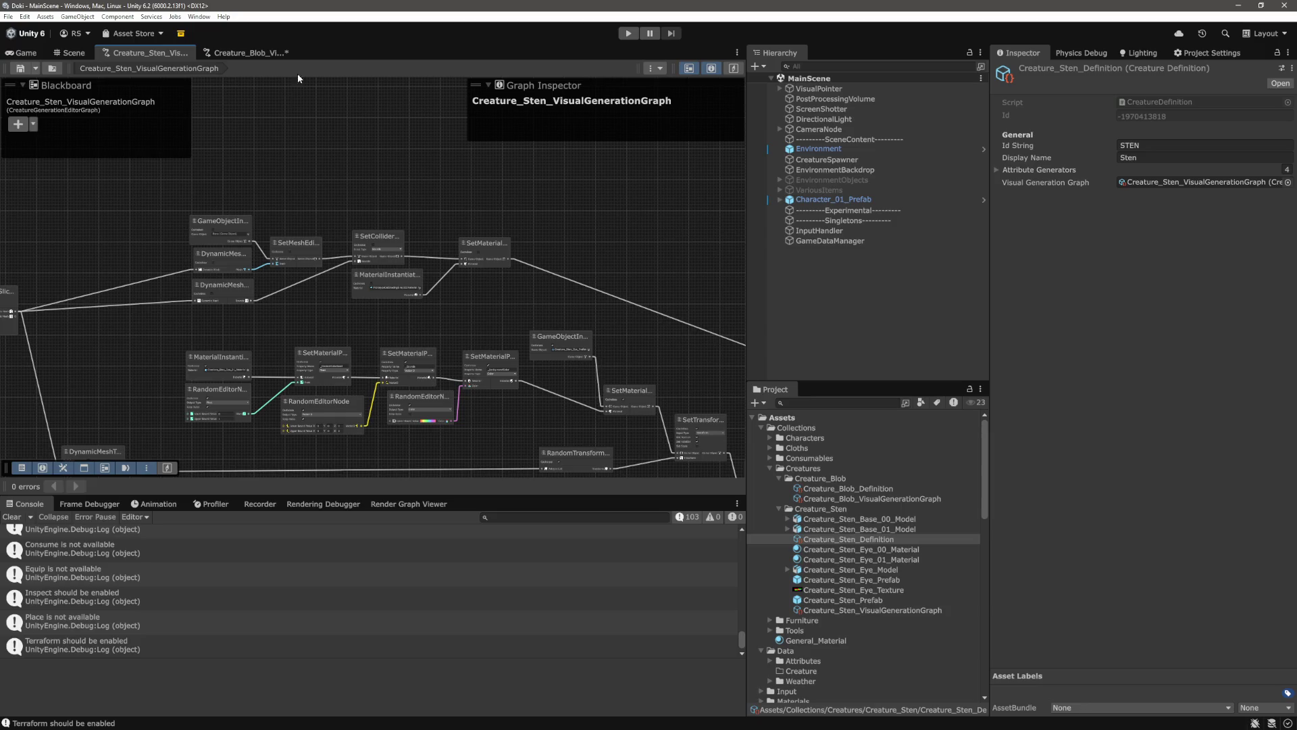
pyautogui.click(265, 58)
pyautogui.scroll(-2, 558, 277)
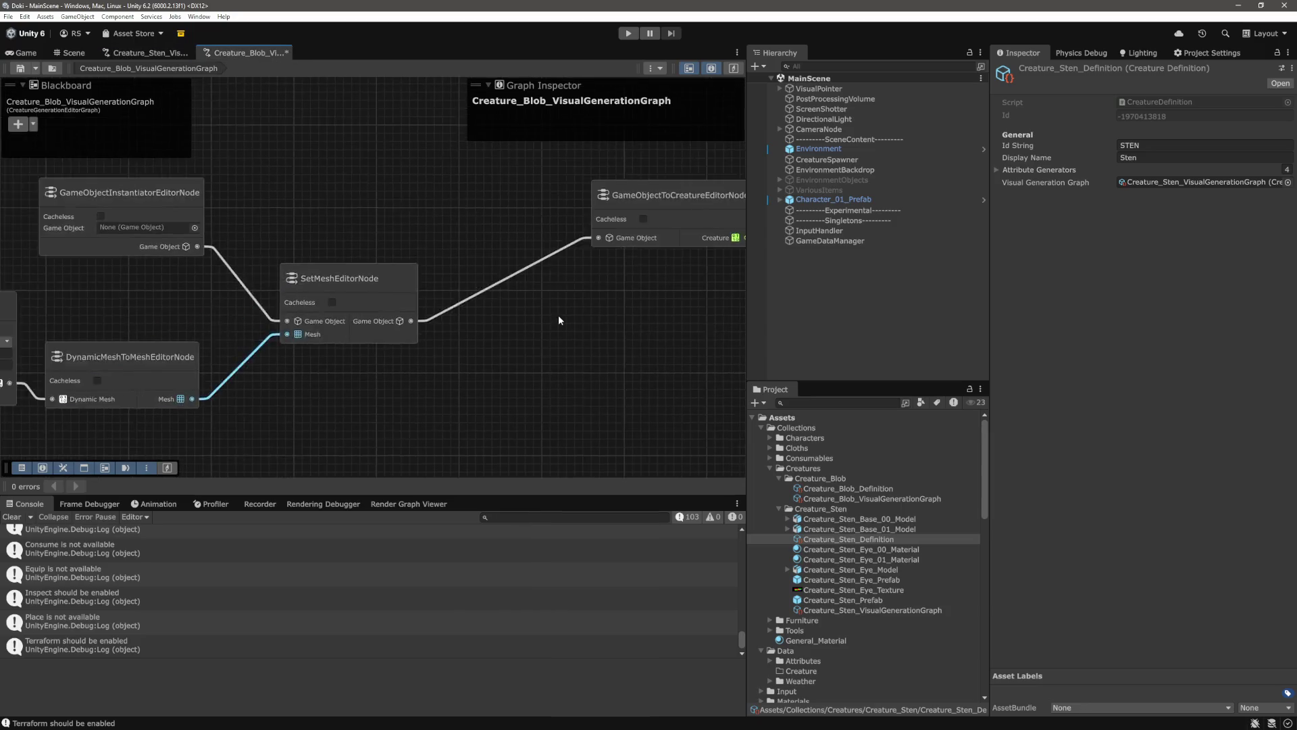
pyautogui.hotkey('ctrl', 's')
pyautogui.scroll(-3, 451, 319)
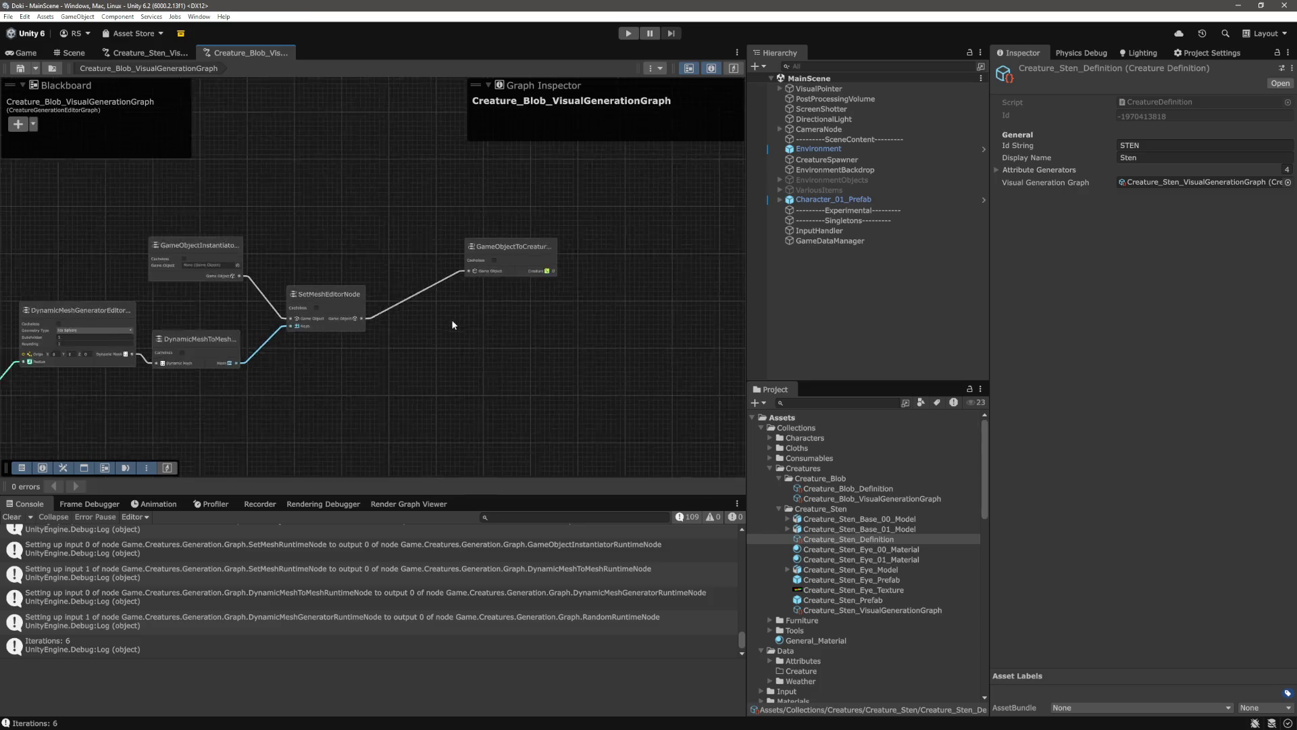
pyautogui.scroll(3, 480, 361)
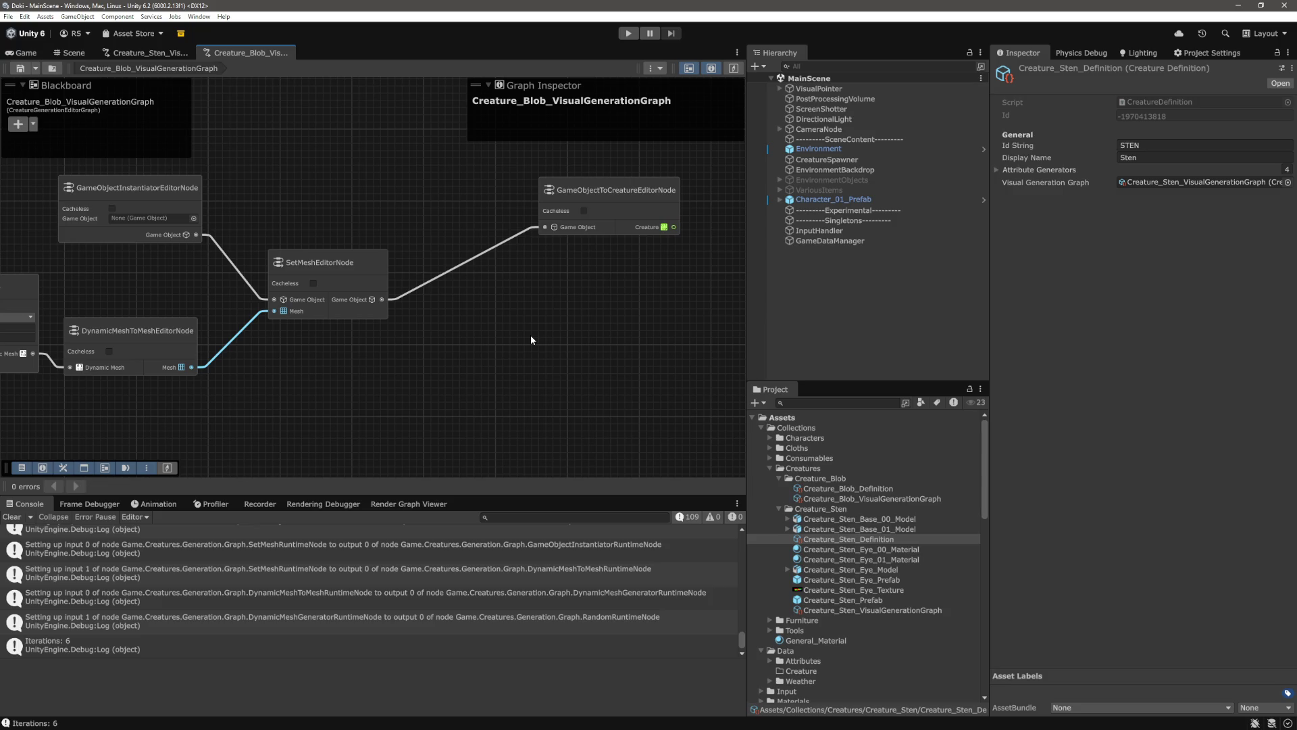
pyautogui.scroll(-3, 513, 331)
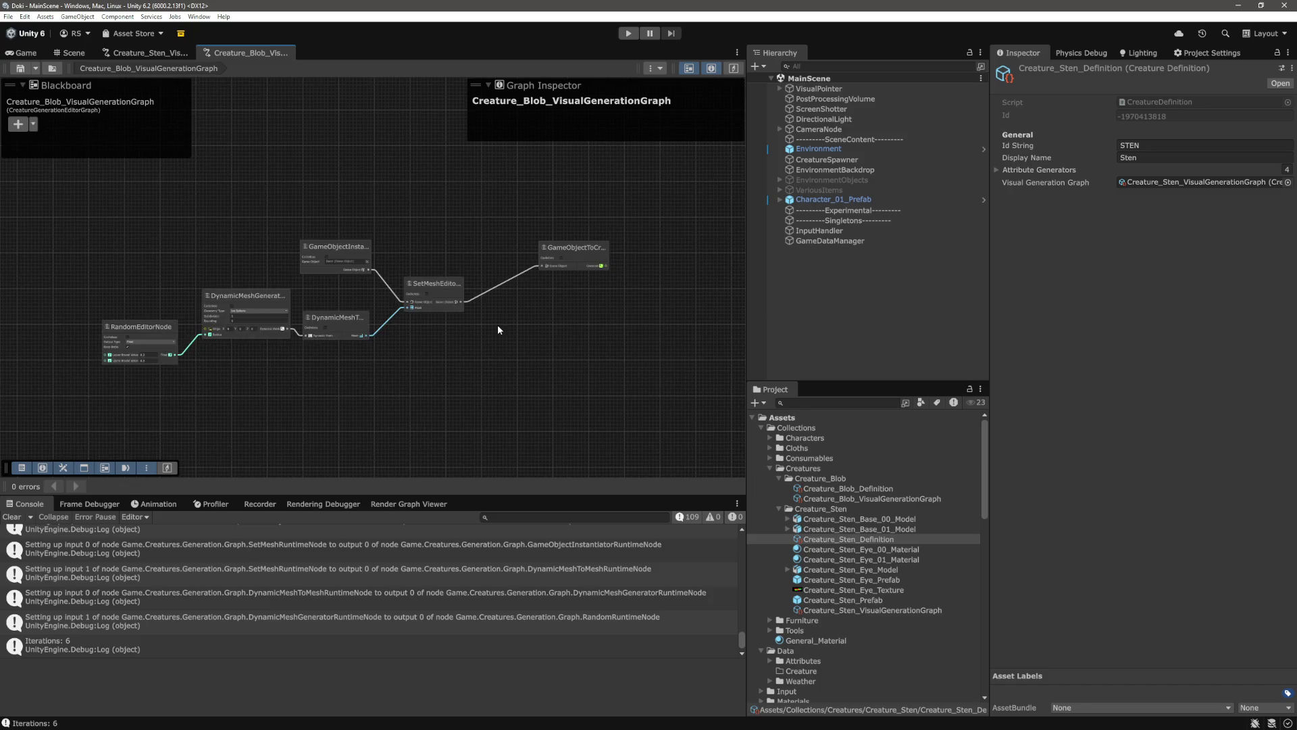
pyautogui.scroll(5, 472, 338)
pyautogui.moveTo(188, 378); pyautogui.dragTo(608, 367)
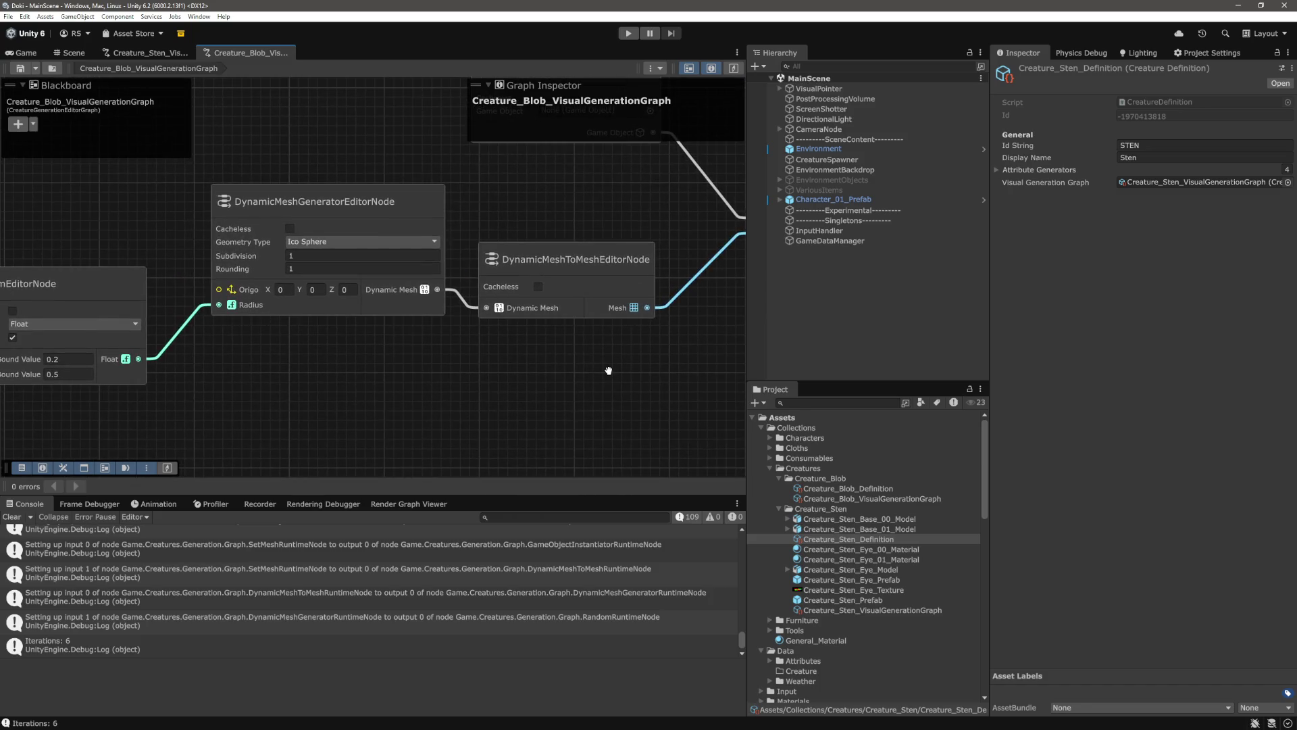
pyautogui.scroll(-3, 579, 386)
pyautogui.scroll(3, 443, 365)
pyautogui.moveTo(445, 364); pyautogui.dragTo(398, 410)
pyautogui.scroll(-2, 436, 314)
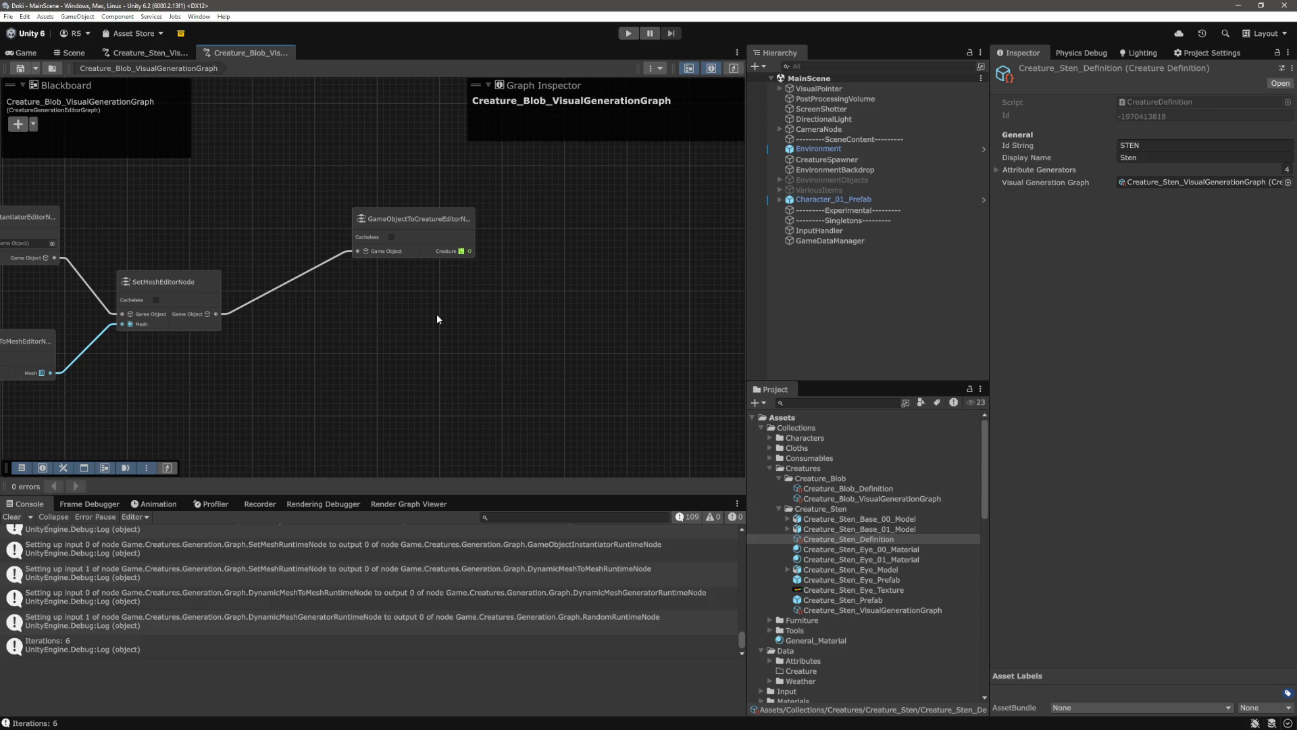
pyautogui.scroll(-2, 435, 315)
pyautogui.scroll(4, 435, 315)
pyautogui.moveTo(435, 315); pyautogui.dragTo(450, 416)
pyautogui.scroll(5, 429, 401)
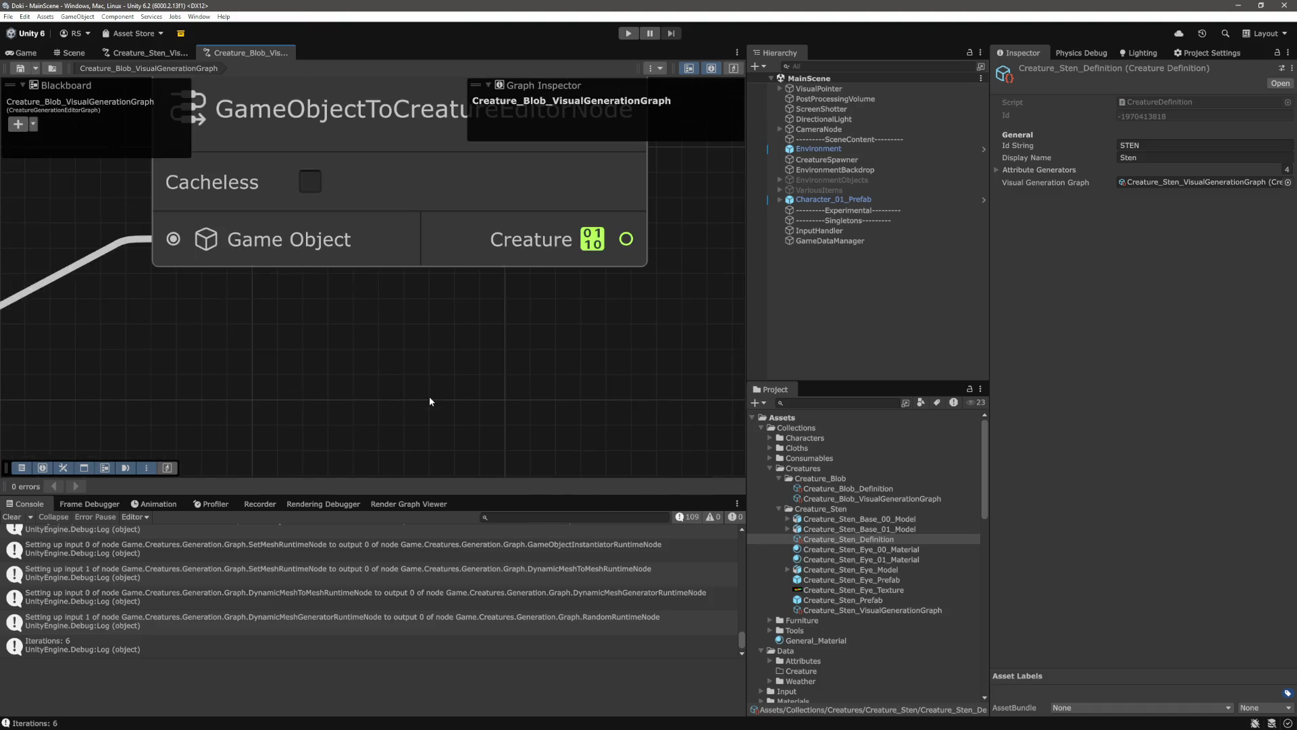
pyautogui.scroll(-2, 429, 402)
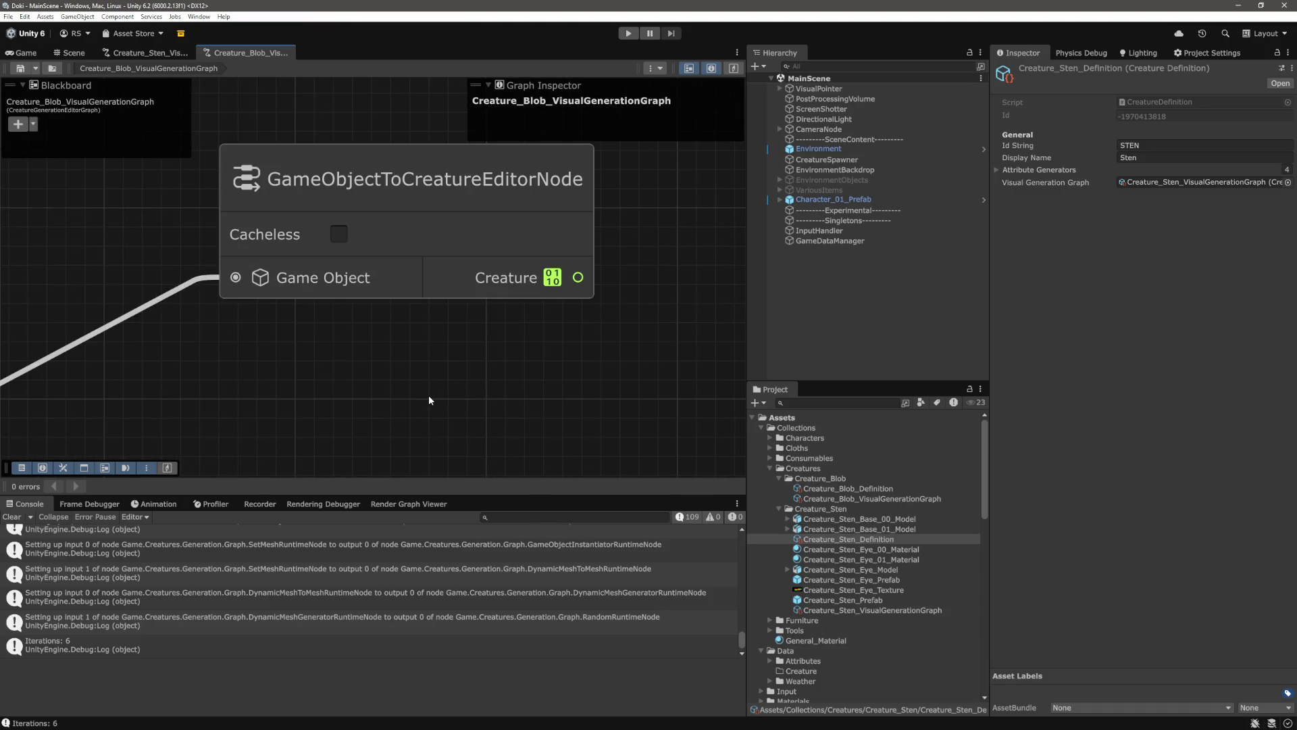
pyautogui.scroll(-4, 428, 400)
pyautogui.moveTo(251, 396); pyautogui.dragTo(481, 351)
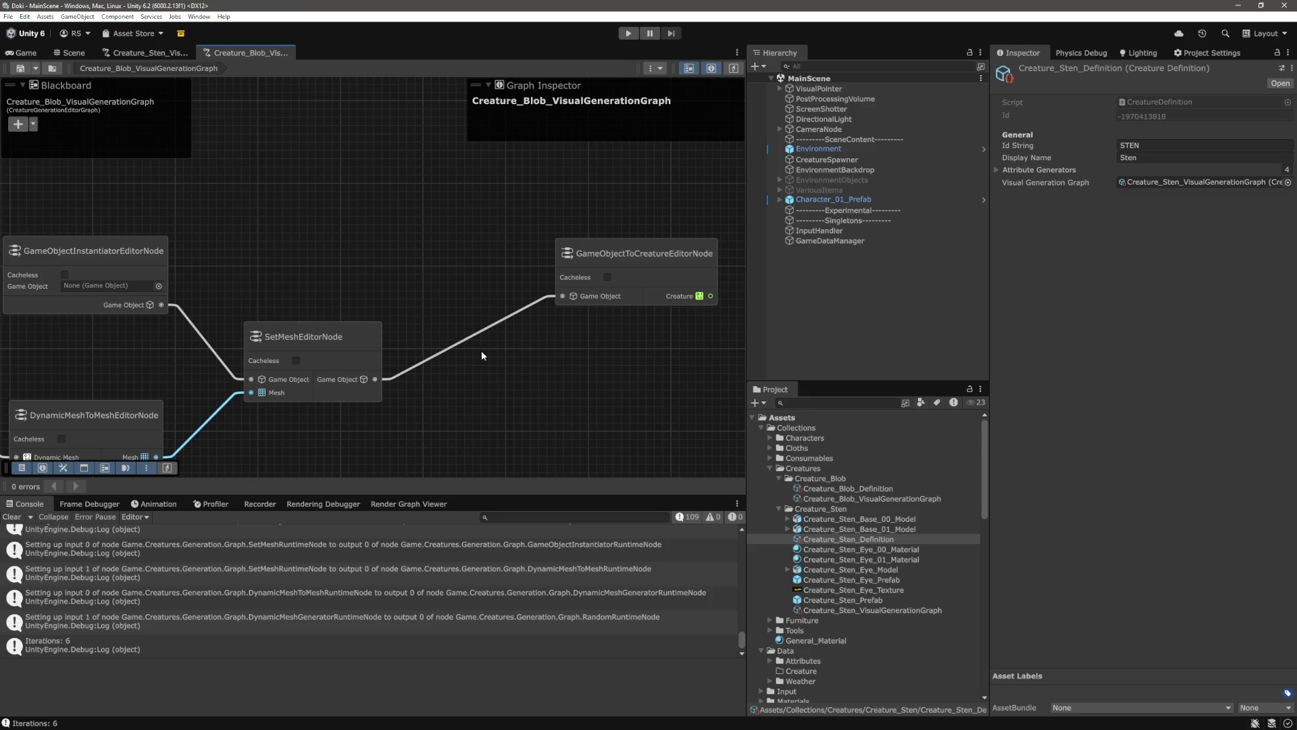
pyautogui.scroll(-3, 475, 355)
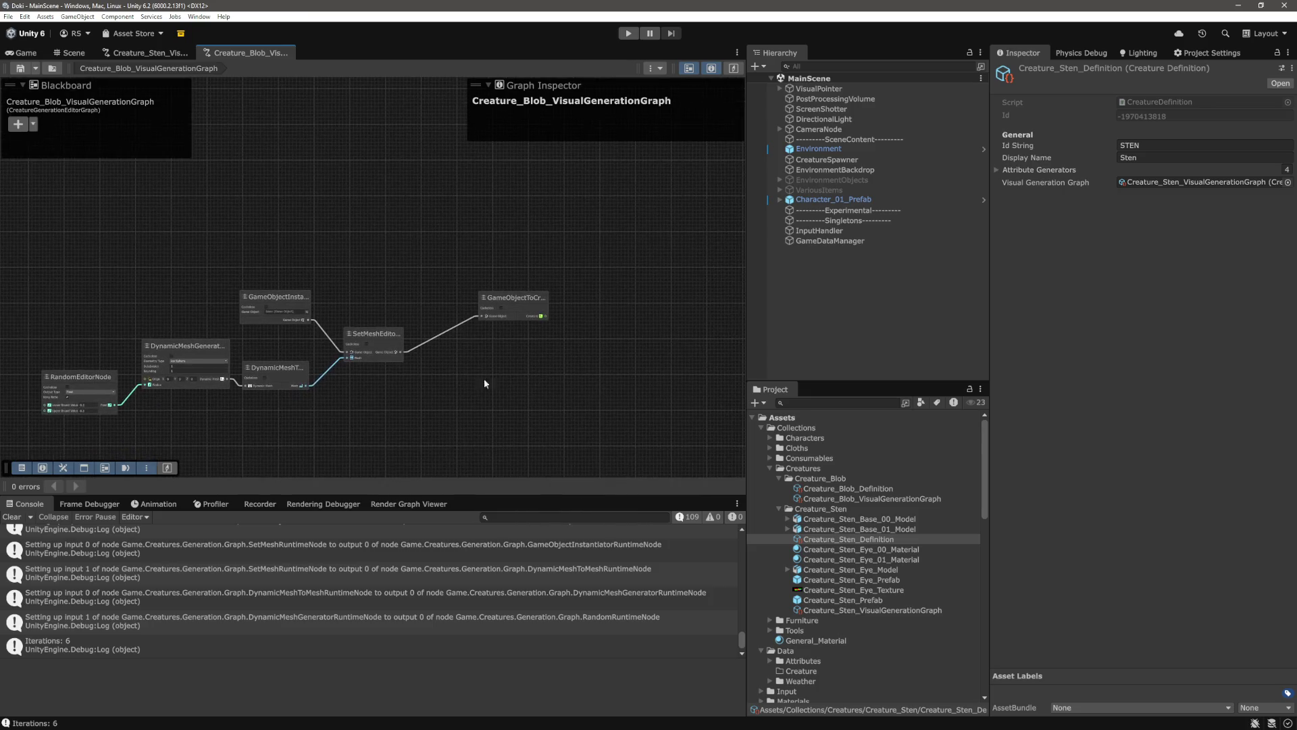
# Add a SetColliderEditorNode via a 'colli' search and position it between SetMesh and GameObjectToCreature
pyautogui.rightClick(409, 215)
pyautogui.click(459, 219)
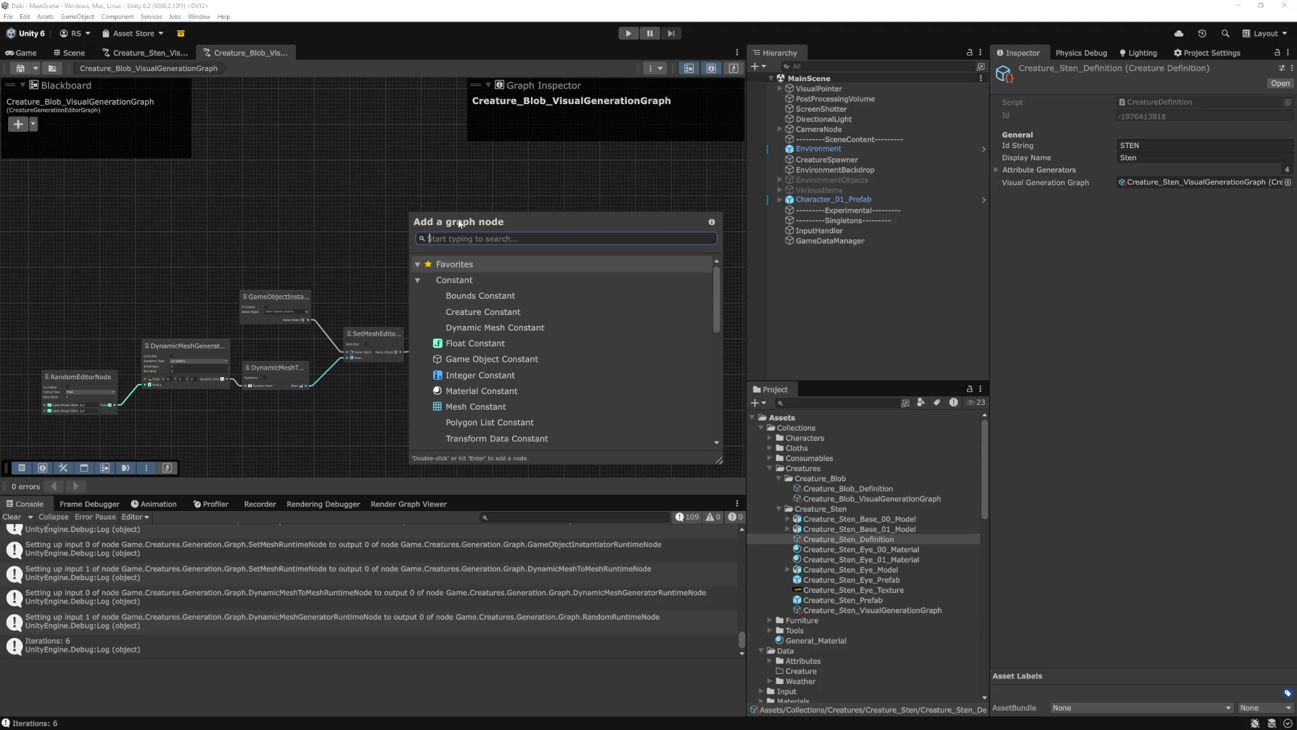
pyautogui.write('colli')
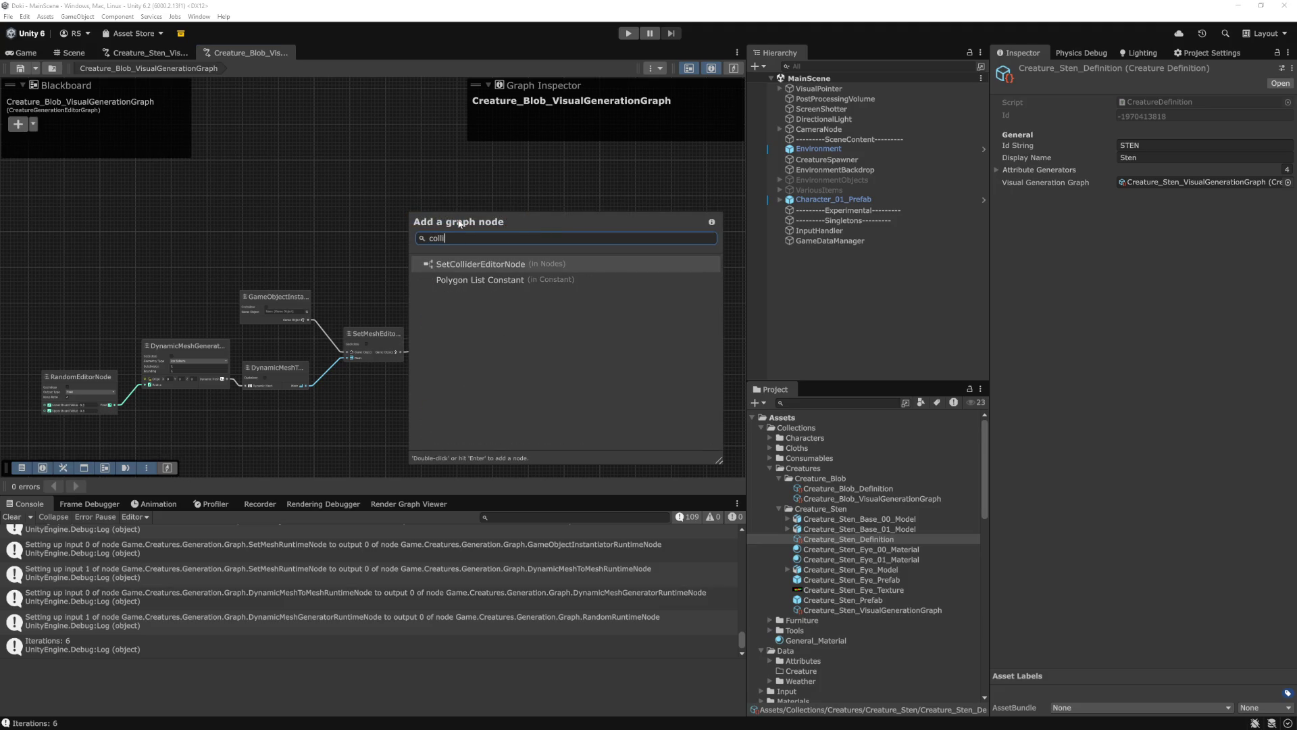
pyautogui.press('Return')
pyautogui.scroll(2, 590, 282)
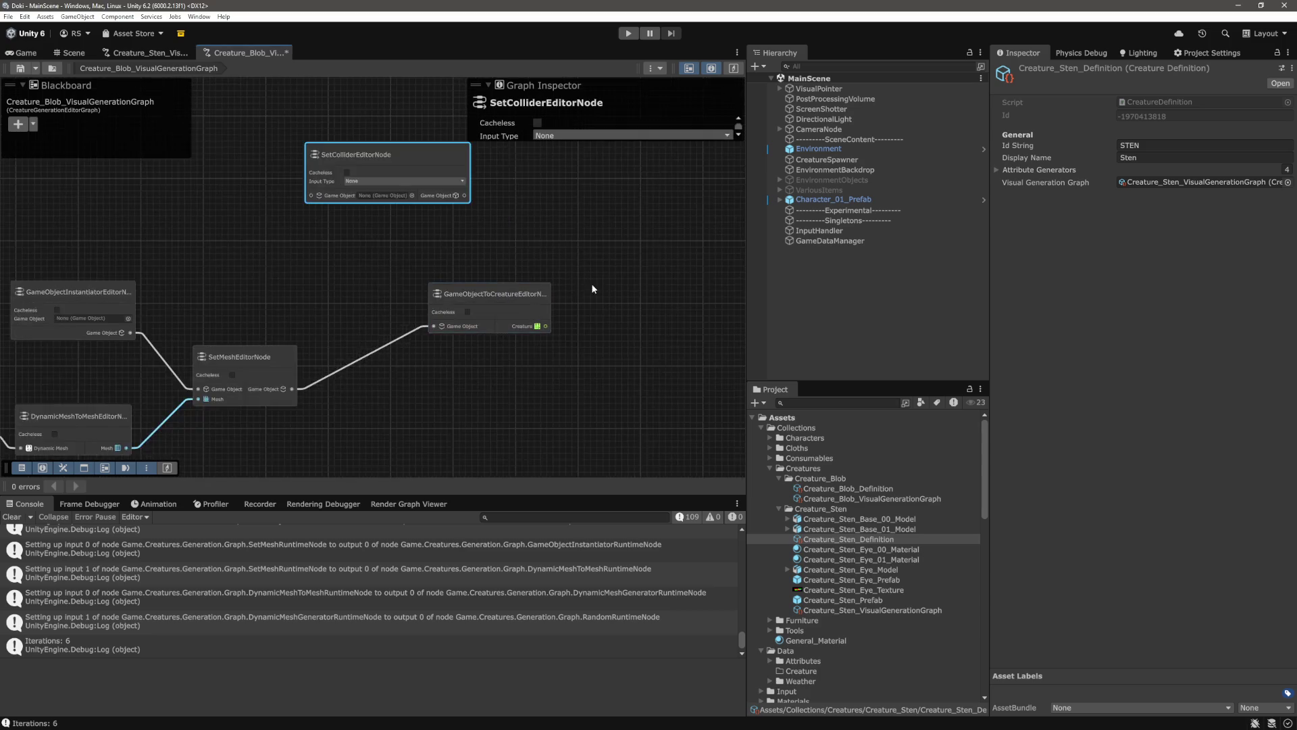
pyautogui.moveTo(452, 293); pyautogui.dragTo(615, 325)
pyautogui.click(542, 264)
pyautogui.moveTo(318, 151)
pyautogui.mouseDown()
pyautogui.moveTo(427, 161)
pyautogui.moveTo(492, 273)
pyautogui.mouseUp()
pyautogui.click(412, 341)
# Wire SetMesh's game object through SetCollider into the GameObjectToCreature node
pyautogui.moveTo(337, 400); pyautogui.dragTo(422, 312)
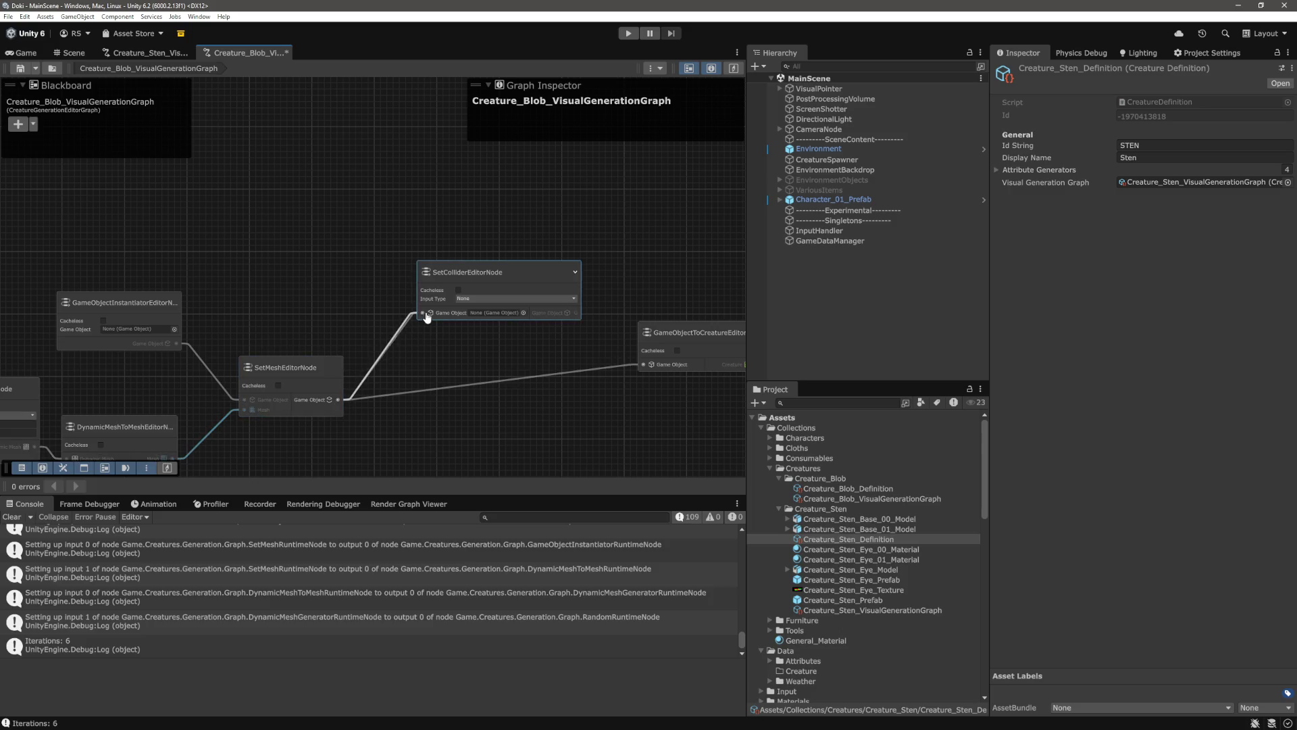
pyautogui.moveTo(515, 312); pyautogui.dragTo(645, 365)
pyautogui.moveTo(436, 265); pyautogui.dragTo(443, 317)
pyautogui.moveTo(536, 294)
pyautogui.mouseDown()
pyautogui.moveTo(551, 221)
pyautogui.moveTo(462, 347)
pyautogui.mouseUp()
pyautogui.scroll(3, 552, 220)
pyautogui.click(466, 279)
pyautogui.moveTo(466, 279)
pyautogui.mouseDown()
pyautogui.moveTo(561, 284)
pyautogui.moveTo(480, 211)
pyautogui.mouseUp()
pyautogui.click(512, 306)
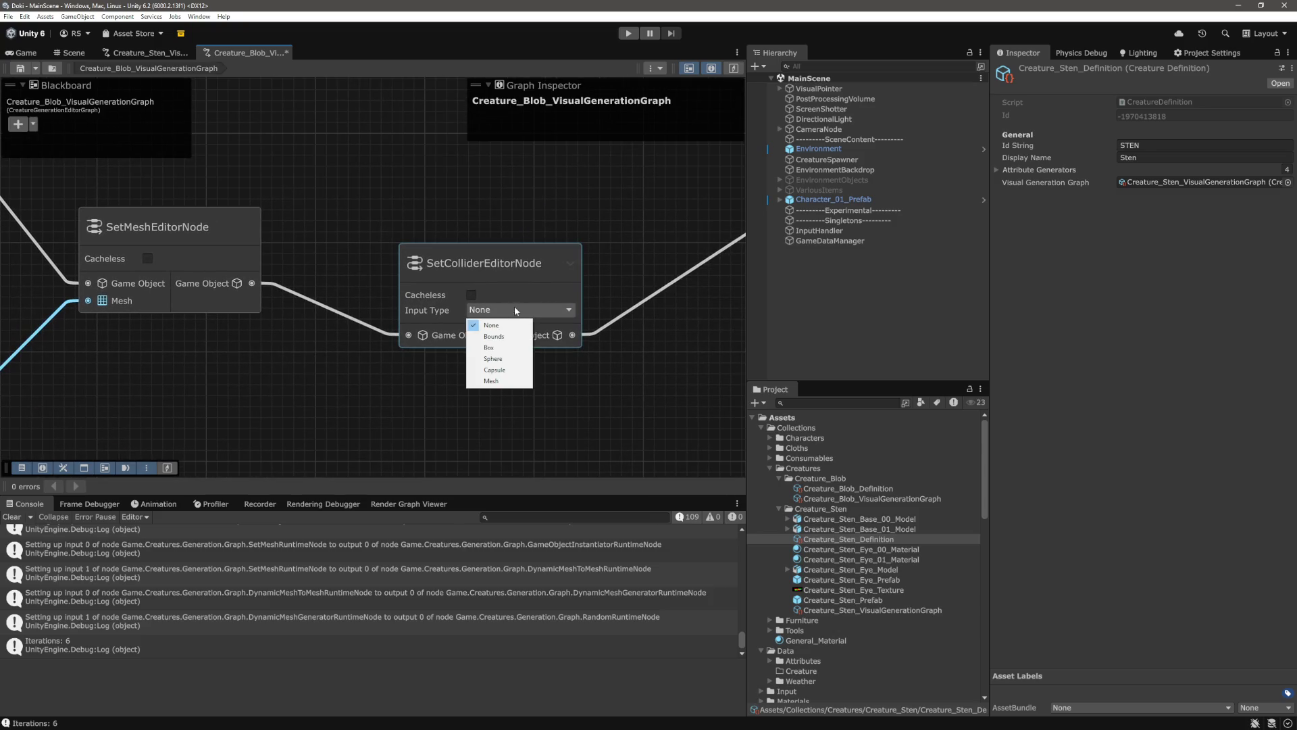
# Set the SetCollider Input Type to Sphere and pan to the DynamicMesh and instantiator nodes
pyautogui.click(520, 360)
pyautogui.moveTo(533, 429); pyautogui.dragTo(562, 406)
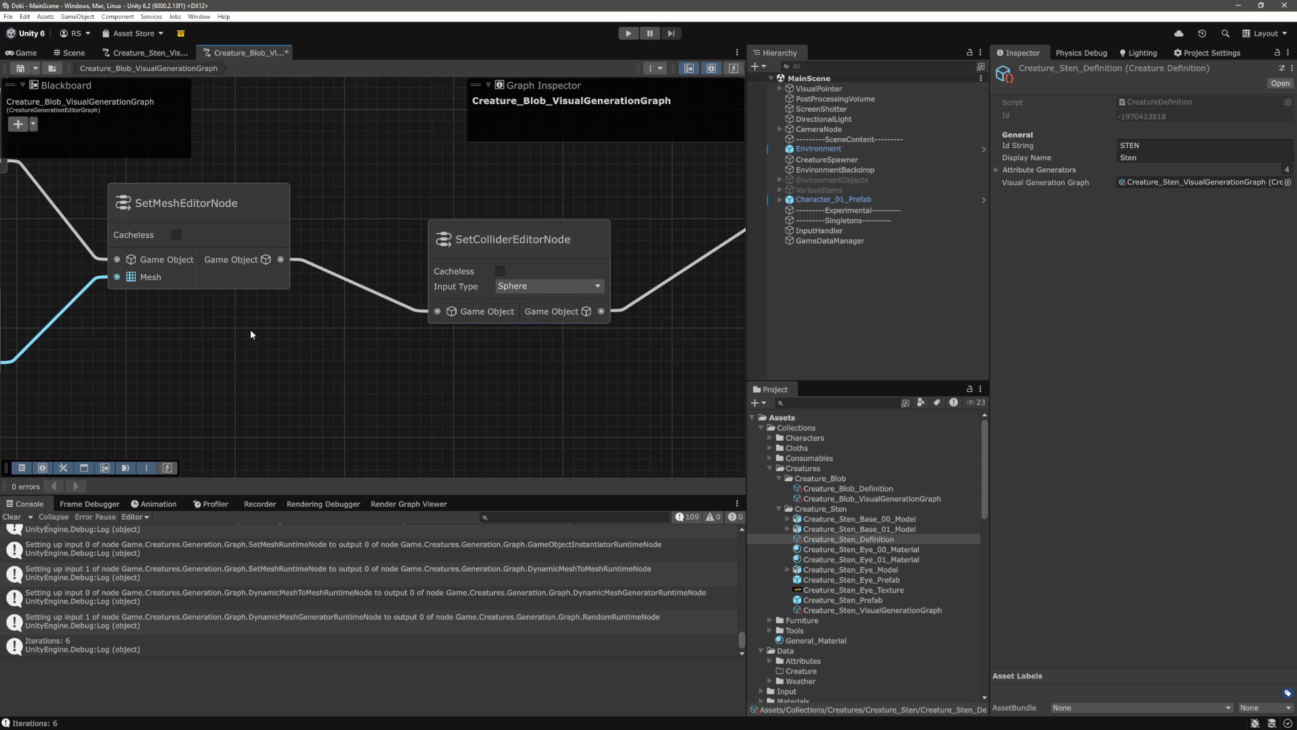
pyautogui.moveTo(616, 399); pyautogui.dragTo(593, 392)
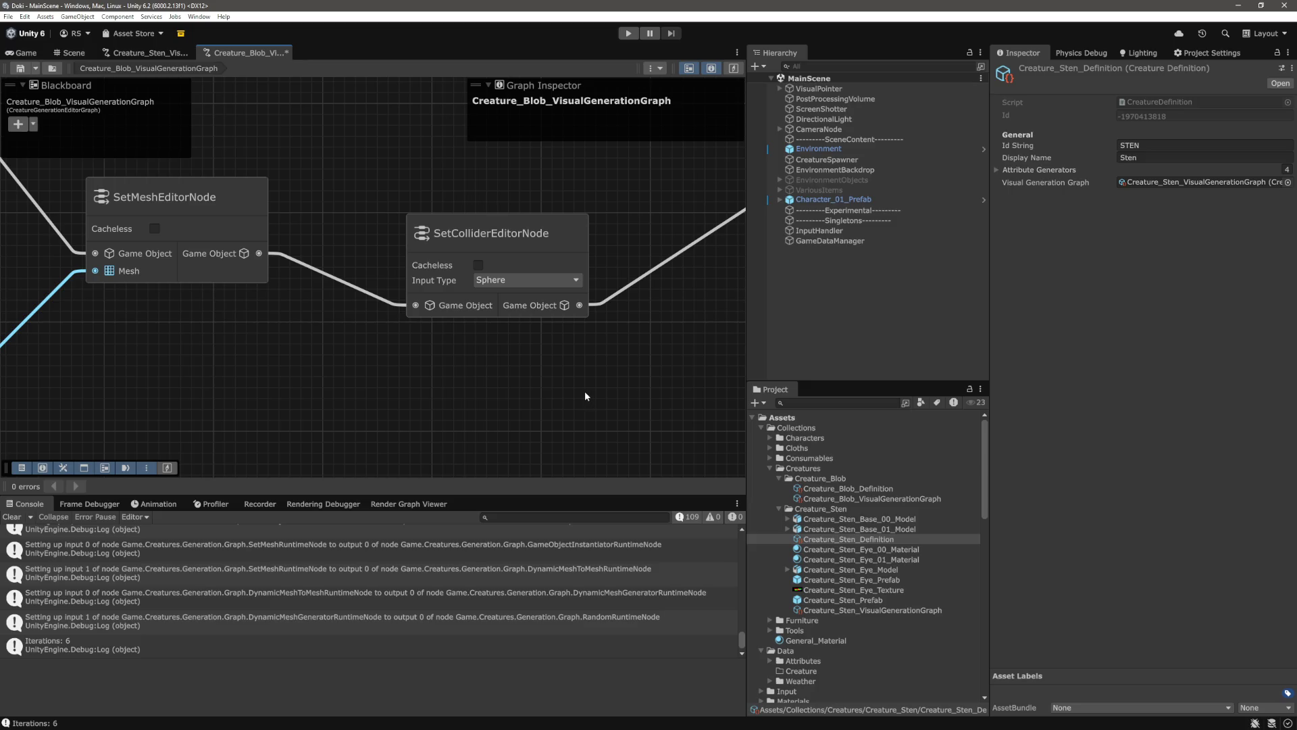
pyautogui.scroll(-3, 560, 345)
pyautogui.moveTo(425, 331)
pyautogui.mouseDown()
pyautogui.moveTo(551, 327)
pyautogui.moveTo(608, 295)
pyautogui.moveTo(311, 285)
pyautogui.mouseUp()
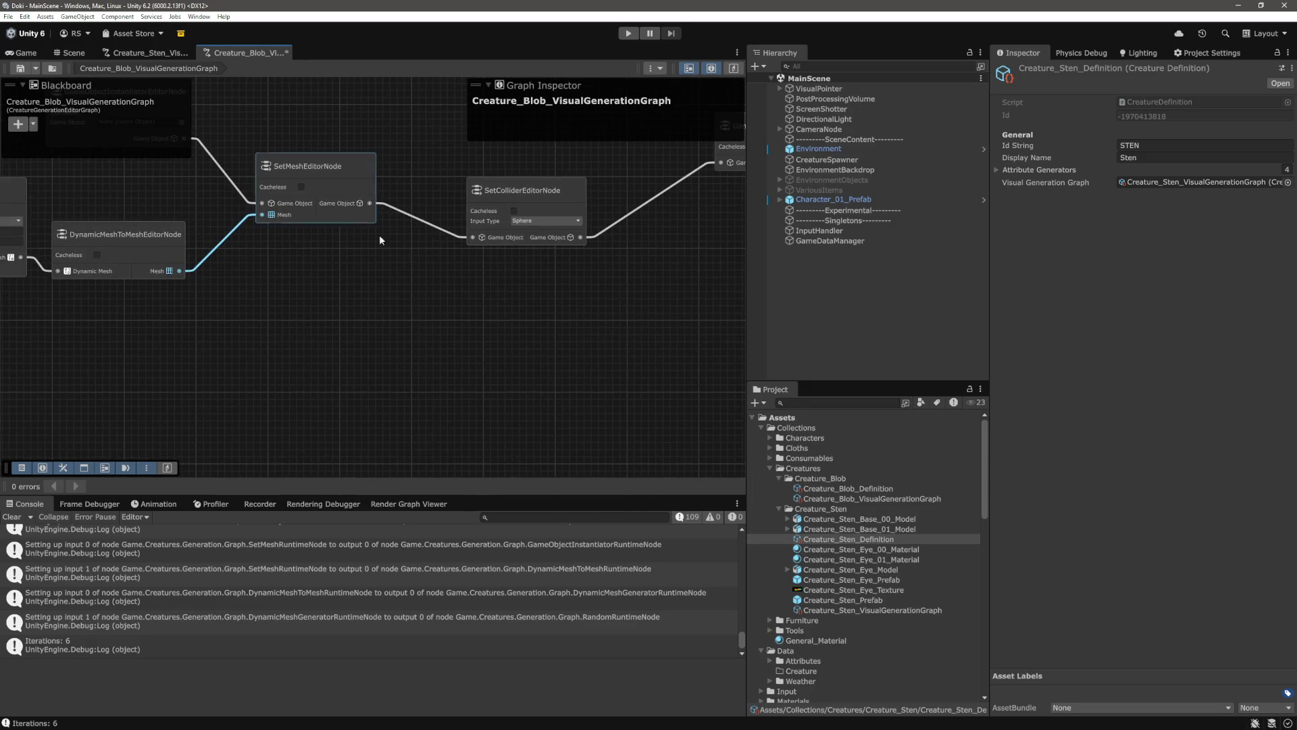
pyautogui.scroll(5, 514, 269)
# Try the collider Input Type options in turn: Bounds, Box, Sphere, Capsule and Mesh
pyautogui.click(530, 200)
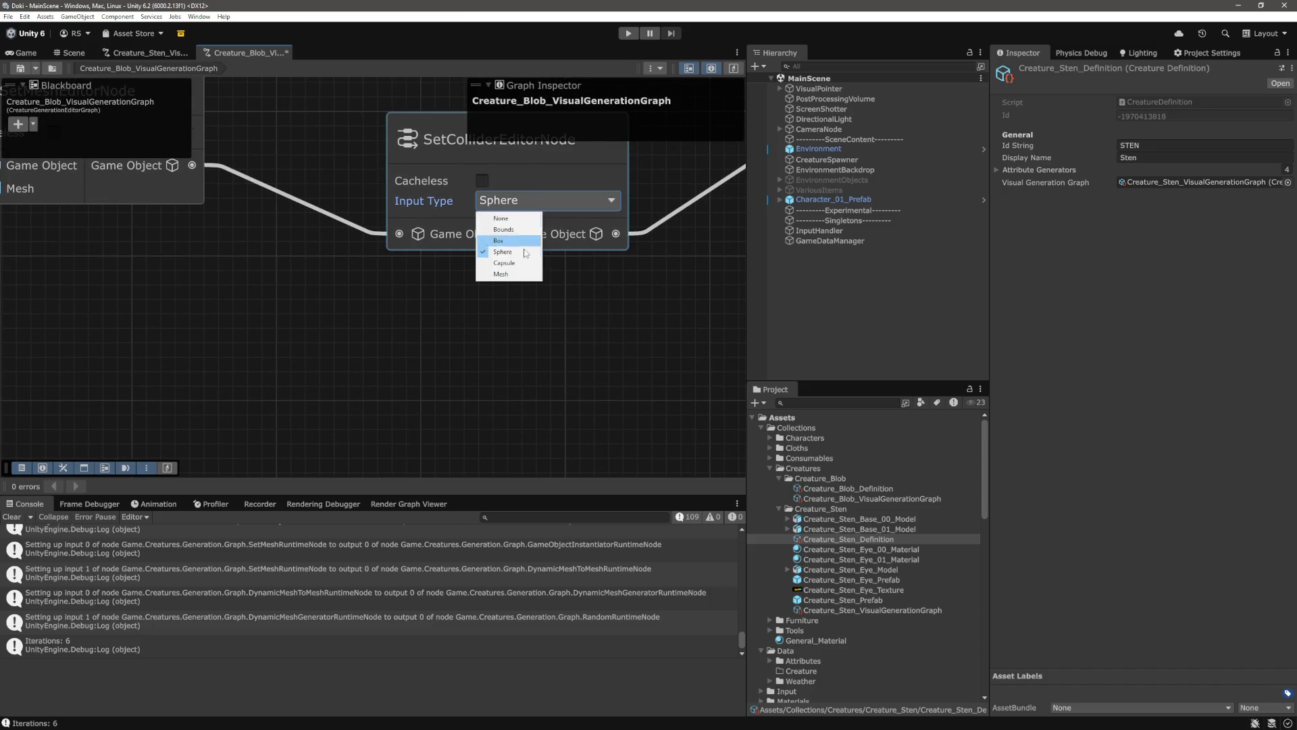
pyautogui.click(533, 225)
pyautogui.moveTo(541, 201); pyautogui.dragTo(446, 212)
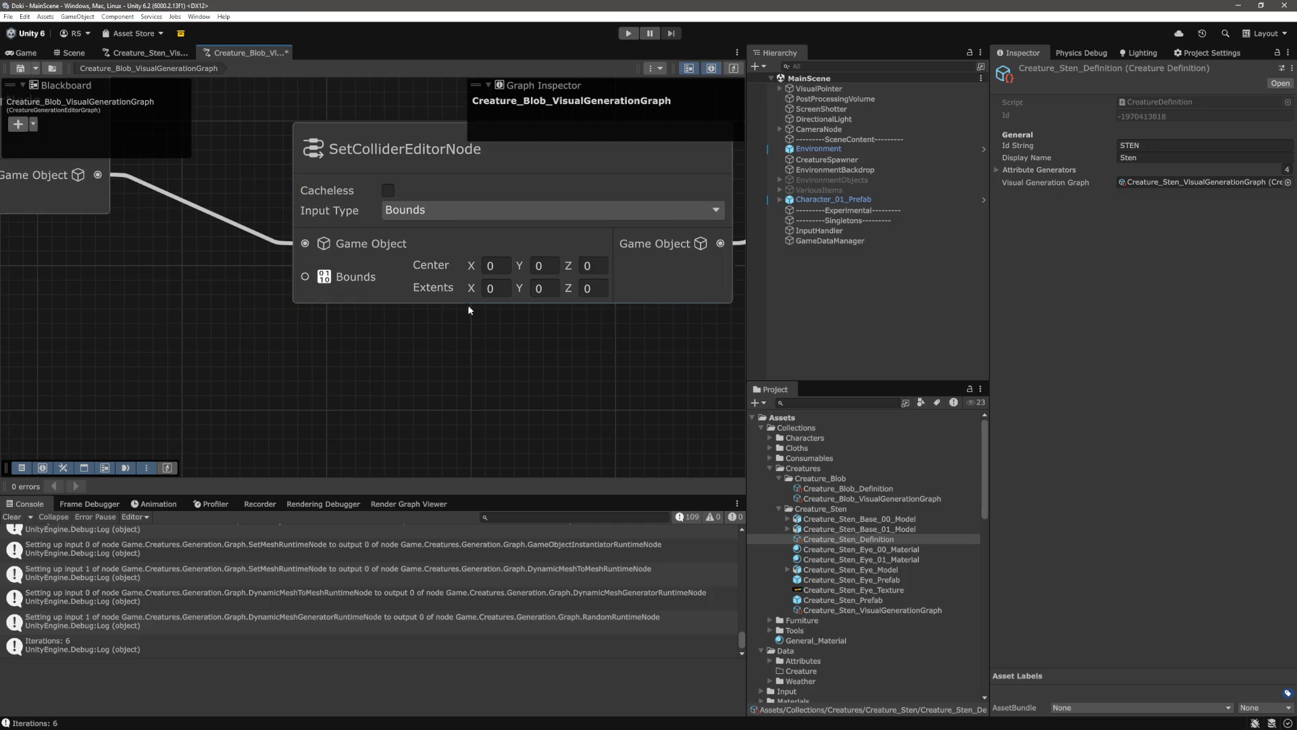
pyautogui.click(456, 210)
pyautogui.click(405, 248)
pyautogui.click(475, 210)
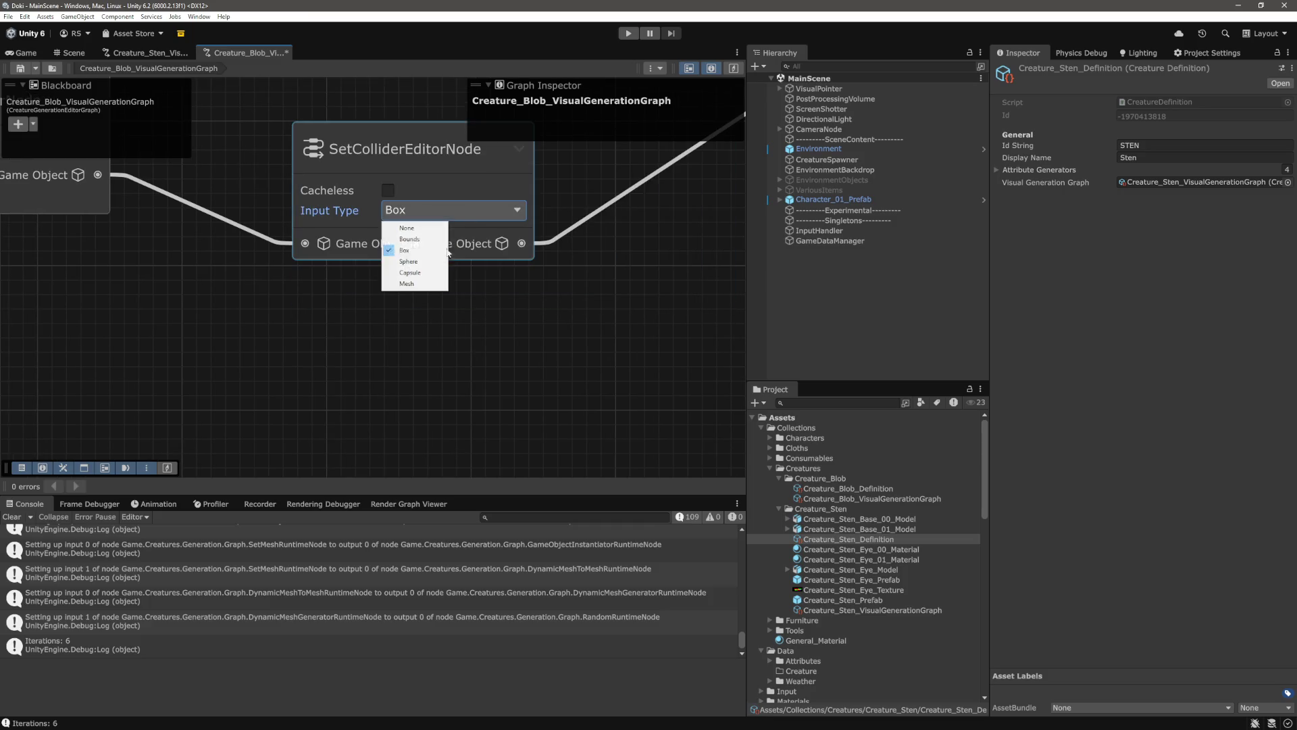
pyautogui.click(409, 262)
pyautogui.click(459, 213)
pyautogui.click(443, 272)
pyautogui.click(453, 210)
pyautogui.click(412, 284)
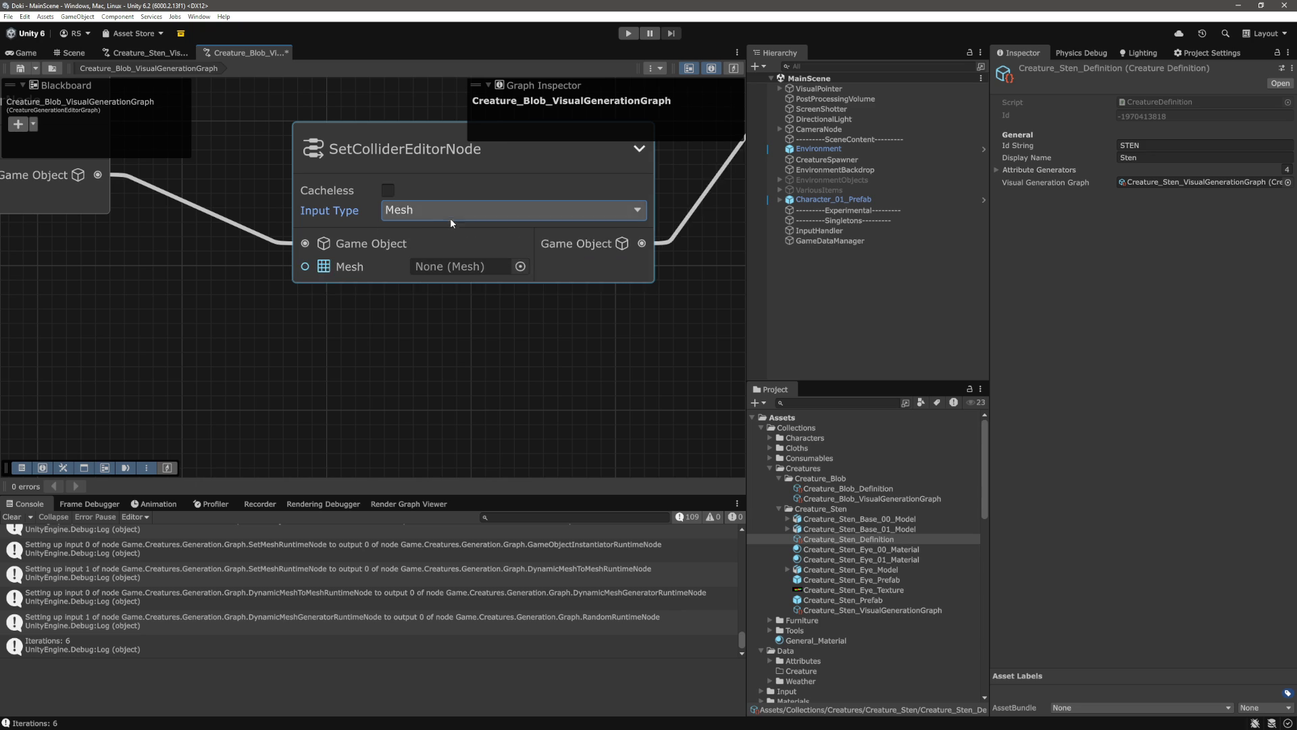
# Return the collider Input Type to Sphere and select the SetCollider node
pyautogui.click(451, 218)
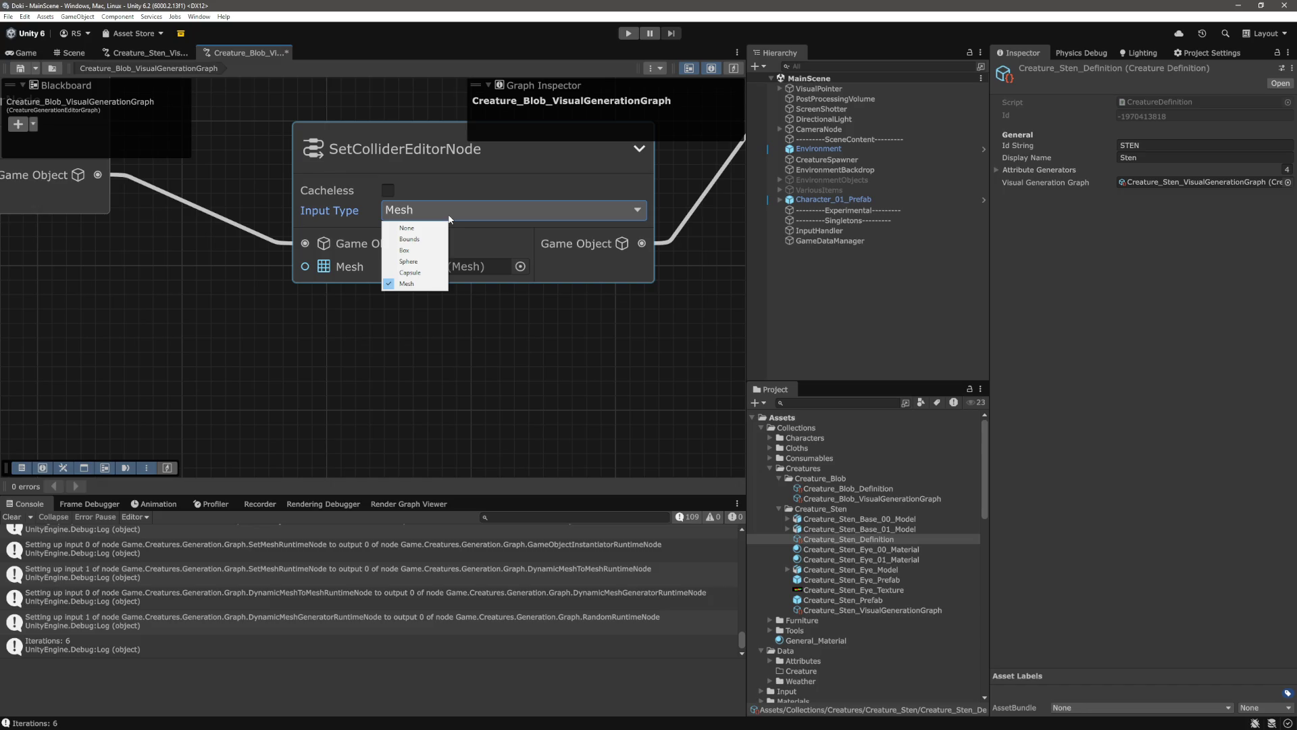
pyautogui.click(408, 261)
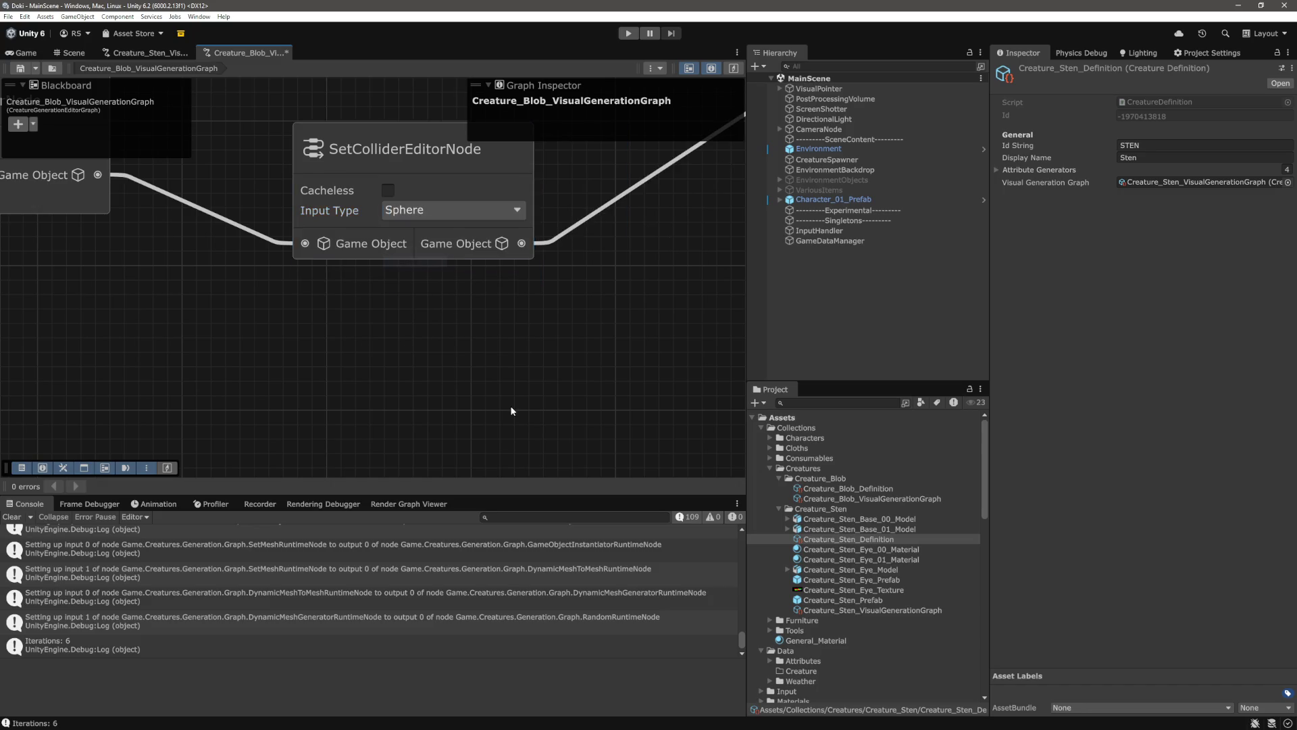
pyautogui.scroll(-3, 432, 233)
pyautogui.scroll(-2, 472, 328)
pyautogui.moveTo(422, 137); pyautogui.dragTo(342, 329)
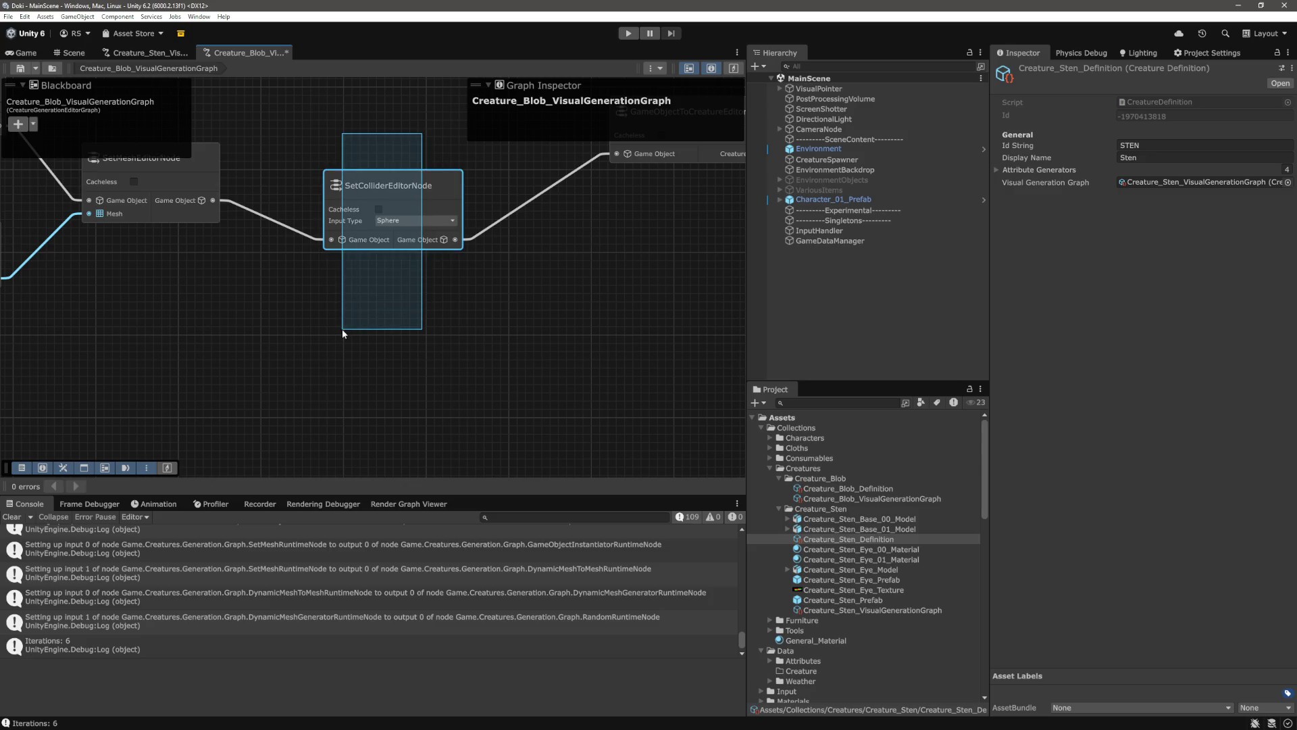
pyautogui.scroll(-2, 486, 331)
pyautogui.moveTo(441, 139); pyautogui.dragTo(395, 310)
pyautogui.scroll(2, 395, 311)
pyautogui.moveTo(457, 187)
pyautogui.mouseDown()
pyautogui.moveTo(391, 368)
pyautogui.moveTo(405, 359)
pyautogui.moveTo(384, 366)
pyautogui.moveTo(400, 379)
pyautogui.moveTo(396, 358)
pyautogui.mouseUp()
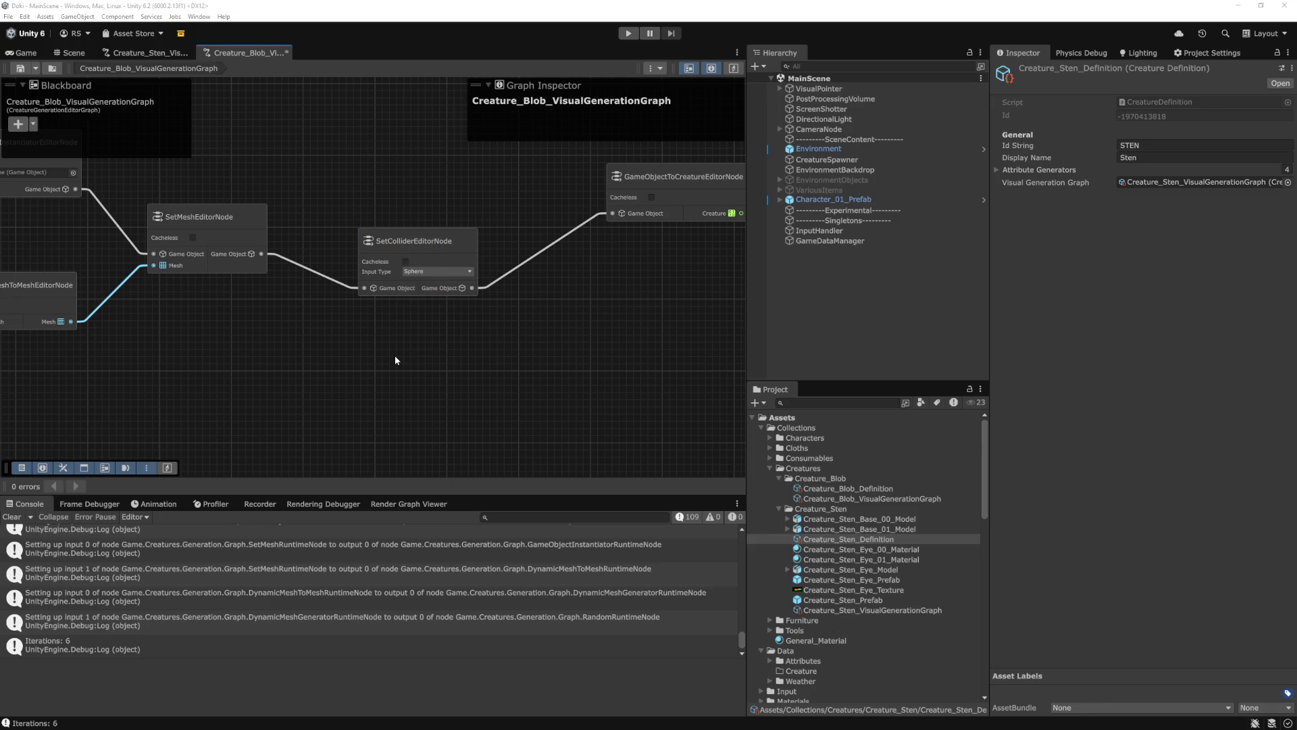
# In Chrome, open the Issues list in a new tab, then 'Make Creature Sten' #197 and select its first To Do items
pyautogui.hotkey('alt', 'Tab')
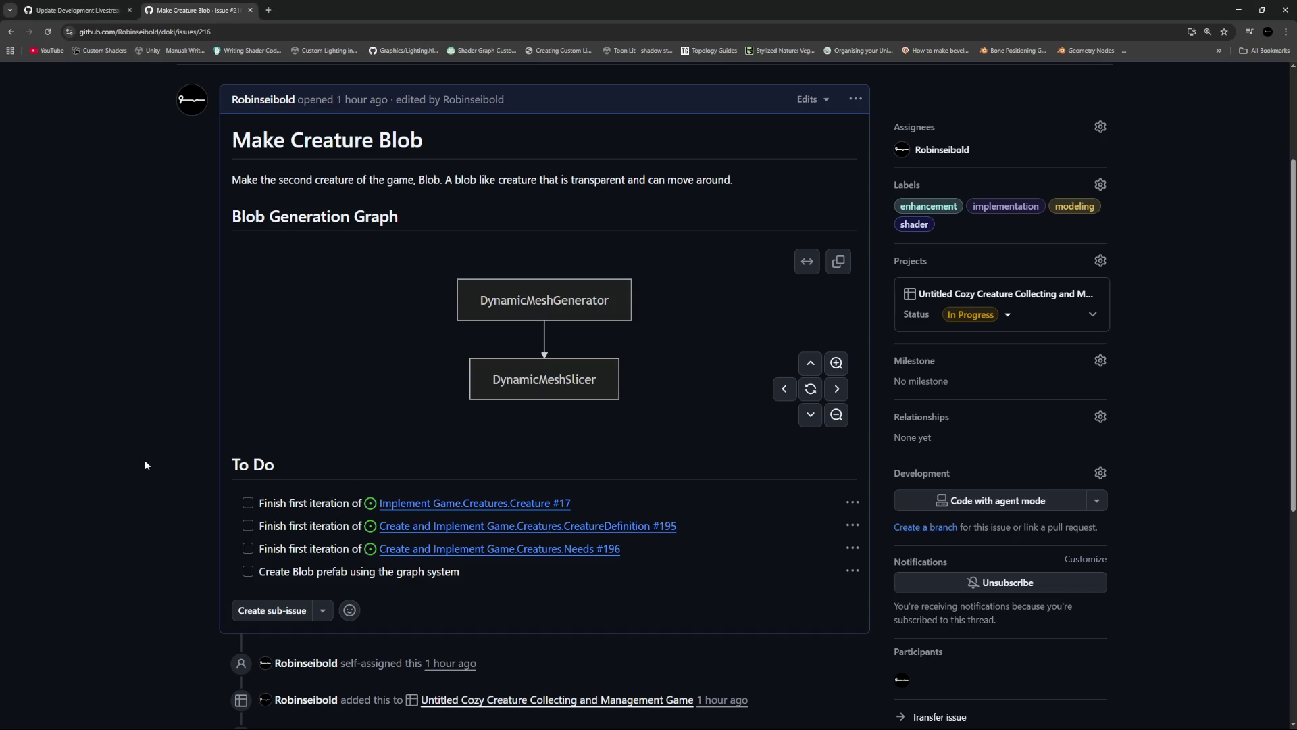
pyautogui.middleClick(135, 121)
pyautogui.click(294, 10)
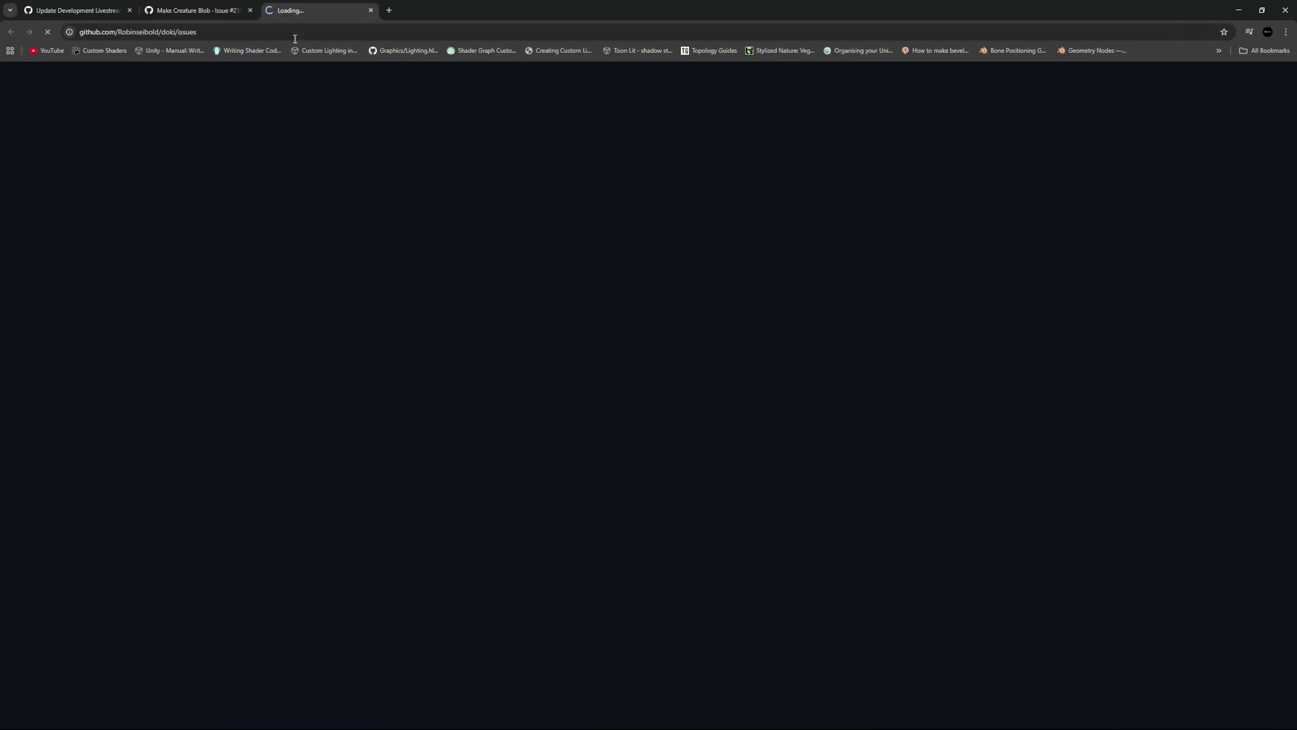
pyautogui.scroll(-1, 284, 365)
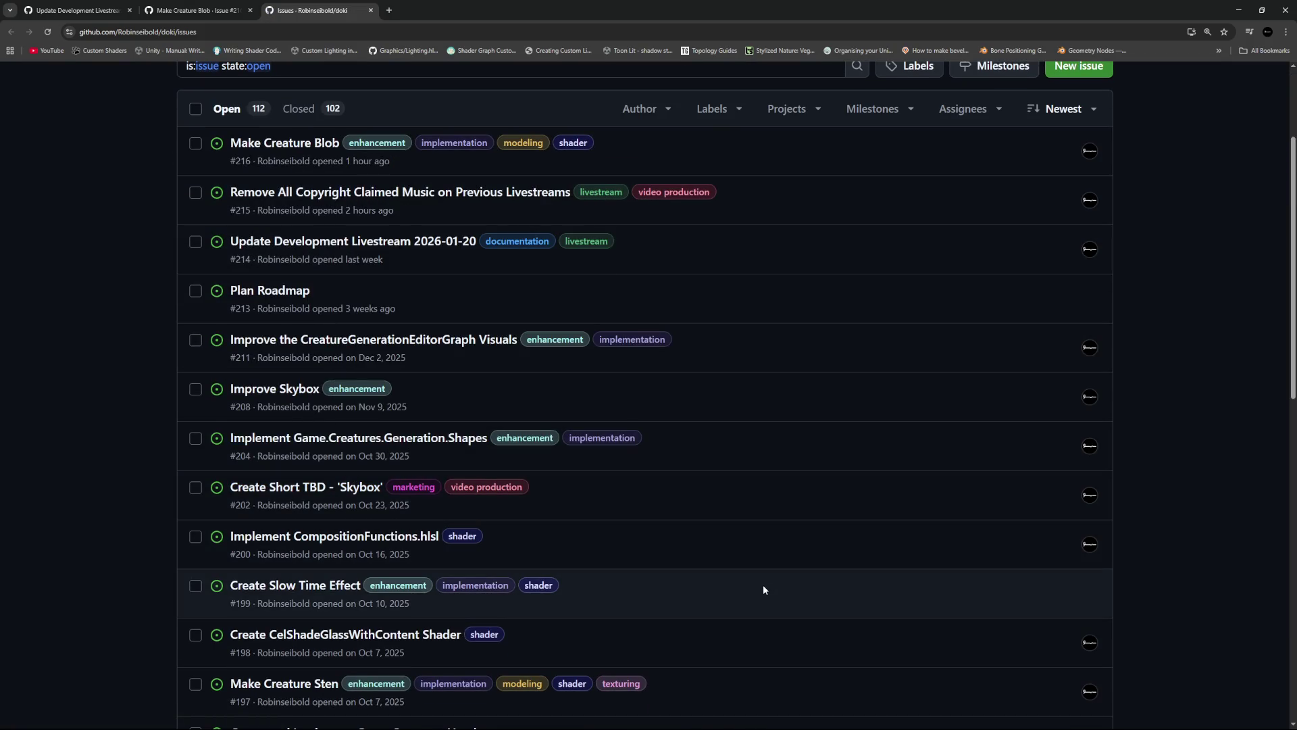
pyautogui.scroll(-2, 762, 583)
pyautogui.click(324, 519)
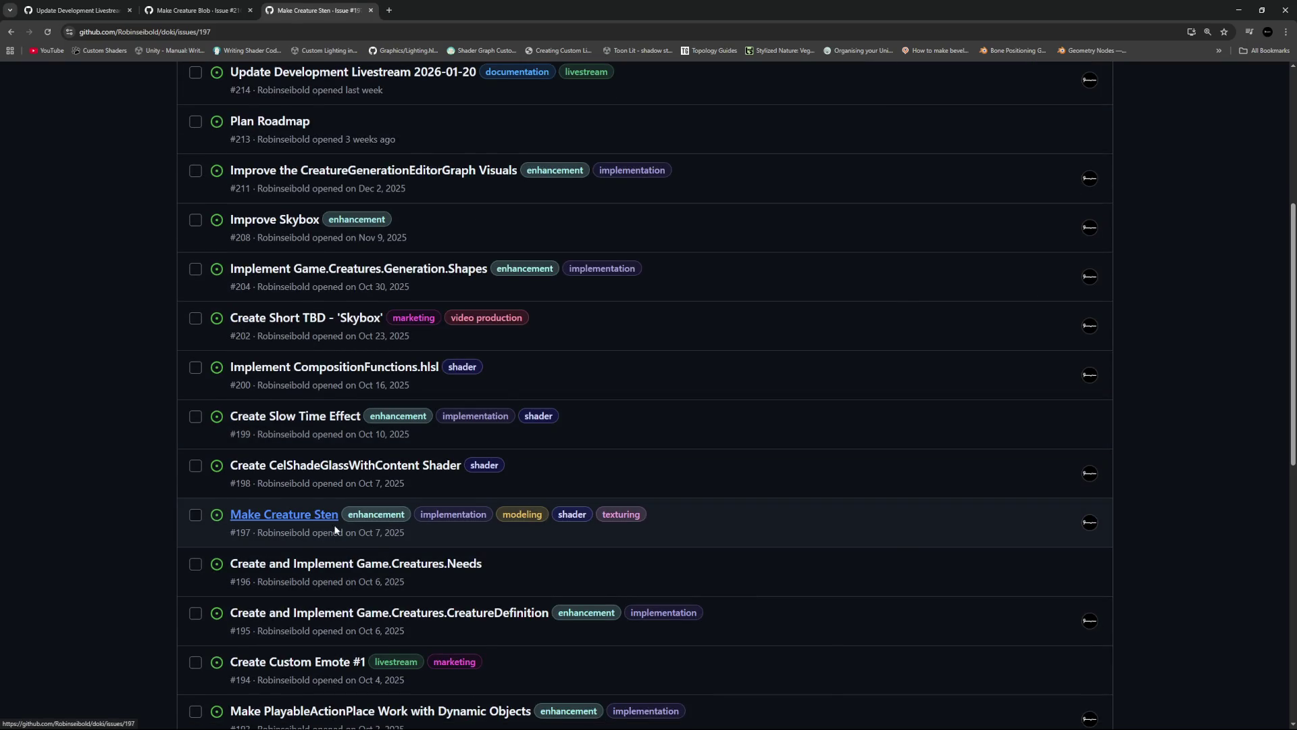
pyautogui.scroll(-4, 97, 356)
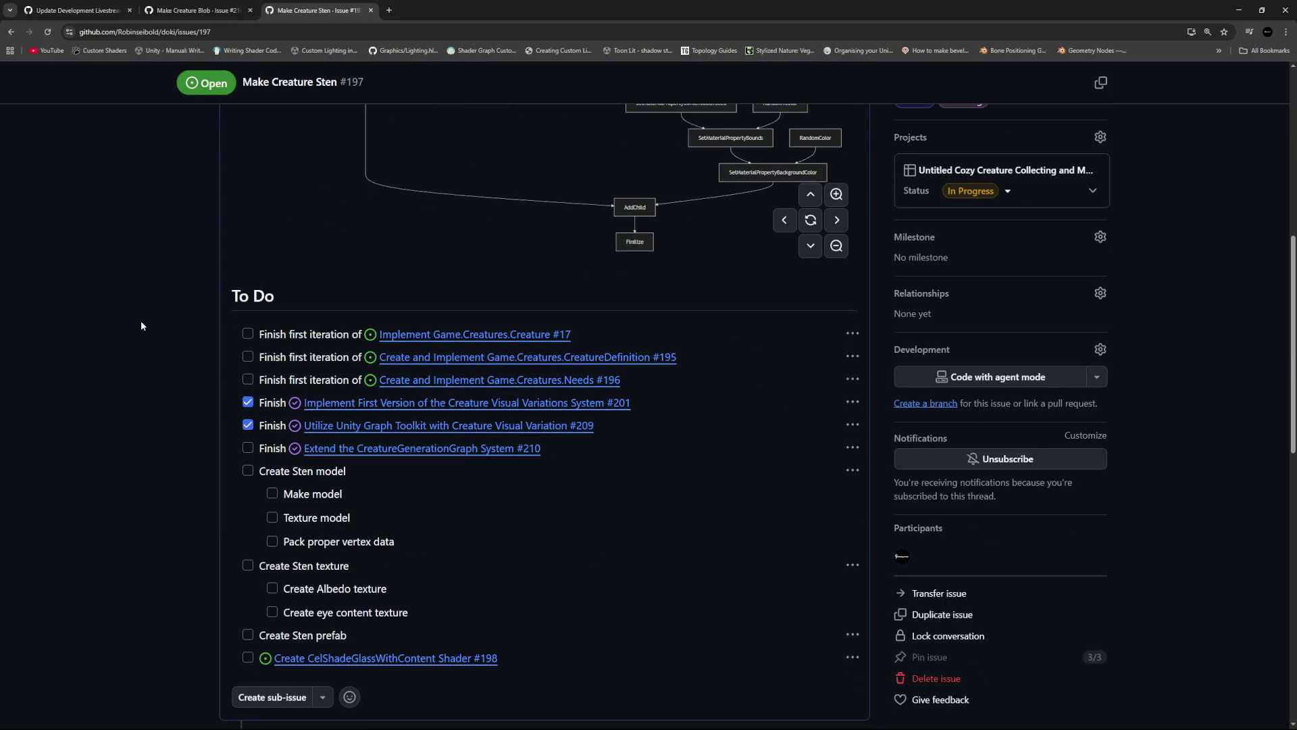
pyautogui.moveTo(260, 334); pyautogui.dragTo(662, 378)
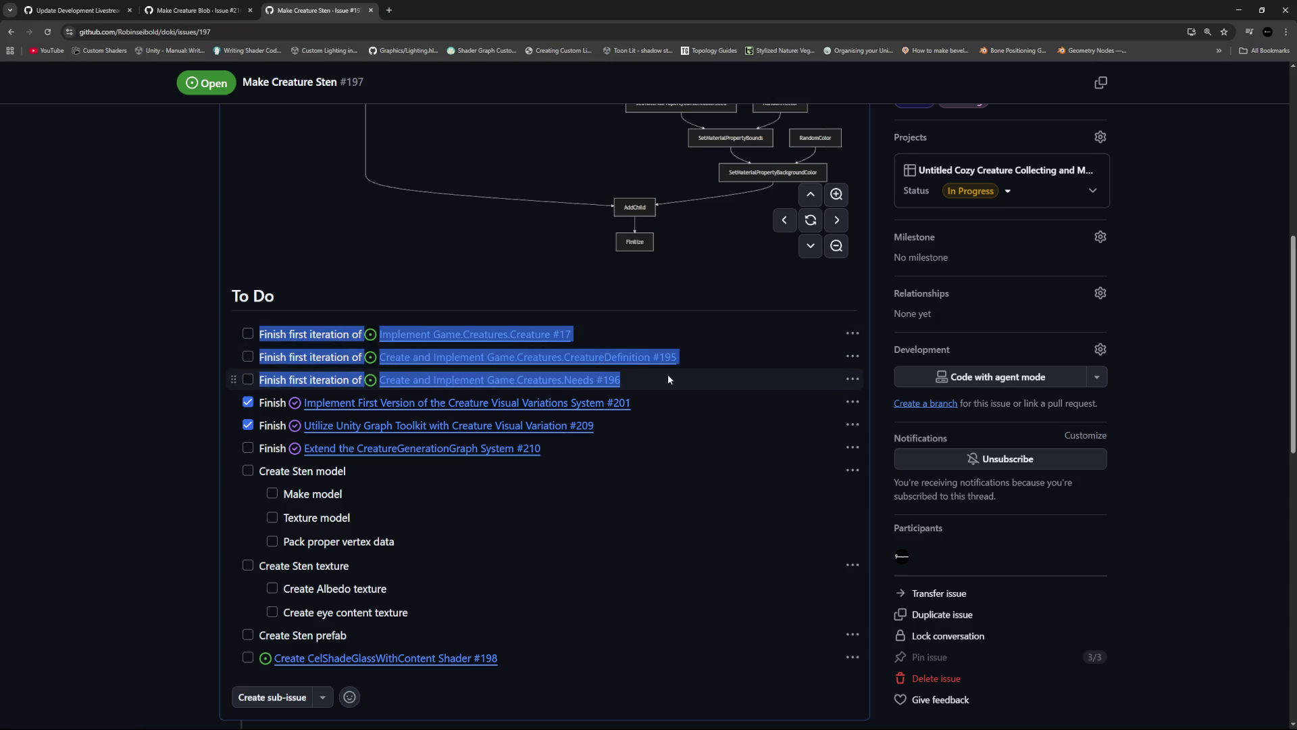